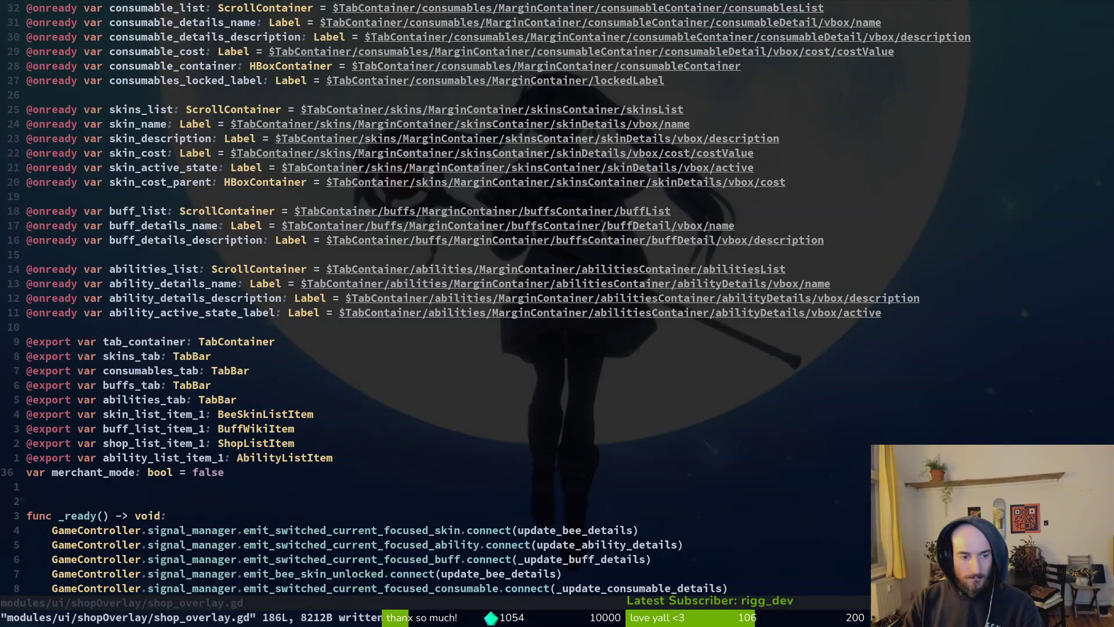
# Step: Delete the merchant_mode variable declaration from shop_overlay.gd and save
pyautogui.press('2')
pyautogui.press('0')
pyautogui.press('j')
pyautogui.press('2')
pyautogui.press('0')
pyautogui.press('k')
pyautogui.press('2')
pyautogui.press('0')
pyautogui.press('j')
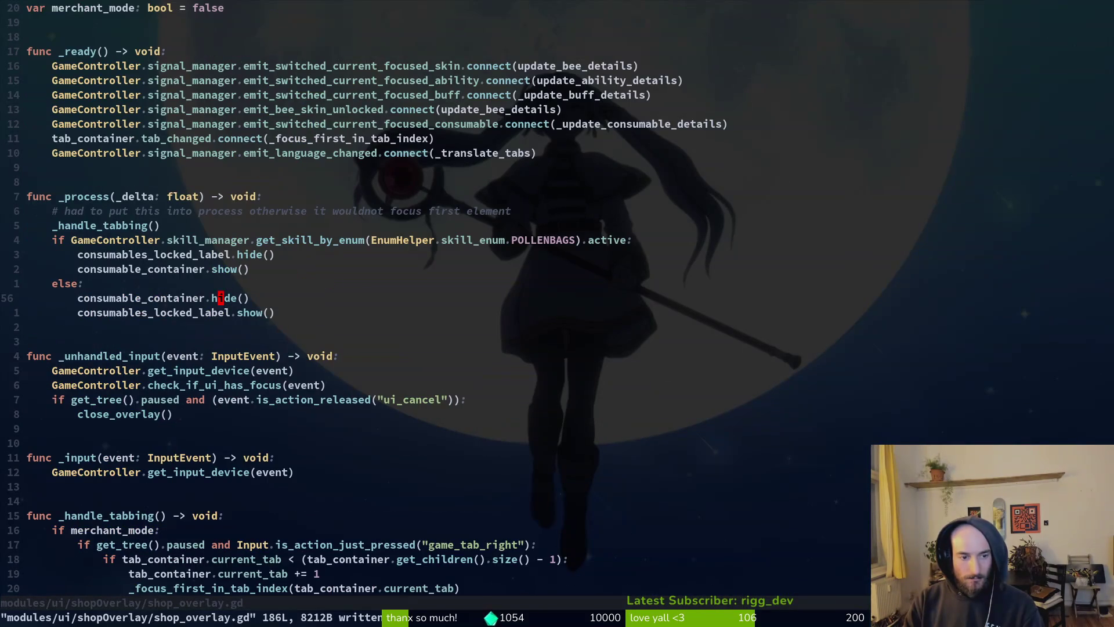
pyautogui.press('2')
pyautogui.press('0')
pyautogui.press('j')
pyautogui.press('2')
pyautogui.press('0')
pyautogui.press('k')
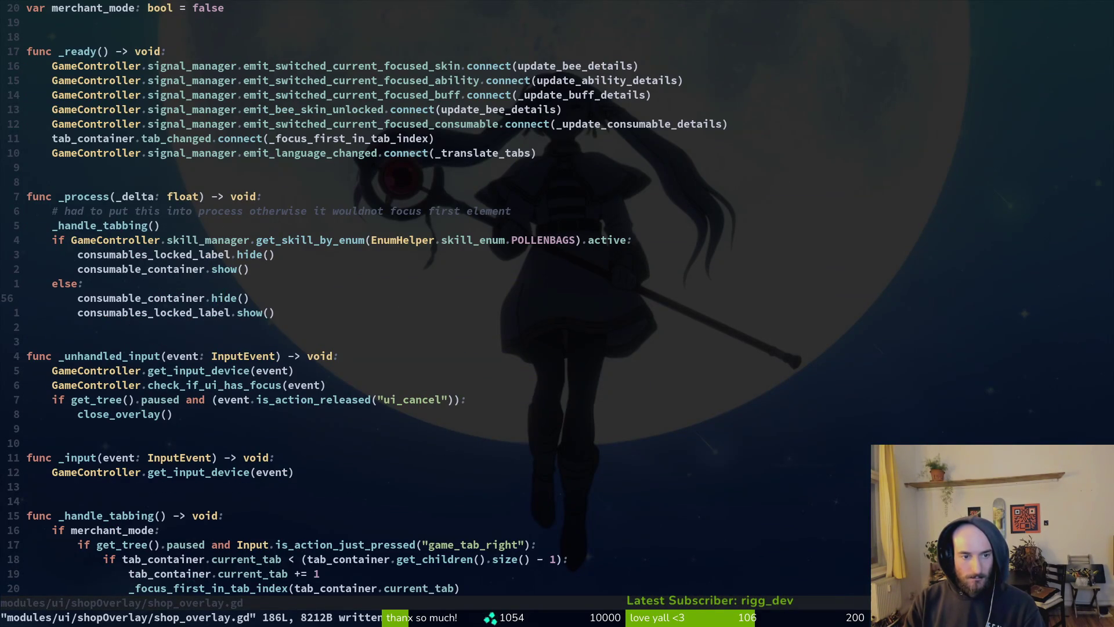
pyautogui.press('2')
pyautogui.press('0')
pyautogui.press('k')
pyautogui.press('d')
pyautogui.press('d')
pyautogui.write(':w')
pyautogui.press('Return')
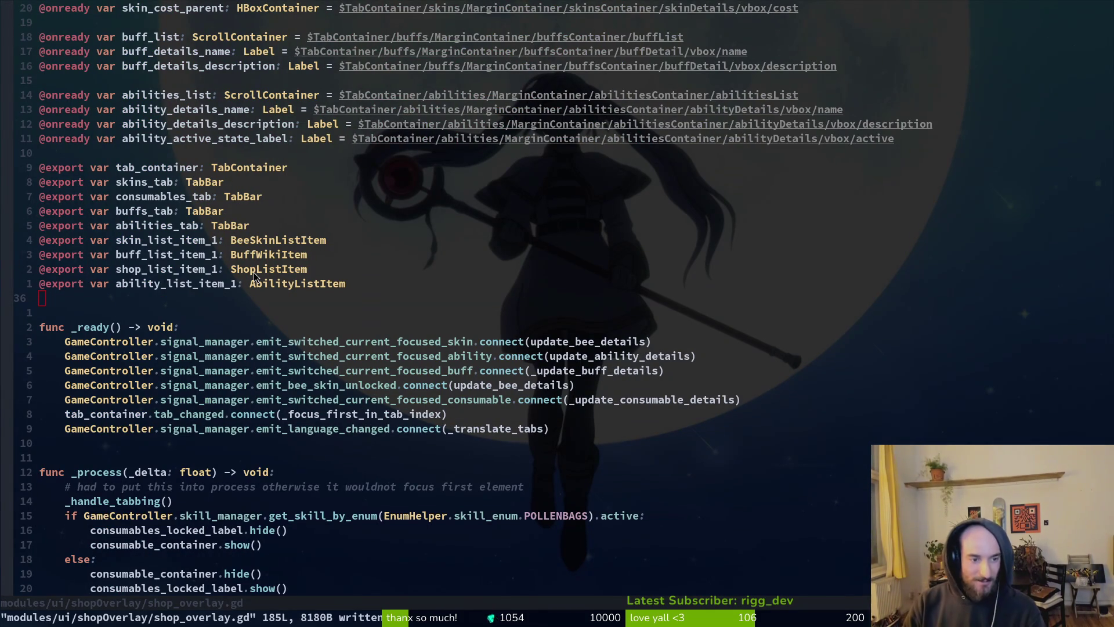
# Step: Use undo and redo on the owner_ladybug branch so it hides only tabs 1, 2 and 3, then save
pyautogui.write('/owner_ladybug:')
pyautogui.press('Return')
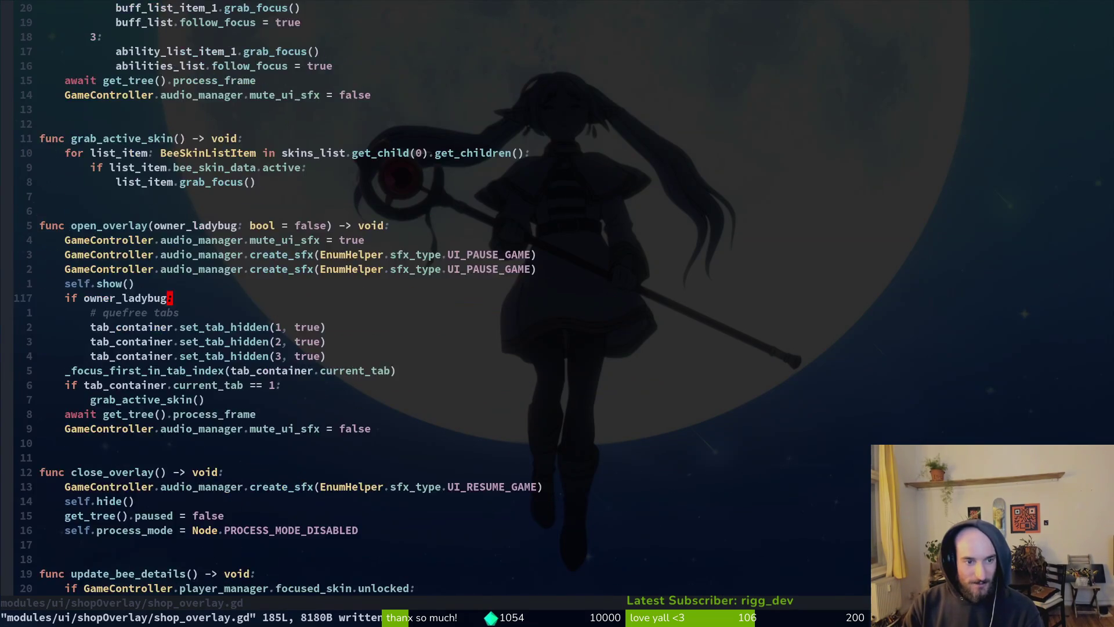
pyautogui.hotkey('ctrl', 'u')
pyautogui.hotkey('ctrl', 'u')
pyautogui.hotkey('ctrl', 'u')
pyautogui.press('u')
pyautogui.press('u')
pyautogui.press('u')
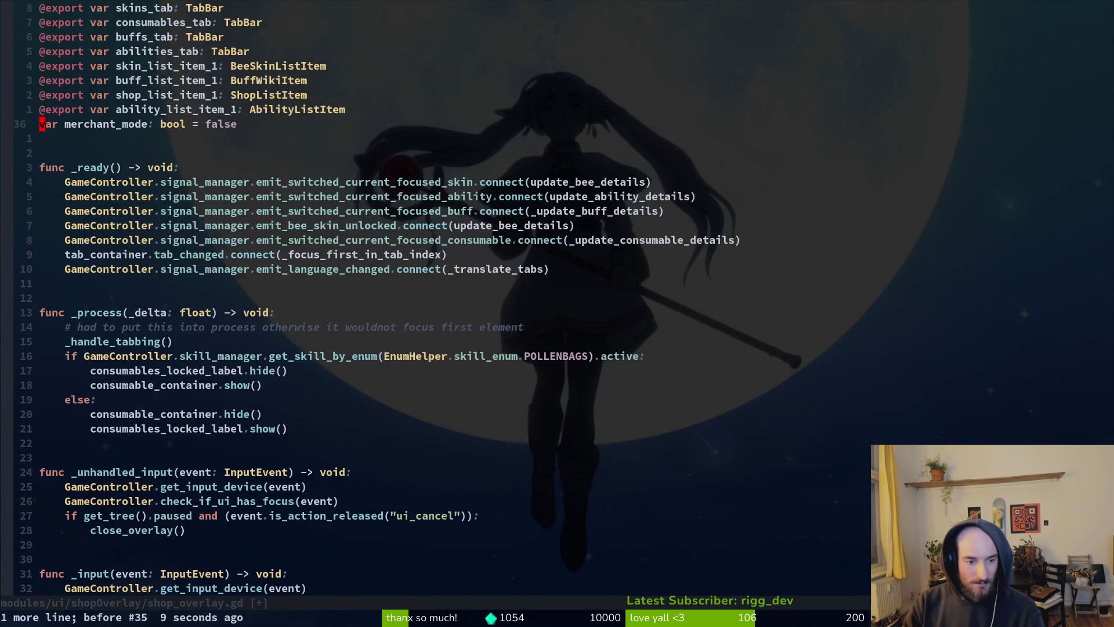
pyautogui.hotkey('ctrl', 'r')
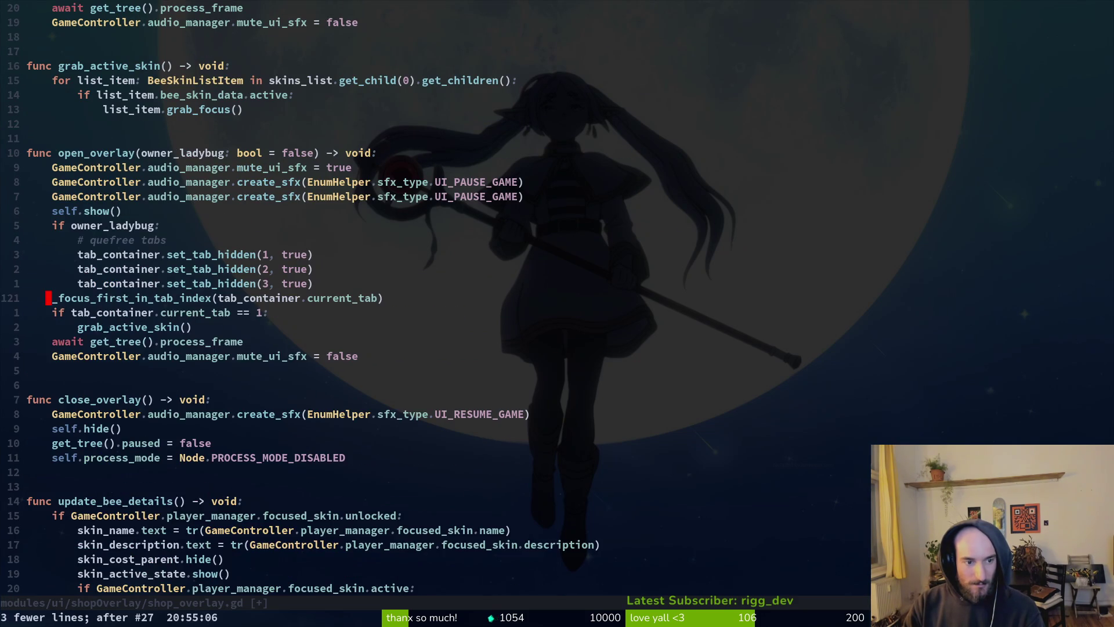
pyautogui.press('u')
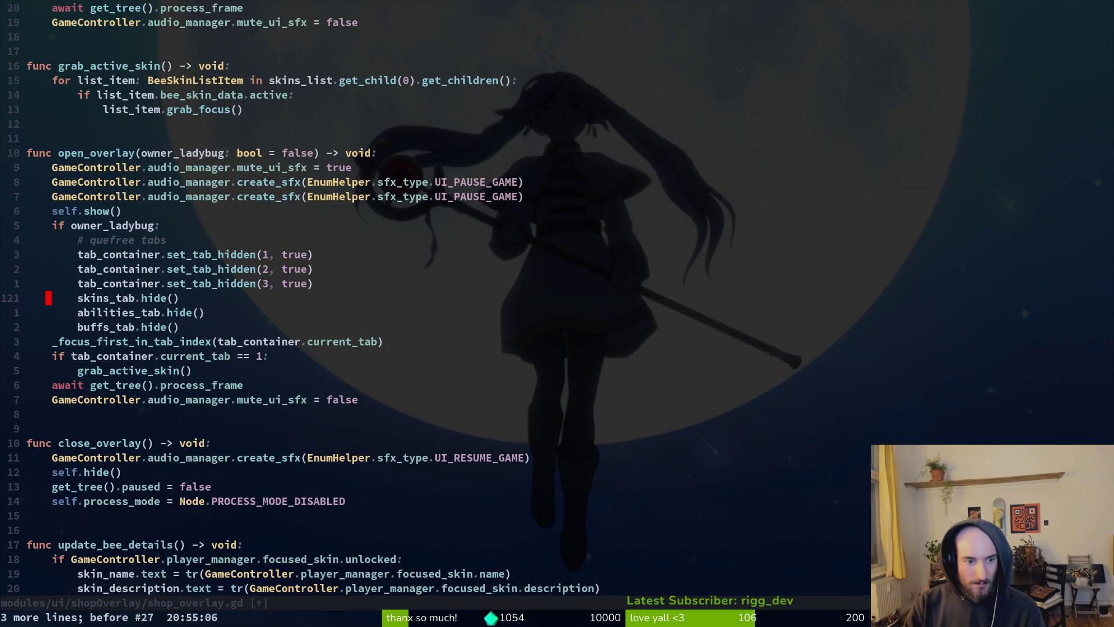
pyautogui.hotkey('ctrl', 'r')
pyautogui.press('u')
pyautogui.hotkey('ctrl', 'r')
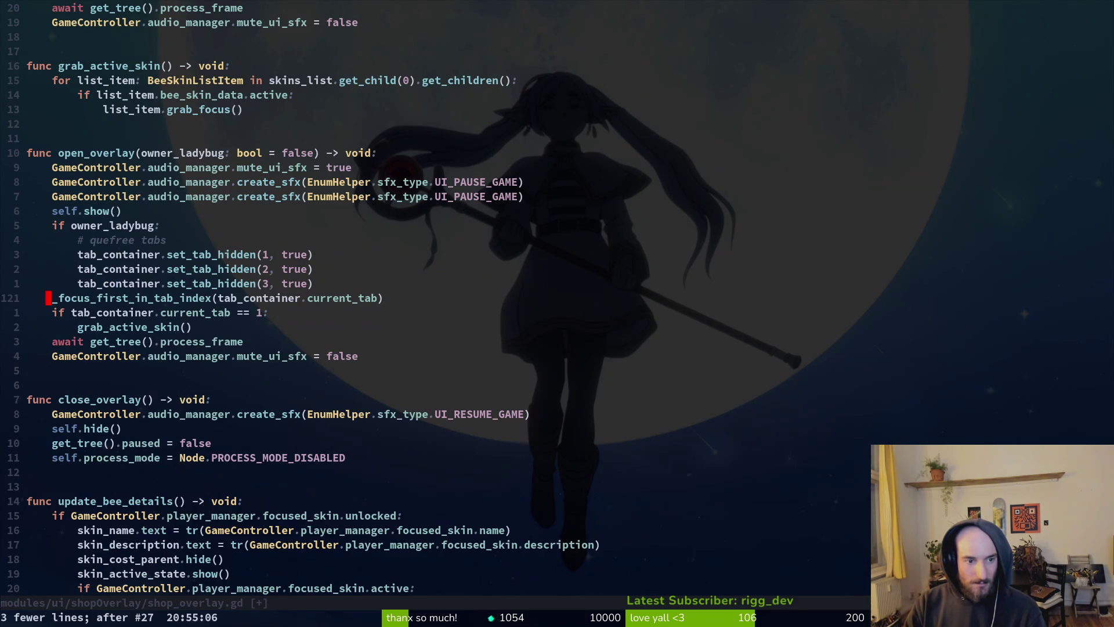
pyautogui.write(':w')
pyautogui.press('Return')
pyautogui.press('k')
pyautogui.press('k')
pyautogui.press('k')
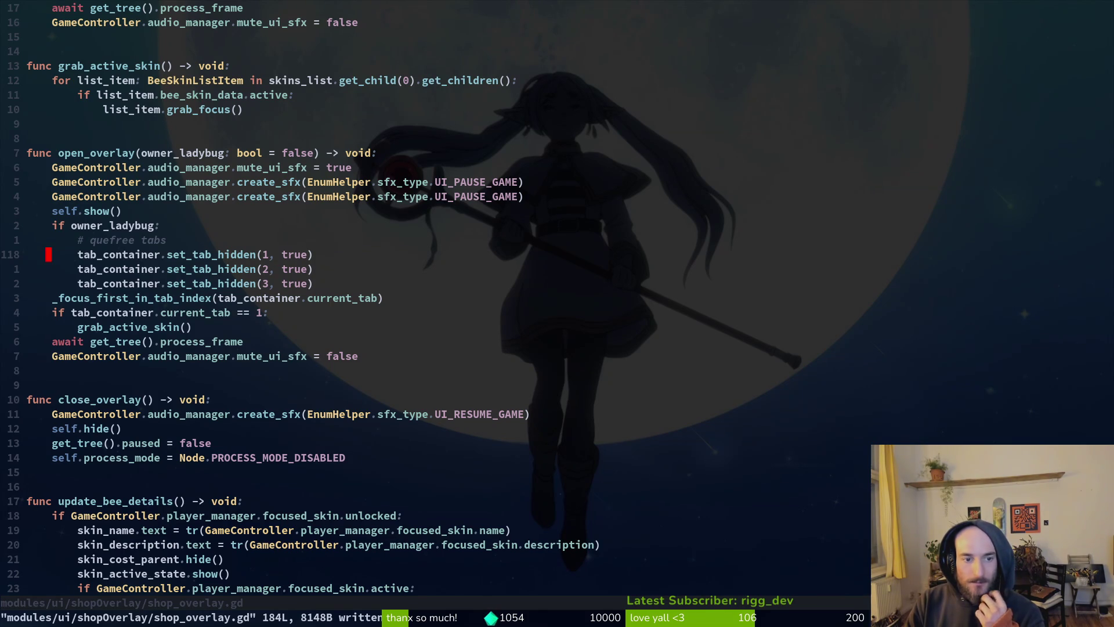
# Step: Duplicate the set_tab_hidden(1, true) line as set_tab_disabled(1, true) and save
pyautogui.hotkey('shift', 'v')
pyautogui.press('y')
pyautogui.press('p')
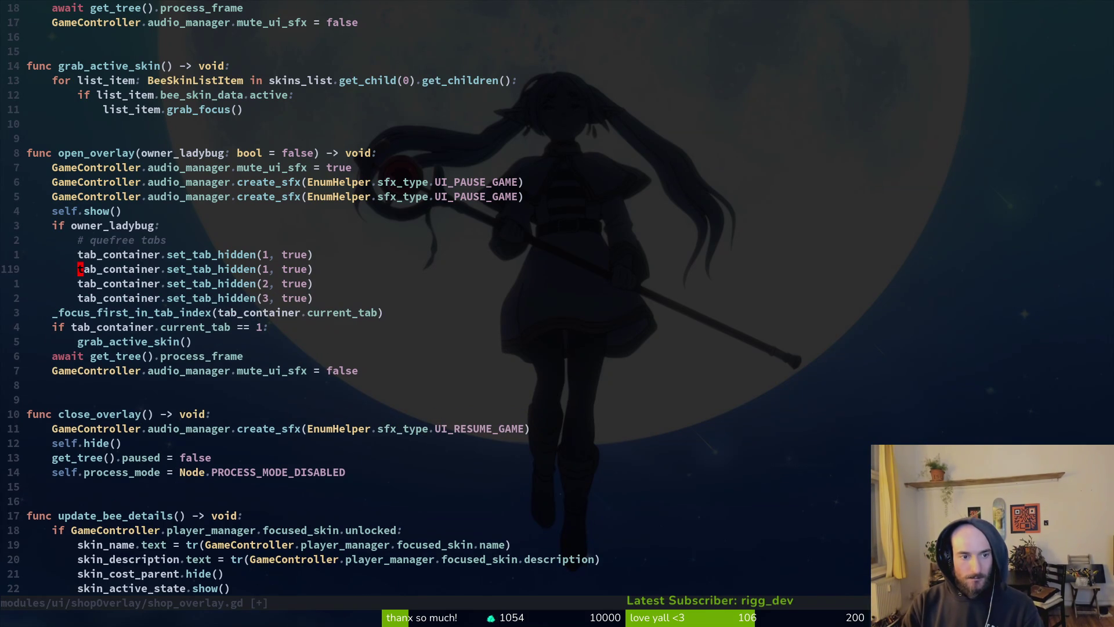
pyautogui.press('w')
pyautogui.press('w')
pyautogui.write('cwset')
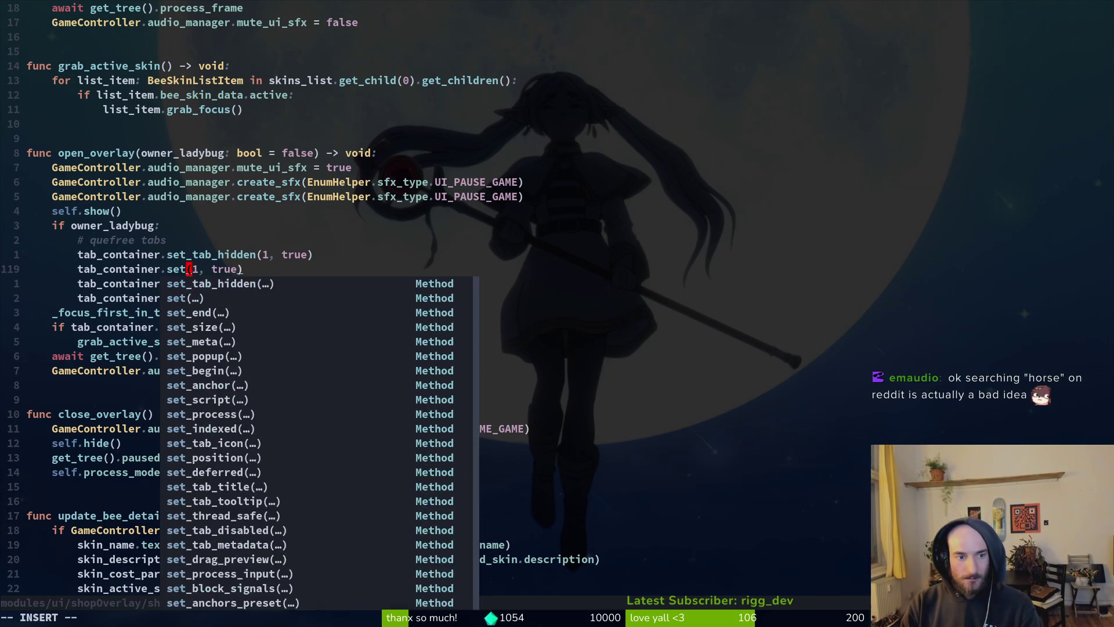
pyautogui.write('tabdis')
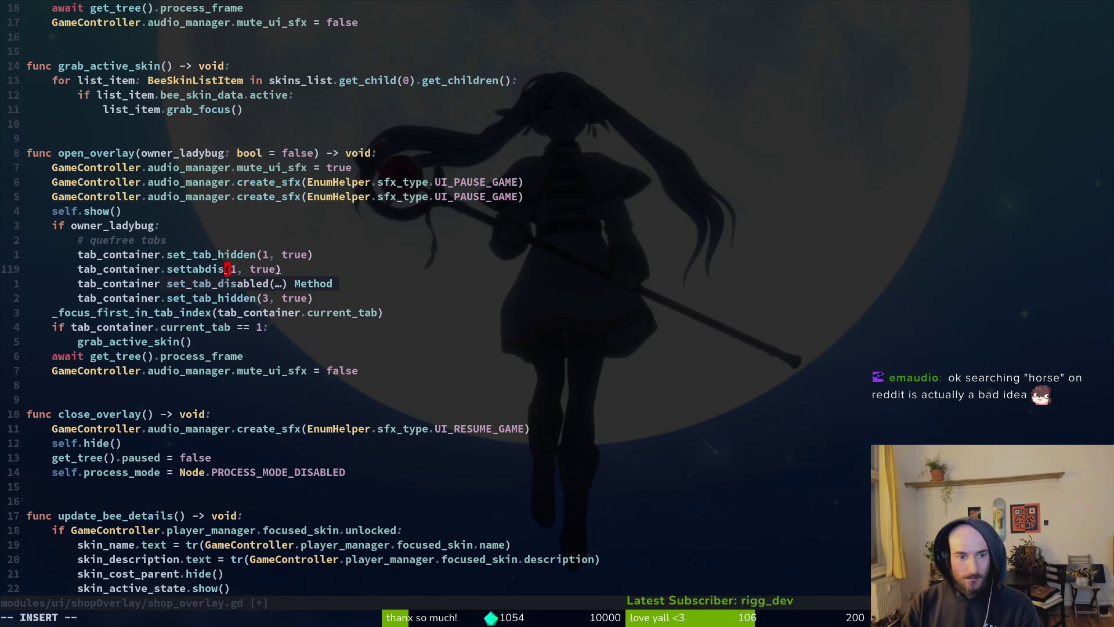
pyautogui.press('Return')
pyautogui.press('Escape')
pyautogui.write(':w')
pyautogui.press('Return')
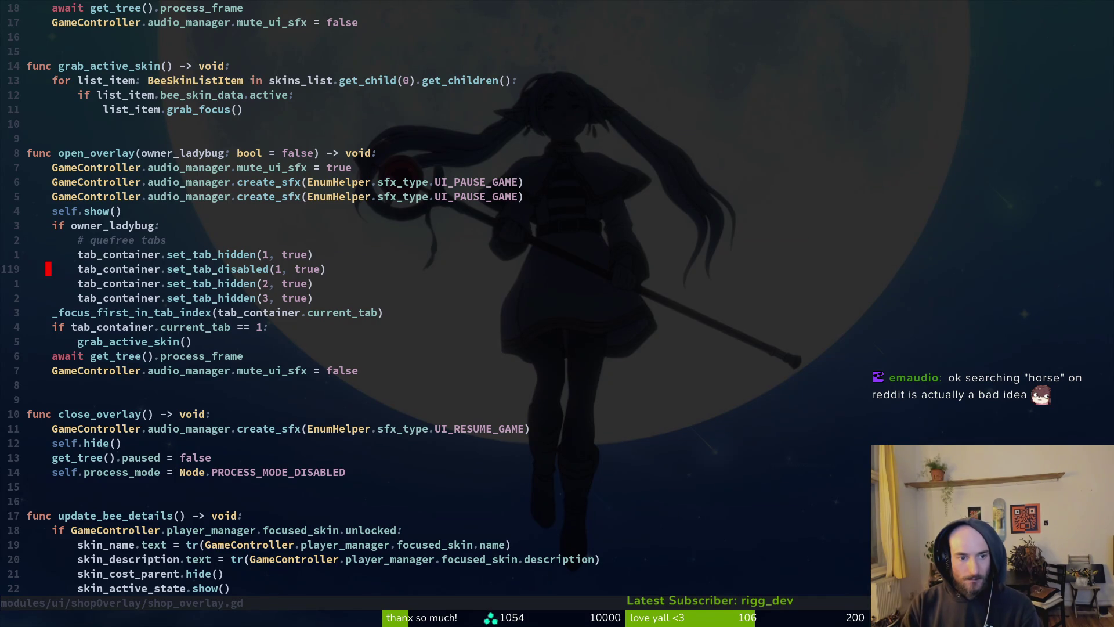
# Step: Add set_tab_disabled calls under the tab 2 and tab 3 hide lines with matching indices, then save
pyautogui.press('y')
pyautogui.press('y')
pyautogui.press('j')
pyautogui.press('p')
pyautogui.press('j')
pyautogui.press('p')
pyautogui.press('k')
pyautogui.press('k')
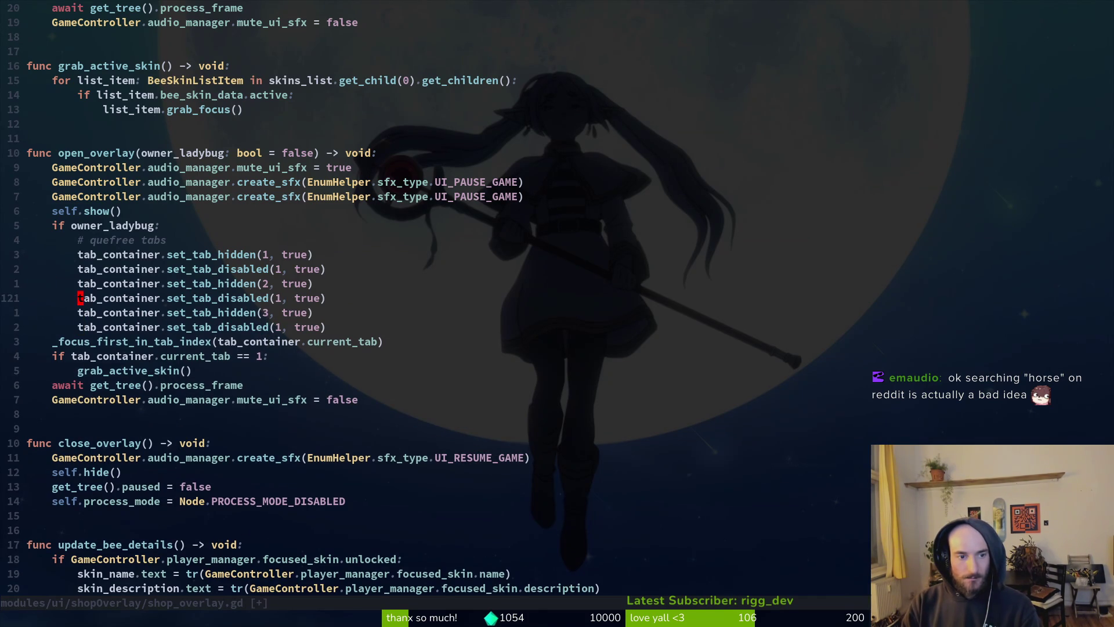
pyautogui.hotkey('ctrl', 'a')
pyautogui.press('j')
pyautogui.press('j')
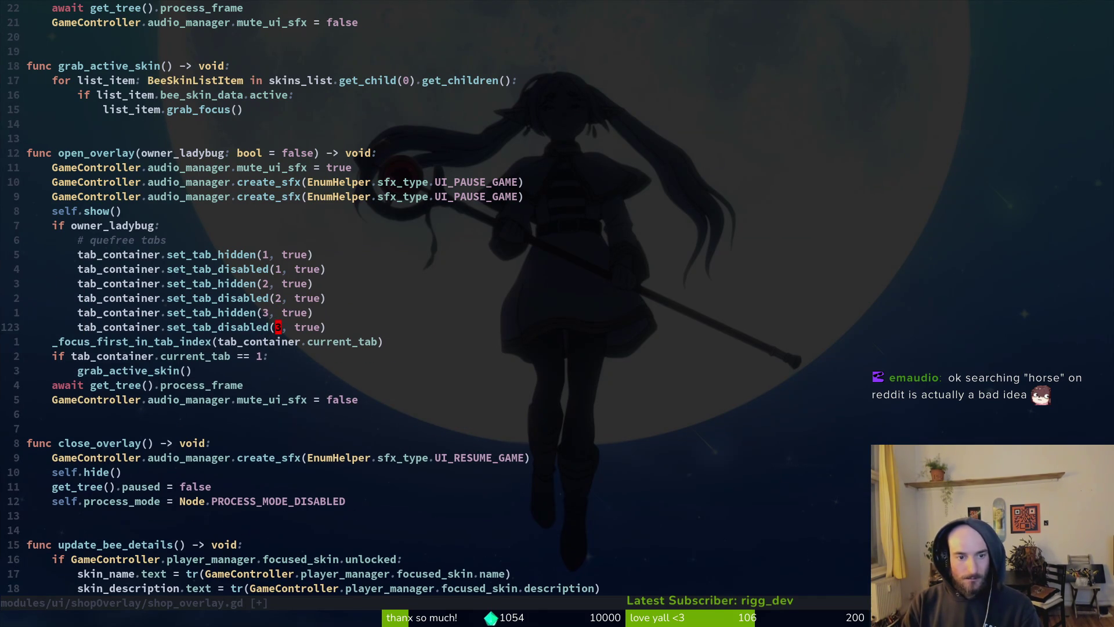
pyautogui.write(':w')
pyautogui.press('Return')
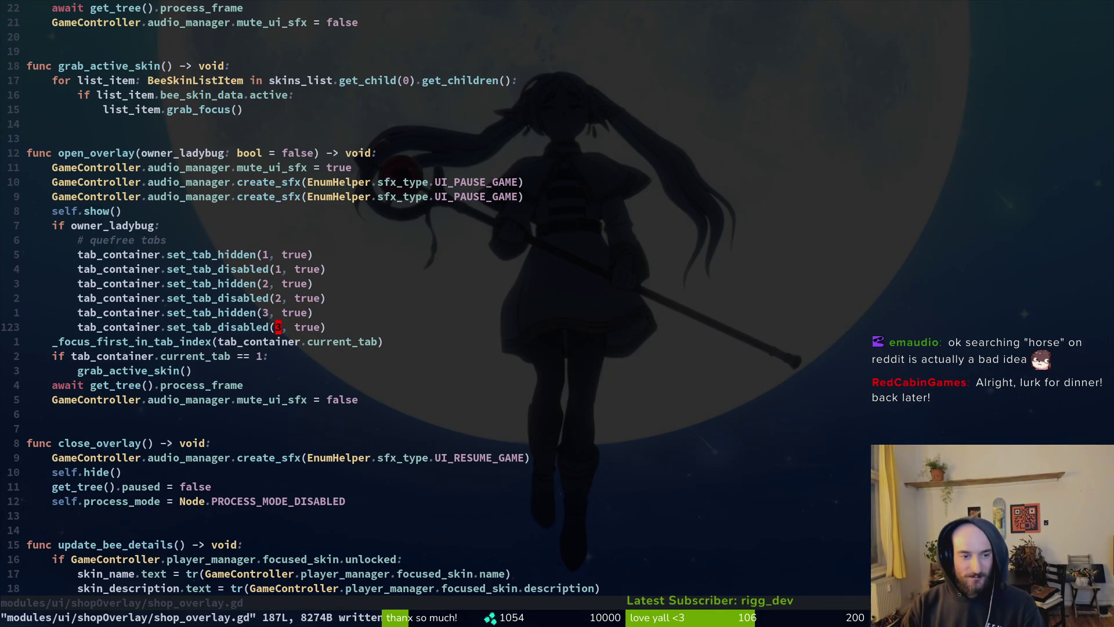
# Step: Run the game from the Godot editor with F5
pyautogui.hotkey('shift', 'v')
pyautogui.press('Escape')
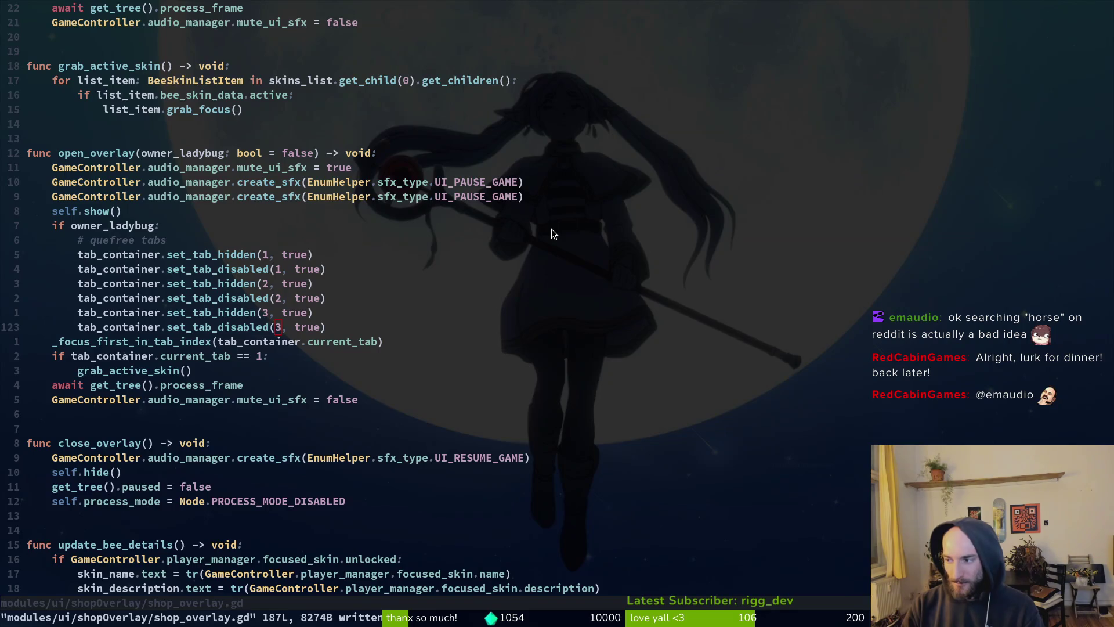
pyautogui.hotkey('alt', 'Tab')
pyautogui.press('F5')
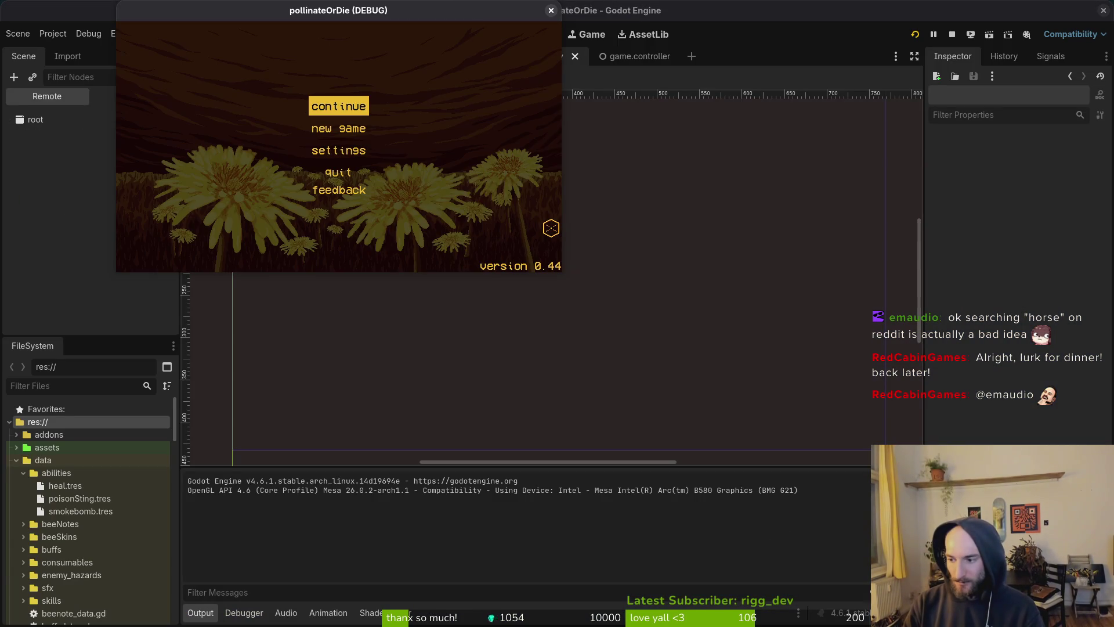
# Step: Continue from the main menu and load level S1-0 through the debug level select
pyautogui.press('Return')
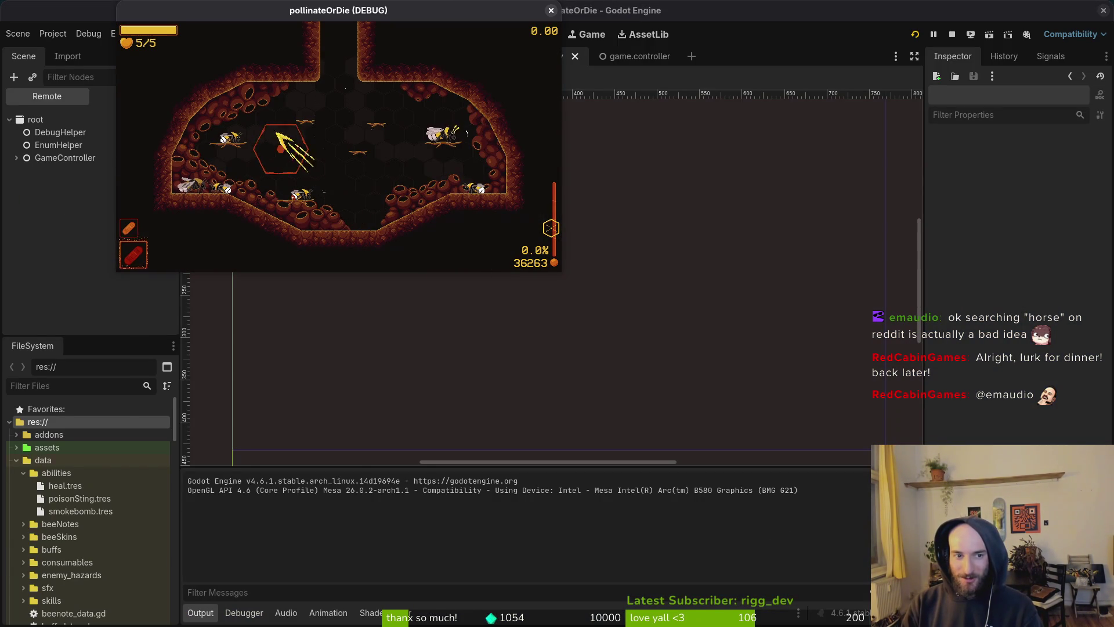
pyautogui.press('Escape')
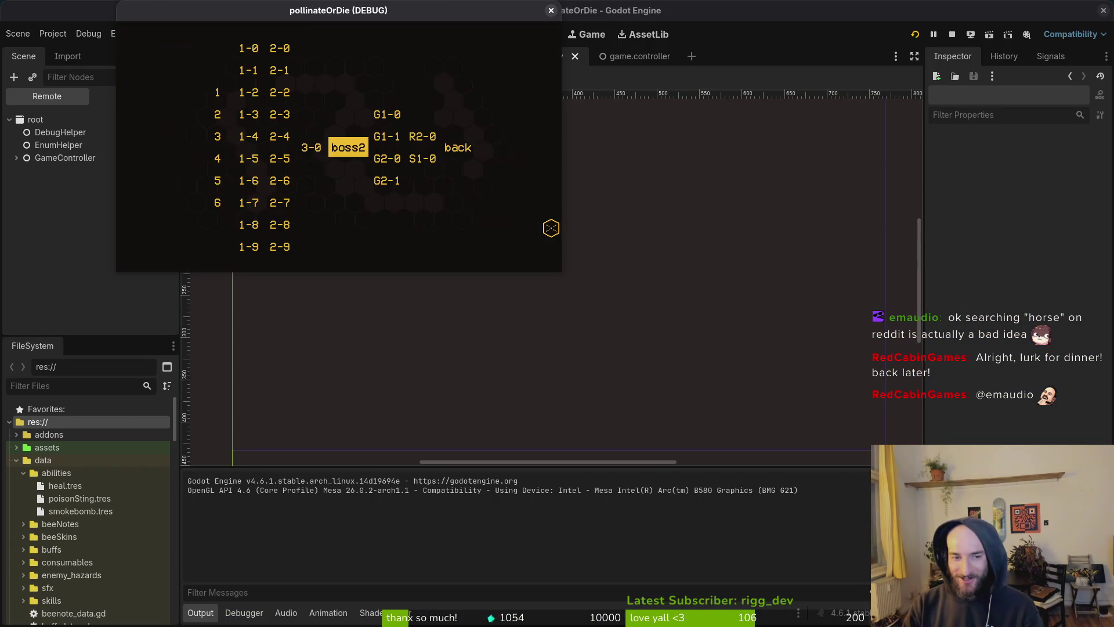
pyautogui.press('Right')
pyautogui.press('Down')
pyautogui.press('Return')
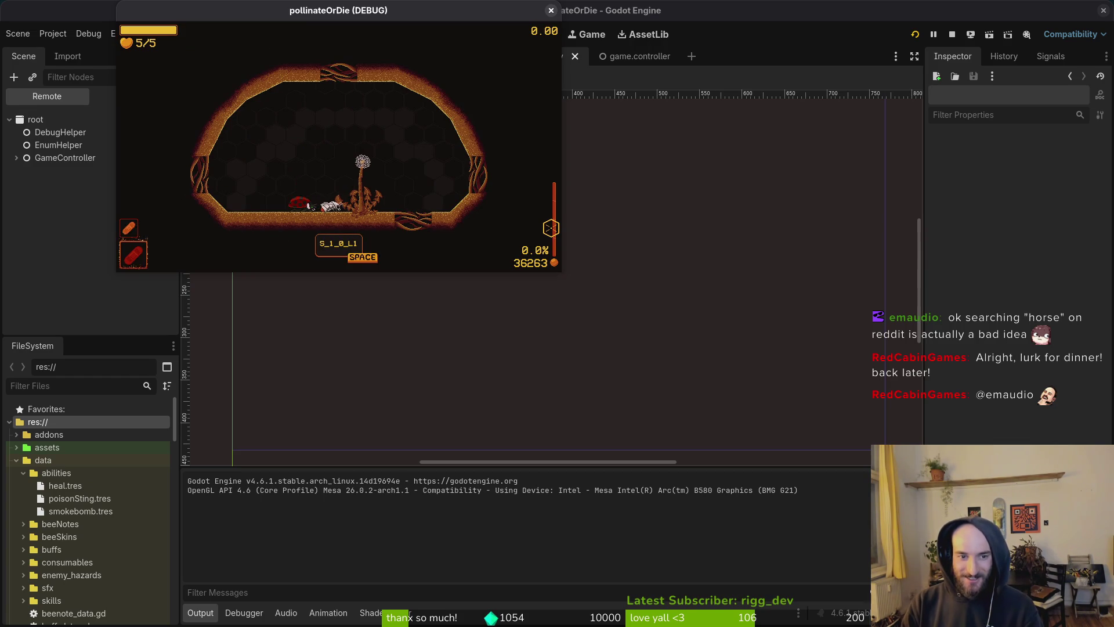
# Step: Open the items overlay, browse its entries, then close it
pyautogui.press('i')
pyautogui.press('Right')
pyautogui.press('Right')
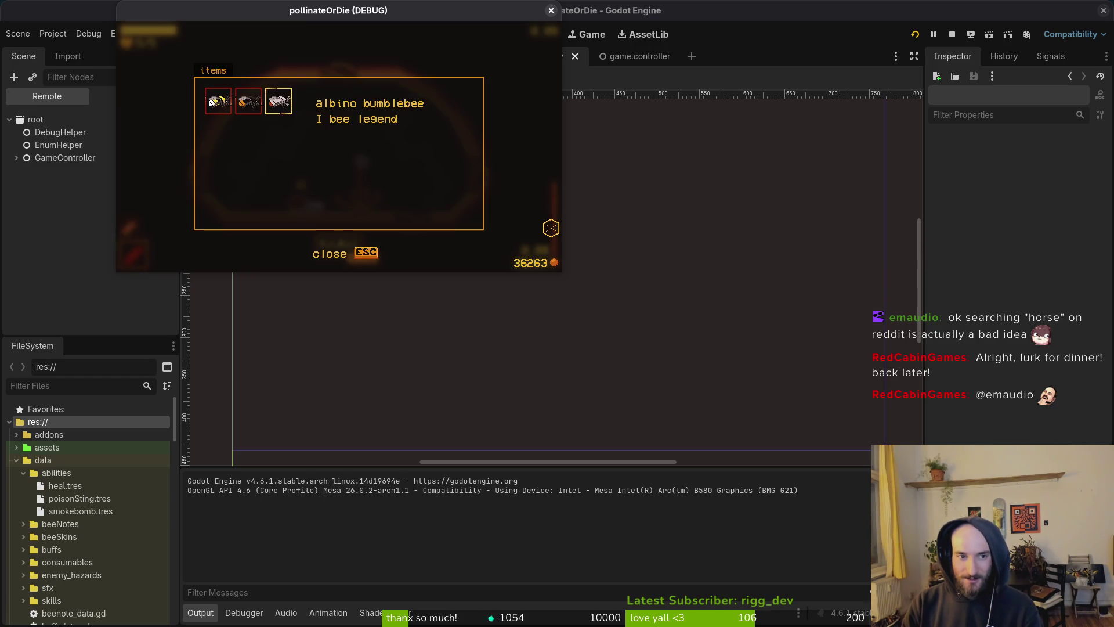
pyautogui.press('Down')
pyautogui.press('Down')
pyautogui.press('Right')
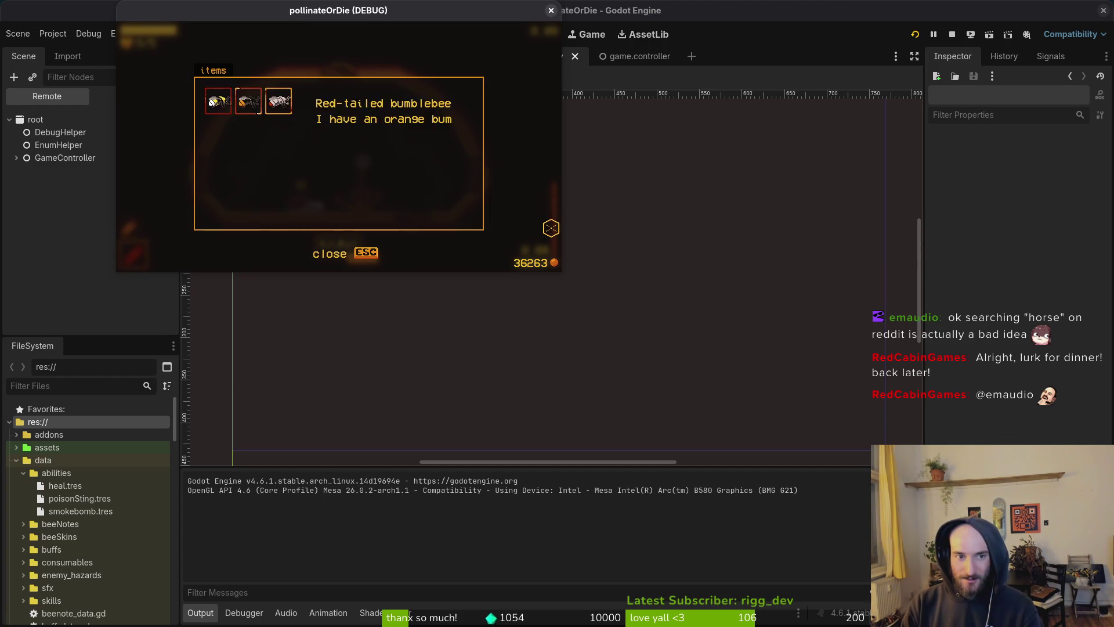
pyautogui.press('Down')
pyautogui.press('Down')
pyautogui.press('Escape')
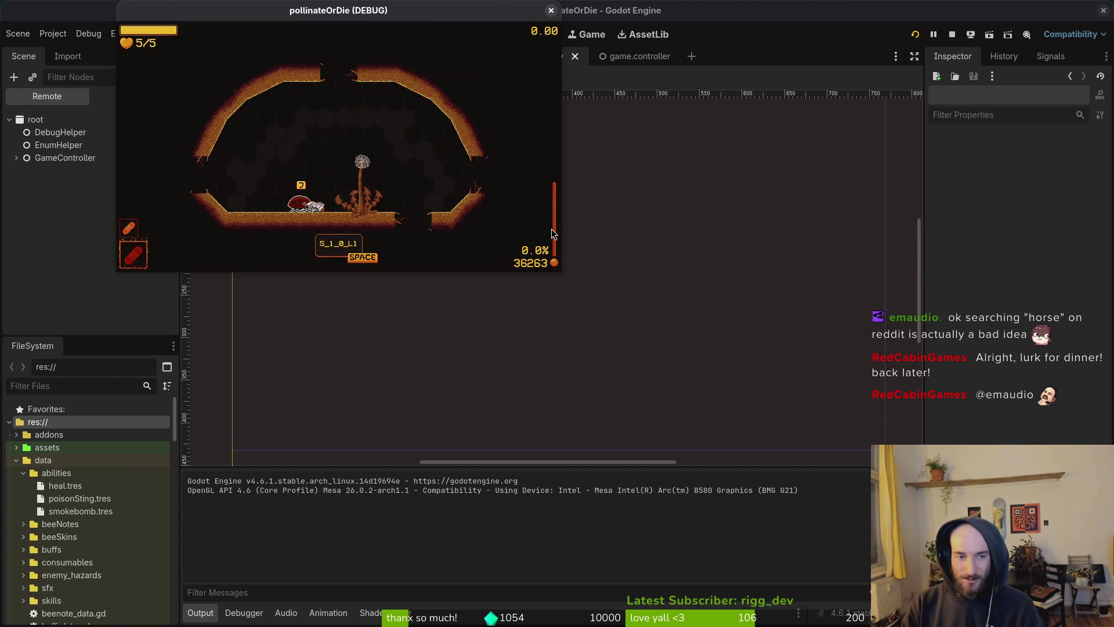
pyautogui.hotkey('alt', 'Tab')
pyautogui.hotkey('alt', 'Tab')
# Step: View the documentation popup for the set_tab_disabled(2) call
pyautogui.press('k')
pyautogui.press('k')
pyautogui.press('k')
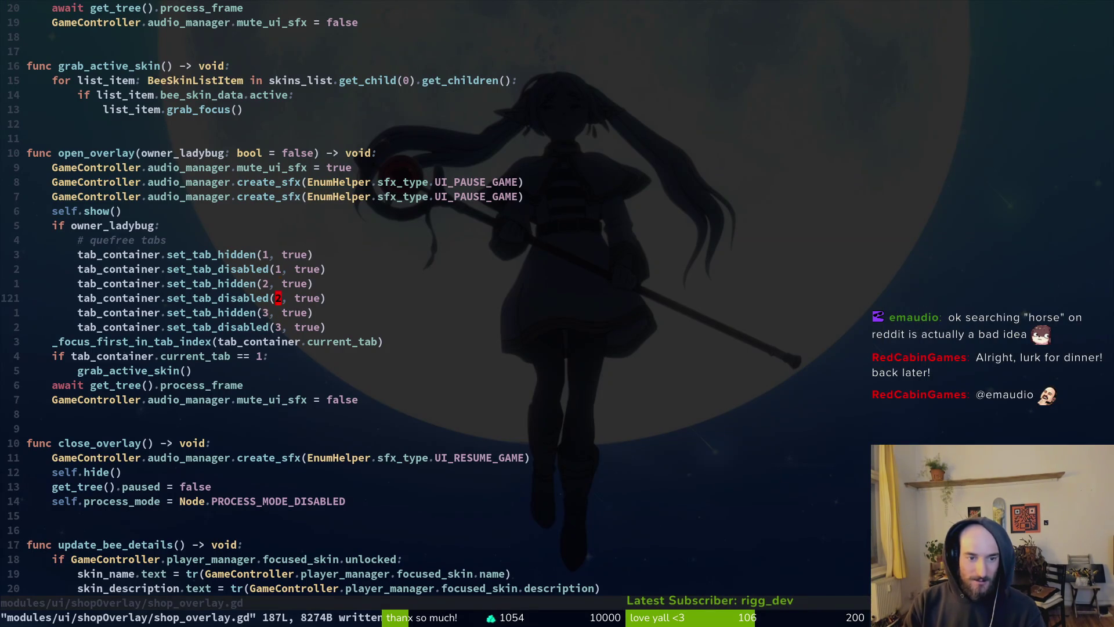
pyautogui.press('j')
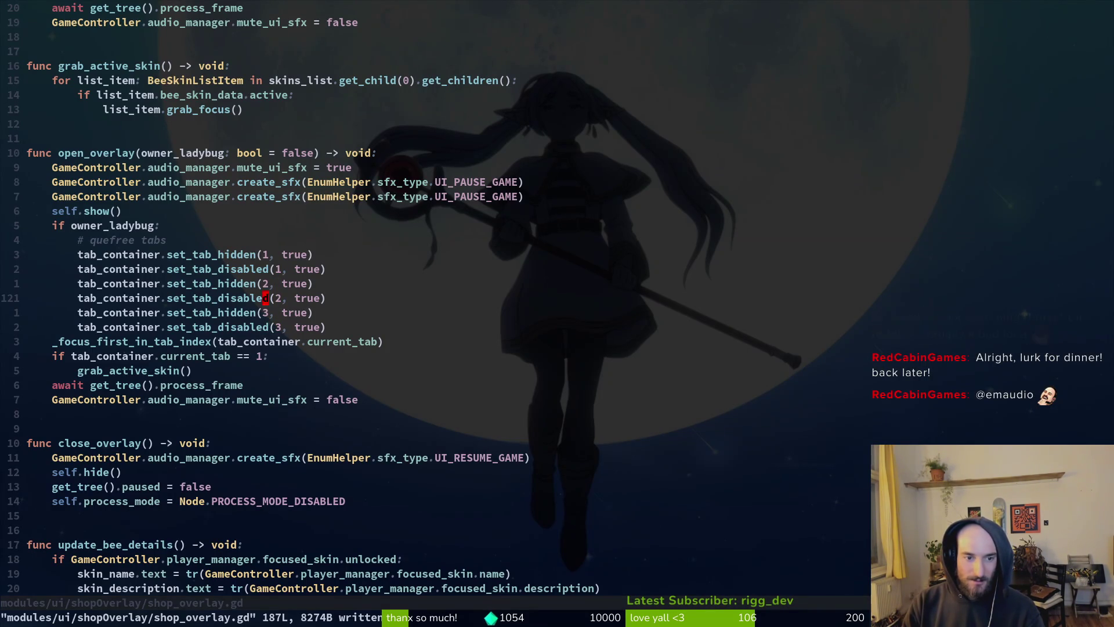
pyautogui.press('h')
pyautogui.press('h')
pyautogui.press('h')
pyautogui.press('i')
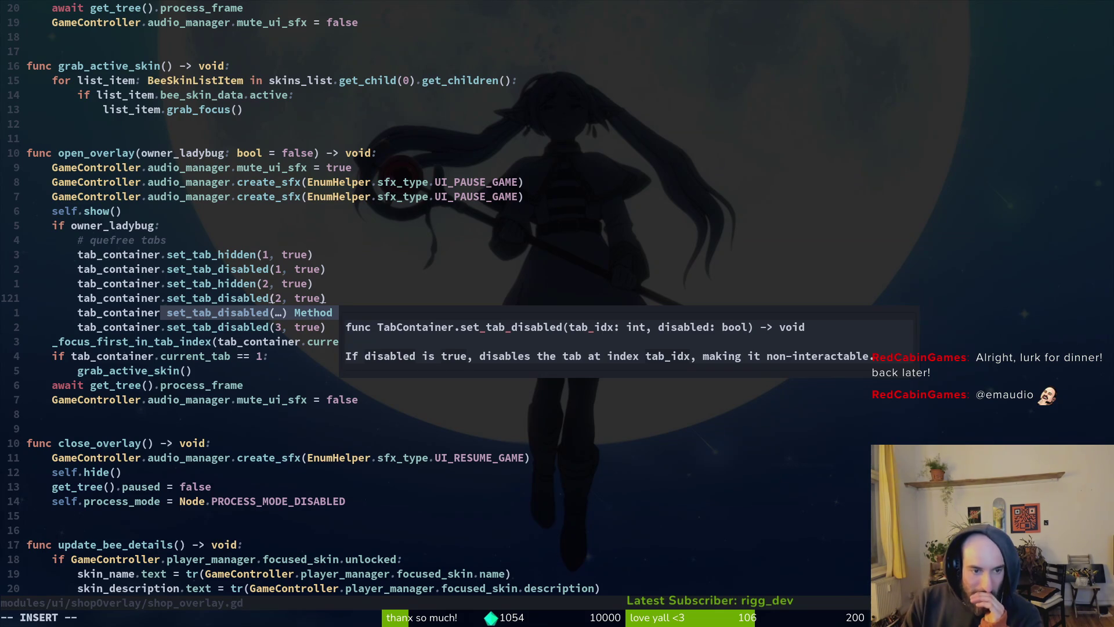
pyautogui.press('Escape')
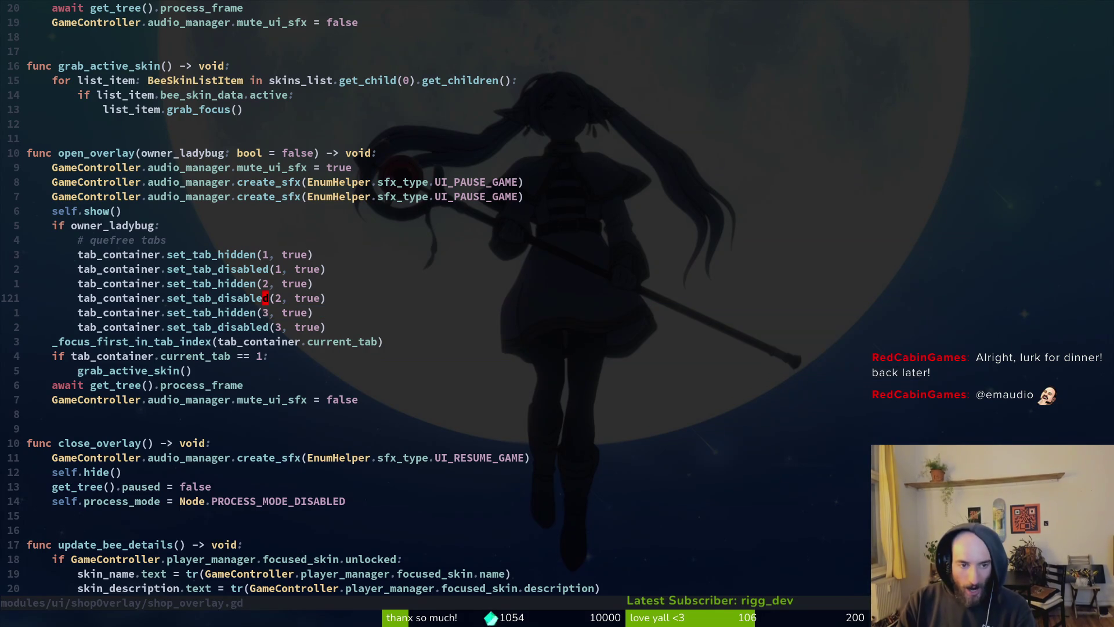
# Step: Open a new empty line under 'if owner_ladybug:'
pyautogui.press('k')
pyautogui.press('k')
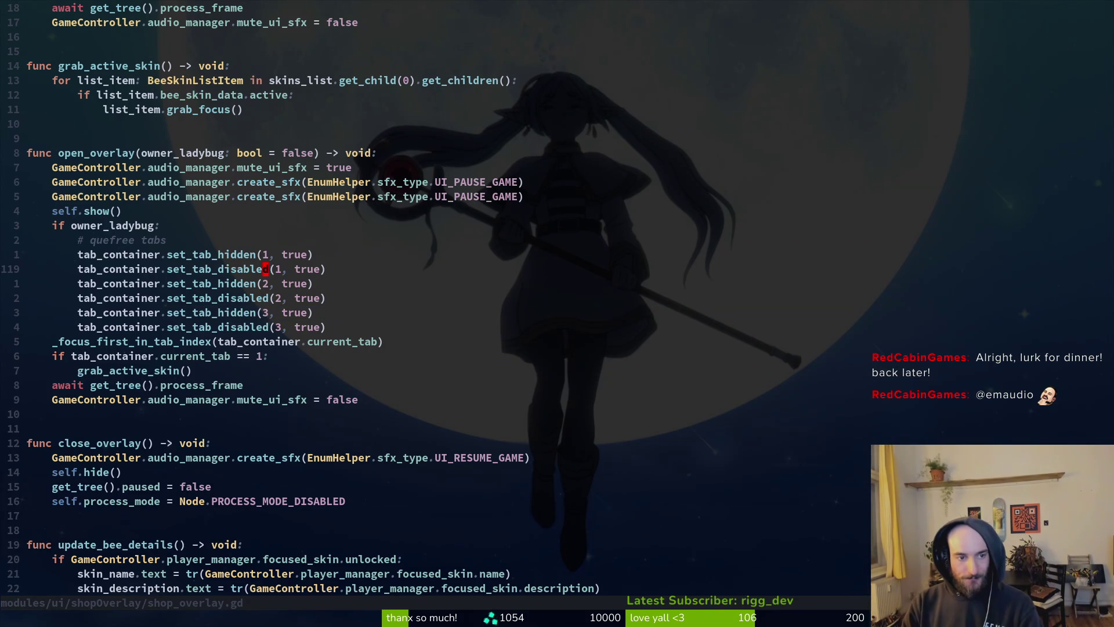
pyautogui.press('k')
pyautogui.press('k')
pyautogui.press('k')
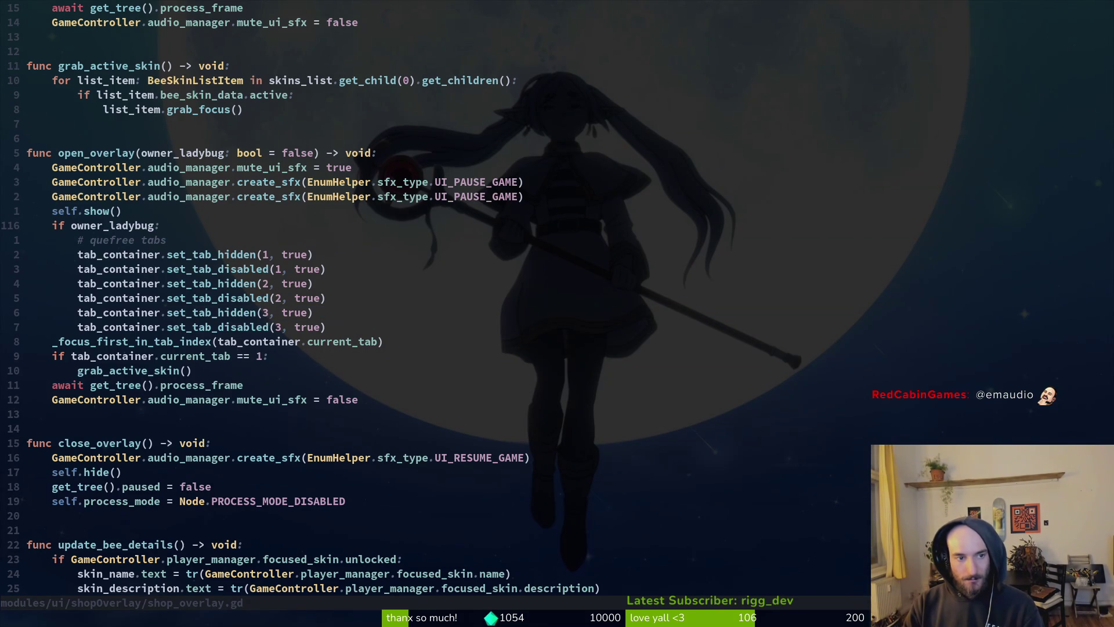
pyautogui.press('o')
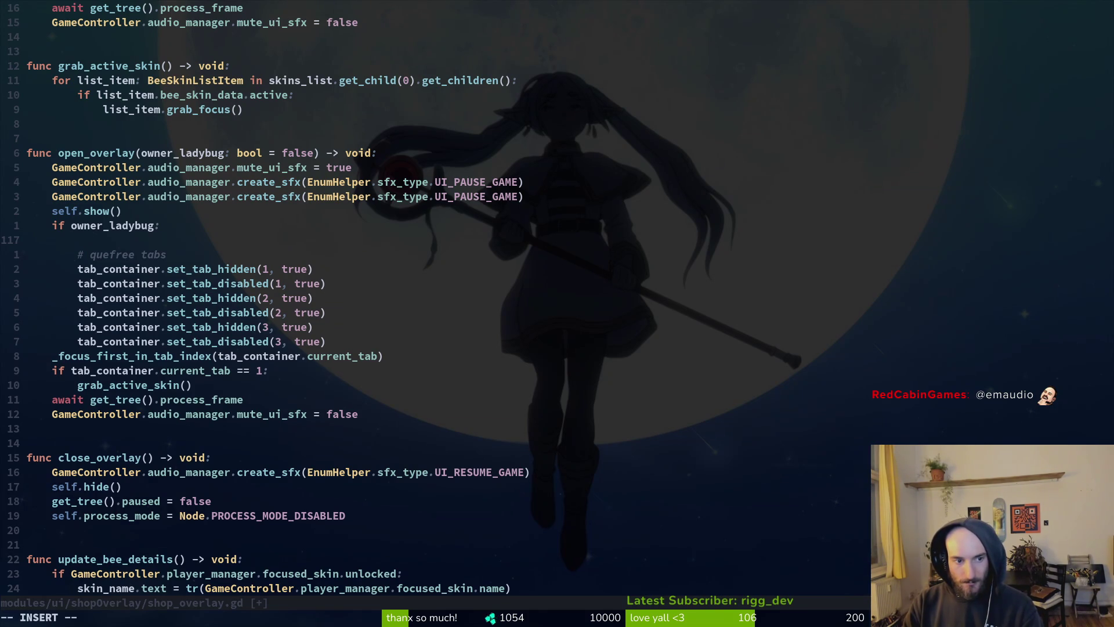
pyautogui.press('Escape')
# Step: Remove the blank line and the abandoned 'mer' line, saving shop_overlay.gd
pyautogui.press('d')
pyautogui.press('d')
pyautogui.write(':w')
pyautogui.press('Return')
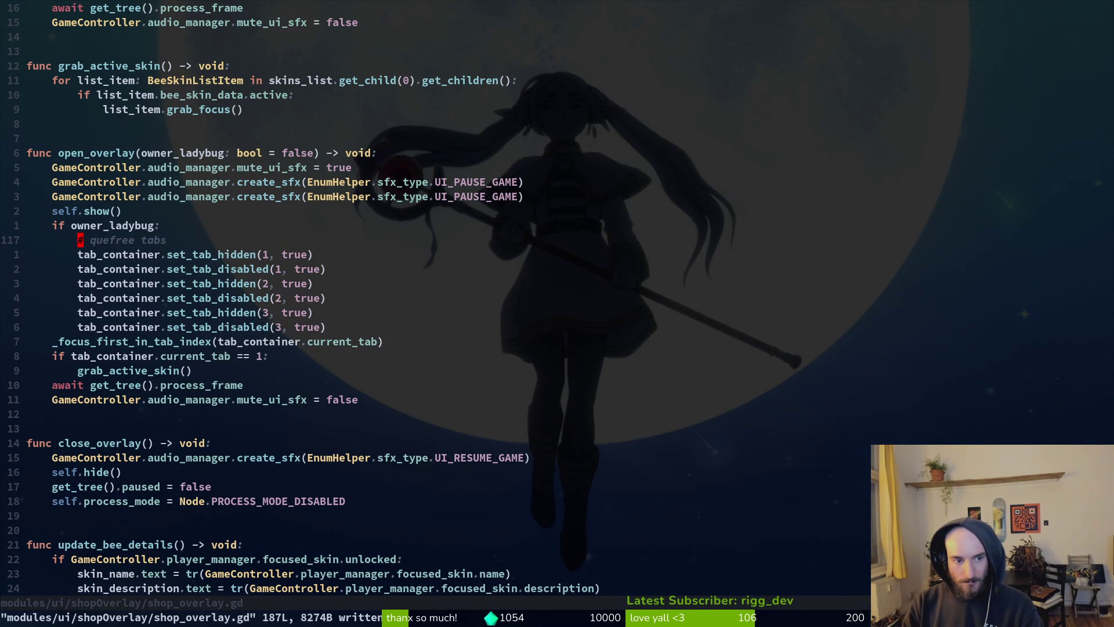
pyautogui.press('k')
pyautogui.press('k')
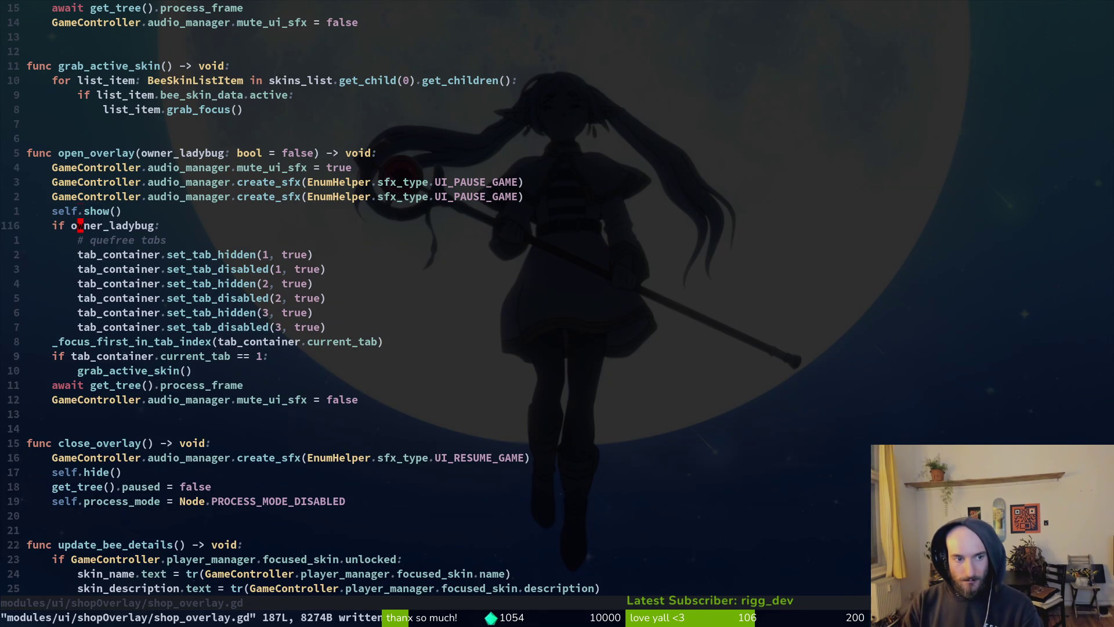
pyautogui.write('omer')
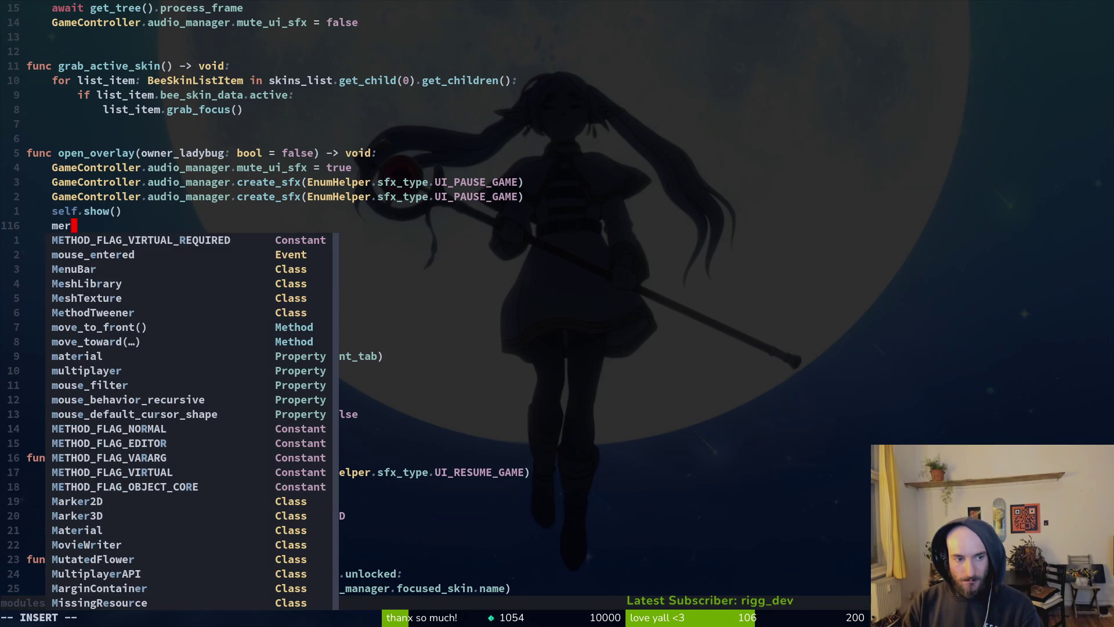
pyautogui.press('Escape')
pyautogui.press('d')
pyautogui.press('d')
pyautogui.write('j:w')
pyautogui.press('Return')
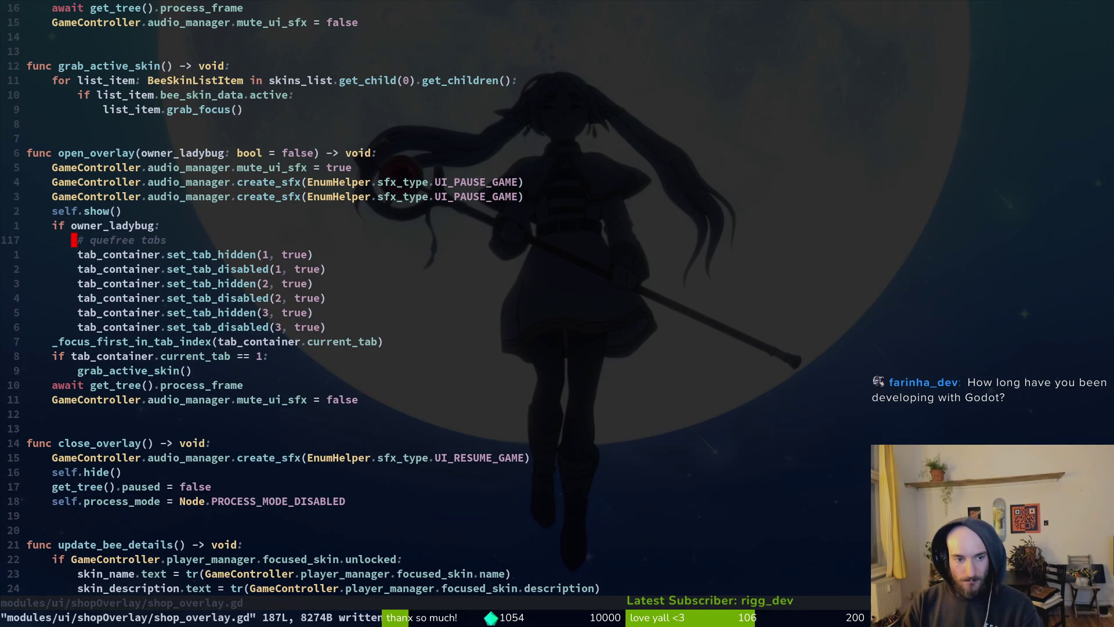
pyautogui.press('j')
pyautogui.press('j')
# Step: Delete the set_tab_disabled(1), (2) and (3) lines from the ladybug branch and save
pyautogui.press('d')
pyautogui.press('d')
pyautogui.press('j')
pyautogui.press('d')
pyautogui.press('d')
pyautogui.press('j')
pyautogui.press('j')
pyautogui.press('d')
pyautogui.press('d')
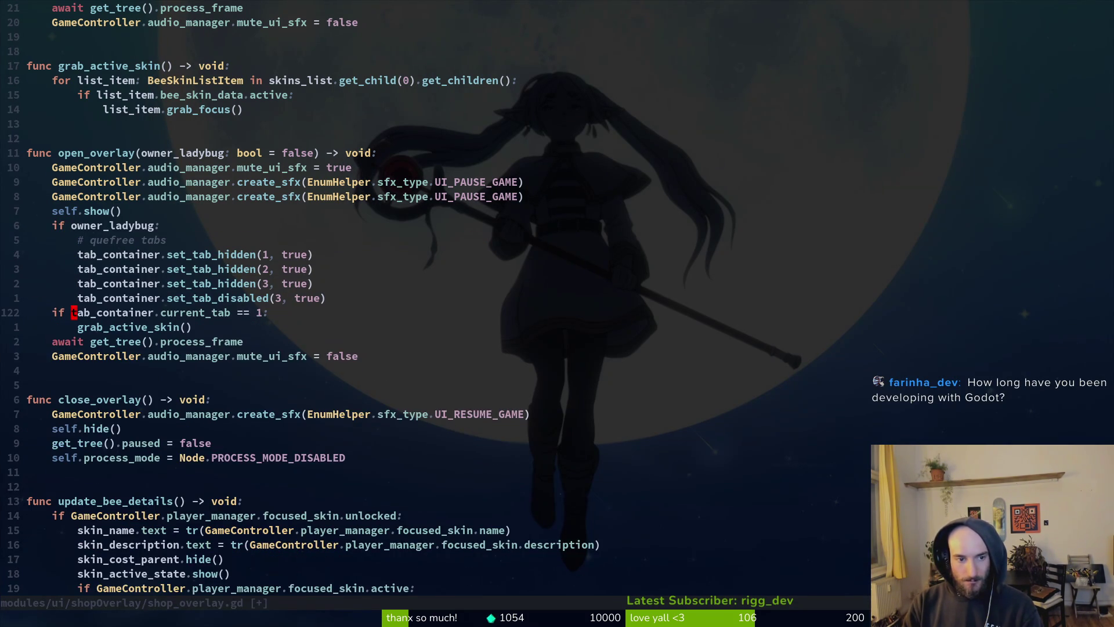
pyautogui.press('u')
pyautogui.press('k')
pyautogui.press('c')
pyautogui.press('c')
pyautogui.press('Escape')
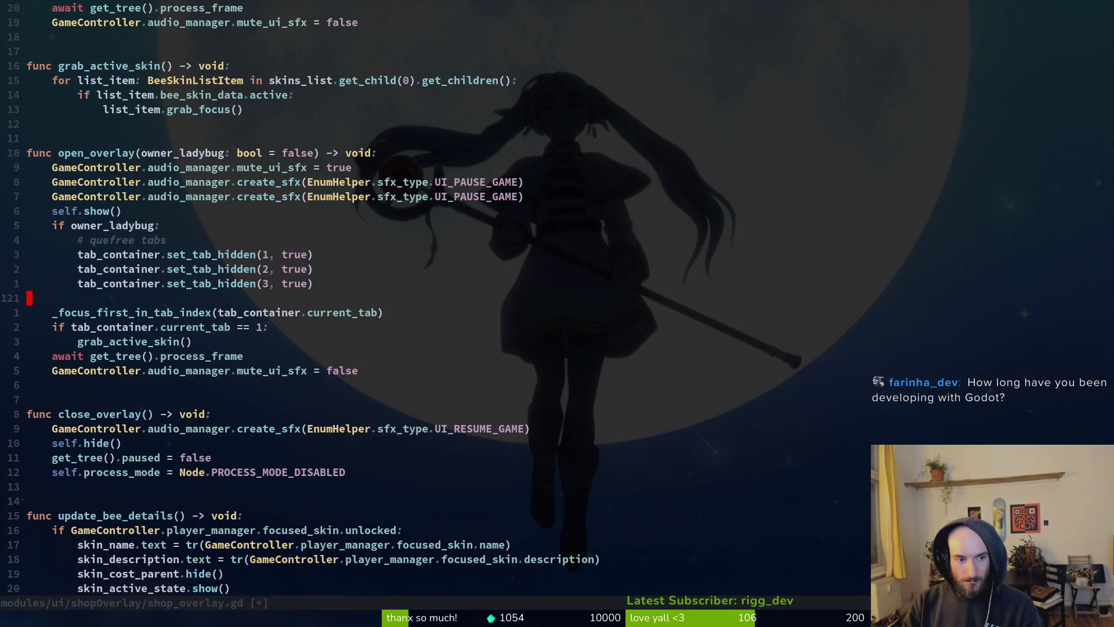
pyautogui.press('d')
pyautogui.press('d')
pyautogui.write(':w')
pyautogui.press('Return')
# Step: Add 'var merchant_mode: bool = false' below the exports on line 35 and save
pyautogui.press('g')
pyautogui.press('g')
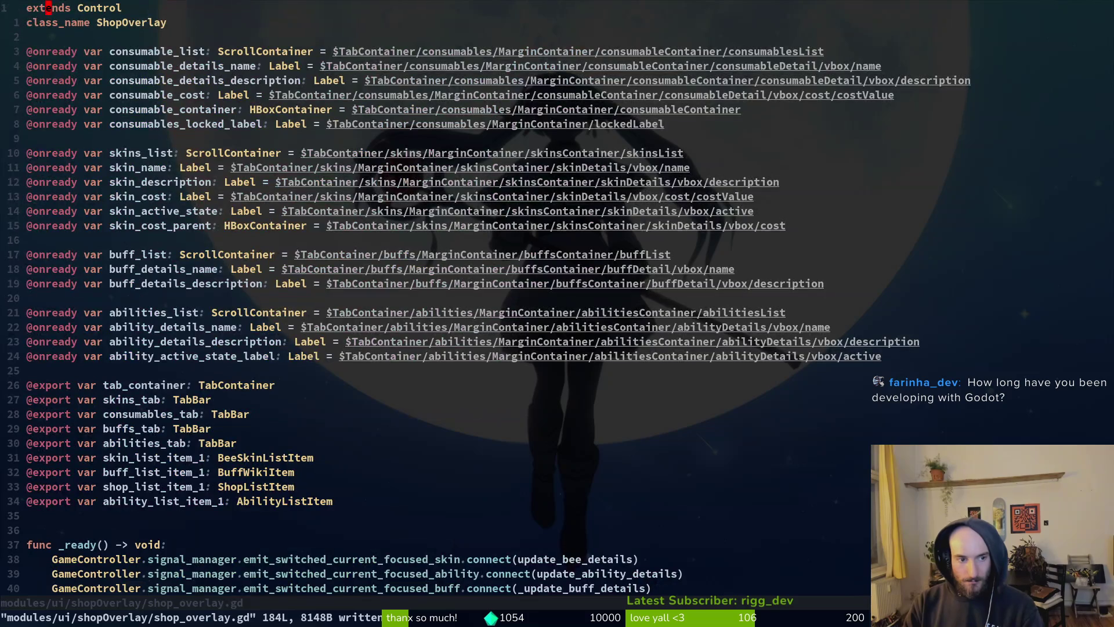
pyautogui.write('34jovar mercha')
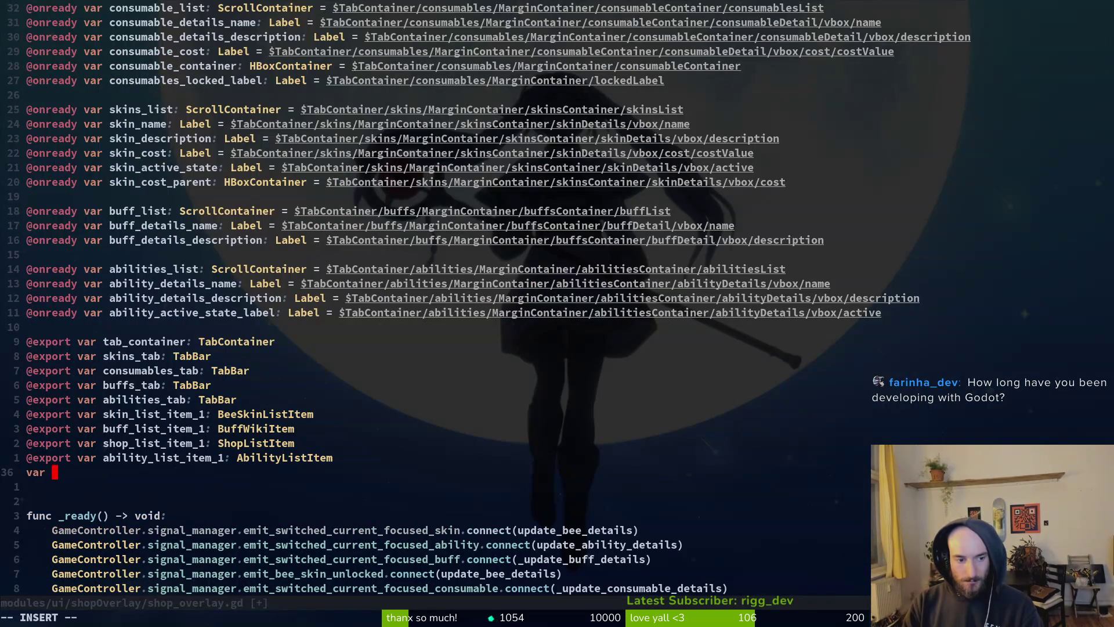
pyautogui.write('nt_mode')
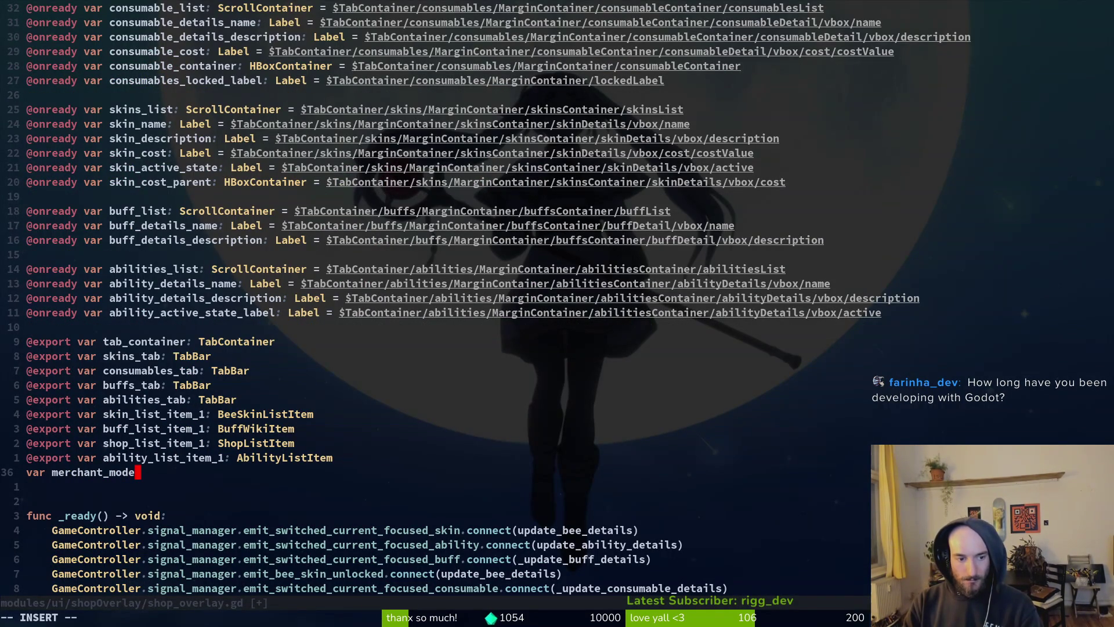
pyautogui.write(': bool = false')
pyautogui.press('Escape')
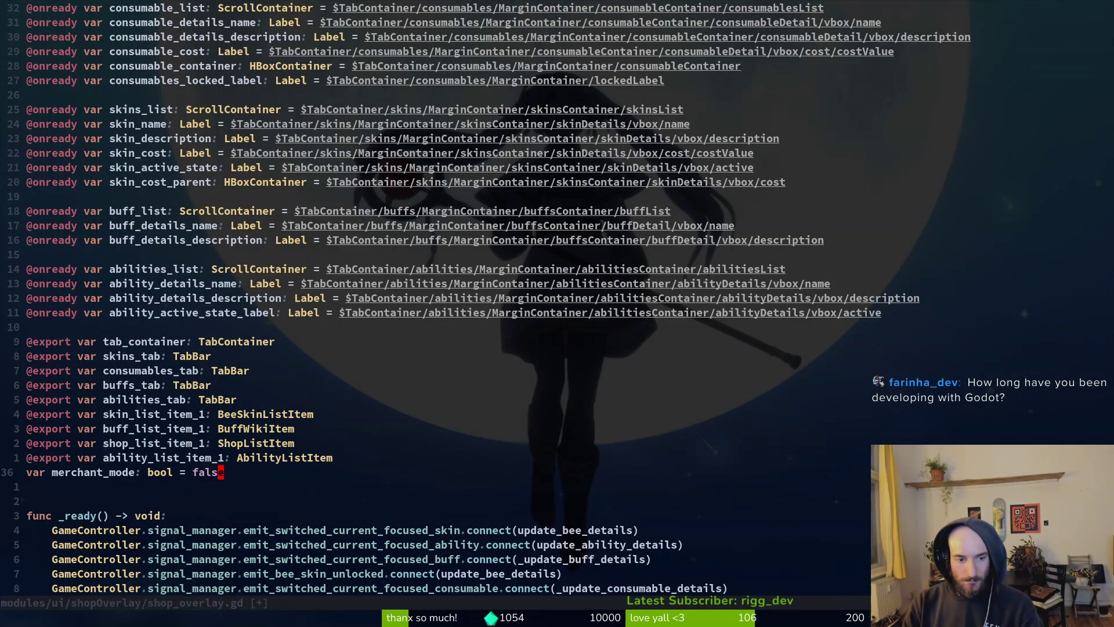
pyautogui.write(':w')
pyautogui.press('Return')
# Step: Insert 'if !merchant_mode:' as the first line of _handle_tabbing
pyautogui.press('2')
pyautogui.press('0')
pyautogui.press('j')
pyautogui.press('4')
pyautogui.press('0')
pyautogui.press('j')
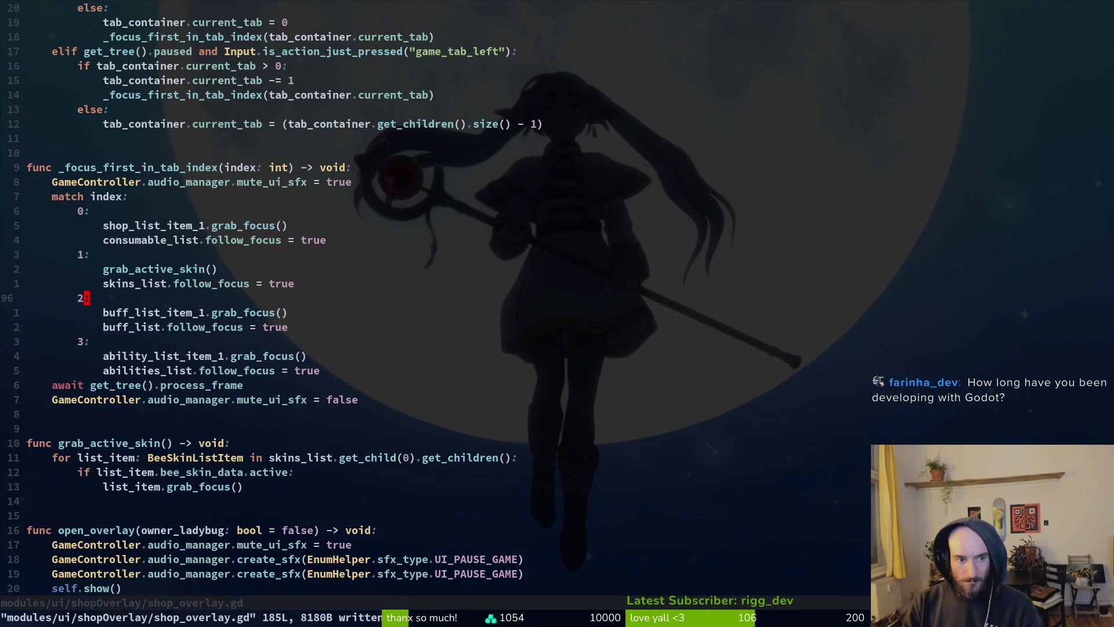
pyautogui.press('2')
pyautogui.press('2')
pyautogui.press('k')
pyautogui.press('k')
pyautogui.press('k')
pyautogui.press('k')
pyautogui.write('oif')
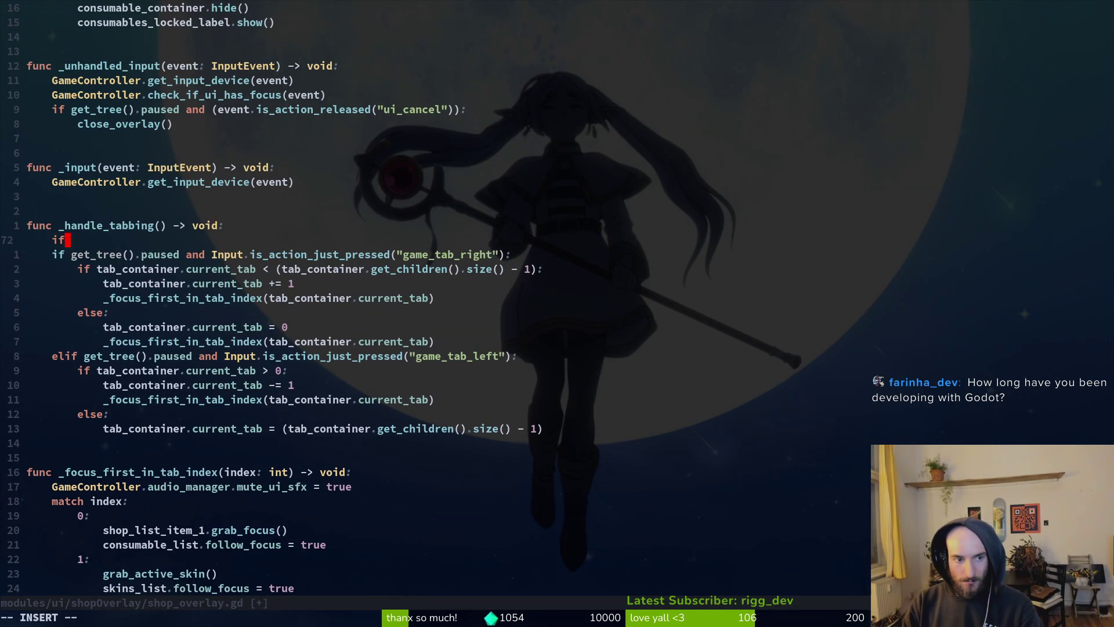
pyautogui.write(' merchant_mode')
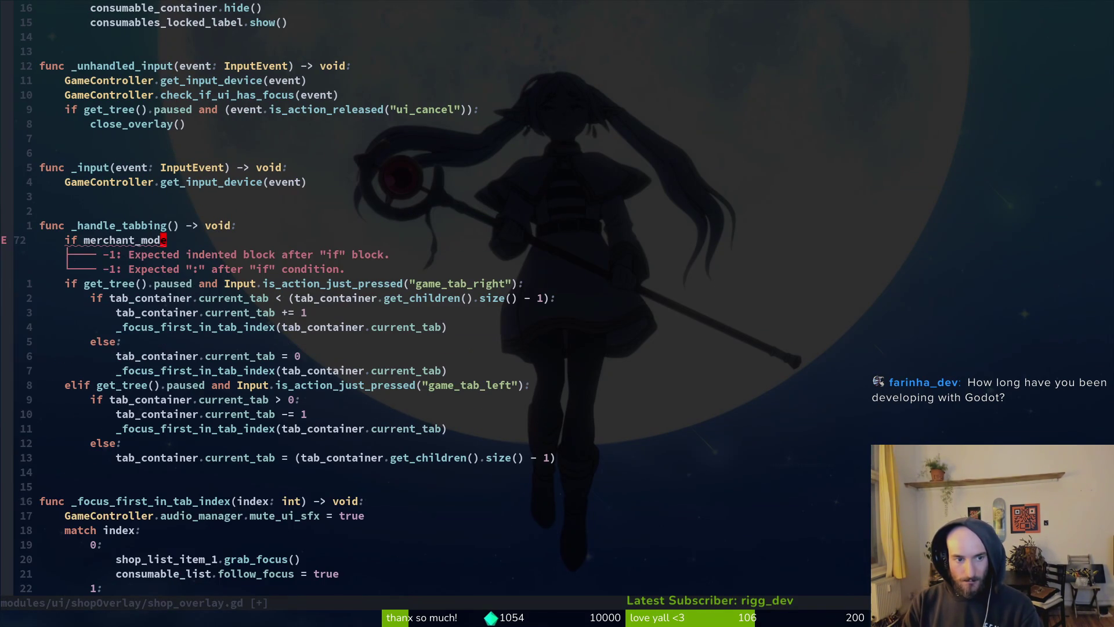
pyautogui.write('bjki!')
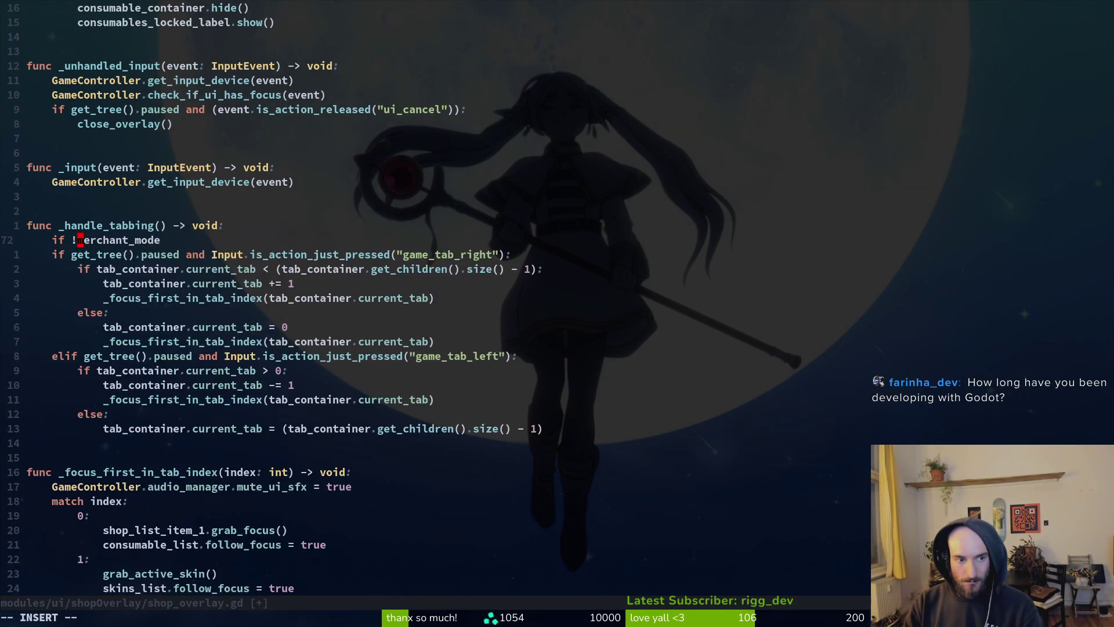
pyautogui.press('Escape')
pyautogui.write('A:')
pyautogui.press('Escape')
pyautogui.press('j')
# Step: Indent the tab-switching block under the merchant_mode check and save
pyautogui.press('V')
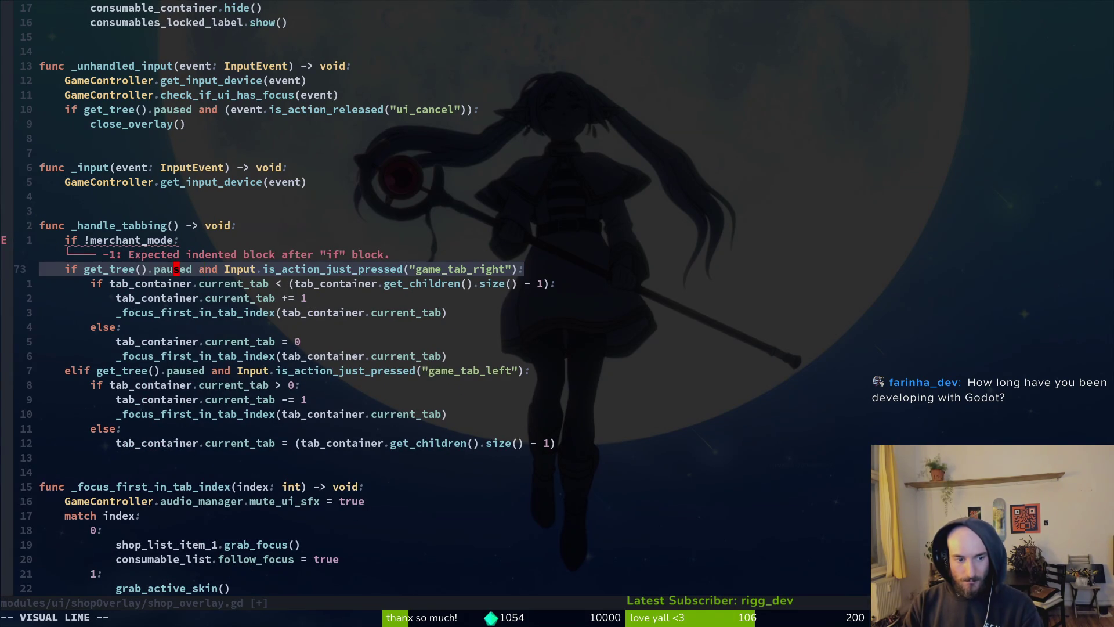
pyautogui.press('j')
pyautogui.press('j')
pyautogui.press('j')
pyautogui.press('}')
pyautogui.press('j')
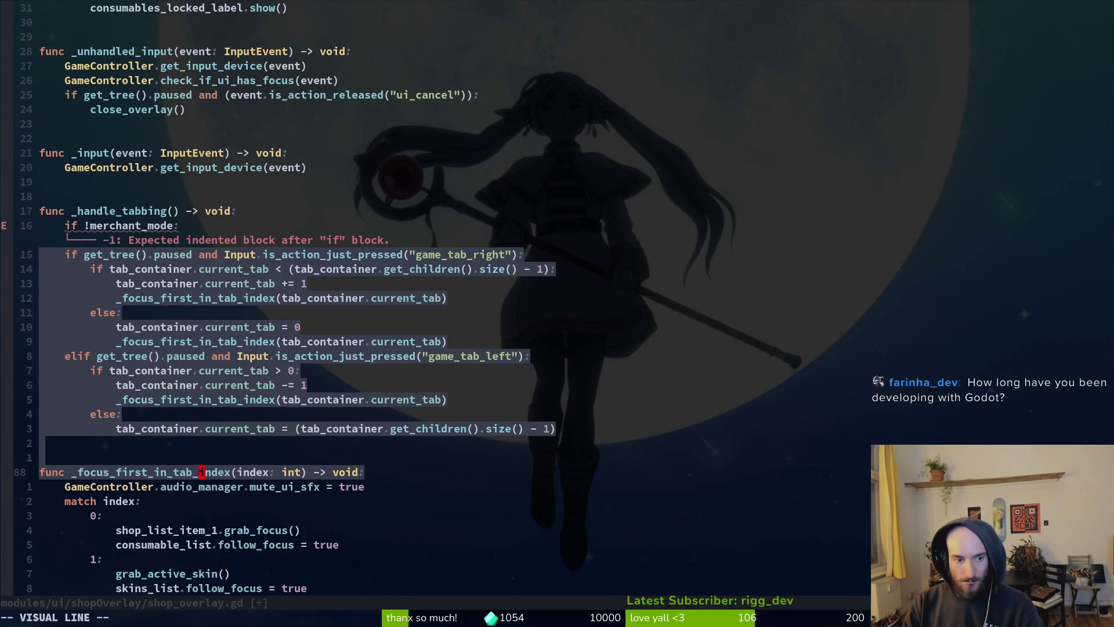
pyautogui.press('k')
pyautogui.press('k')
pyautogui.press('k')
pyautogui.press('>')
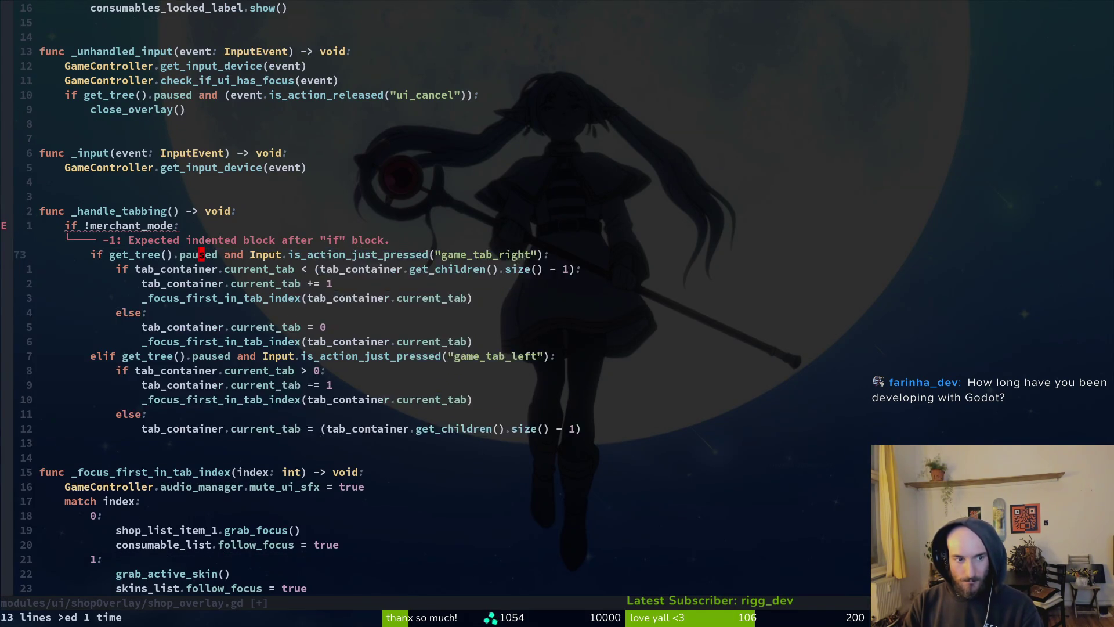
pyautogui.write(':w')
pyautogui.press('Return')
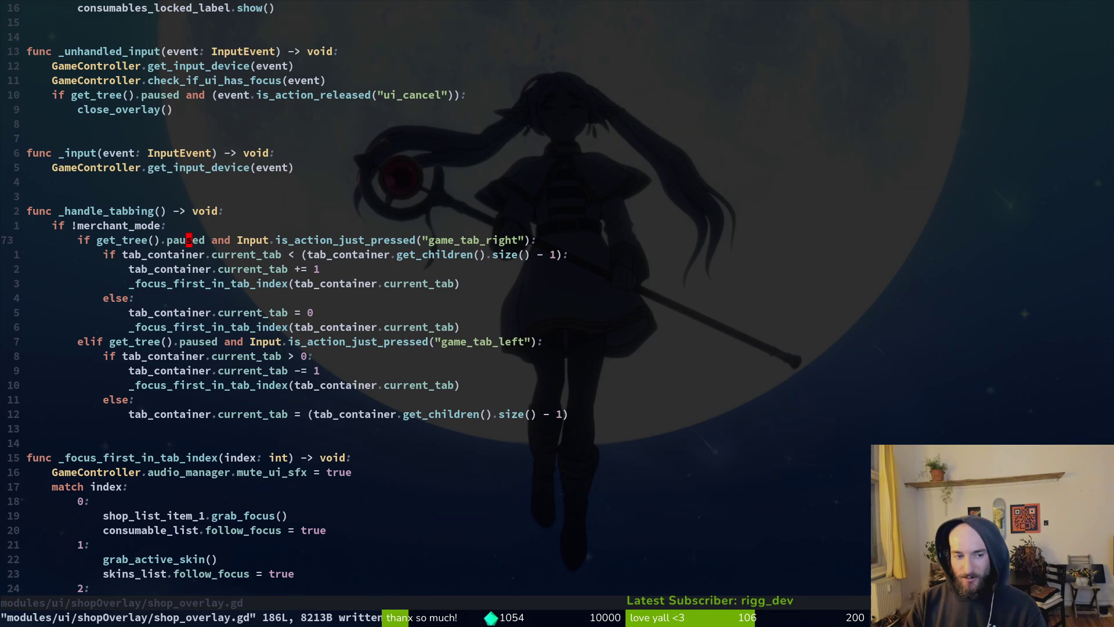
# Step: Add a 'merchant_mode = false' line above self.show() in open_overlay
pyautogui.hotkey('ctrl', 'd')
pyautogui.hotkey('ctrl', 'd')
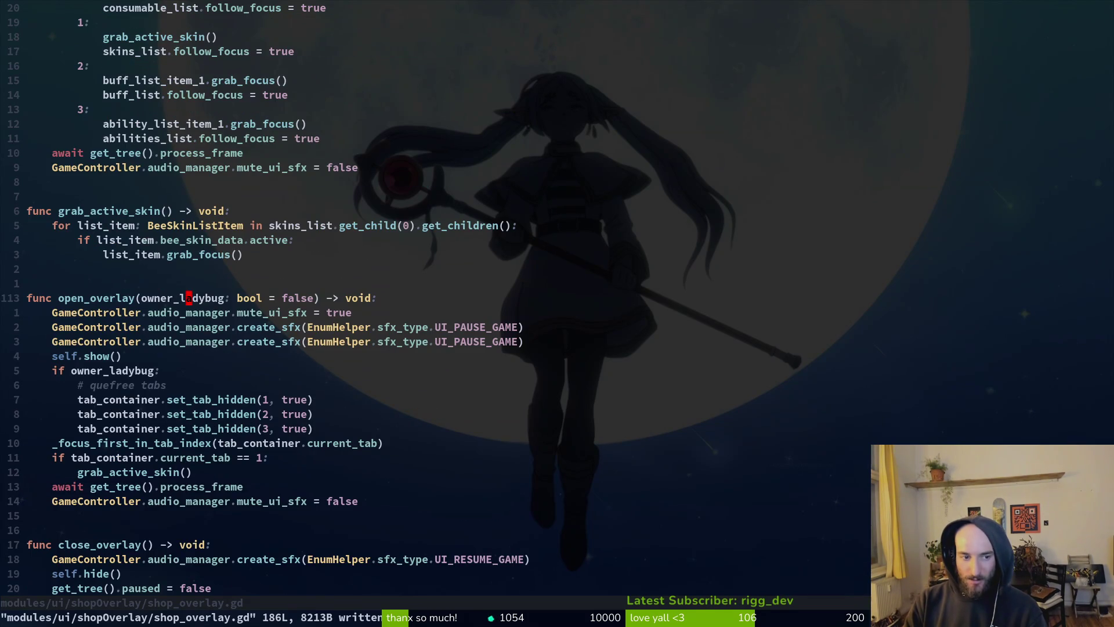
pyautogui.hotkey('ctrl', 'd')
pyautogui.hotkey('ctrl', 'd')
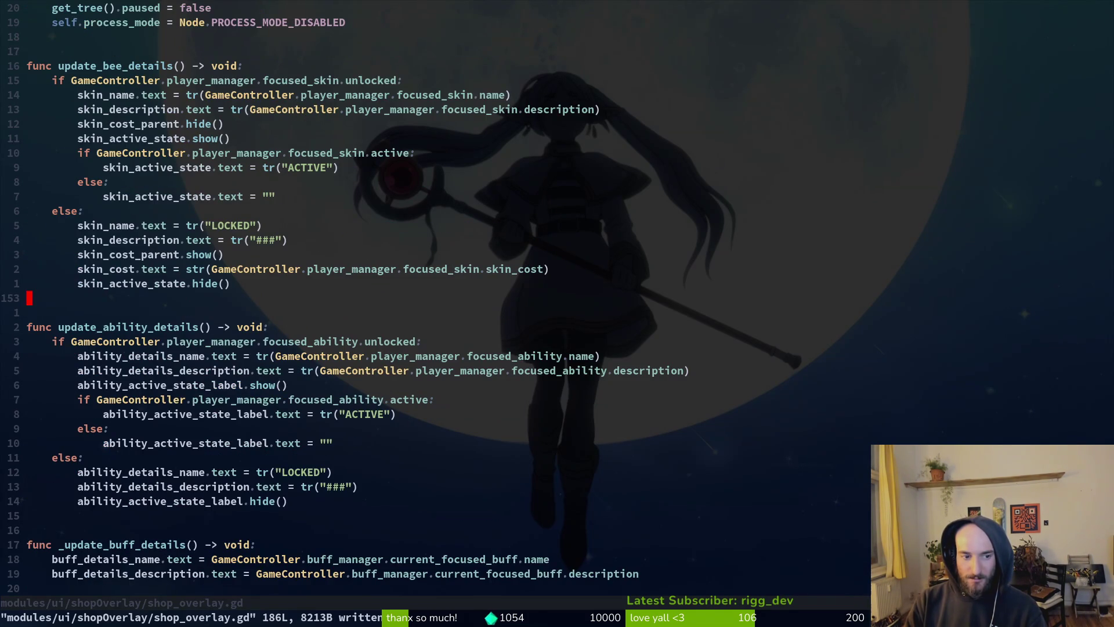
pyautogui.hotkey('ctrl', 'd')
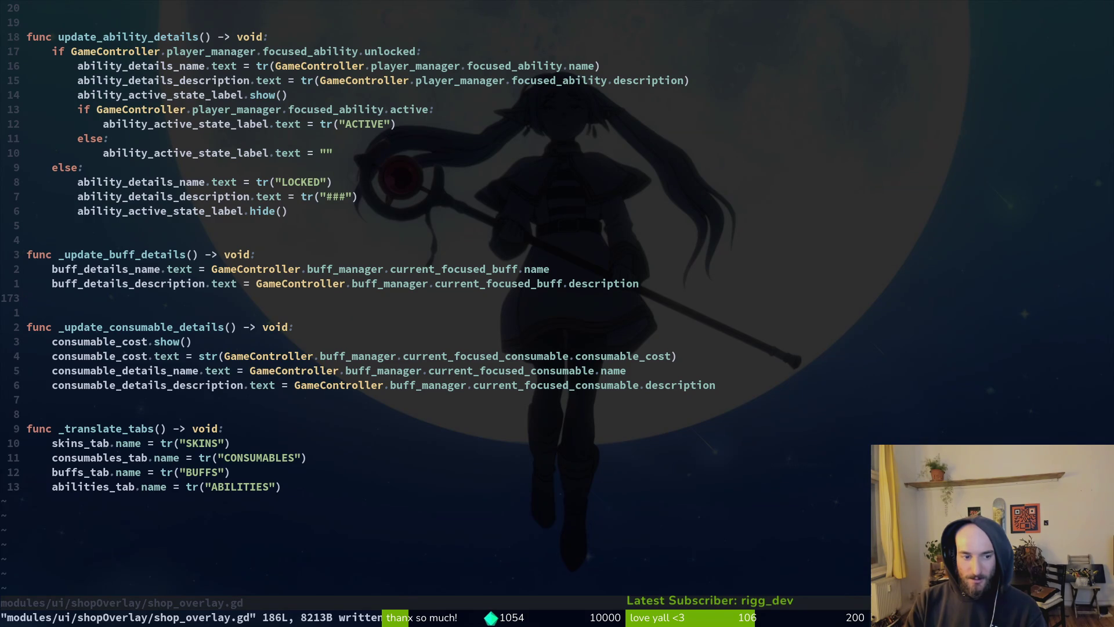
pyautogui.hotkey('ctrl', 'u')
pyautogui.hotkey('ctrl', 'u')
pyautogui.hotkey('ctrl', 'u')
pyautogui.hotkey('ctrl', 'u')
pyautogui.hotkey('ctrl', 'u')
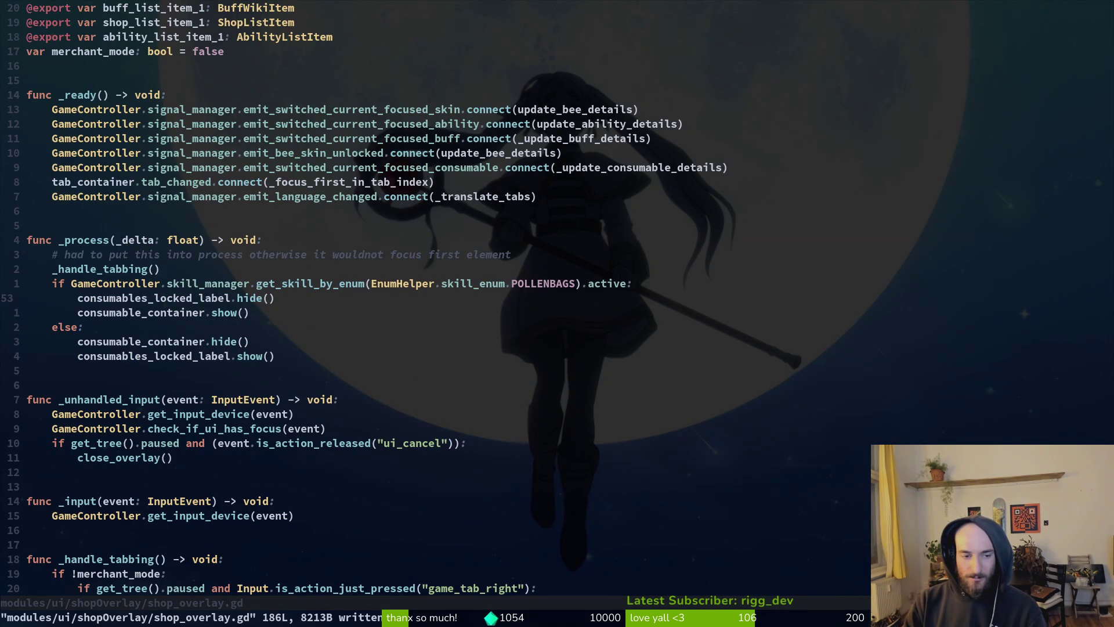
pyautogui.hotkey('ctrl', 'd')
pyautogui.press('k')
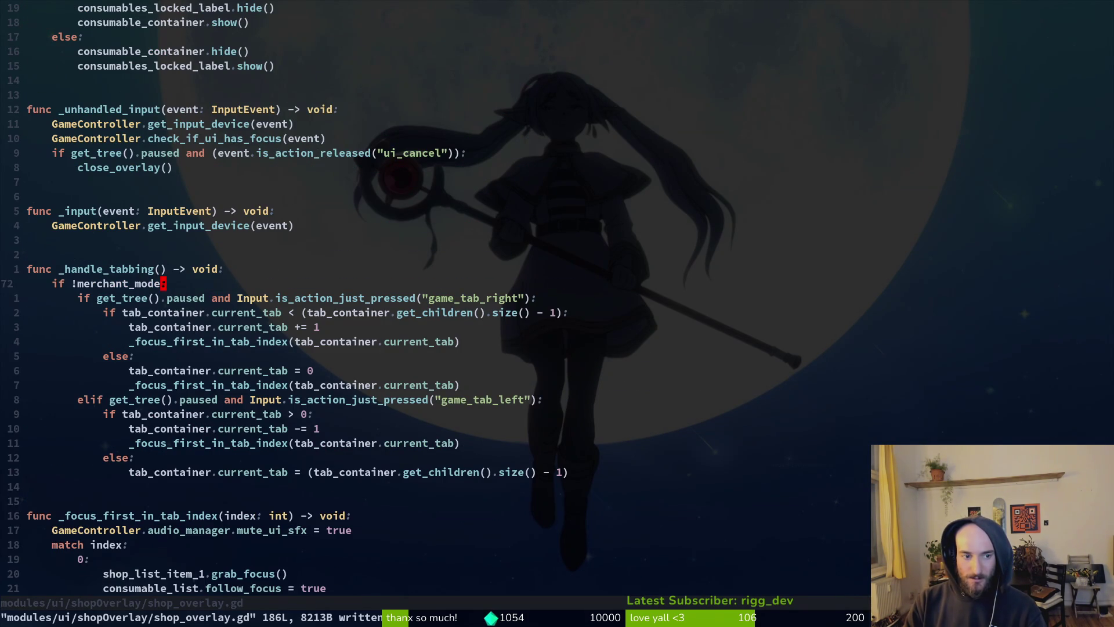
pyautogui.hotkey('ctrl', 'd')
pyautogui.hotkey('ctrl', 'd')
pyautogui.press('j')
pyautogui.press('j')
pyautogui.press('j')
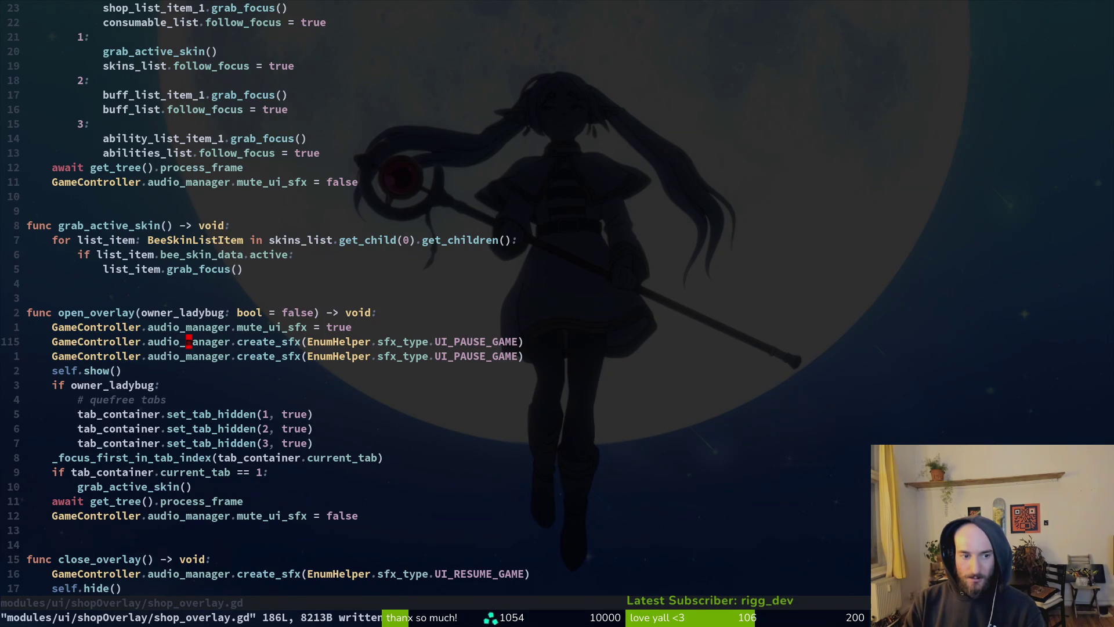
pyautogui.press('k')
pyautogui.press('j')
pyautogui.press('j')
pyautogui.write('o')
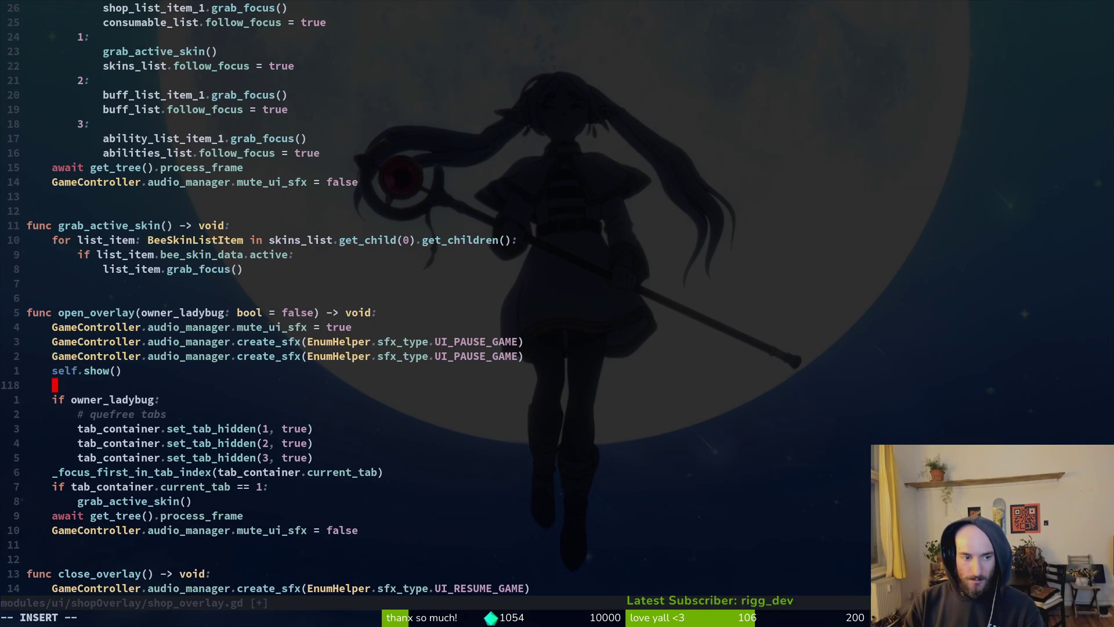
pyautogui.write('merchant_mode = false')
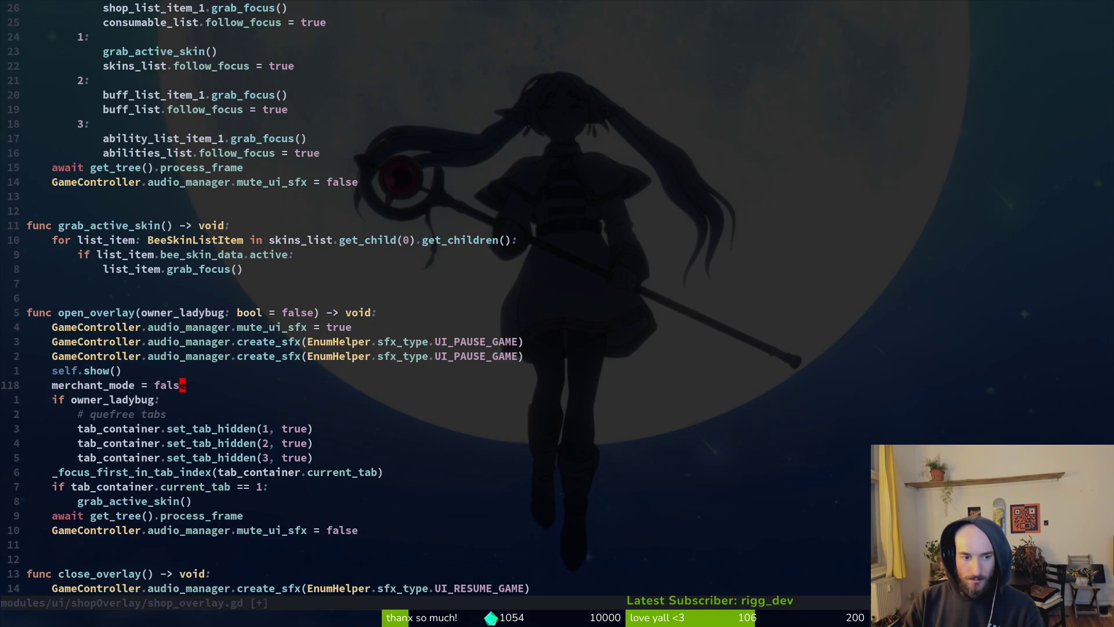
pyautogui.write('VK')
pyautogui.press('Escape')
# Step: Copy that line, indented, under the owner_ladybug check as 'merchant_mode = true', then save and run the game
pyautogui.press('V')
pyautogui.press('y')
pyautogui.press('j')
pyautogui.press('j')
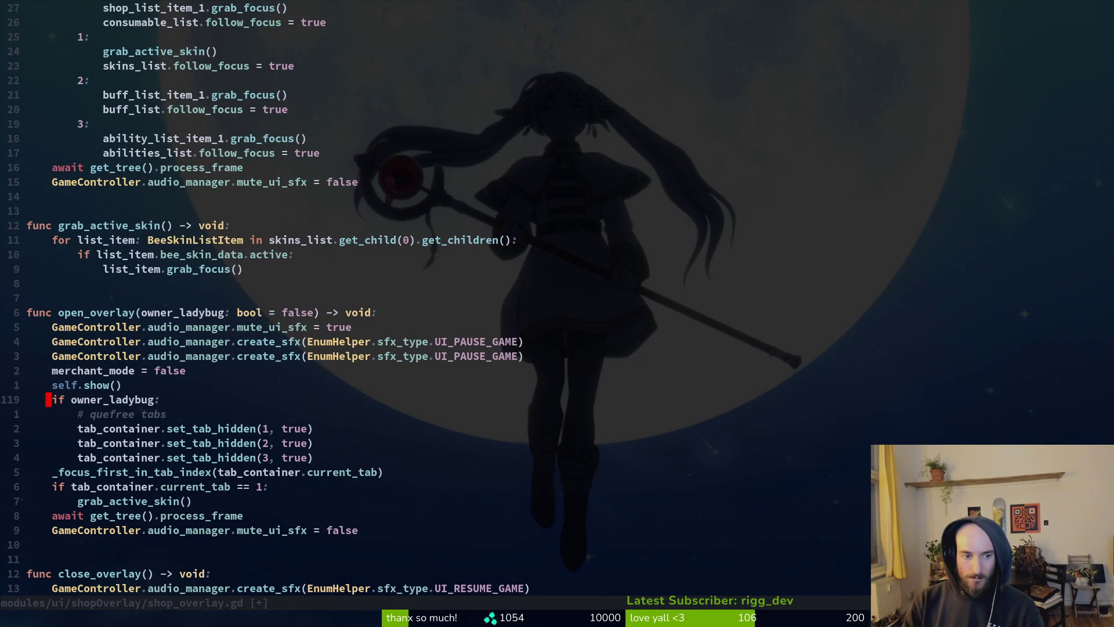
pyautogui.press('p')
pyautogui.press('>')
pyautogui.press('>')
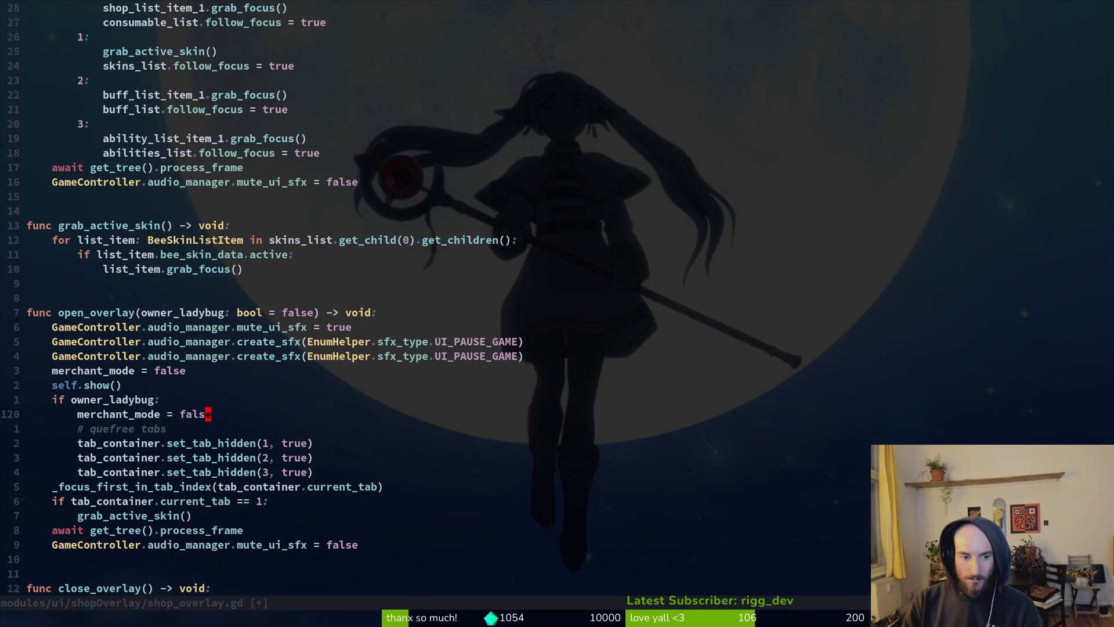
pyautogui.write('ciwtru')
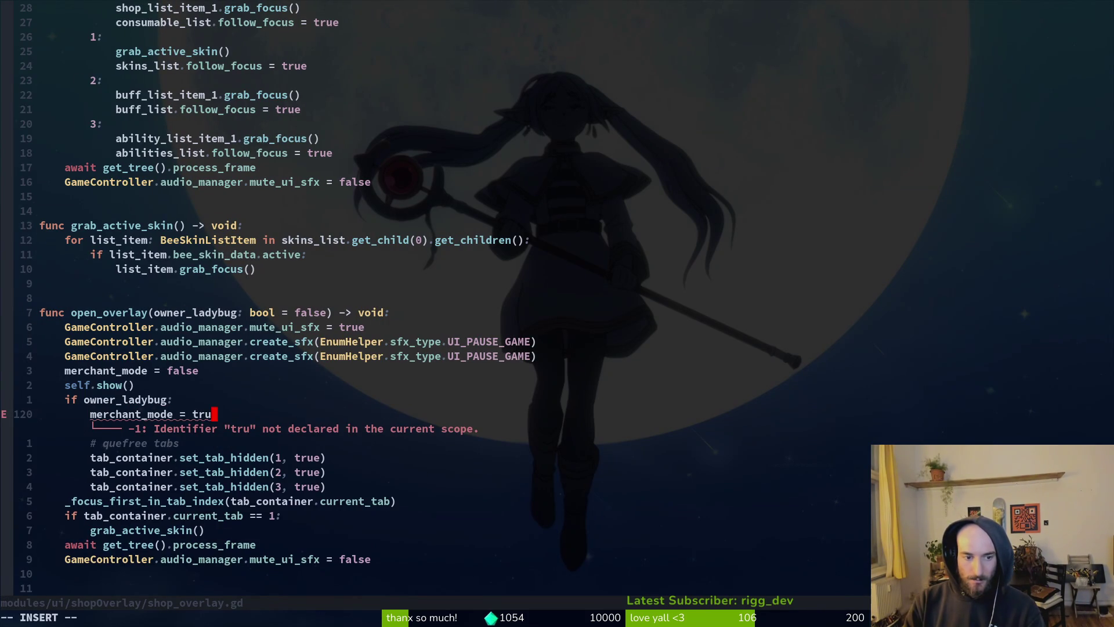
pyautogui.write('e')
pyautogui.press('Escape')
pyautogui.hotkey('alt', 'Tab')
pyautogui.press('F5')
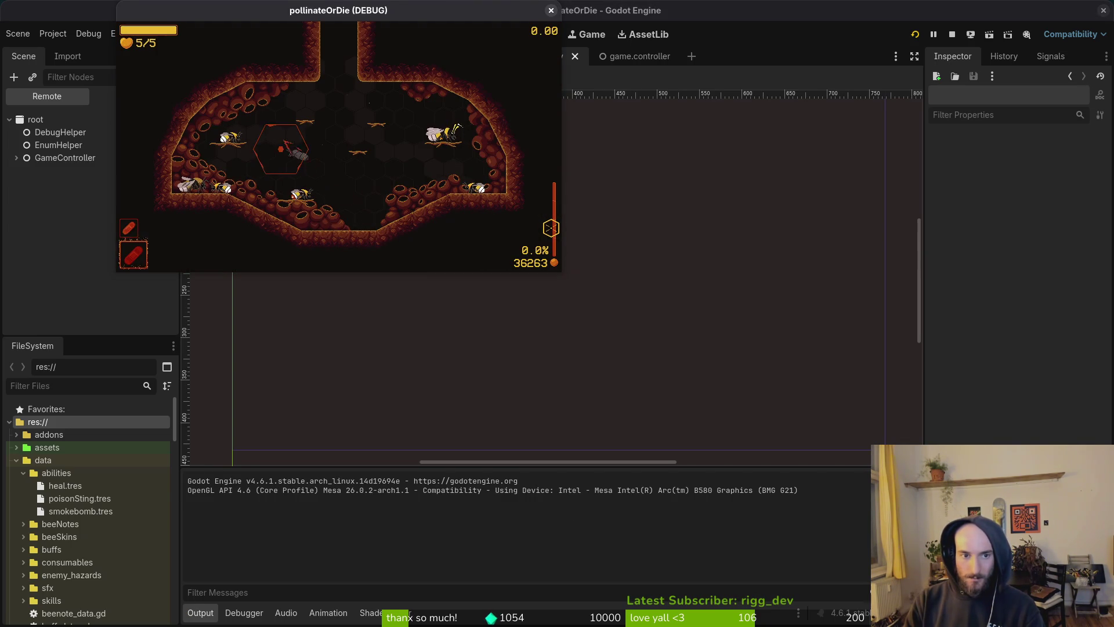
# Step: Load hive level S1-0 from the debug level select
pyautogui.press('Escape')
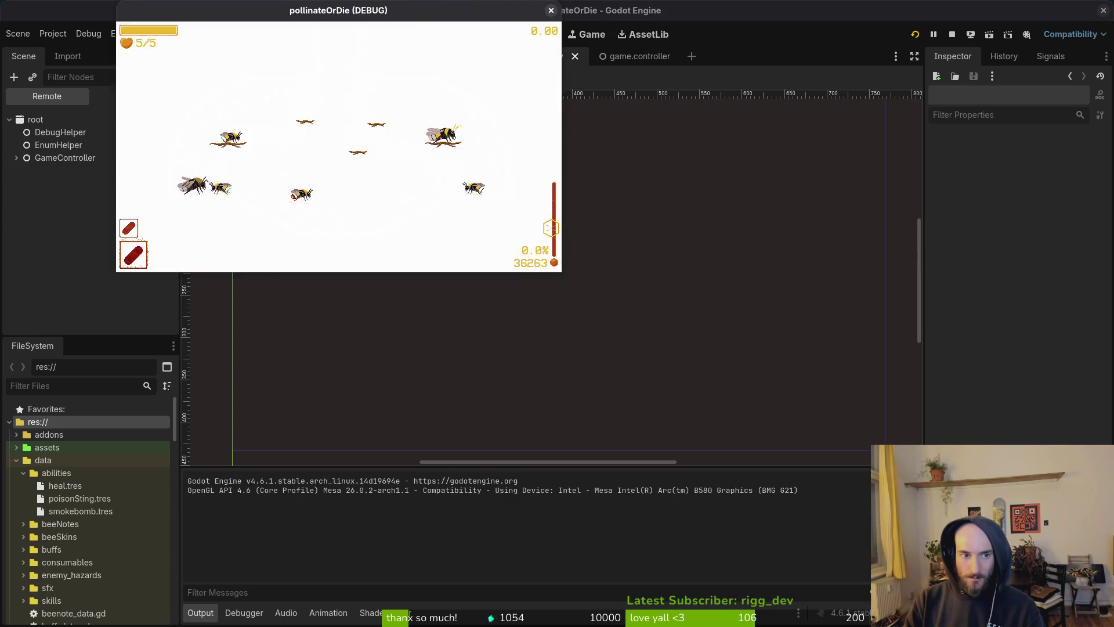
pyautogui.press('Right')
pyautogui.press('Right')
pyautogui.press('Down')
pyautogui.press('Return')
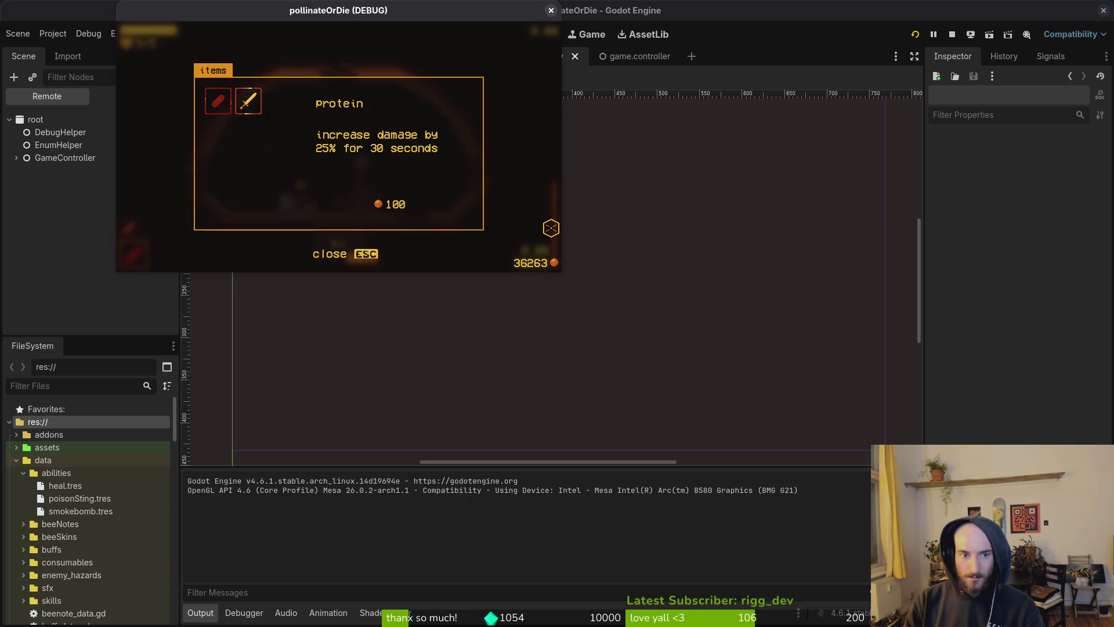
# Step: Open and close the ladybug's items shop several times, checking the potion and protein items, then return to Neovim
pyautogui.press('Left')
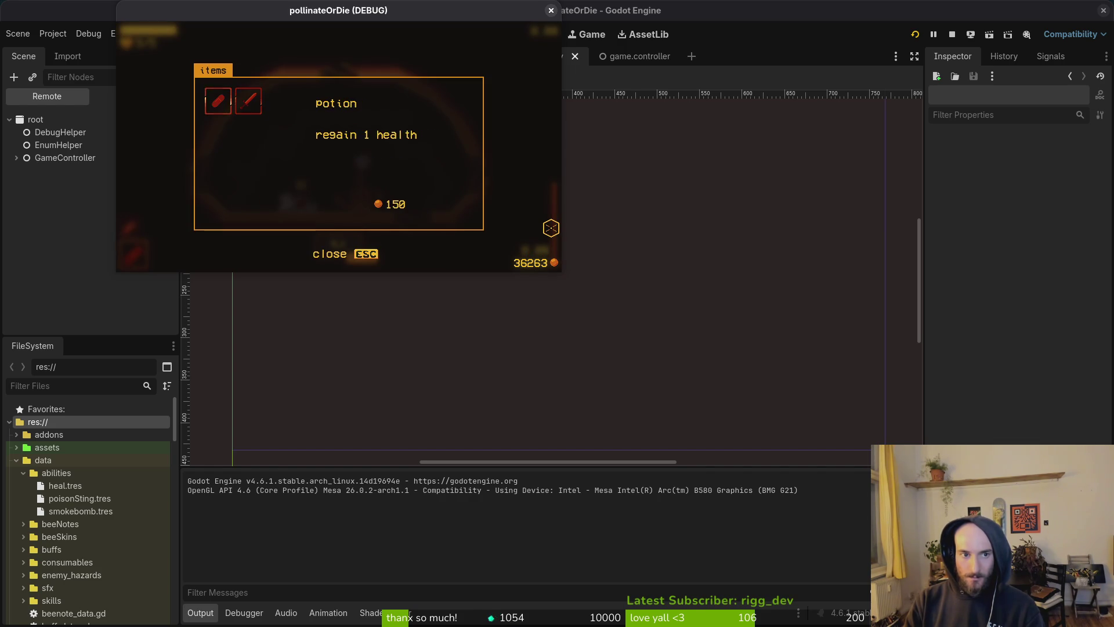
pyautogui.press('Escape')
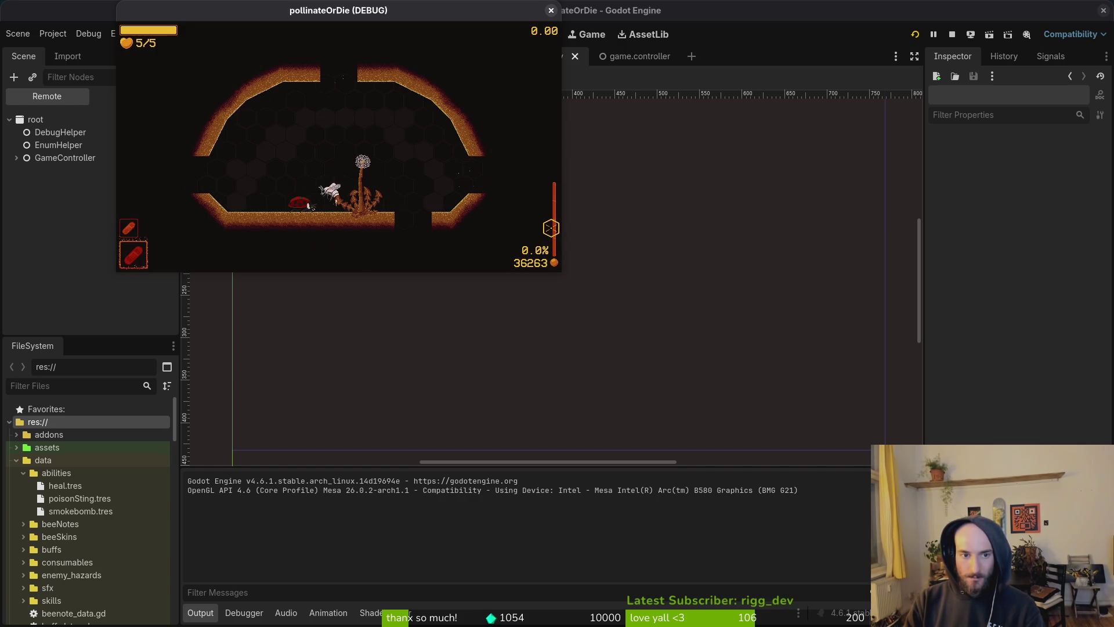
pyautogui.press('e')
pyautogui.press('Right')
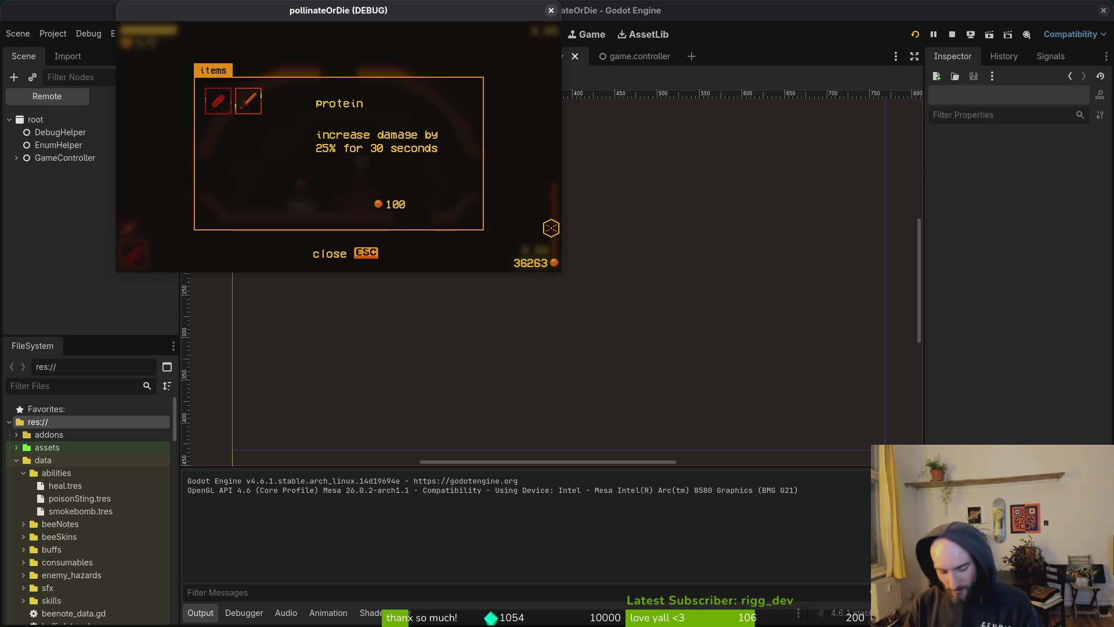
pyautogui.press('Escape')
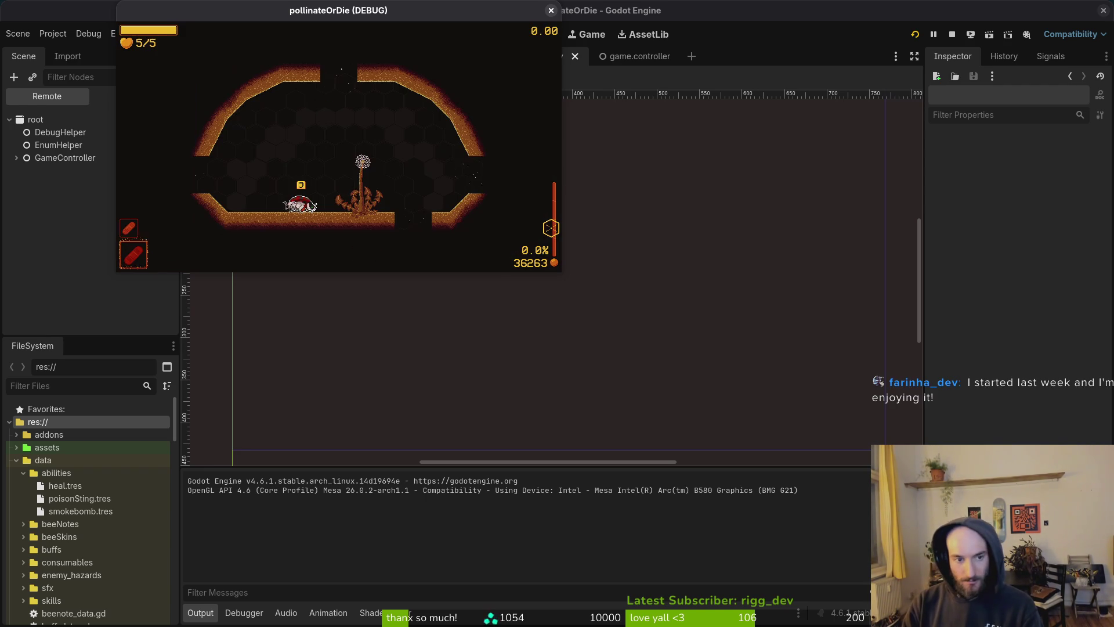
pyautogui.press('e')
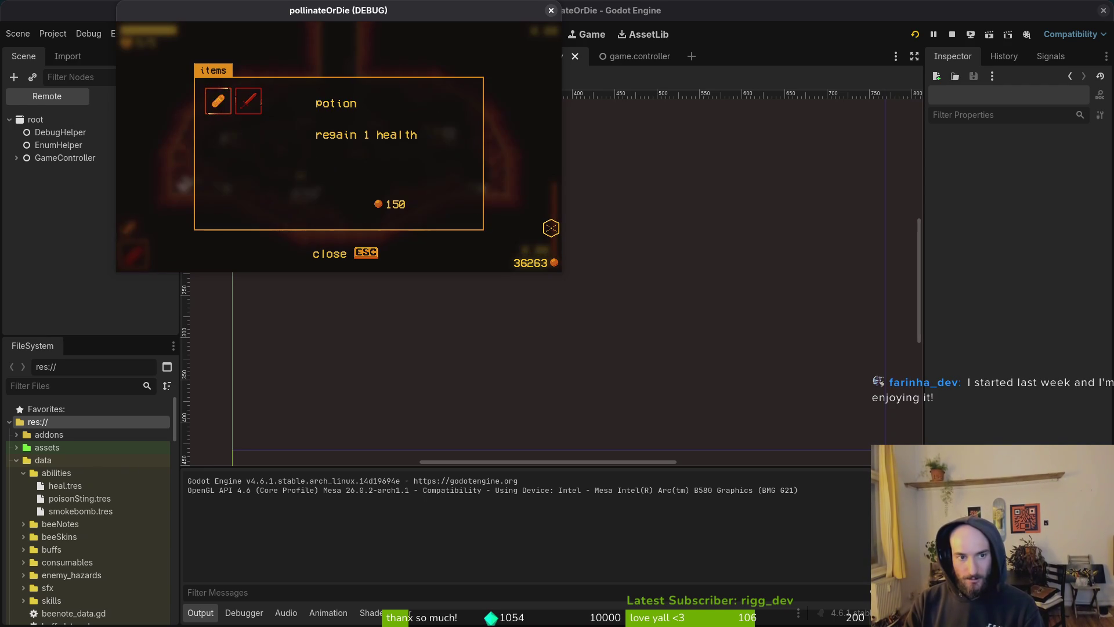
pyautogui.press('Escape')
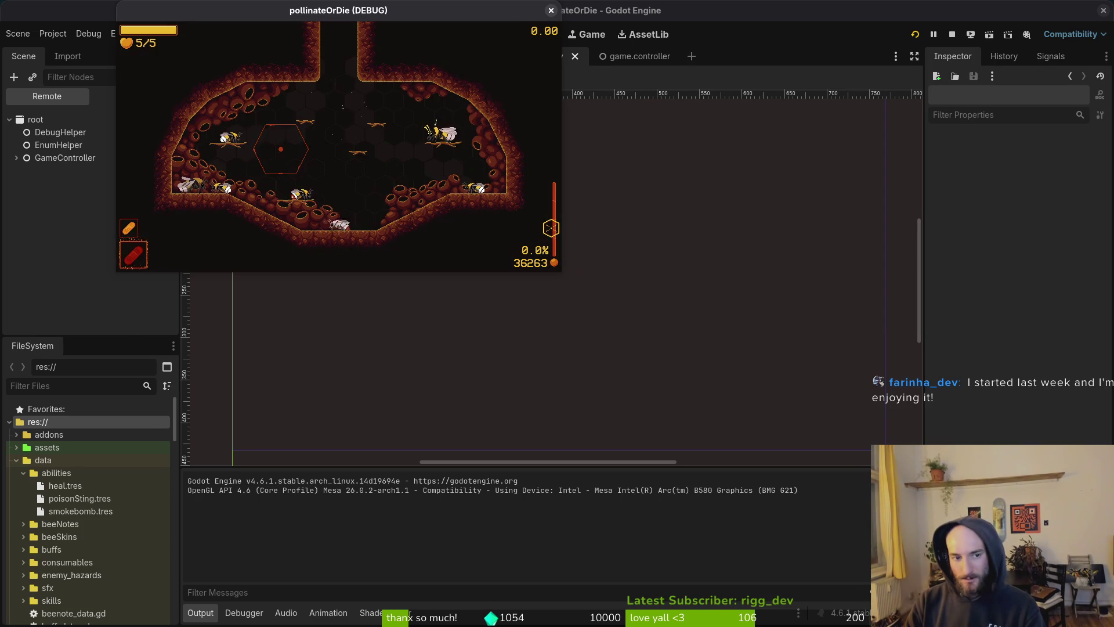
pyautogui.press('e')
pyautogui.press('Escape')
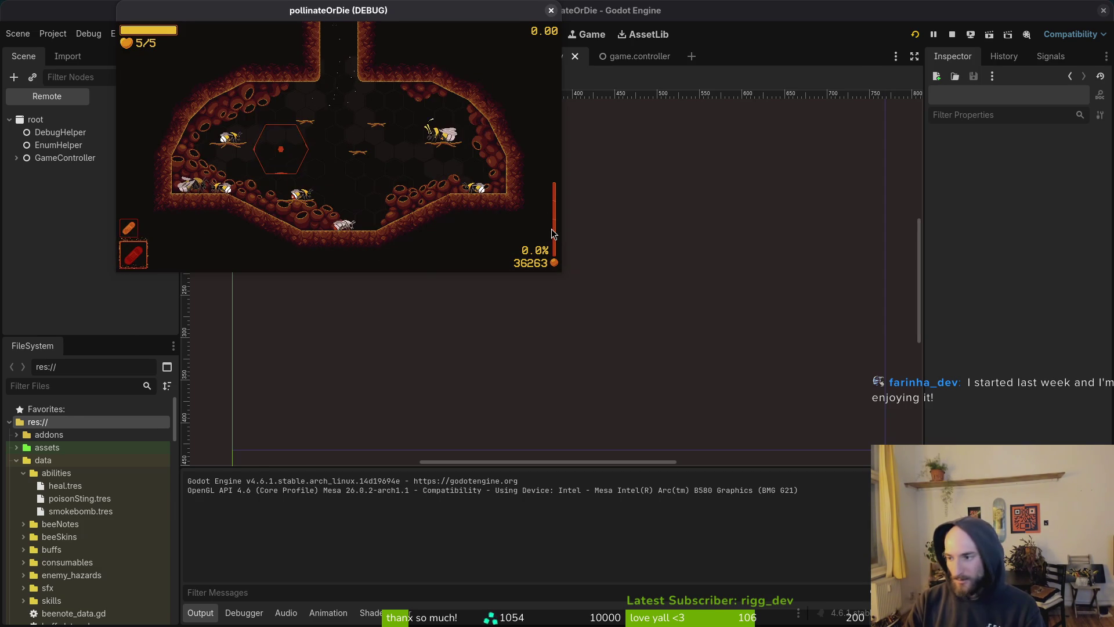
pyautogui.hotkey('alt', 'Tab')
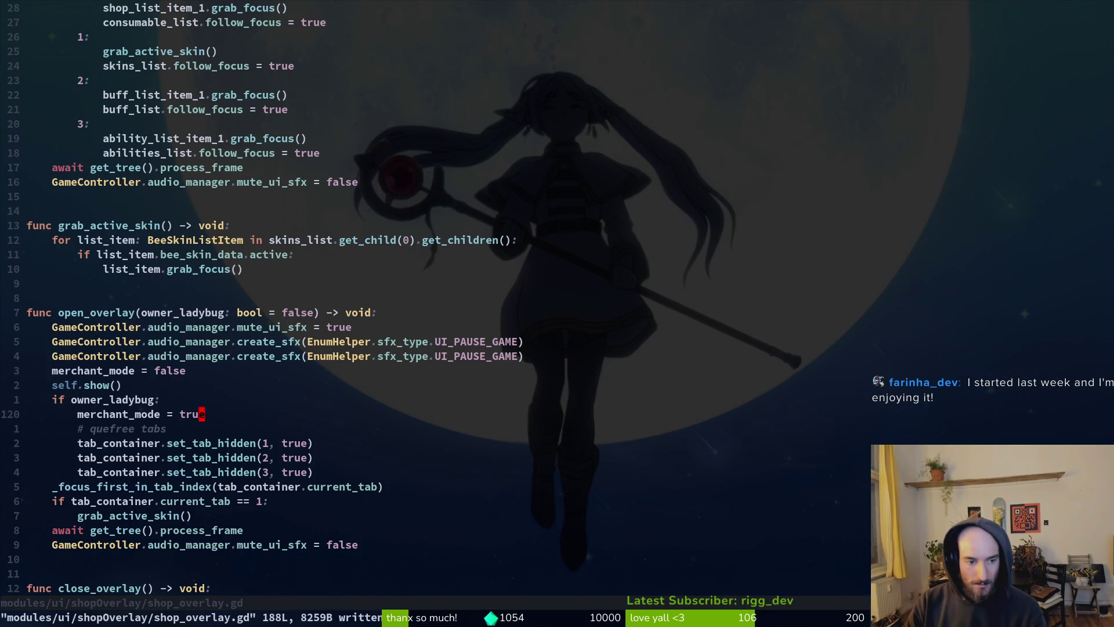
# Step: Recheck the items shop and pause menu in the running game, then close the game
pyautogui.press('j')
pyautogui.press('j')
pyautogui.hotkey('shift', 'v')
pyautogui.press('j')
pyautogui.press('j')
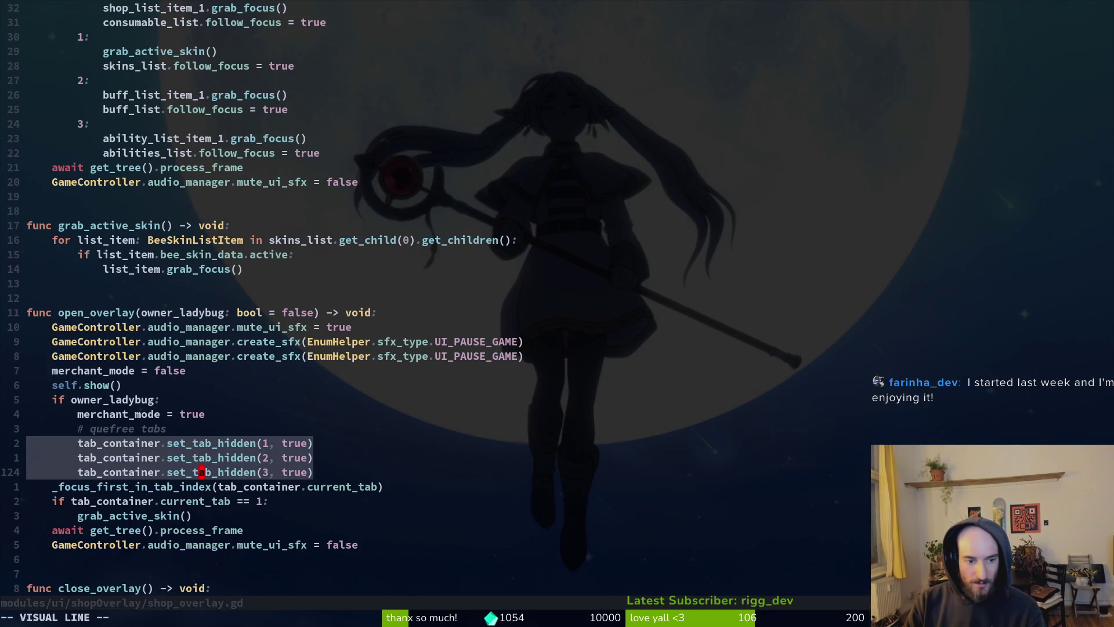
pyautogui.press('Escape')
pyautogui.hotkey('alt', 'Tab')
pyautogui.press('e')
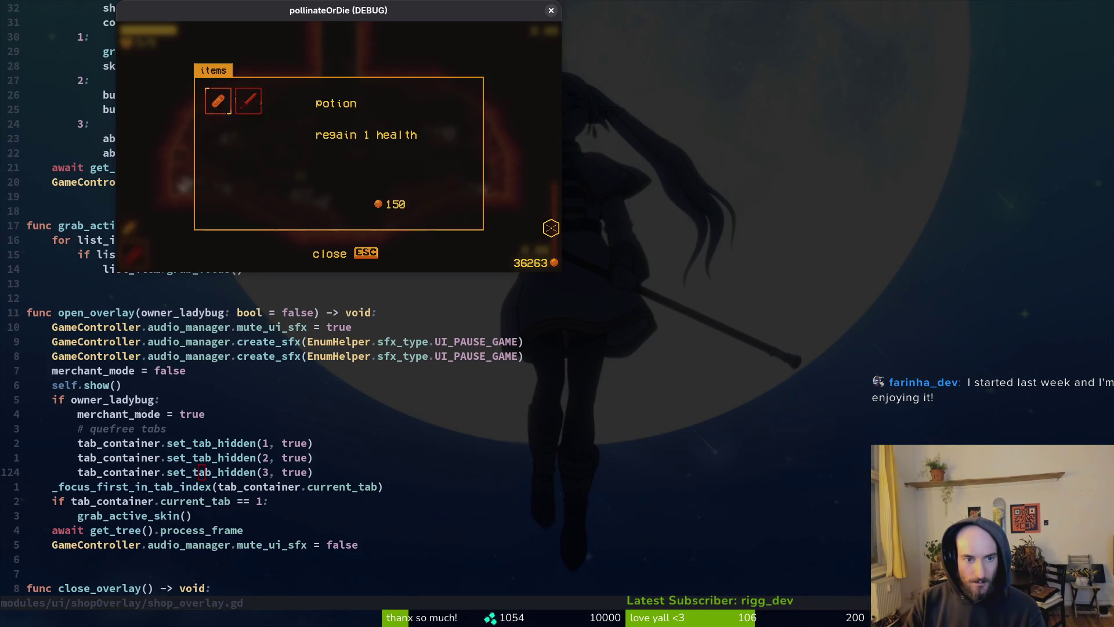
pyautogui.press('Right')
pyautogui.press('Escape')
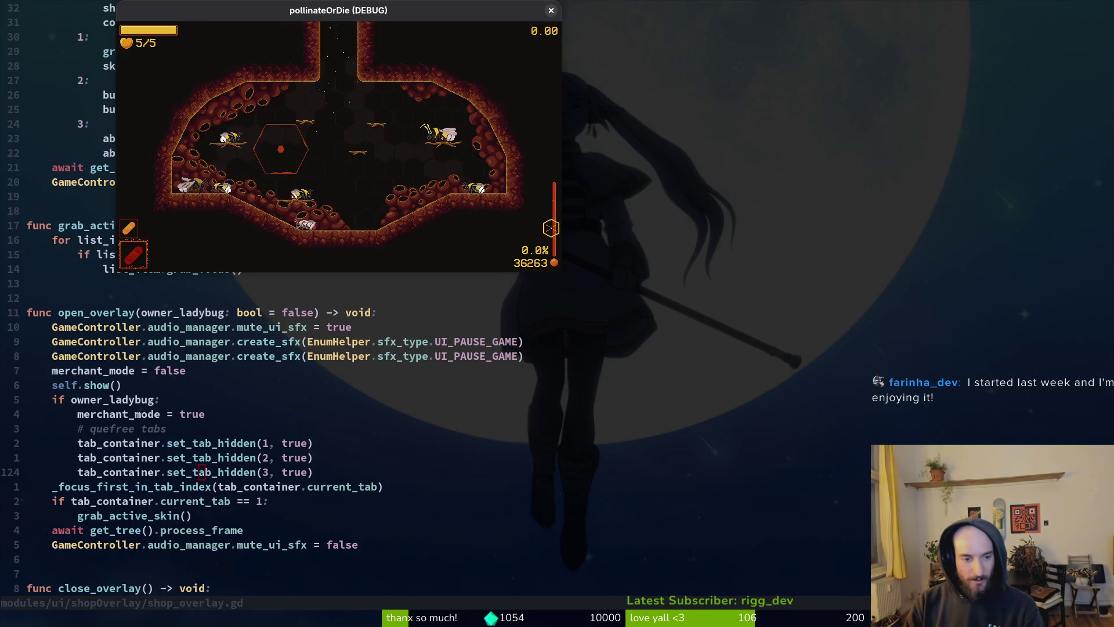
pyautogui.press('Escape')
pyautogui.press('Escape')
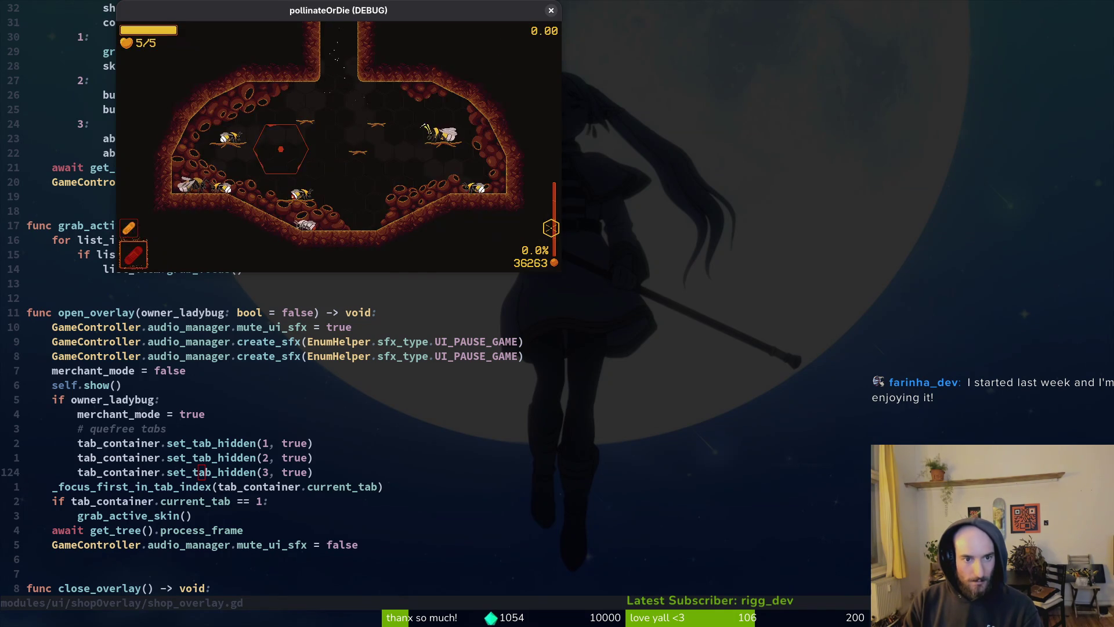
pyautogui.hotkey('alt', 'F4')
# Step: Declare 'func _show_tabs() -> void:' after open_overlay, plus a duplicate declaration named _hide_tabs
pyautogui.press('k')
pyautogui.press('k')
pyautogui.hotkey('shift', 'v')
pyautogui.press('j')
pyautogui.press('j')
pyautogui.press('y')
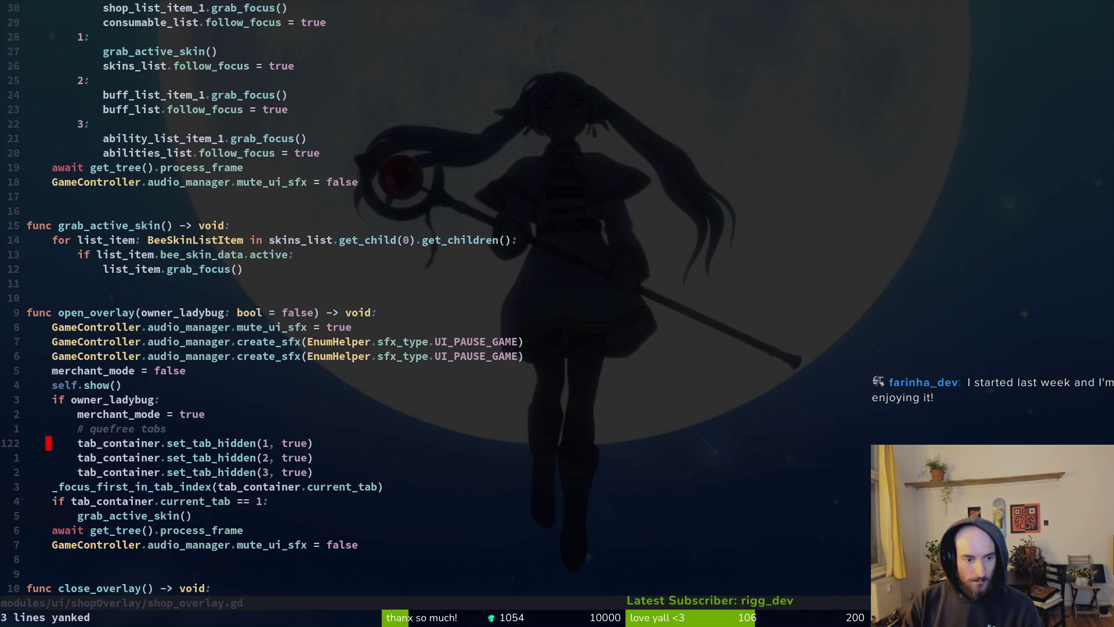
pyautogui.press('j')
pyautogui.press('j')
pyautogui.press('j')
pyautogui.write('o')
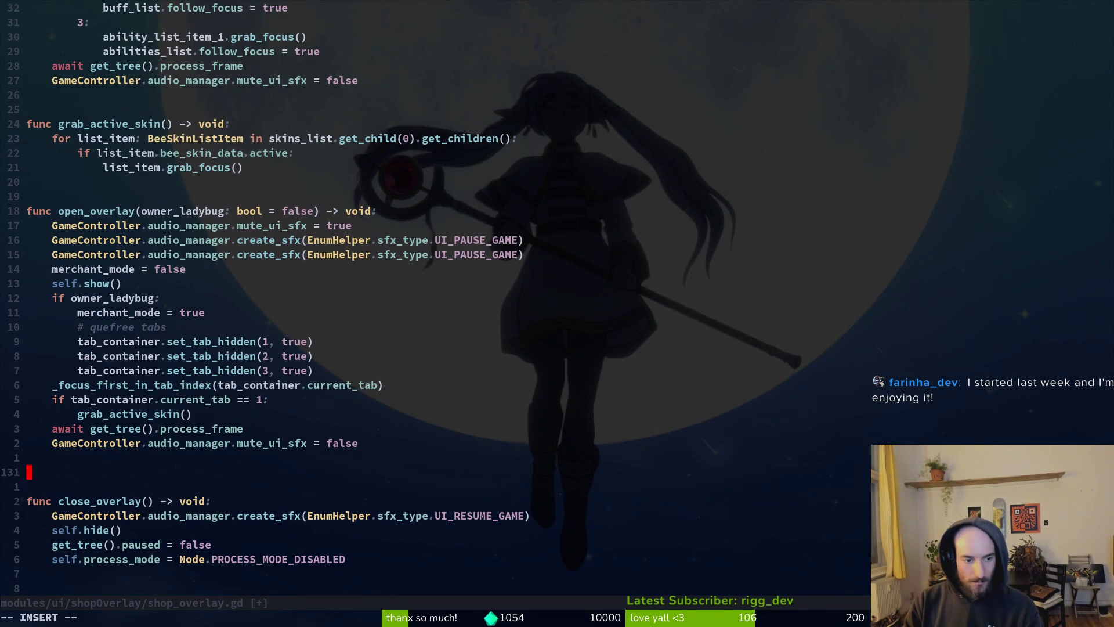
pyautogui.write('func _show_')
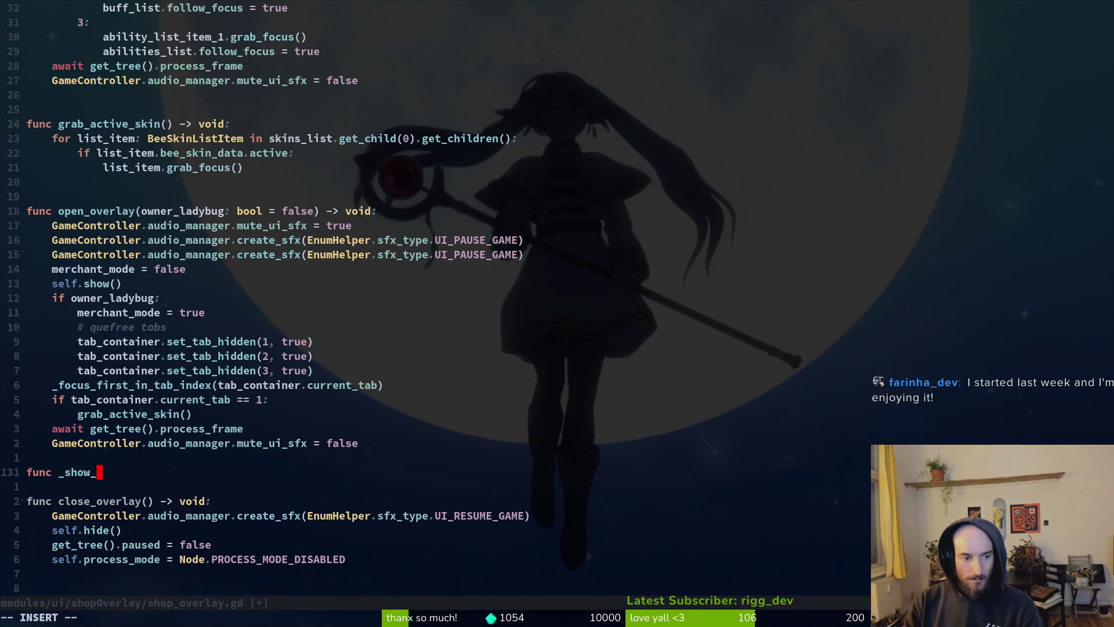
pyautogui.write('tabs')
pyautogui.write('() -')
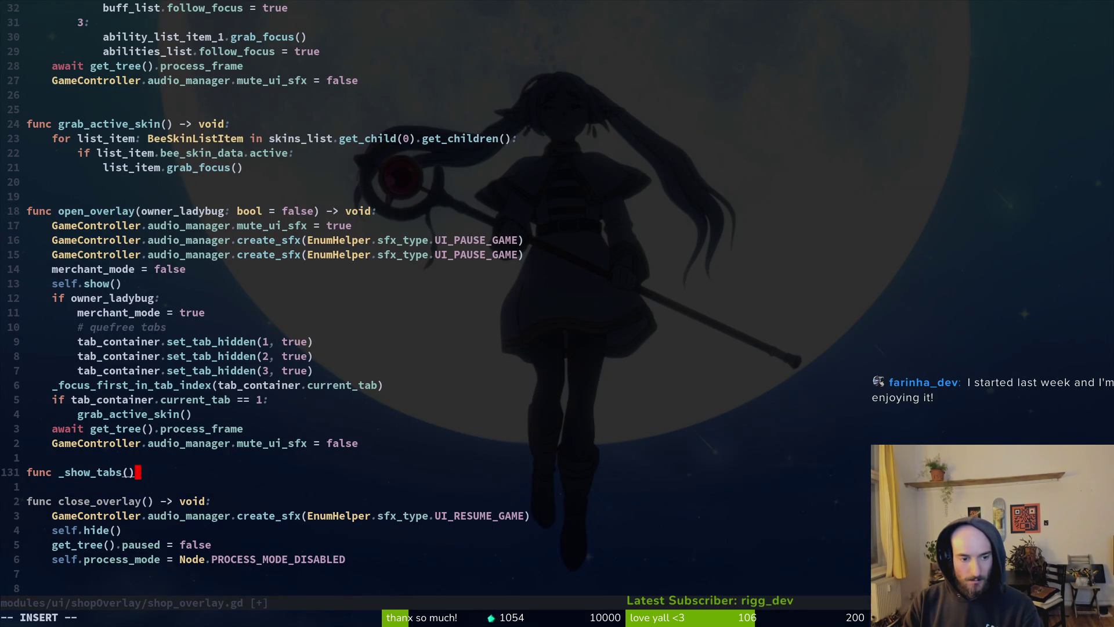
pyautogui.write('> void:')
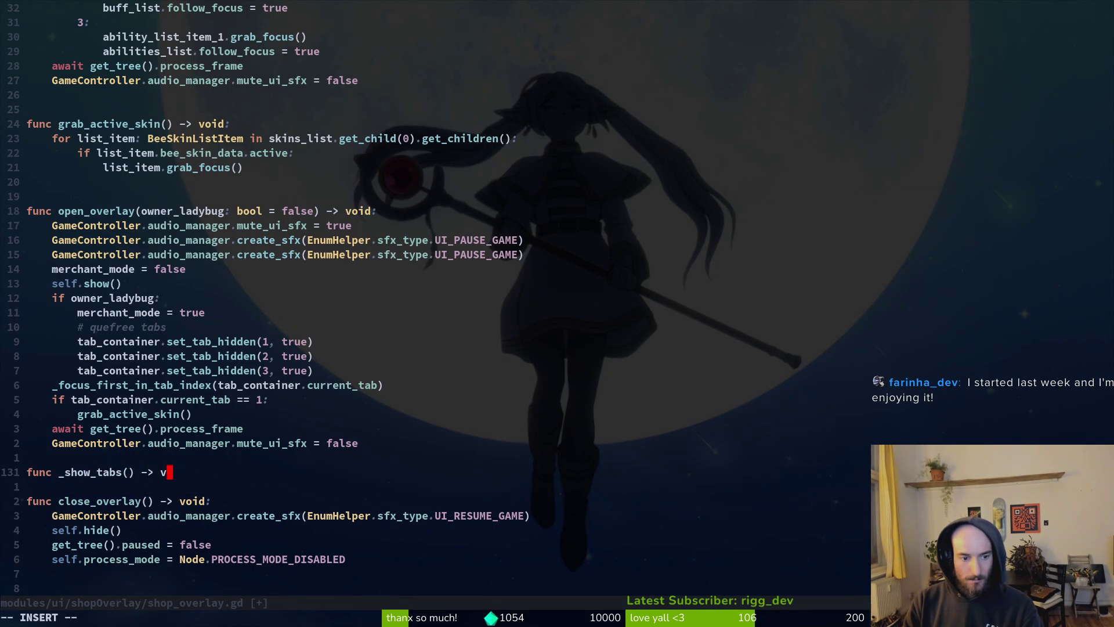
pyautogui.press('Escape')
pyautogui.press('y')
pyautogui.press('y')
pyautogui.press('p')
pyautogui.press('k')
pyautogui.press('o')
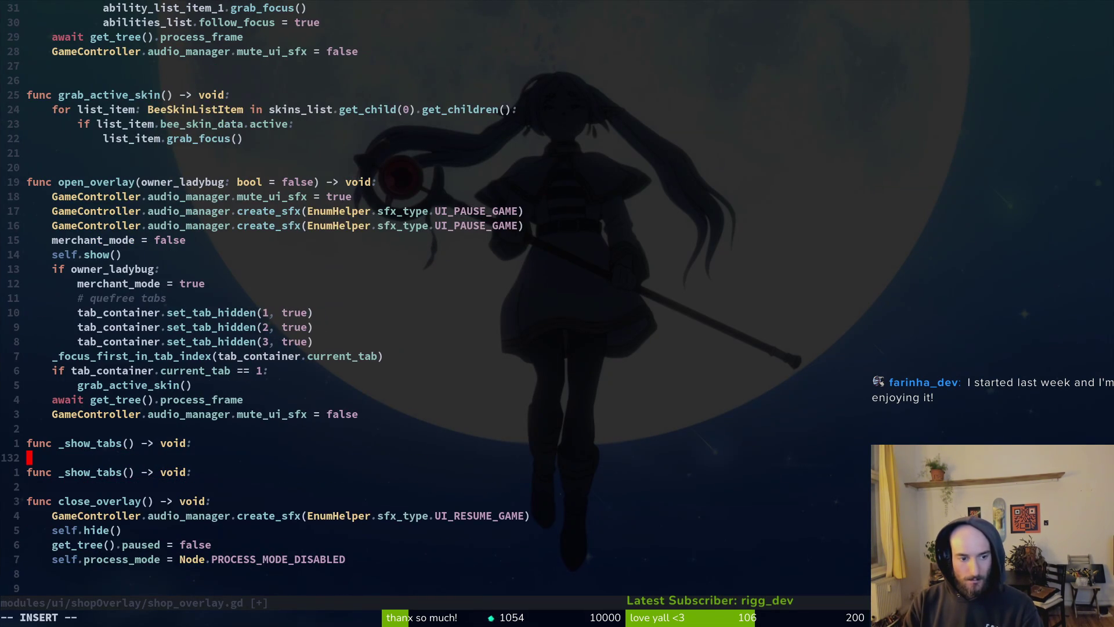
pyautogui.press('Escape')
pyautogui.write('jwcw_hide_tabs')
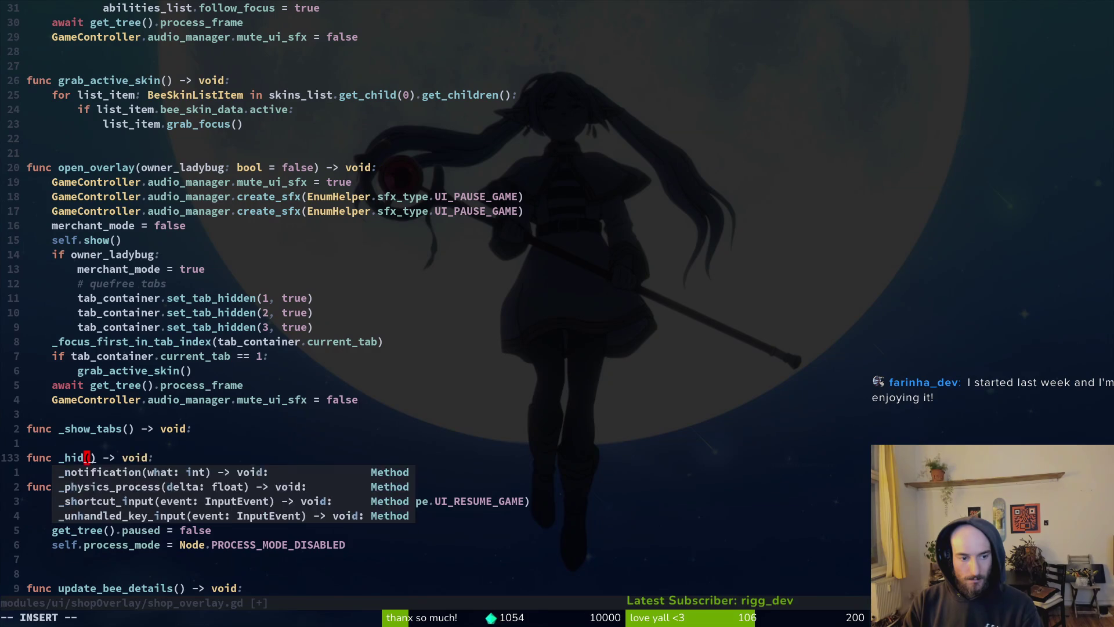
pyautogui.press('Escape')
# Step: Move the three set_tab_hidden lines out of open_overlay into _hide_tabs
pyautogui.press('k')
pyautogui.press('k')
pyautogui.press('k')
pyautogui.press('k')
pyautogui.press('k')
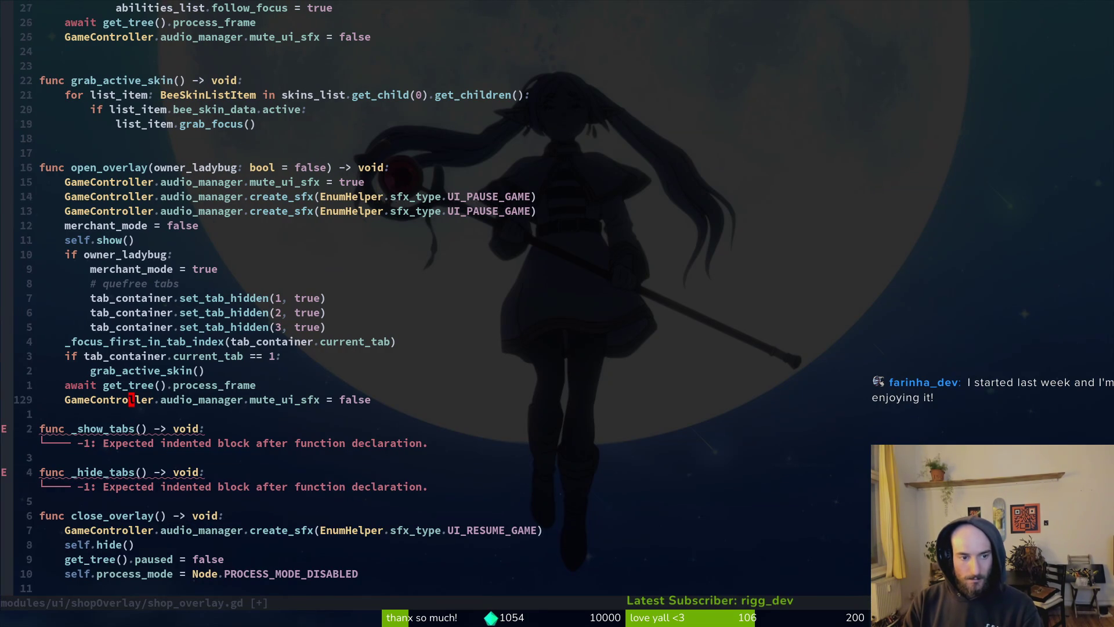
pyautogui.press('V')
pyautogui.press('k')
pyautogui.press('k')
pyautogui.press('d')
pyautogui.press('j')
pyautogui.press('j')
pyautogui.press('j')
pyautogui.press('j')
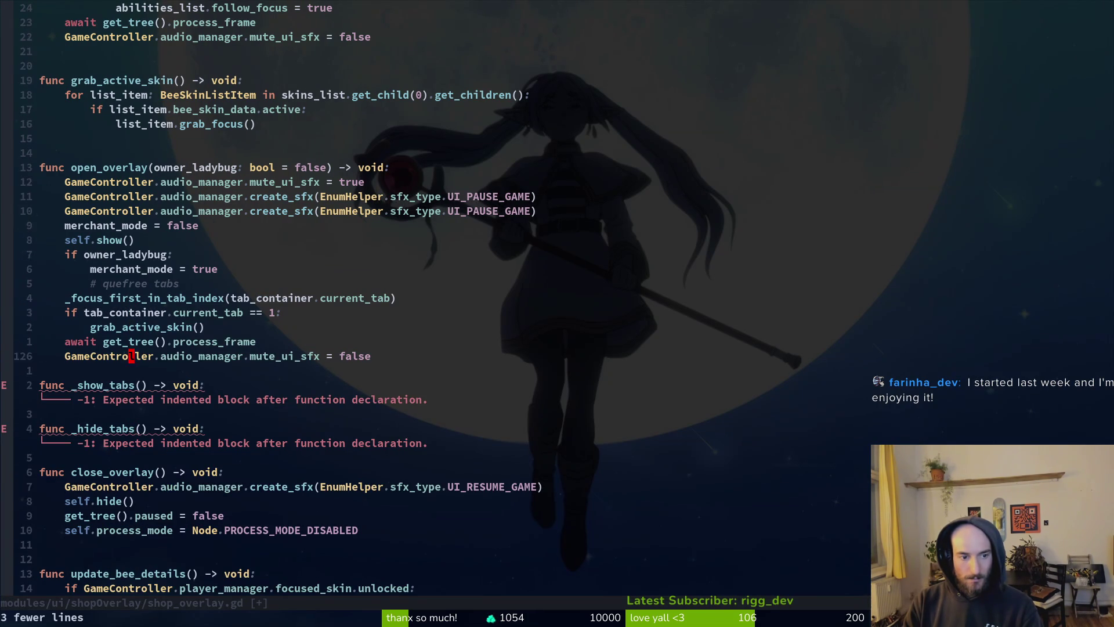
pyautogui.press('p')
pyautogui.press('k')
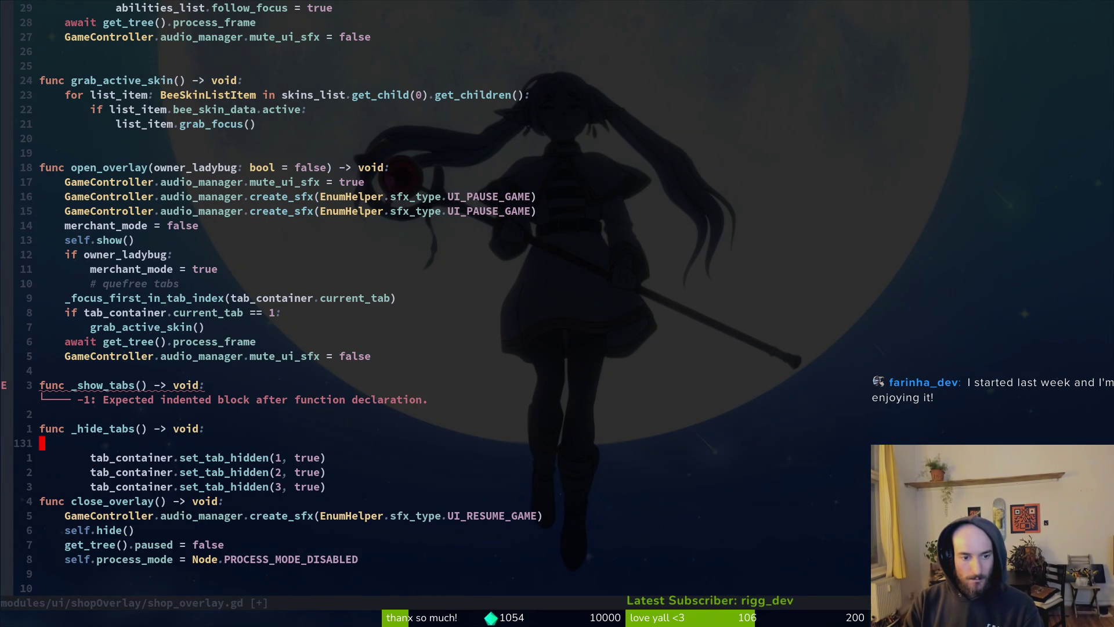
pyautogui.press('d')
pyautogui.press('d')
pyautogui.press('j')
pyautogui.press('j')
pyautogui.press('o')
pyautogui.press('Return')
pyautogui.press('Escape')
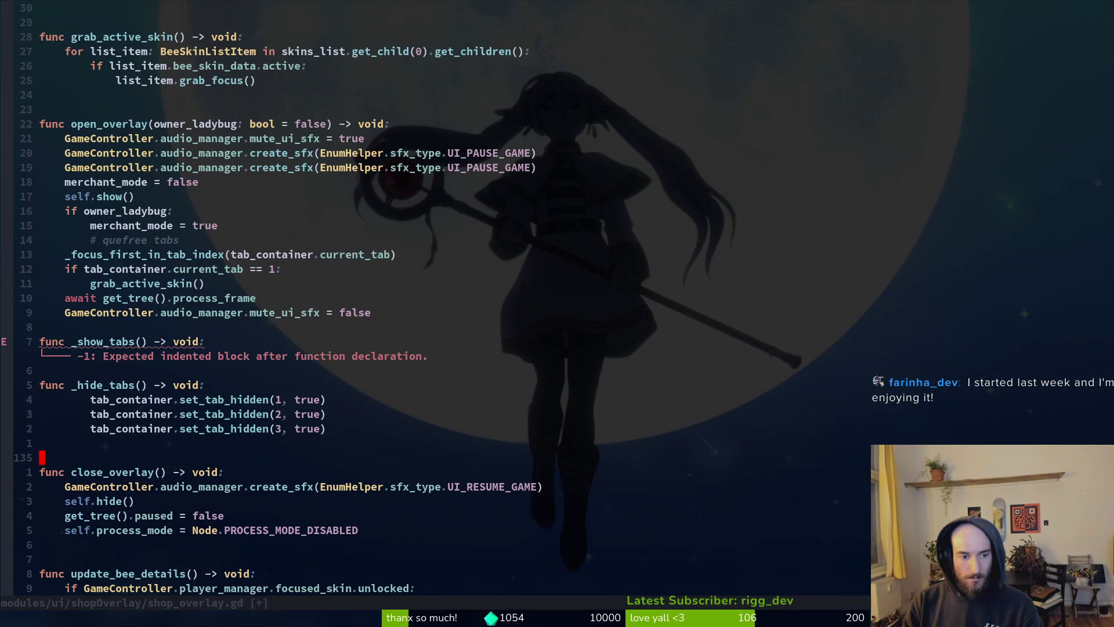
# Step: Unindent the moved set_tab_hidden lines by one level and save the script
pyautogui.press('k')
pyautogui.press('k')
pyautogui.press('V')
pyautogui.press('k')
pyautogui.press('k')
pyautogui.press('less')
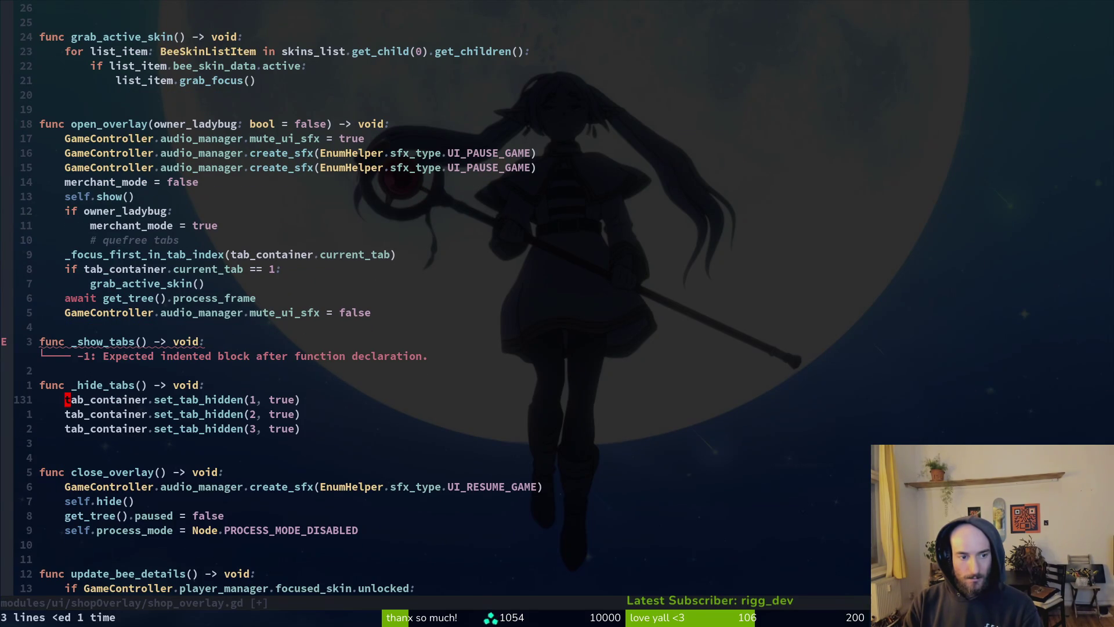
pyautogui.write(':w')
pyautogui.press('Return')
pyautogui.press('$')
# Step: Copy the three set_tab_hidden lines into _show_tabs, indented under its declaration
pyautogui.press('h')
pyautogui.press('V')
pyautogui.press('j')
pyautogui.press('j')
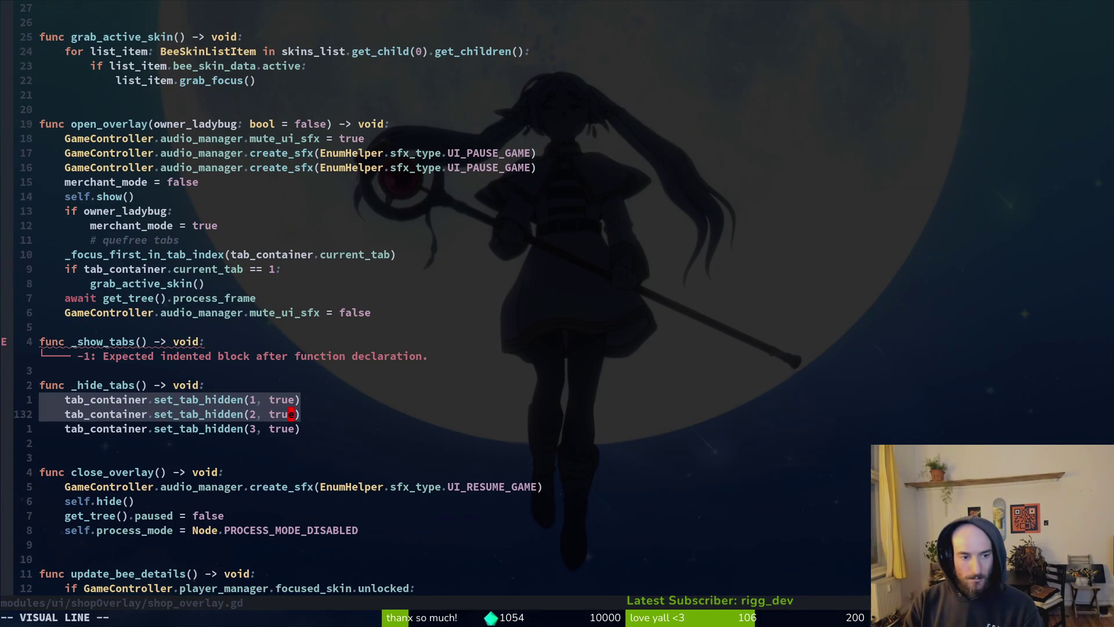
pyautogui.press('y')
pyautogui.press('k')
pyautogui.press('k')
pyautogui.press('k')
pyautogui.press('p')
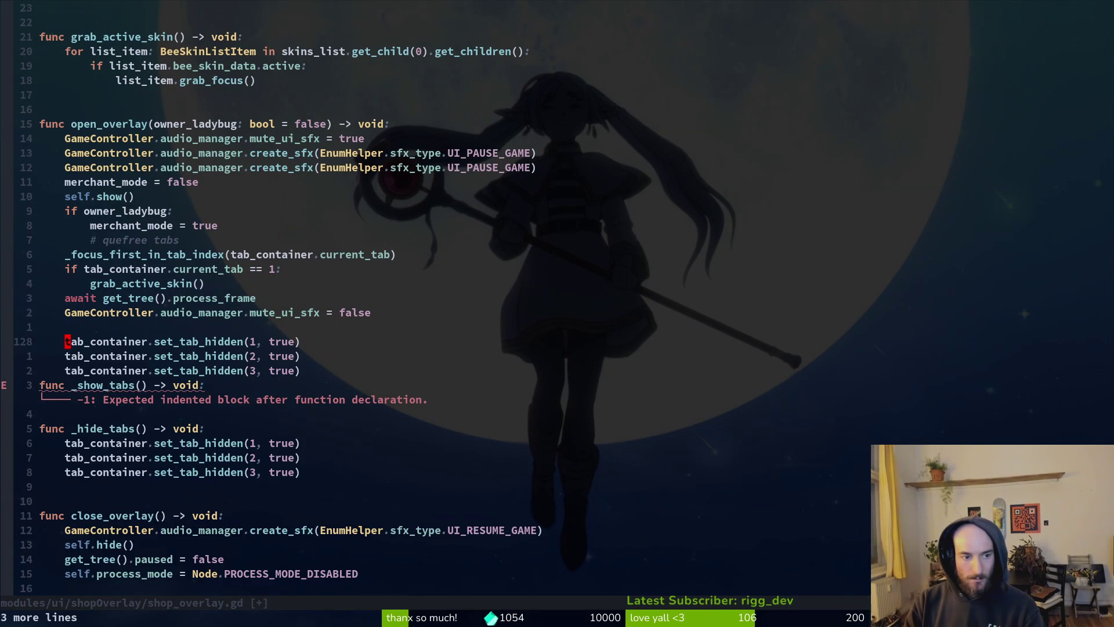
pyautogui.press('j')
pyautogui.press('j')
pyautogui.press('V')
pyautogui.press('k')
pyautogui.press('k')
pyautogui.press('J')
pyautogui.press('Escape')
# Step: Change each true to false in the _show_tabs lines and save the script
pyautogui.press('$')
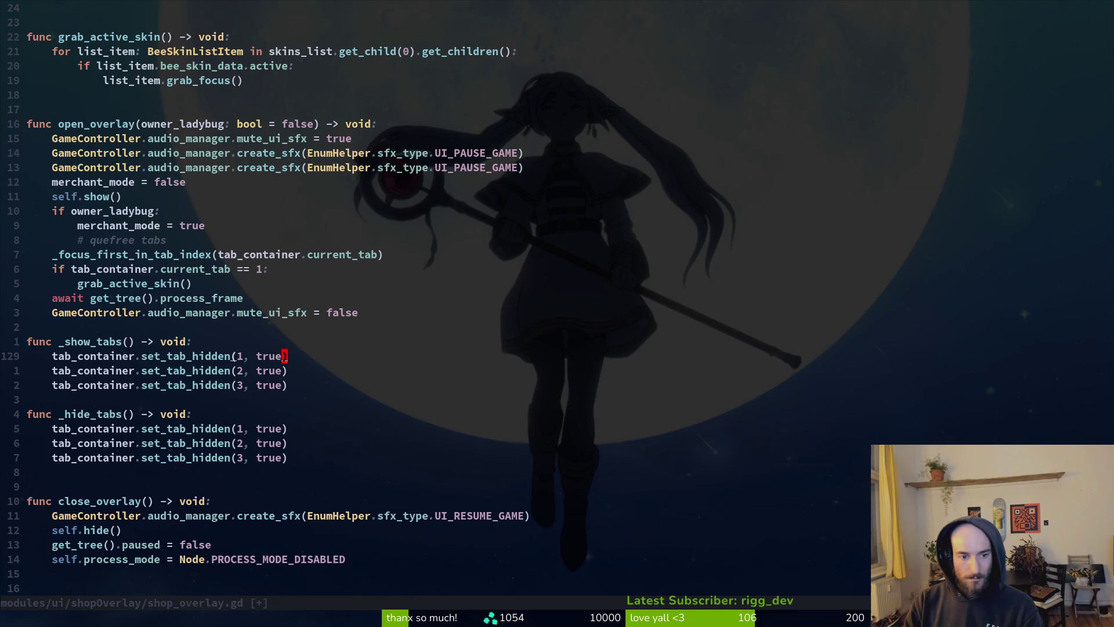
pyautogui.write('bciwfalse')
pyautogui.press('Escape')
pyautogui.write('j')
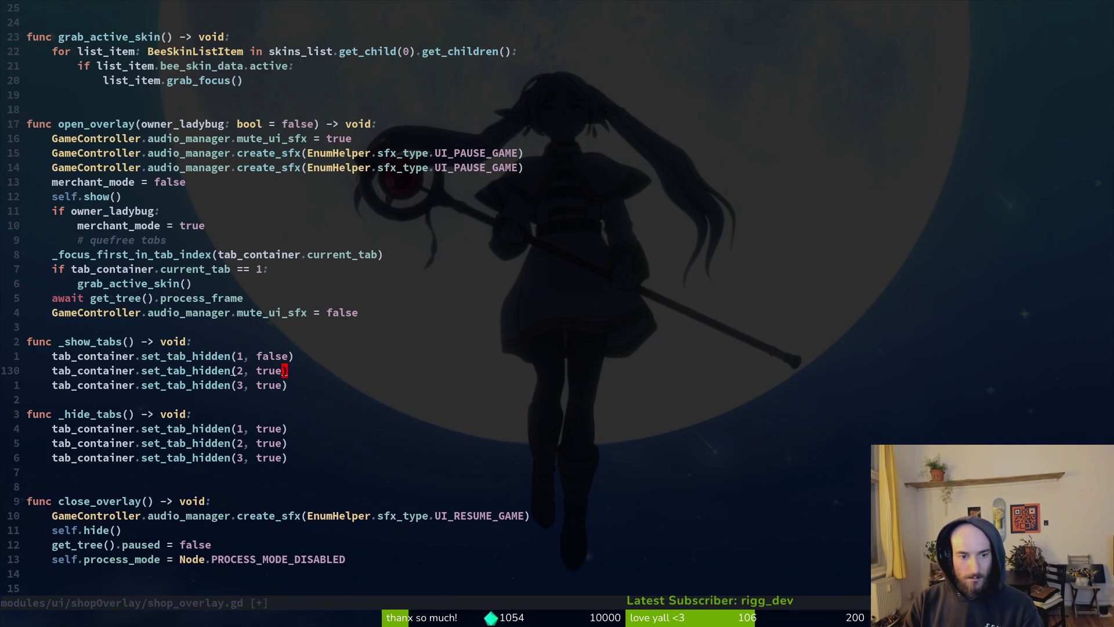
pyautogui.write('bciwfalse')
pyautogui.press('Escape')
pyautogui.write('jbciw')
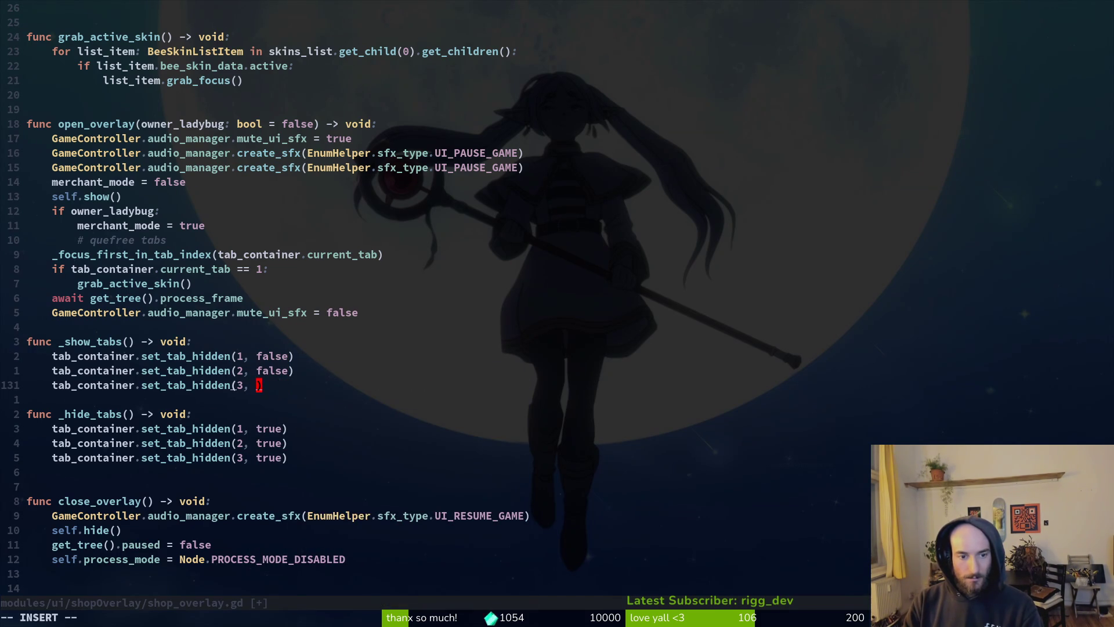
pyautogui.write('false')
pyautogui.press('Escape')
pyautogui.write(':write')
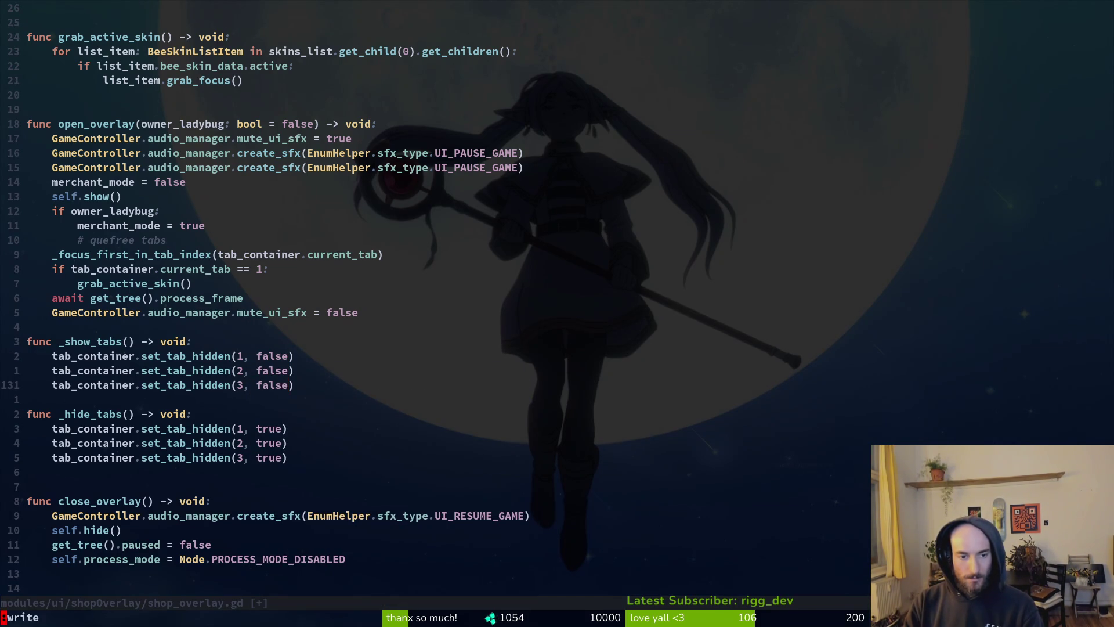
pyautogui.press('Return')
pyautogui.write(':write')
pyautogui.press('Return')
# Step: Insert a _show_tabs() call above self.show() in open_overlay
pyautogui.press('k')
pyautogui.press('k')
pyautogui.press('k')
pyautogui.press('O')
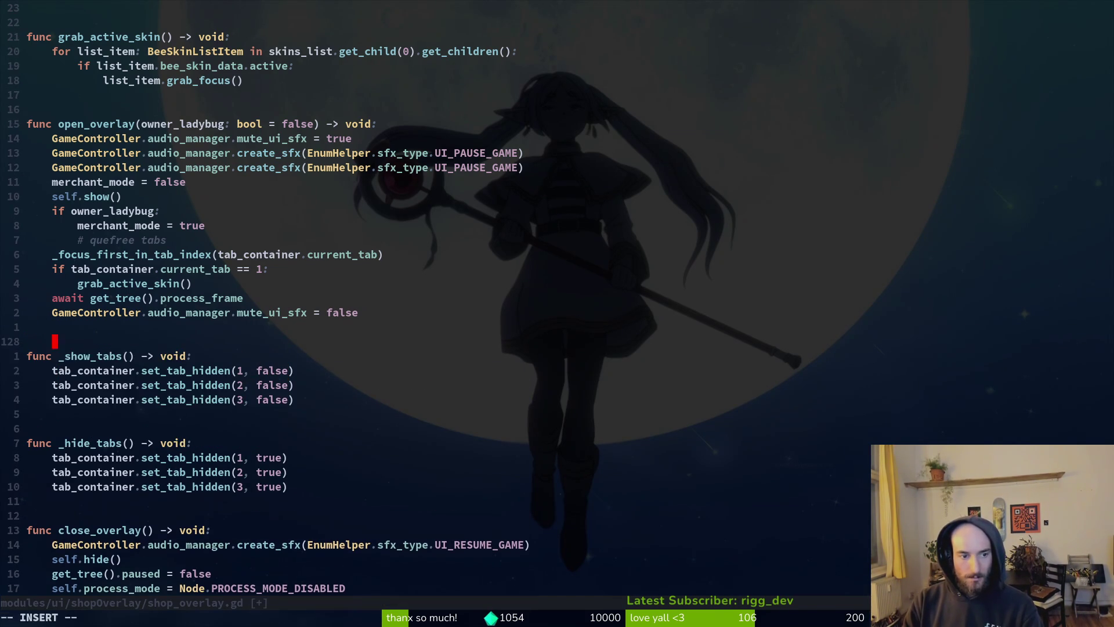
pyautogui.press('Escape')
pyautogui.press('k')
pyautogui.press('k')
pyautogui.press('k')
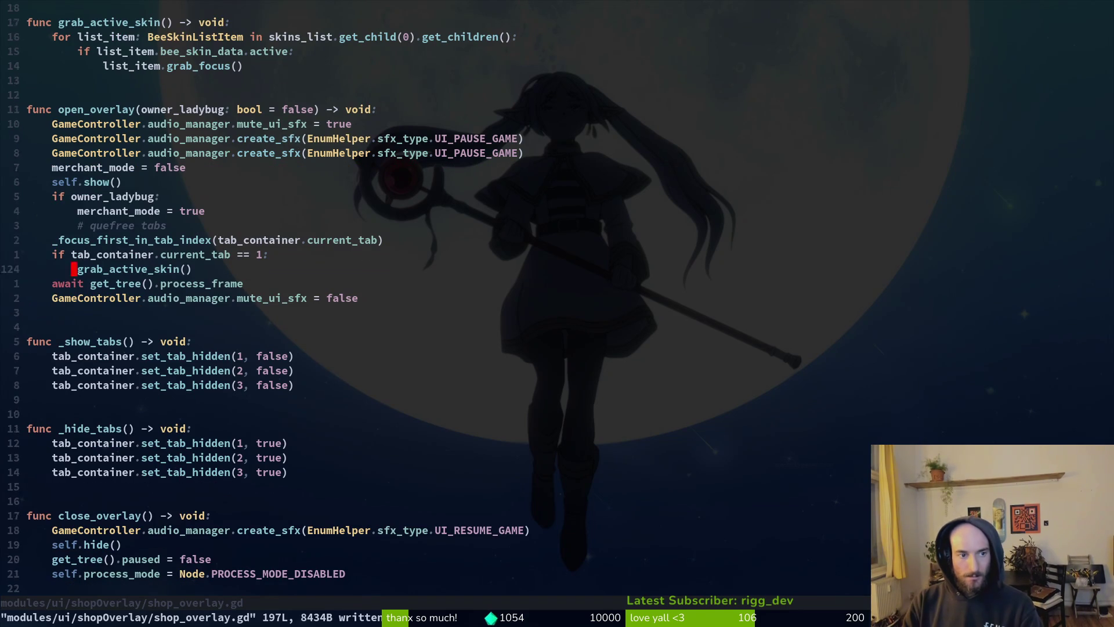
pyautogui.press('O')
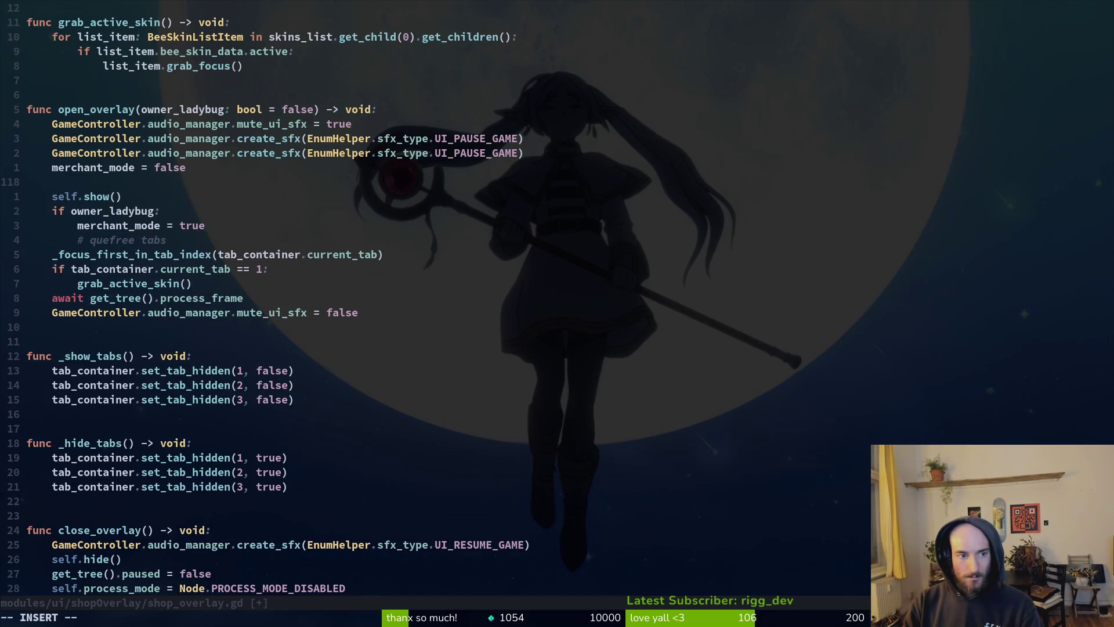
pyautogui.write('_show')
pyautogui.press('Return')
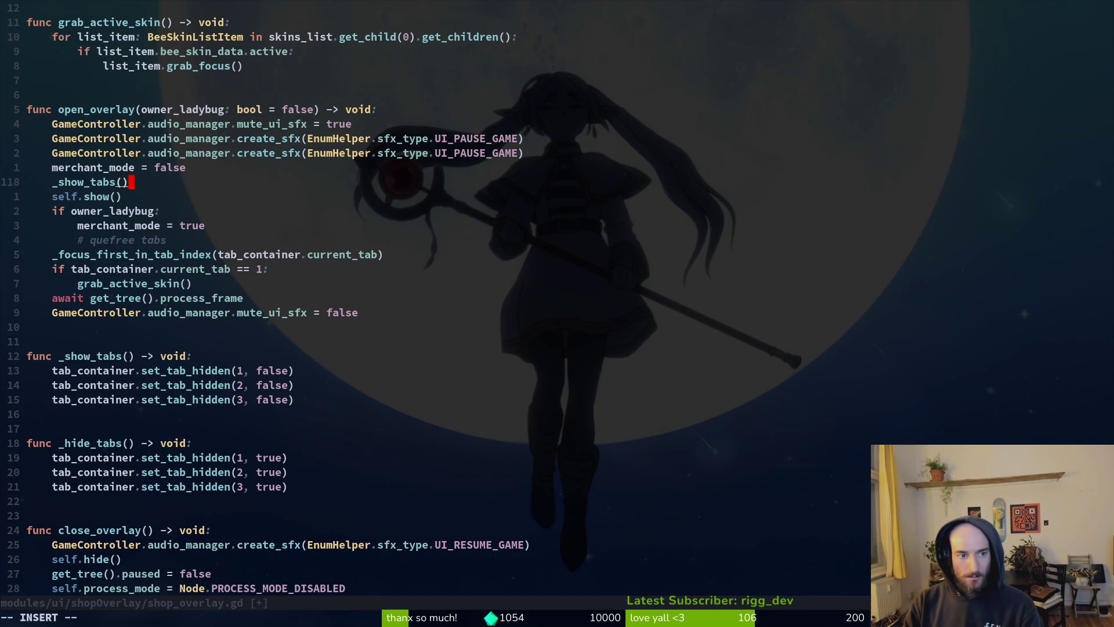
pyautogui.press('Escape')
# Step: Add a _hide_tabs() call under the ladybug's merchant_mode = true line and save
pyautogui.press('j')
pyautogui.press('j')
pyautogui.press('j')
pyautogui.write('o_hi')
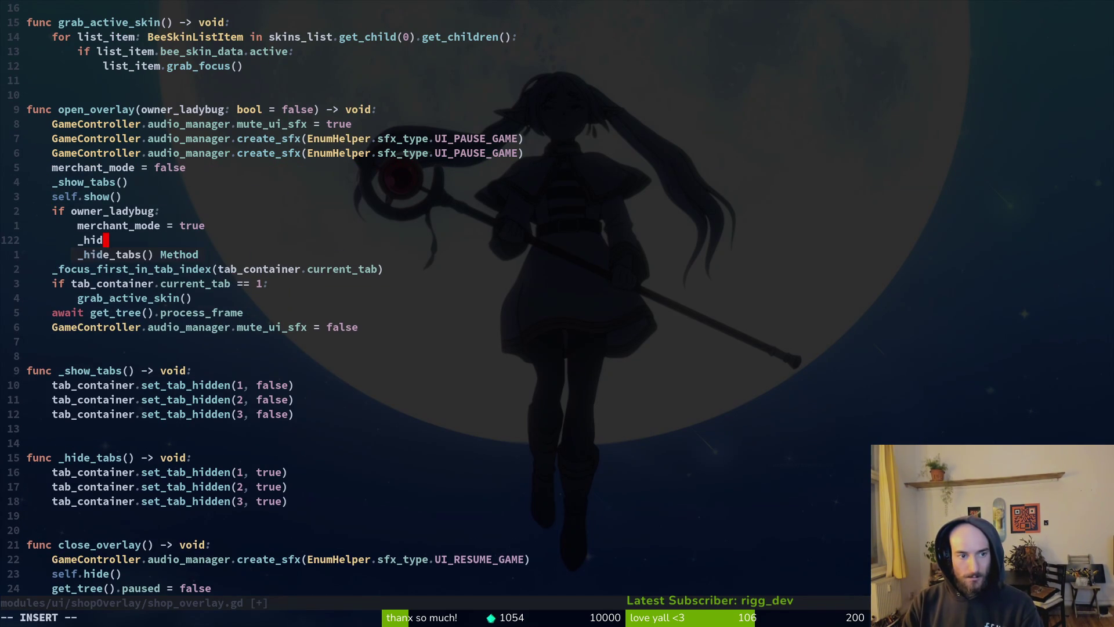
pyautogui.press('Return')
pyautogui.press('Escape')
pyautogui.write(':w')
pyautogui.press('Return')
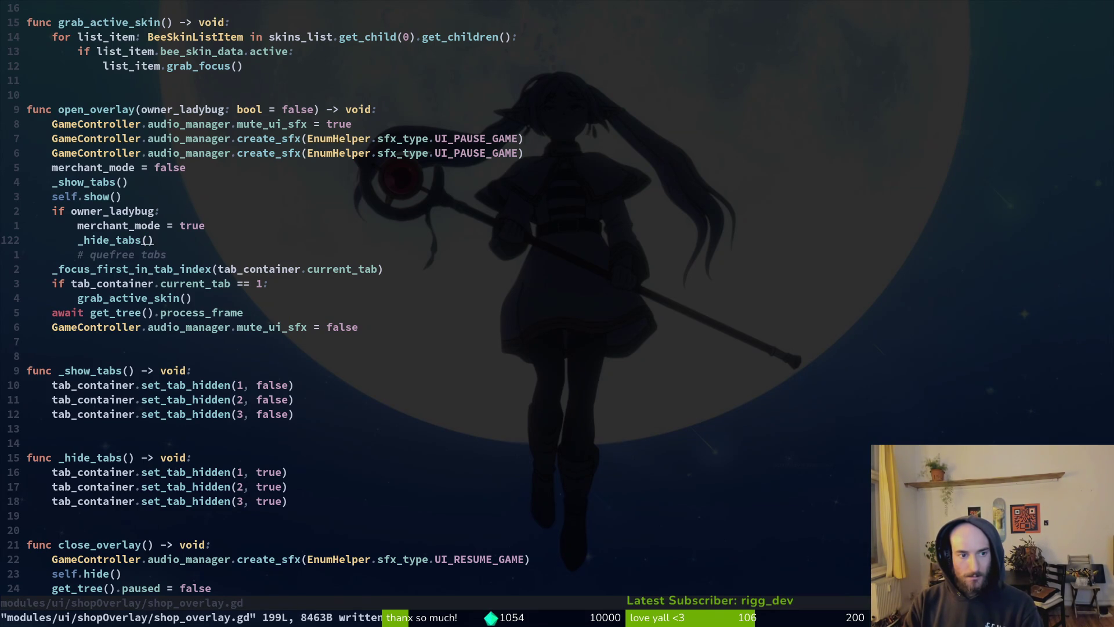
# Step: Move self.show() below the _hide_tabs() call, delete the old tabs comment, and save
pyautogui.press('k')
pyautogui.press('k')
pyautogui.press('k')
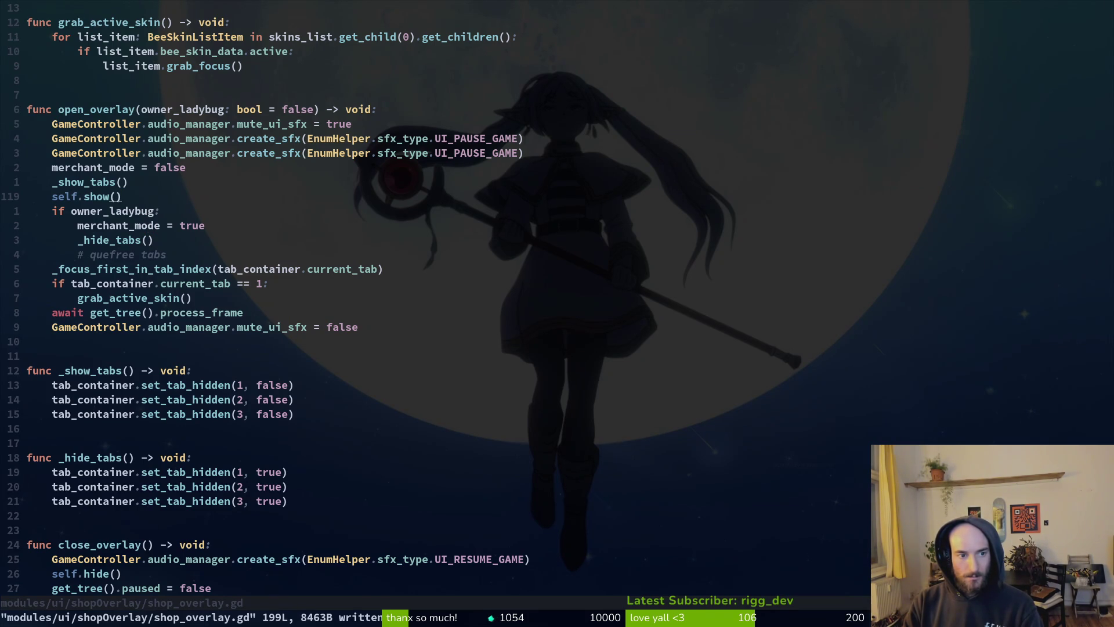
pyautogui.hotkey('shift', 'v')
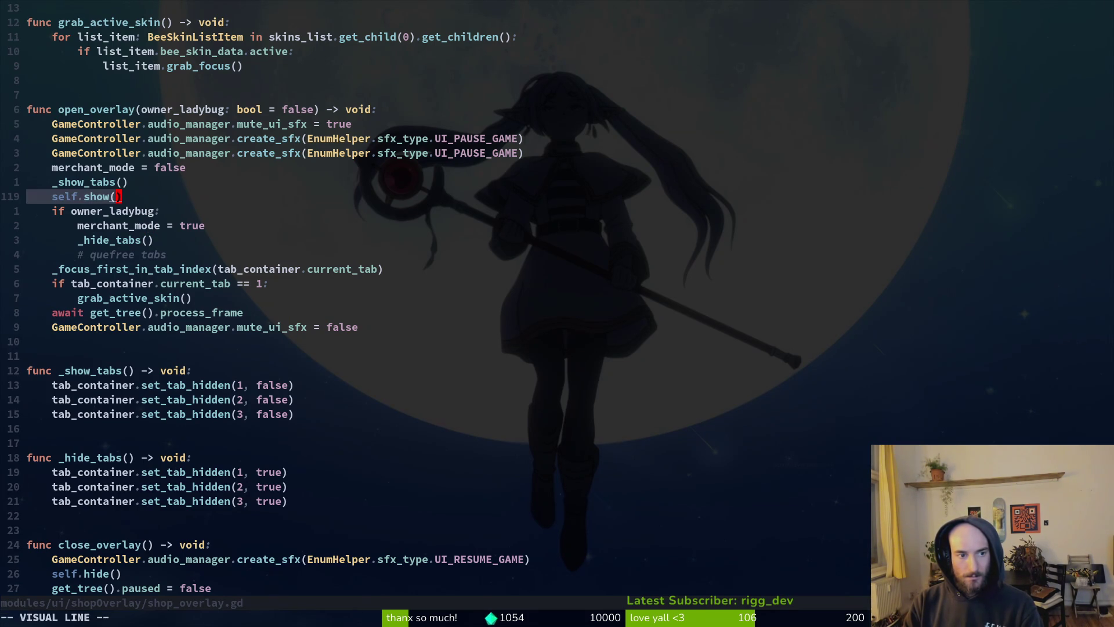
pyautogui.press('J')
pyautogui.press('J')
pyautogui.press('J')
pyautogui.press('Escape')
pyautogui.press('k')
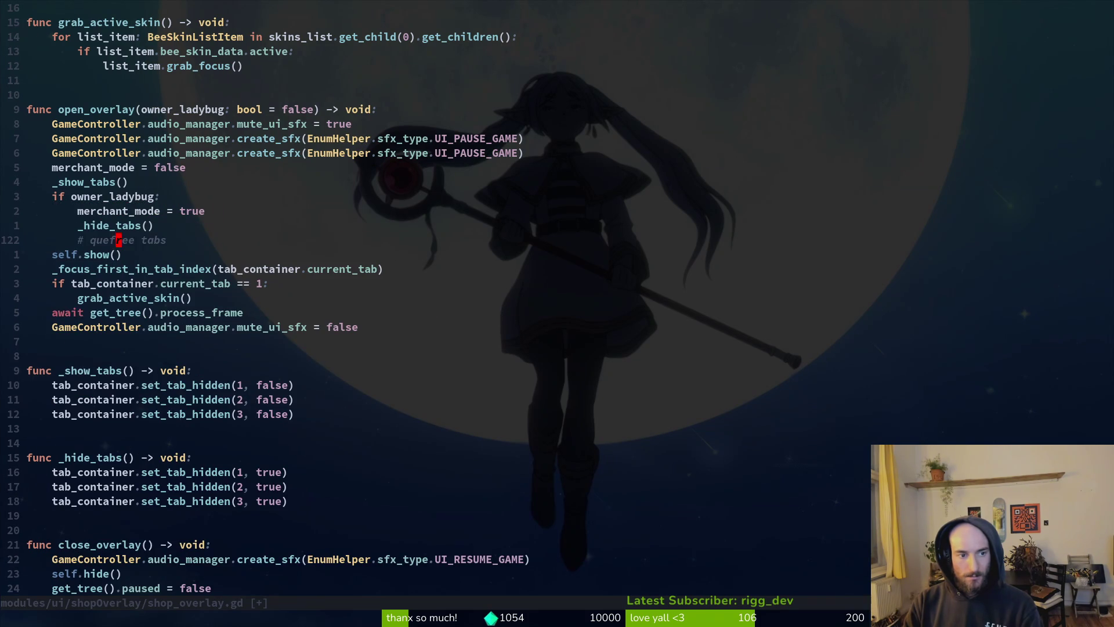
pyautogui.press('d')
pyautogui.press('d')
pyautogui.hotkey('ctrl', 's')
# Step: Cut the merchant_mode = false line out of open_overlay and save
pyautogui.press('k')
pyautogui.press('k')
pyautogui.press('k')
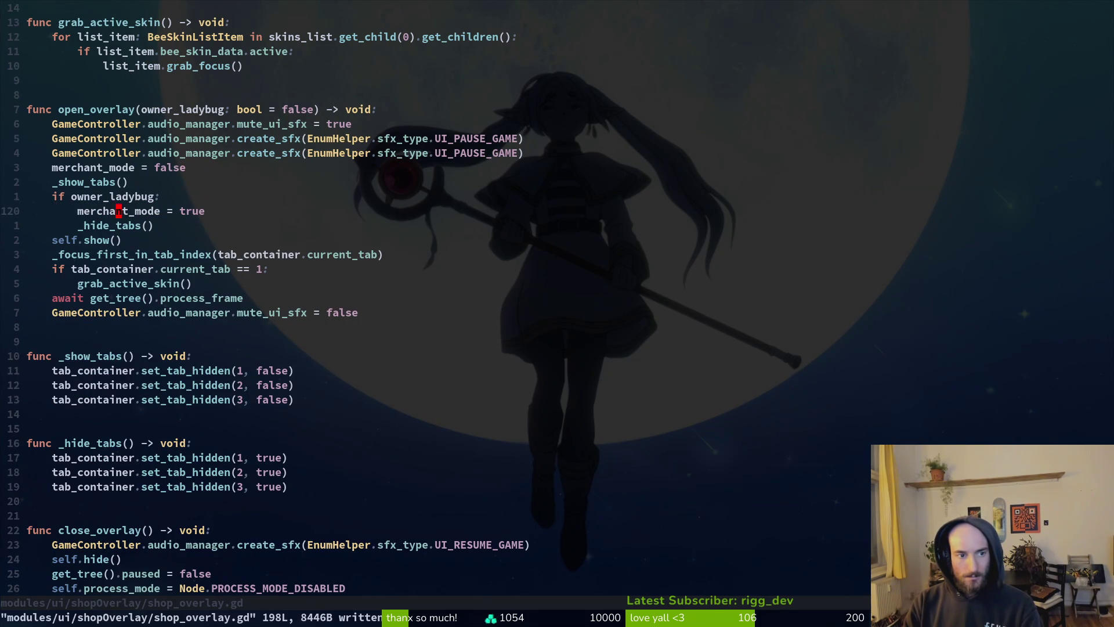
pyautogui.press('k')
pyautogui.hotkey('alt', 'j')
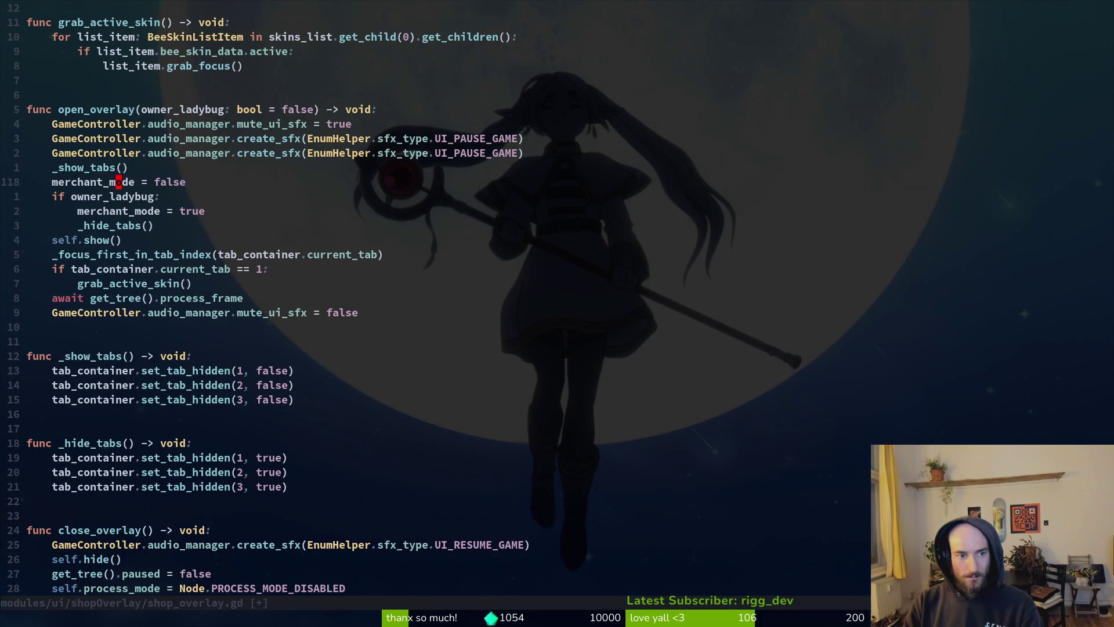
pyautogui.hotkey('alt', 'k')
pyautogui.hotkey('shift', 'v')
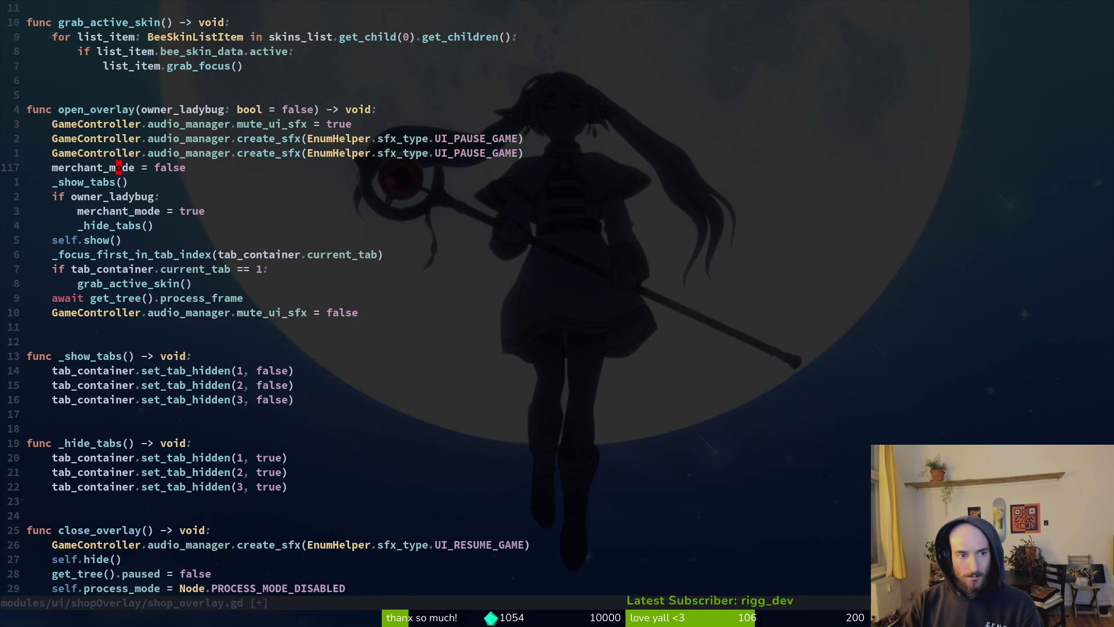
pyautogui.write('d')
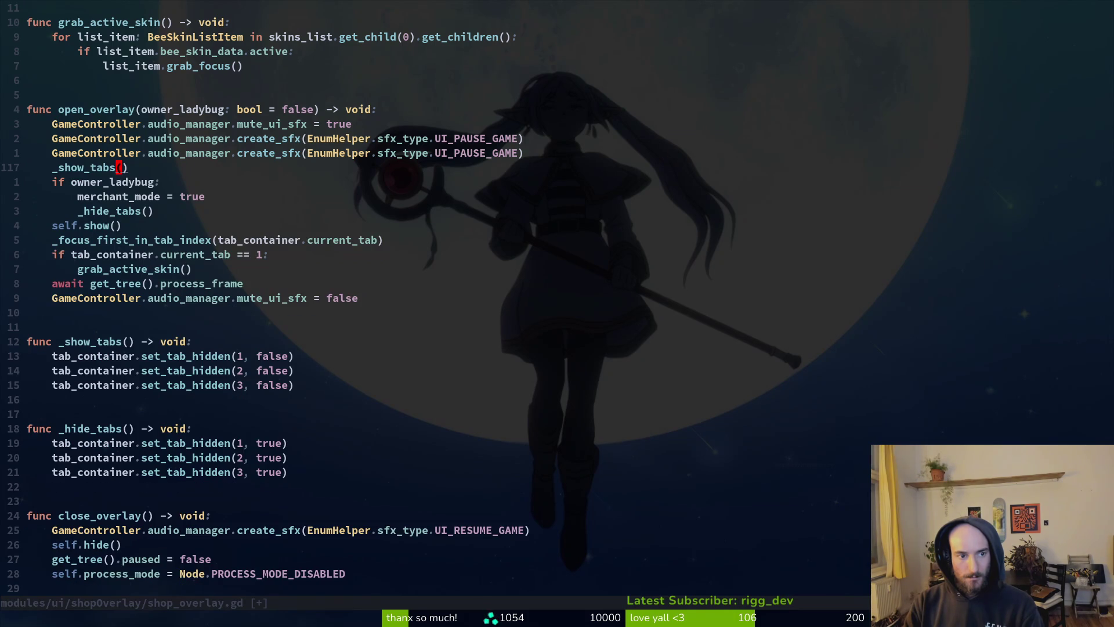
pyautogui.write(':w')
pyautogui.press('Return')
# Step: Paste merchant_mode = false into _show_tabs and _hide_tabs, remove the merchant_mode = true line, and save
pyautogui.press('1')
pyautogui.press('2')
pyautogui.press('j')
pyautogui.press('p')
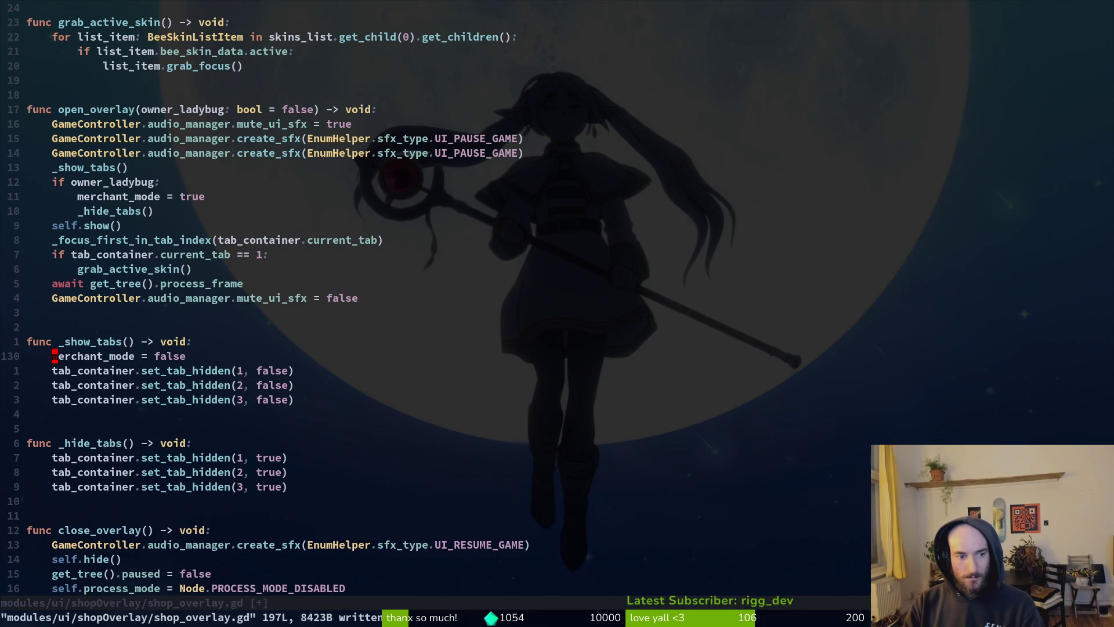
pyautogui.write(':w')
pyautogui.press('Return')
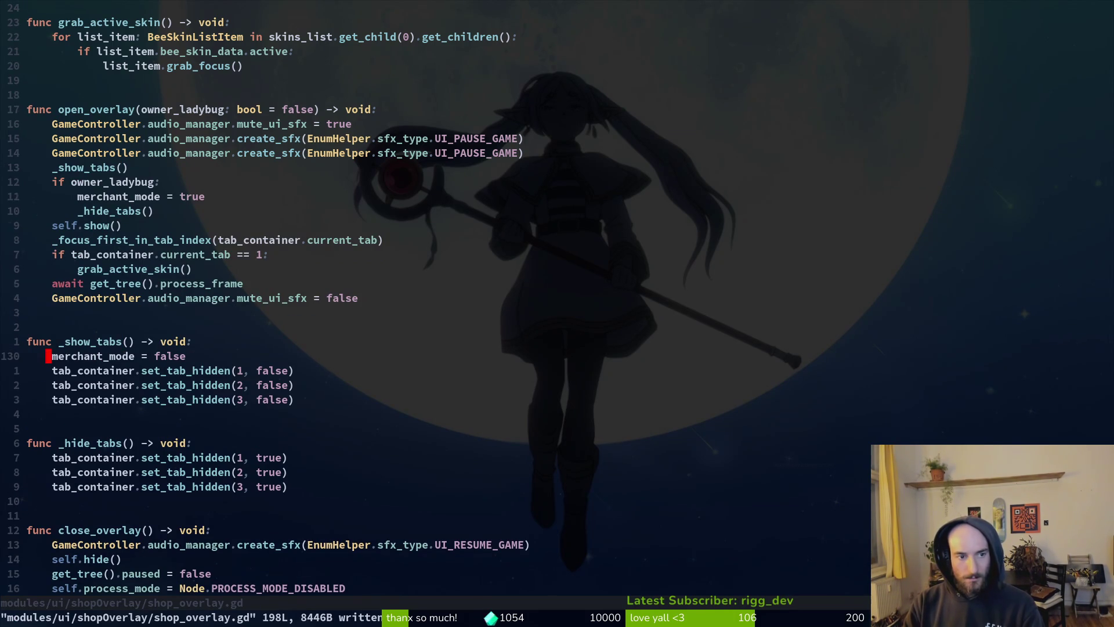
pyautogui.press('j')
pyautogui.press('j')
pyautogui.press('j')
pyautogui.write('p:w')
pyautogui.press('Return')
pyautogui.press('k')
pyautogui.press('k')
pyautogui.press('k')
pyautogui.press('k')
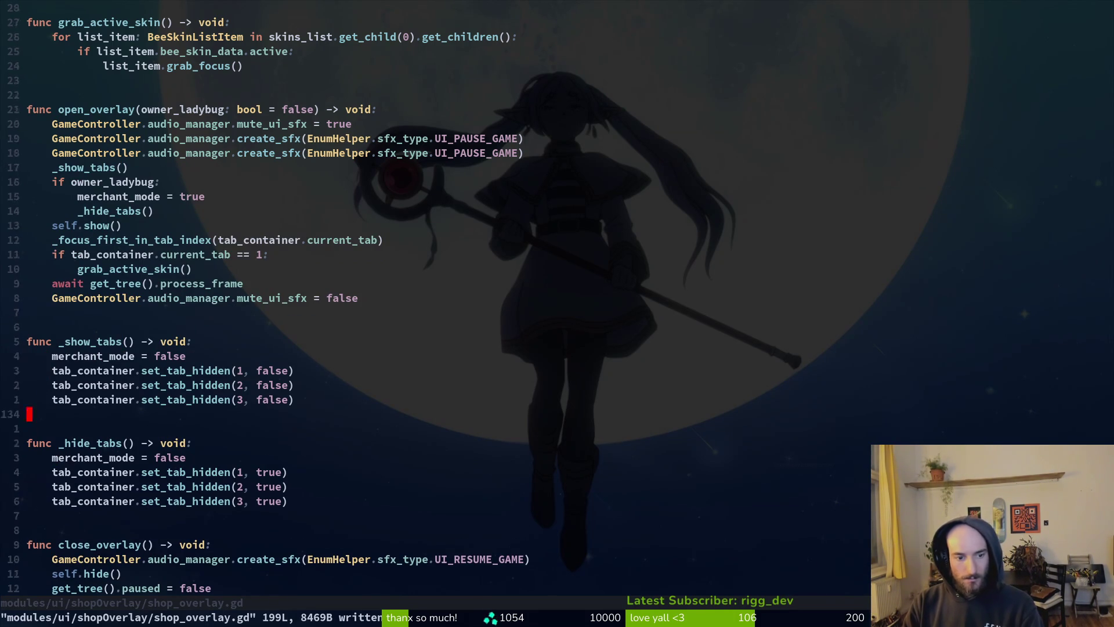
pyautogui.press('d')
pyautogui.press('d')
pyautogui.write(':w')
pyautogui.press('Return')
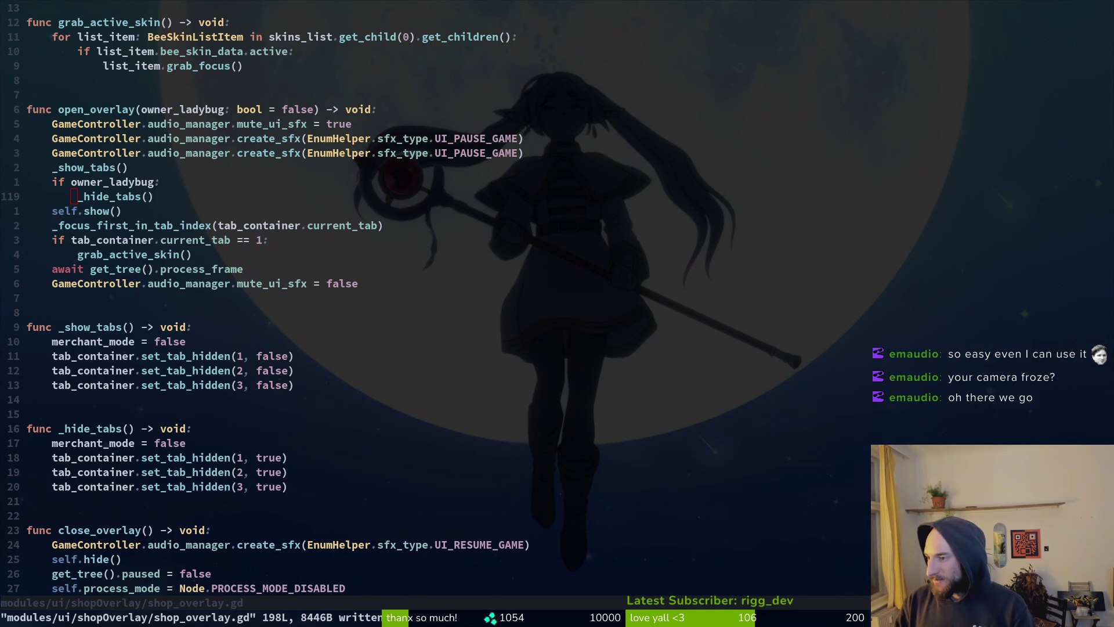
# Step: Switch to the Godot editor, where the running game reports a parse error at shop_overlay.gd line 128
pyautogui.hotkey('alt', 'Tab')
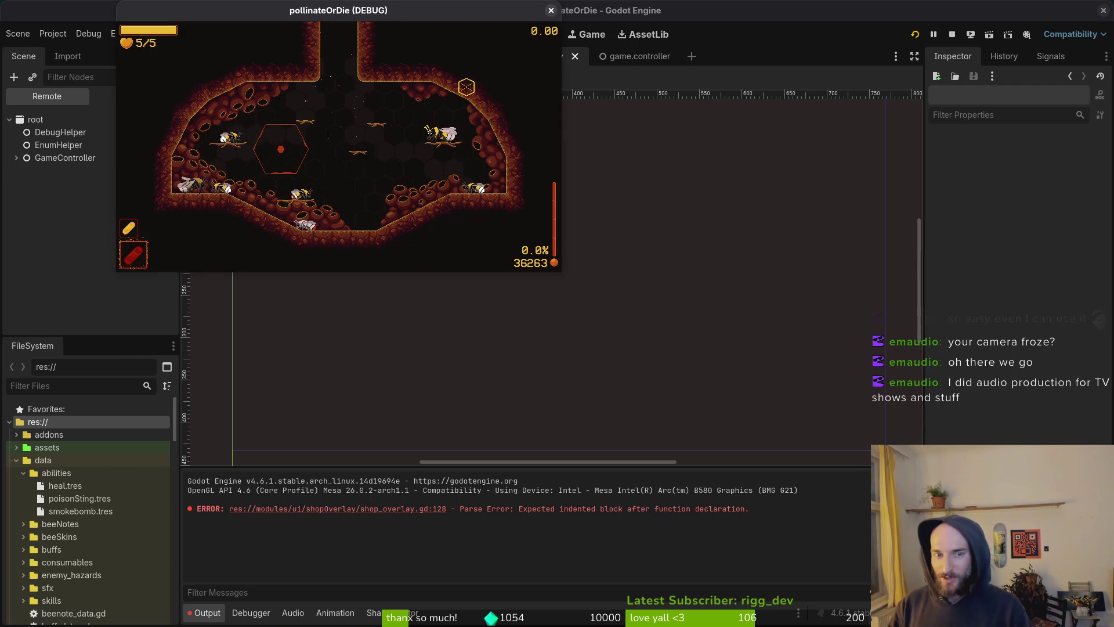
# Step: Drag the pollinateOrDie (DEBUG) game window by its title bar into the middle of the editor
pyautogui.moveTo(399, 6)
pyautogui.mouseDown()
pyautogui.moveTo(595, 155)
pyautogui.moveTo(588, 147)
pyautogui.mouseUp()
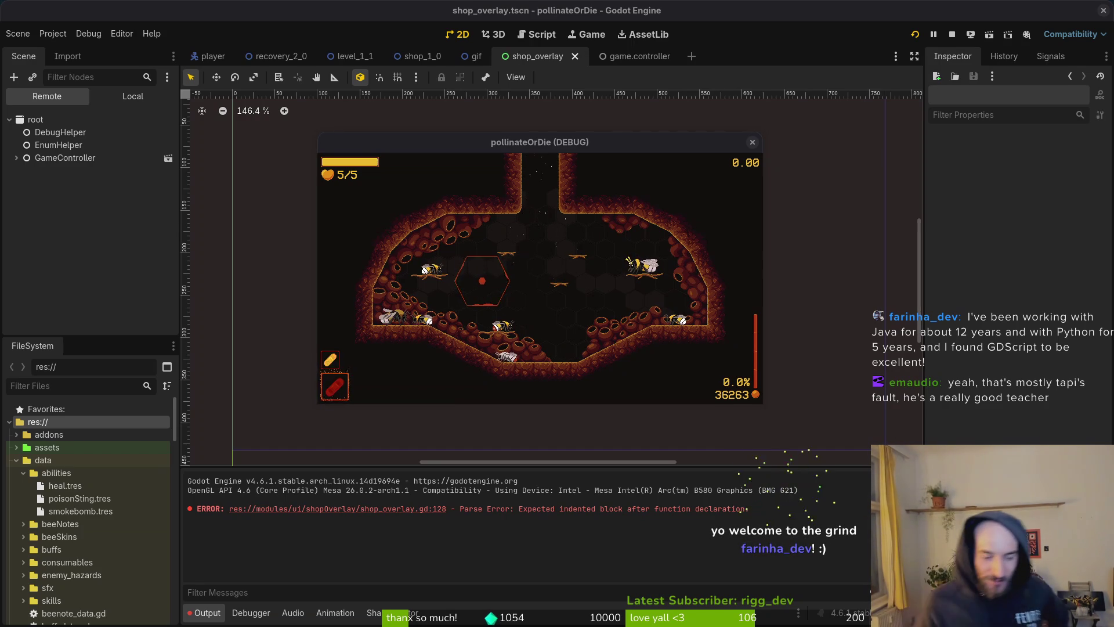
# Step: Close the running pollinateOrDie game window to end the debug run
pyautogui.click(489, 140)
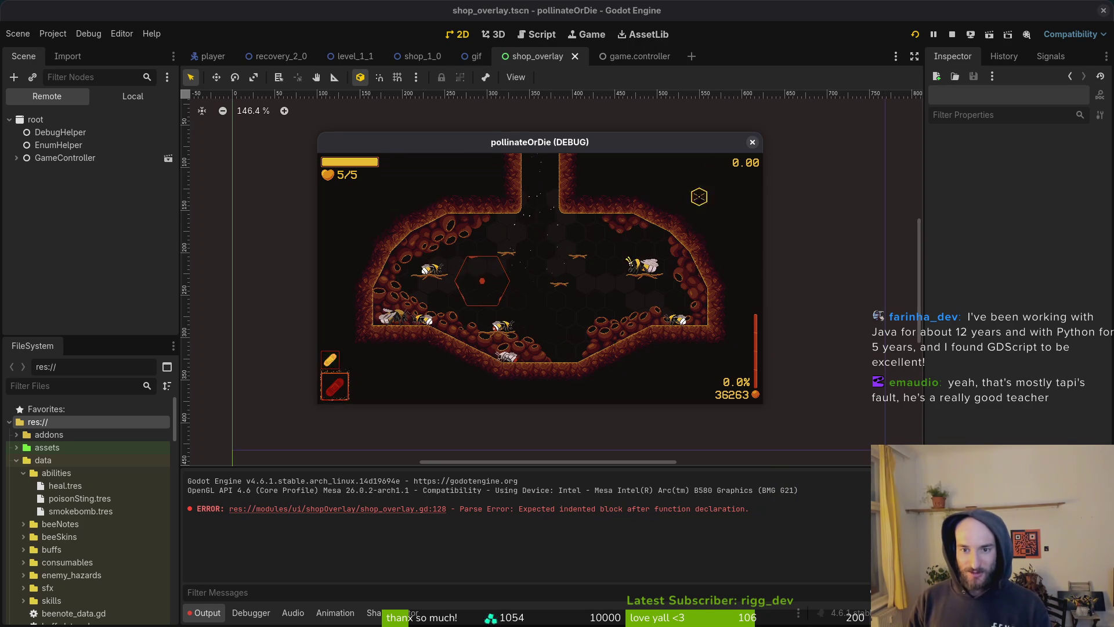
pyautogui.click(752, 142)
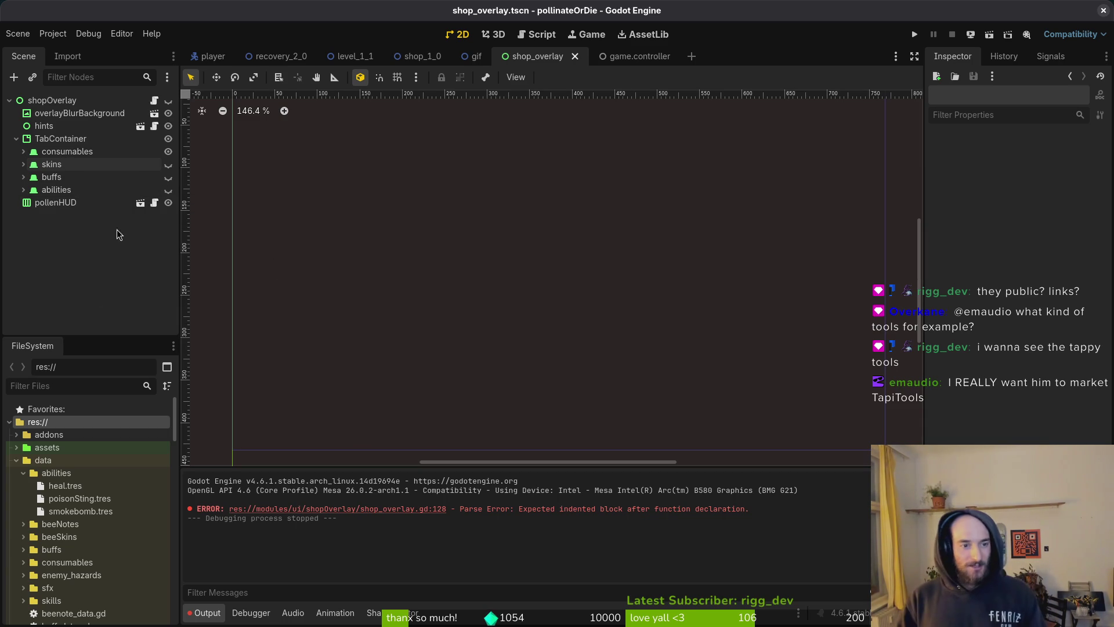
# Step: Collapse the TabContainer, run the project, and try a different bee skin in the shop
pyautogui.click(16, 138)
pyautogui.press('F5')
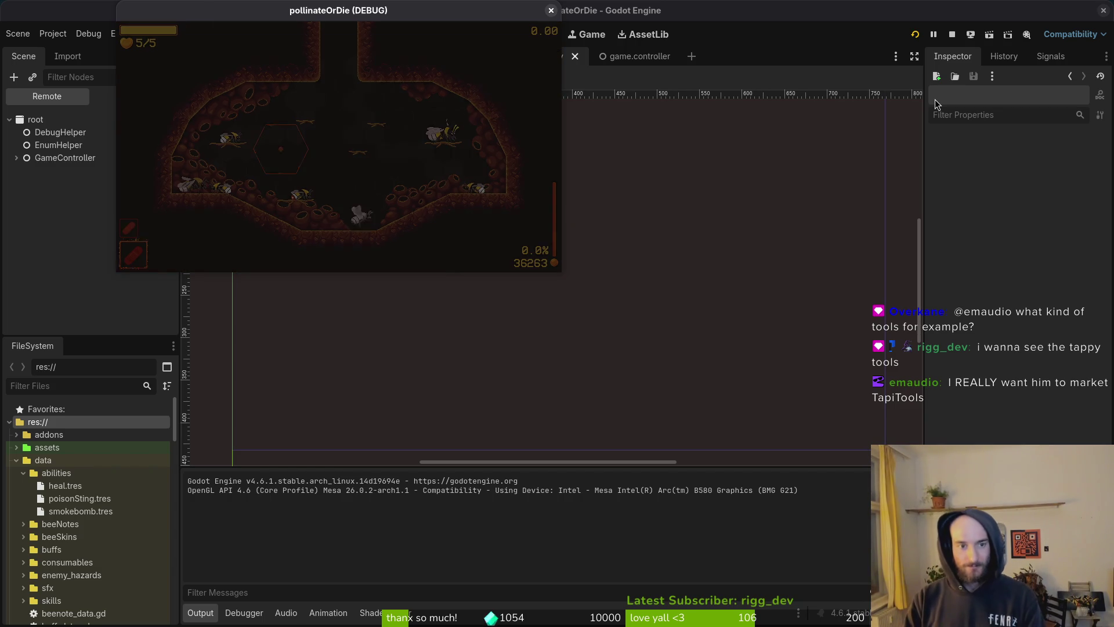
pyautogui.press('e')
pyautogui.press('Right')
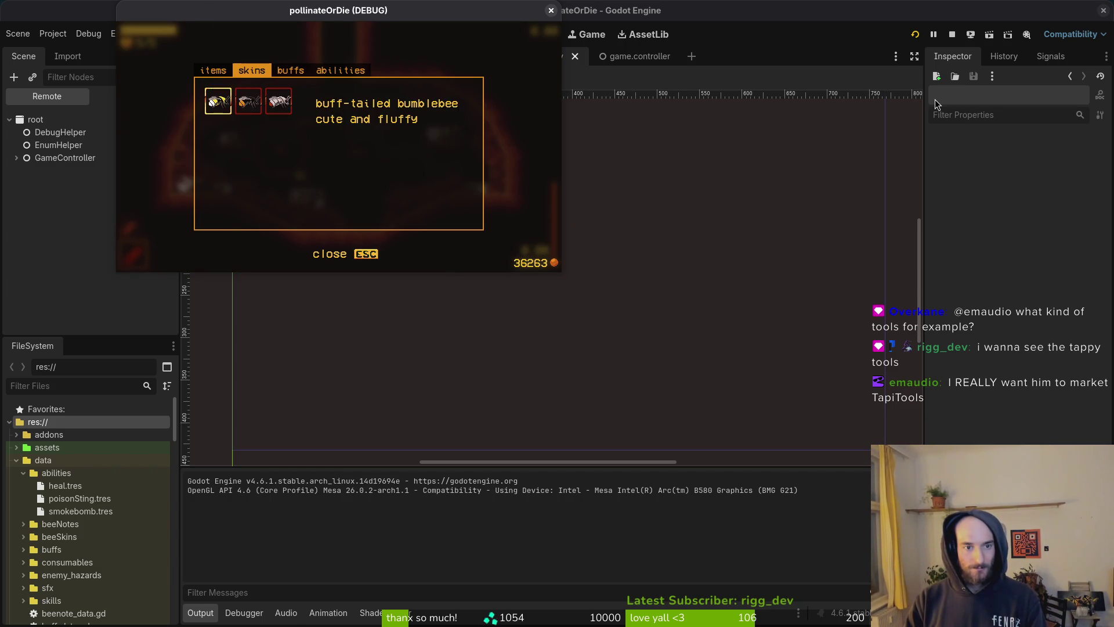
pyautogui.press('Escape')
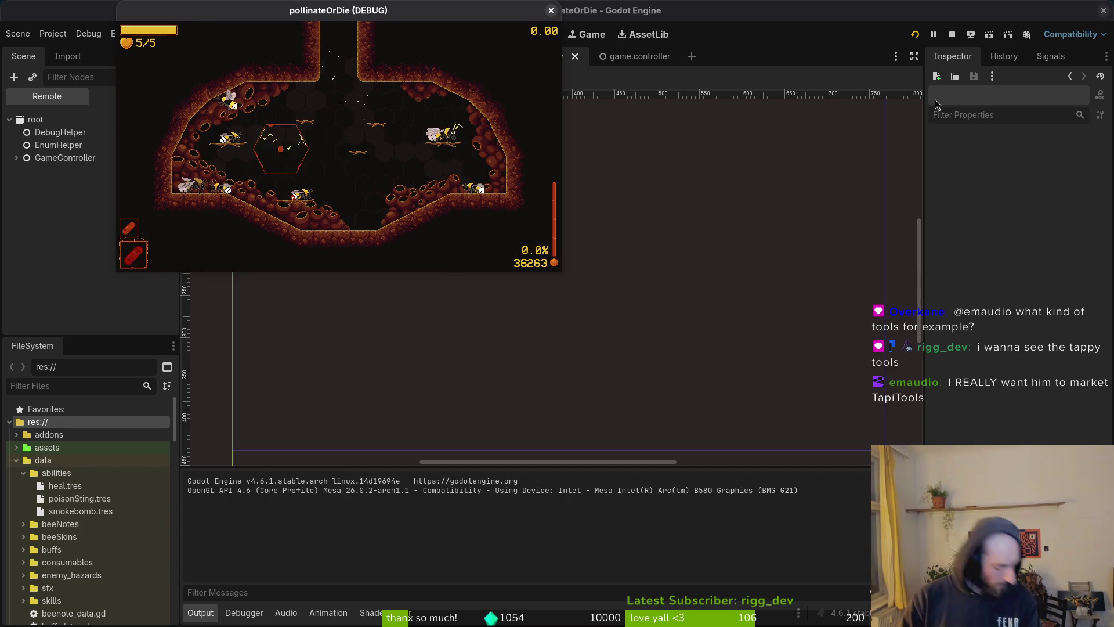
# Step: Load level S1-0 from debug level select and browse the shop's categories
pyautogui.press('F1')
pyautogui.press('Right')
pyautogui.press('Right')
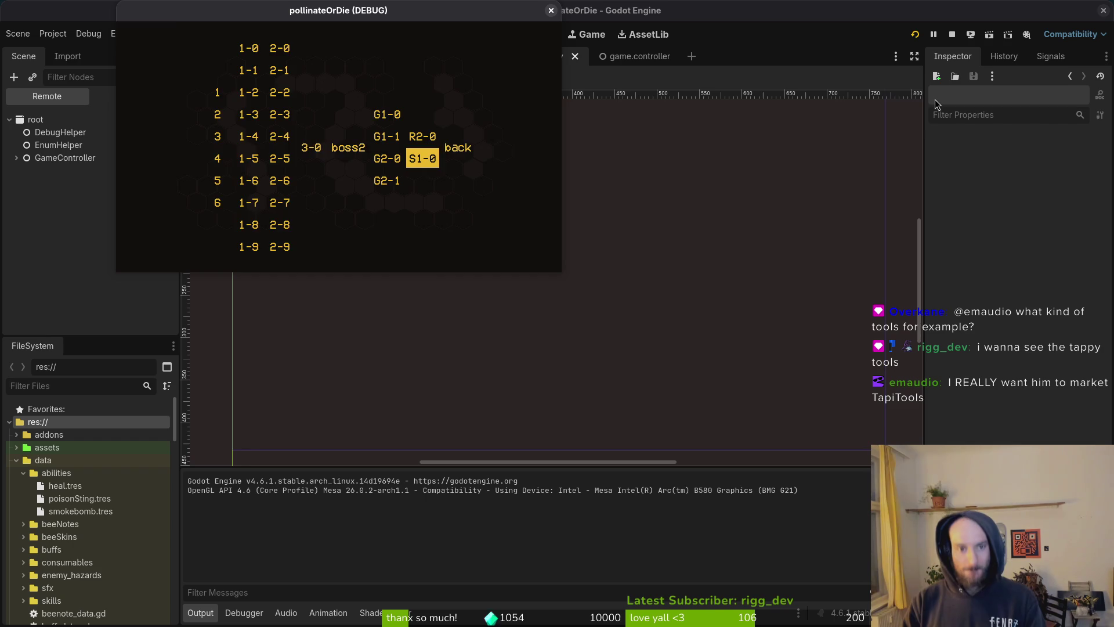
pyautogui.press('space')
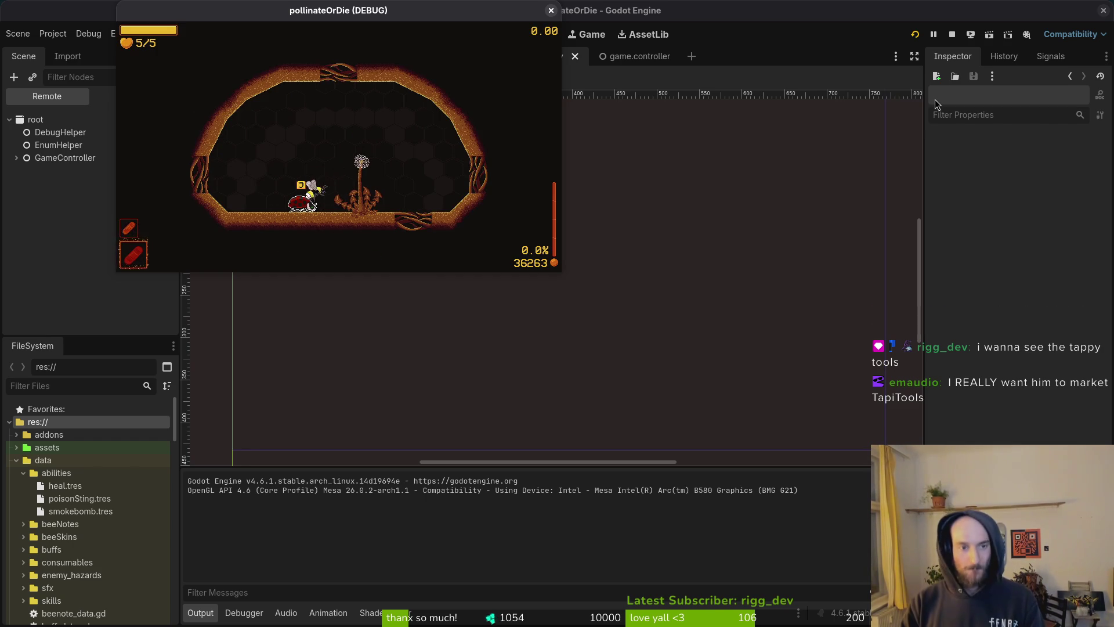
pyautogui.press('space')
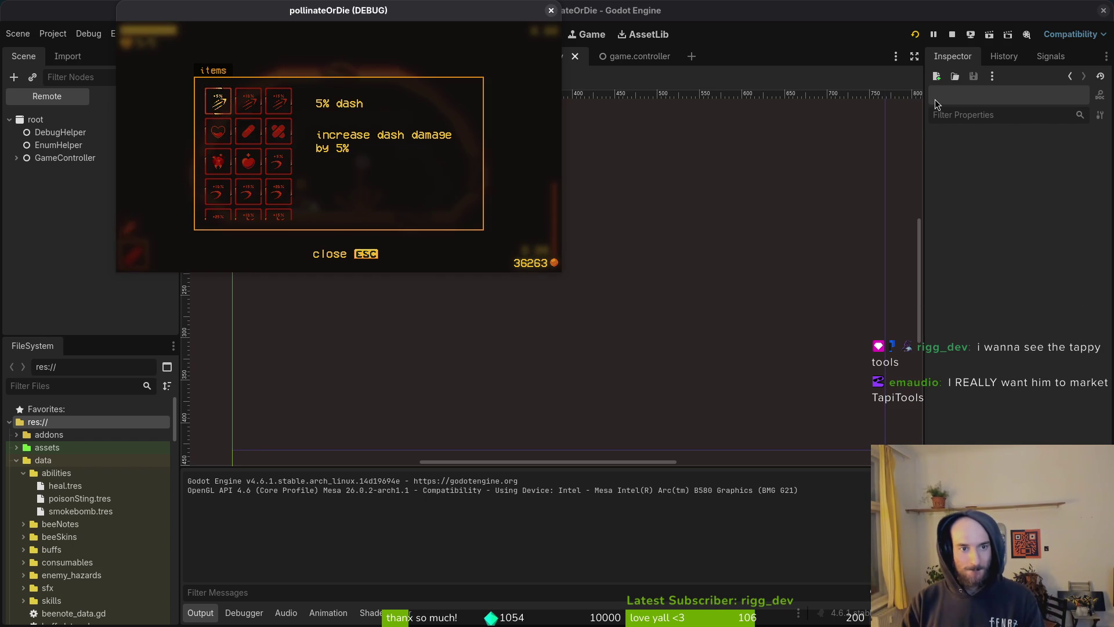
pyautogui.press('Tab')
pyautogui.press('Tab')
pyautogui.press('Tab')
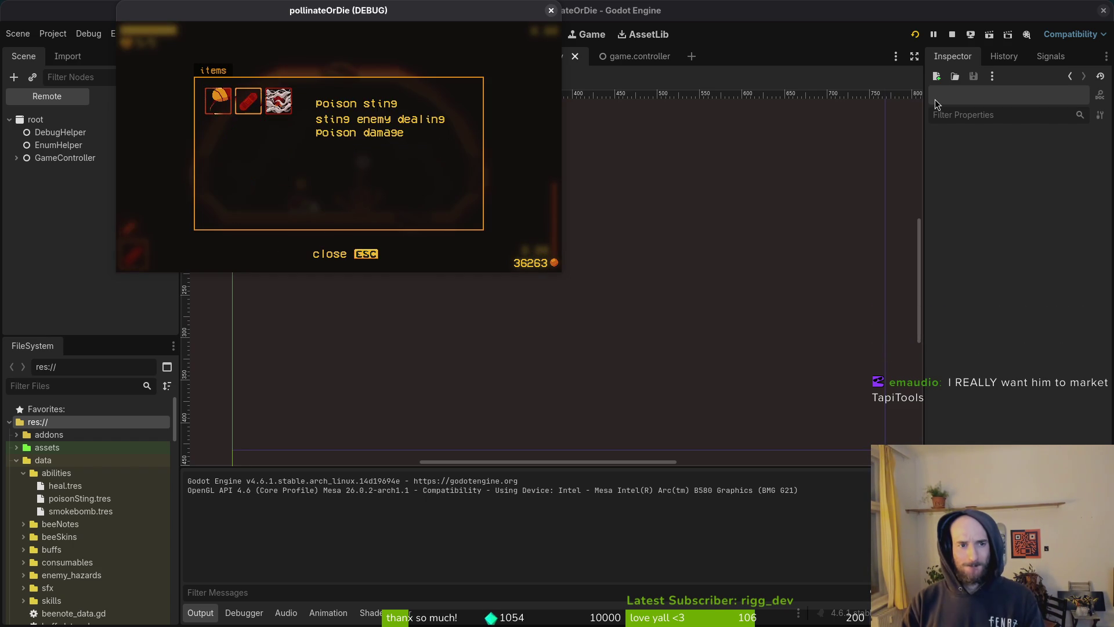
pyautogui.press('Tab')
pyautogui.hotkey('shift', 'Tab')
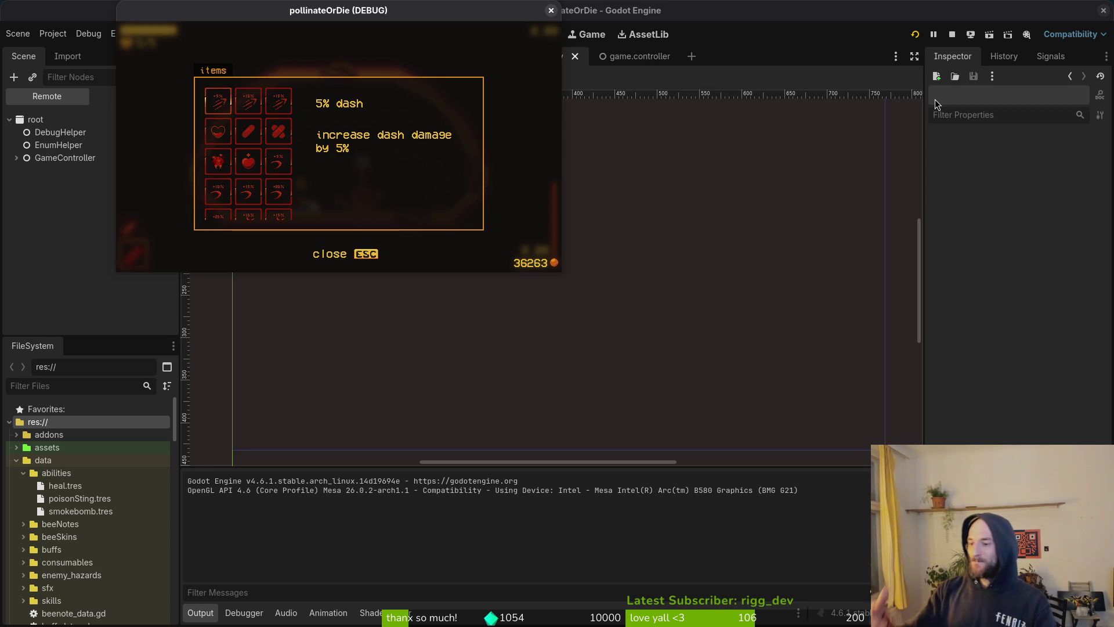
pyautogui.press('Escape')
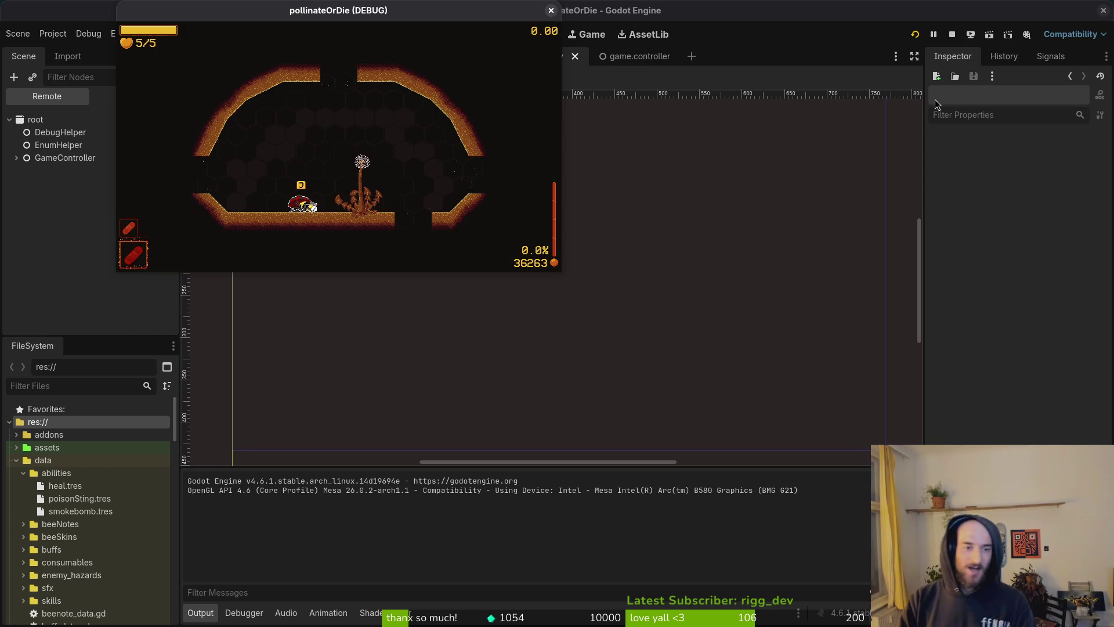
# Step: Move into the next hive room and browse the shop from skins through abilities
pyautogui.press('d')
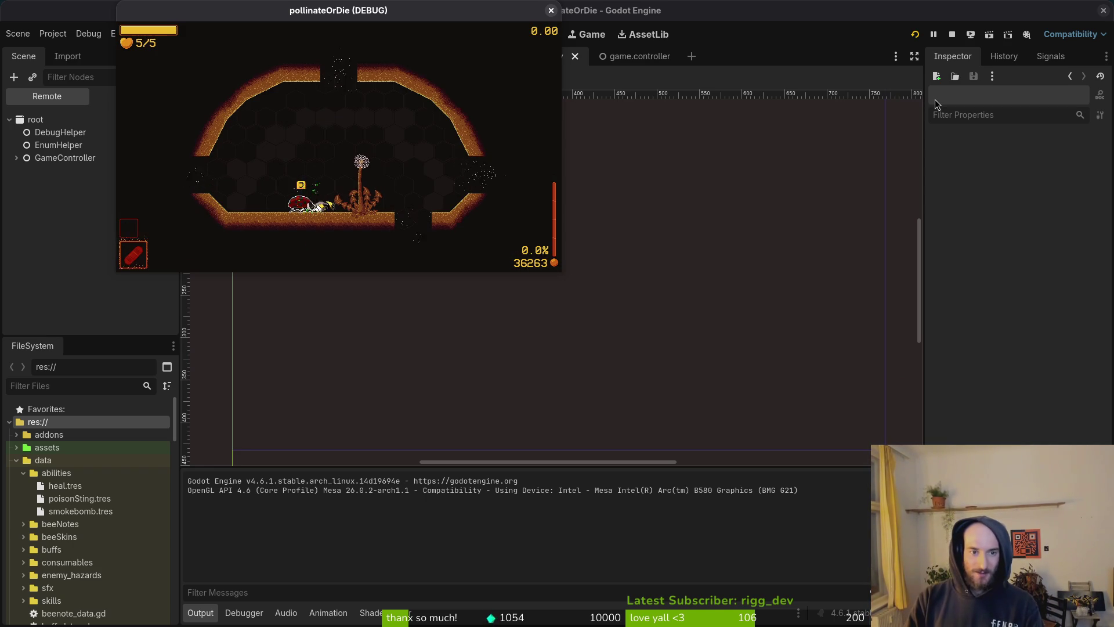
pyautogui.press('e')
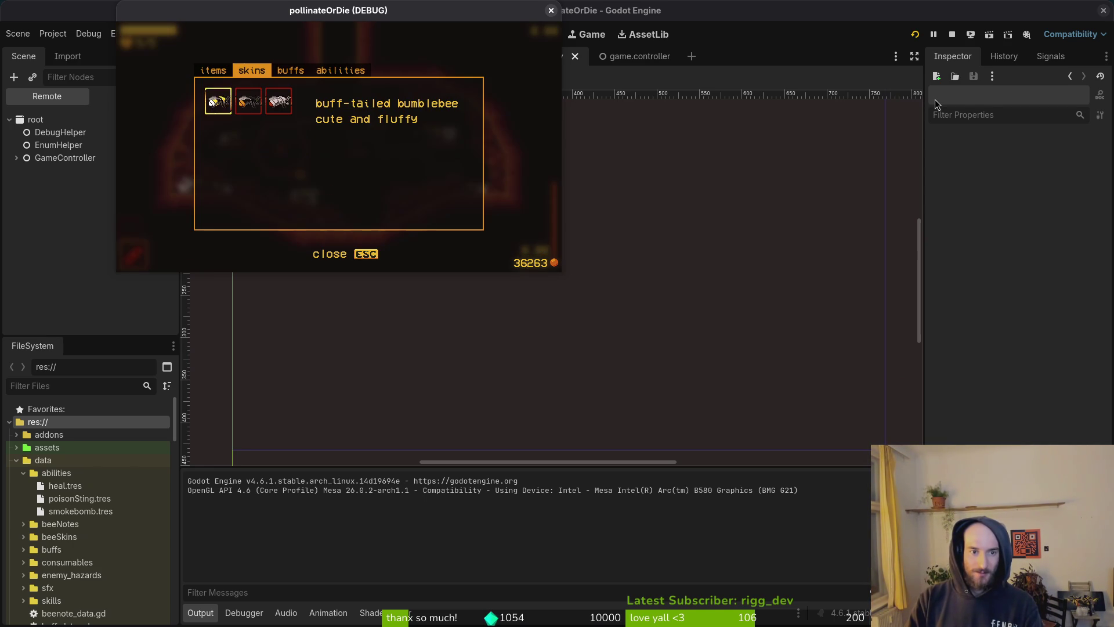
pyautogui.press('d')
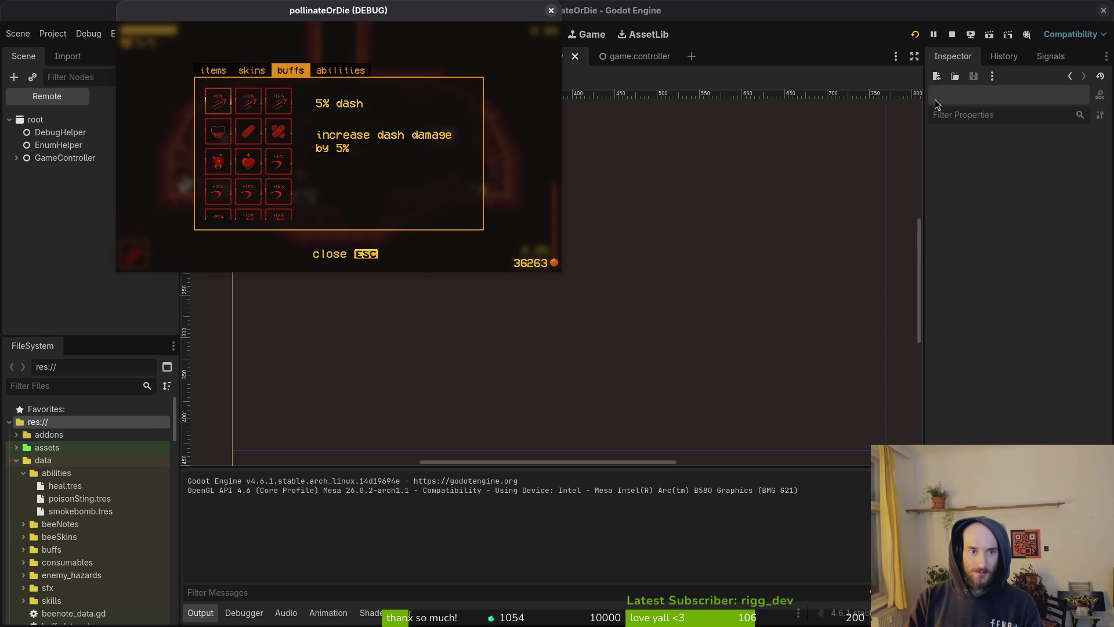
pyautogui.press('d')
pyautogui.press('Escape')
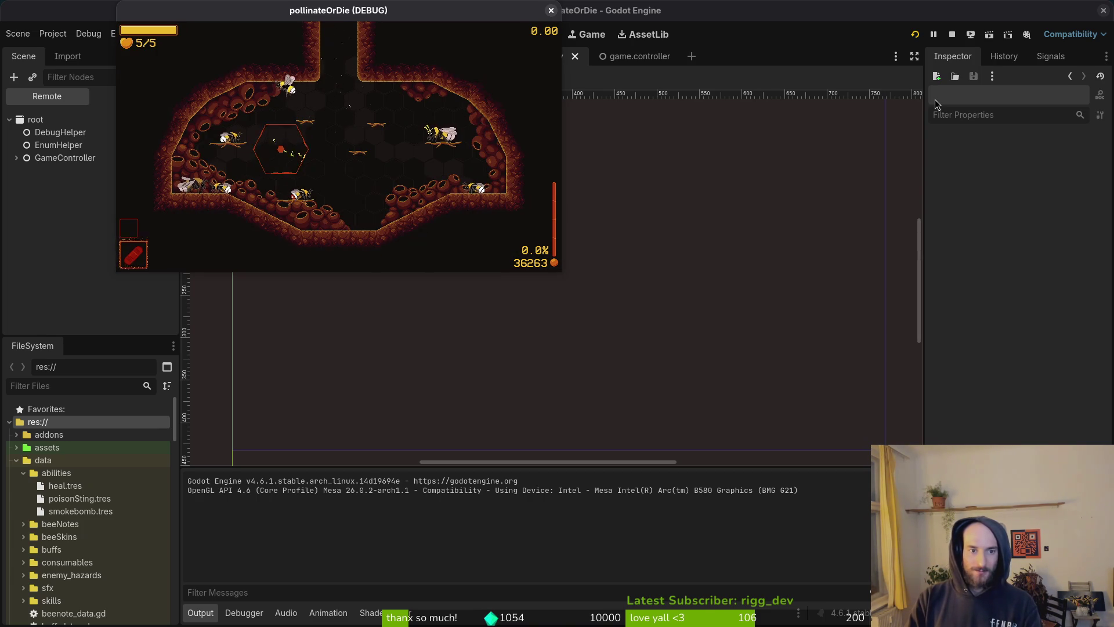
# Step: Reload level S1-0 from level select and open the ladybug's shop
pyautogui.press('Escape')
pyautogui.press('d')
pyautogui.press('s')
pyautogui.press('space')
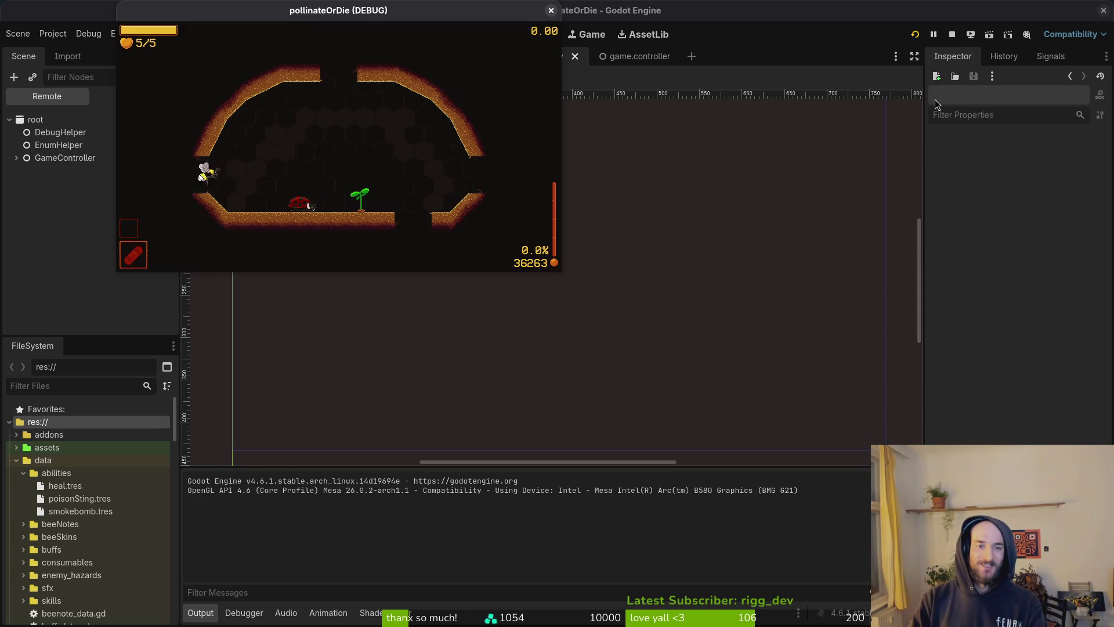
pyautogui.press('space')
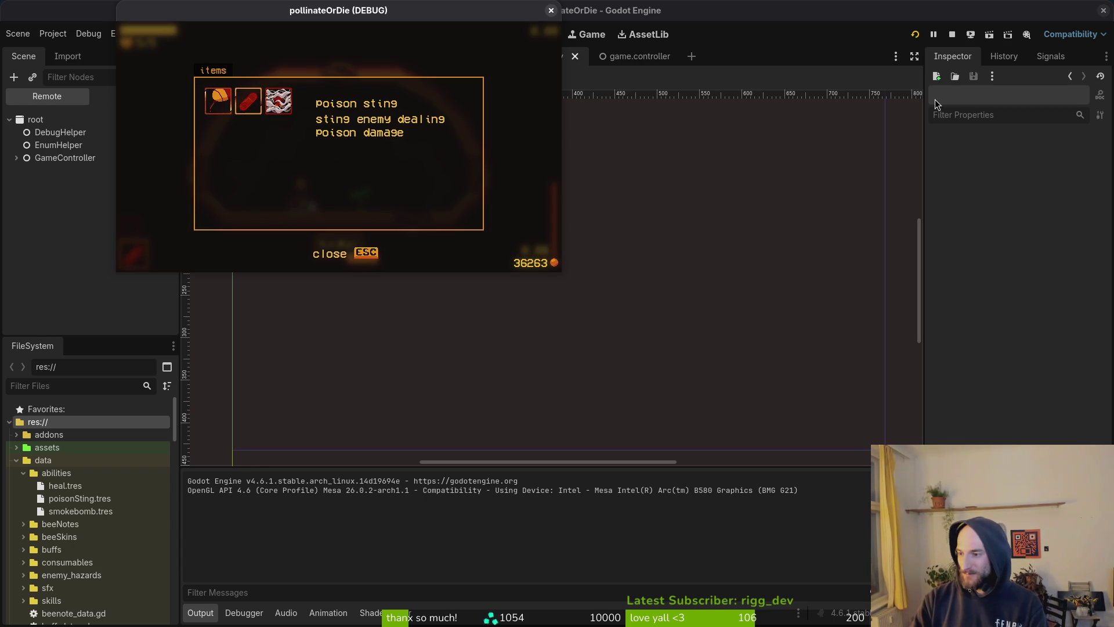
# Step: In shop_overlay.gd, review the recent merchant_mode edits and reach the merchant_mode line in _hide_tabs
pyautogui.hotkey('alt', 'Tab')
pyautogui.press('j')
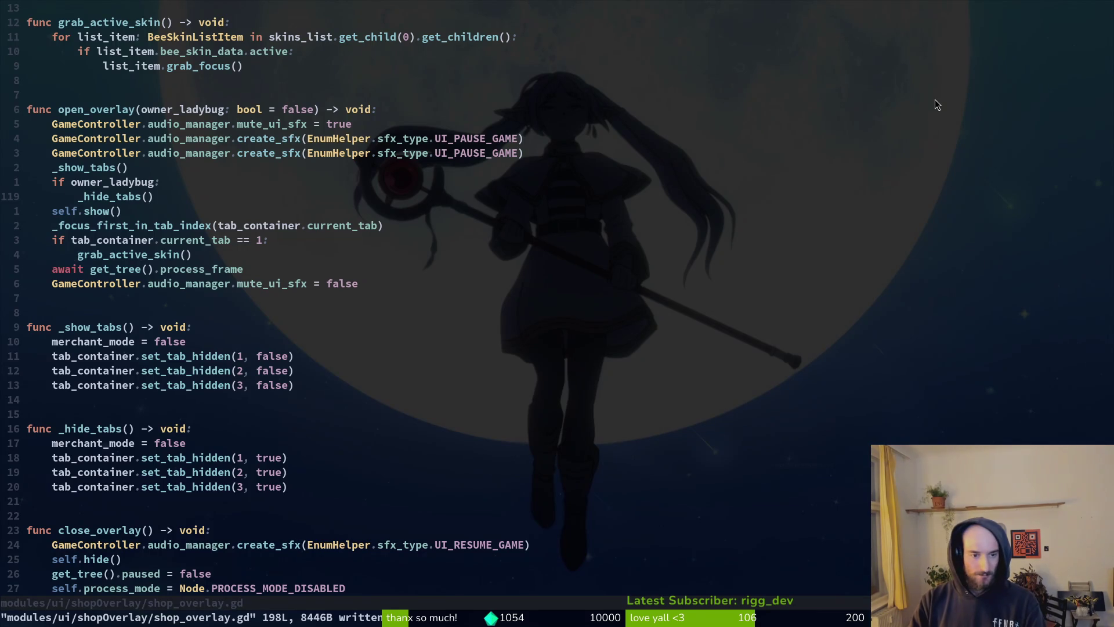
pyautogui.press('j')
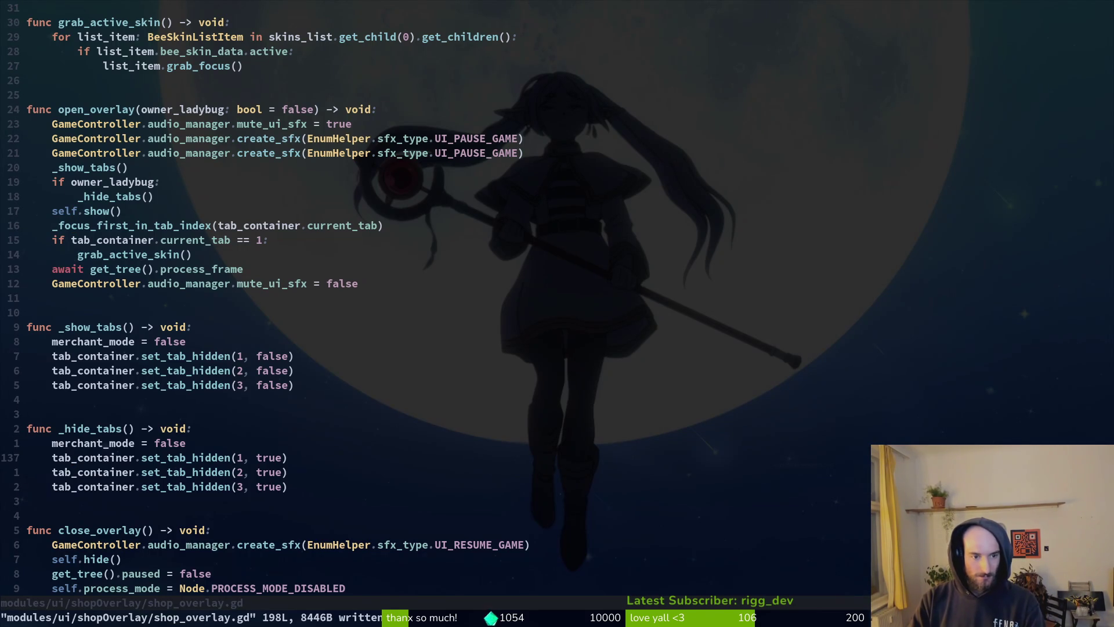
pyautogui.press('u')
pyautogui.press('u')
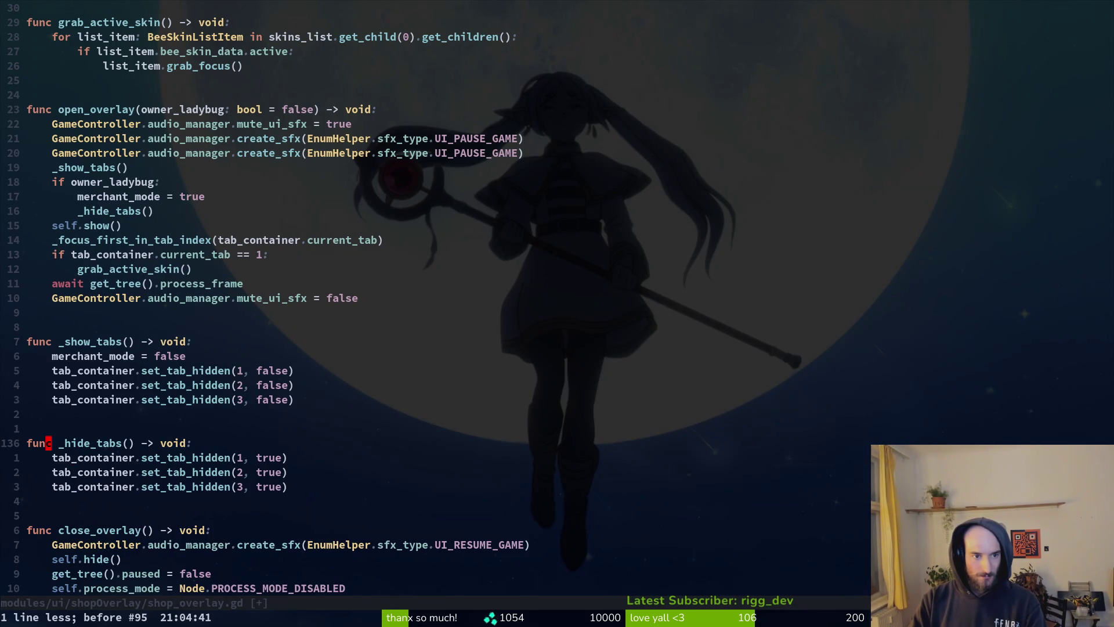
pyautogui.hotkey('ctrl', 'r')
pyautogui.hotkey('ctrl', 'r')
pyautogui.hotkey('ctrl', 'r')
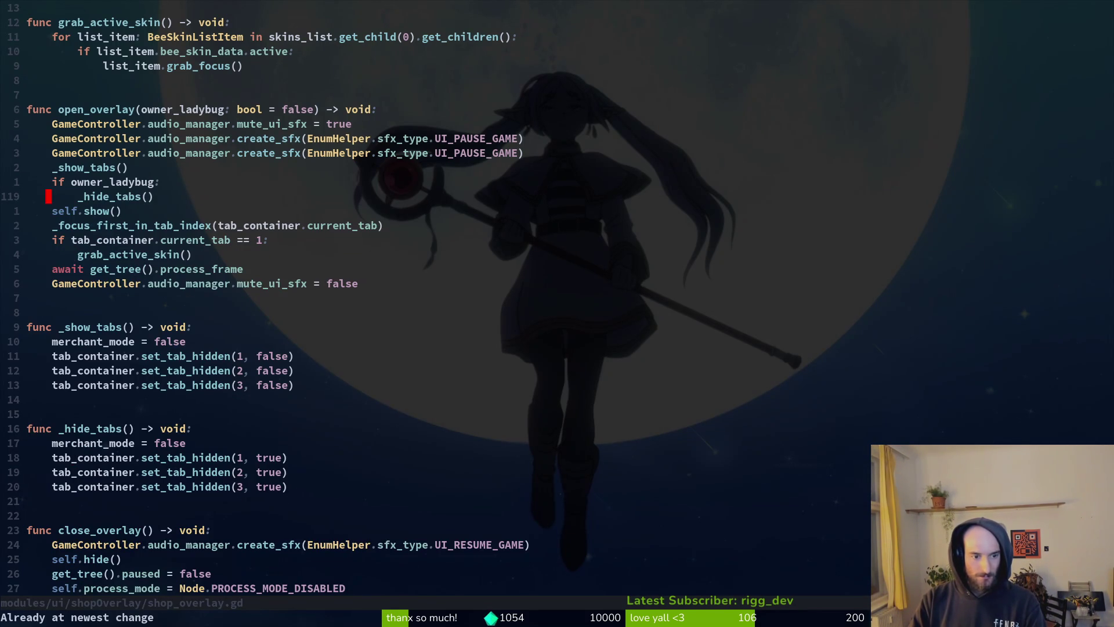
pyautogui.press('j')
pyautogui.press('}')
pyautogui.press('j')
pyautogui.press('j')
pyautogui.press('j')
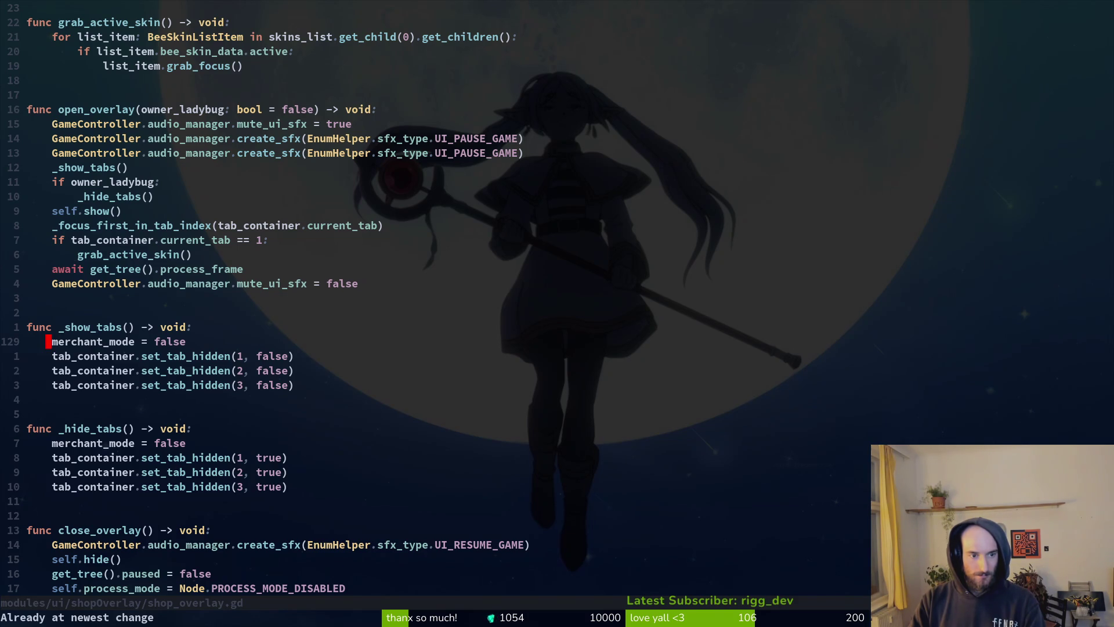
pyautogui.press('j')
pyautogui.press('j')
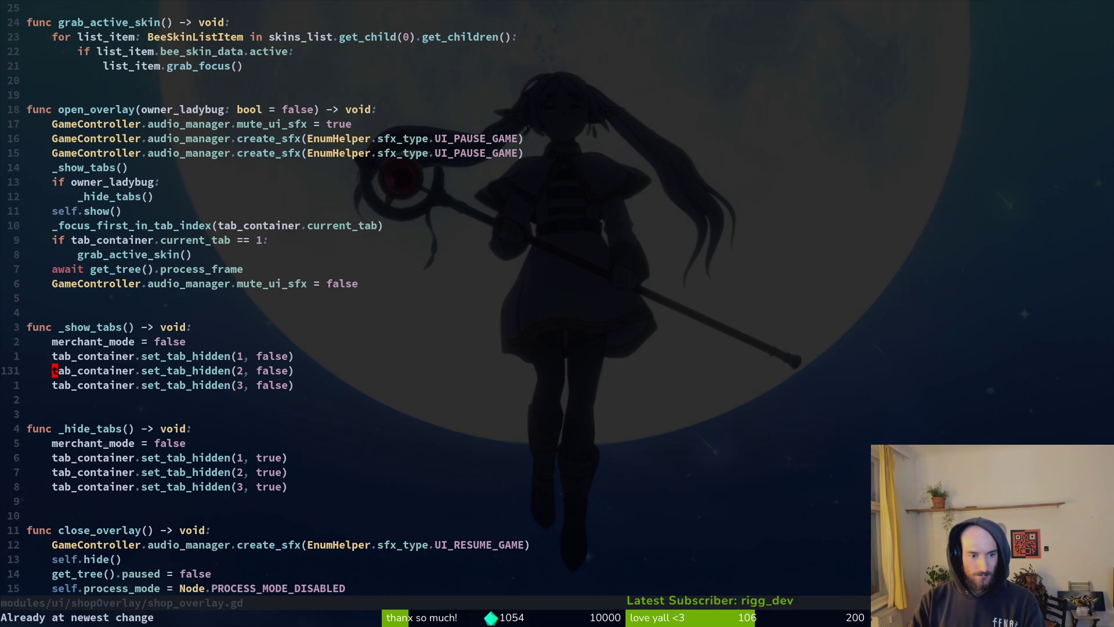
pyautogui.press('j')
pyautogui.press('j')
pyautogui.press('j')
# Step: Change merchant_mode from false to true in _hide_tabs and save the script
pyautogui.press('$')
pyautogui.write('ciwtruer')
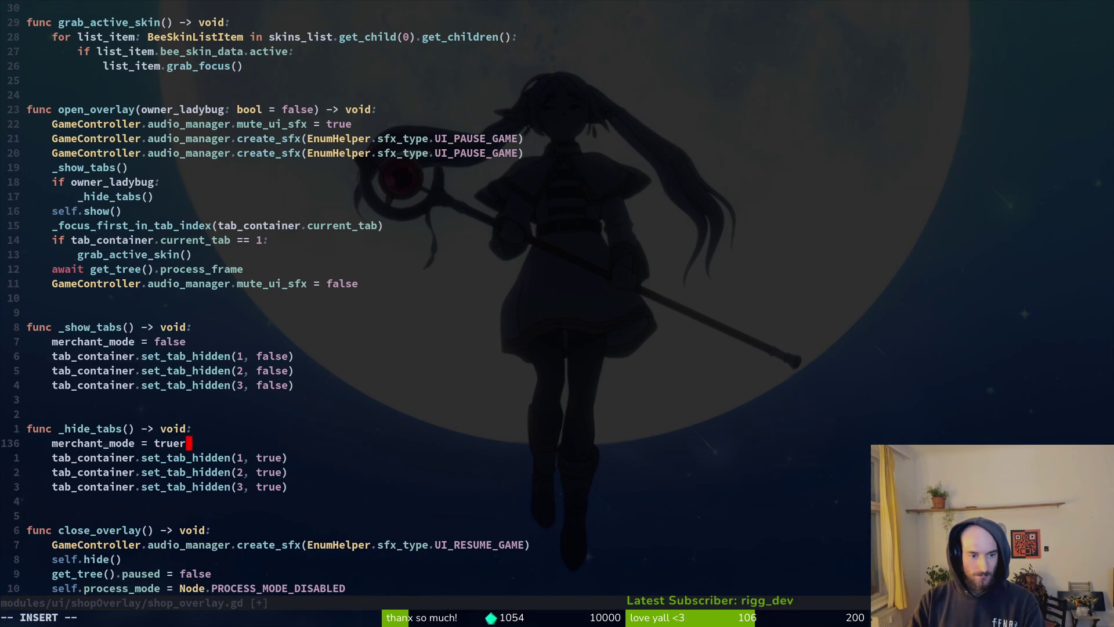
pyautogui.press('BackSpace')
pyautogui.press('Escape')
pyautogui.write(':w')
pyautogui.press('Return')
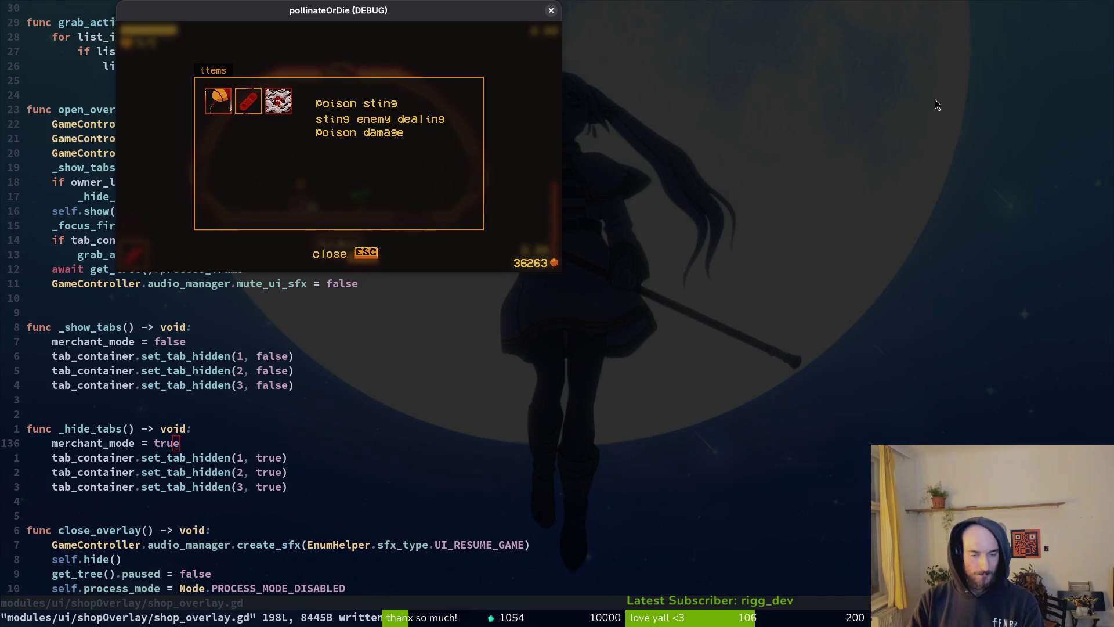
pyautogui.press('super+2')
# Step: Relaunch the game with the new code, continue the save, and load level S1-0
pyautogui.press('F5')
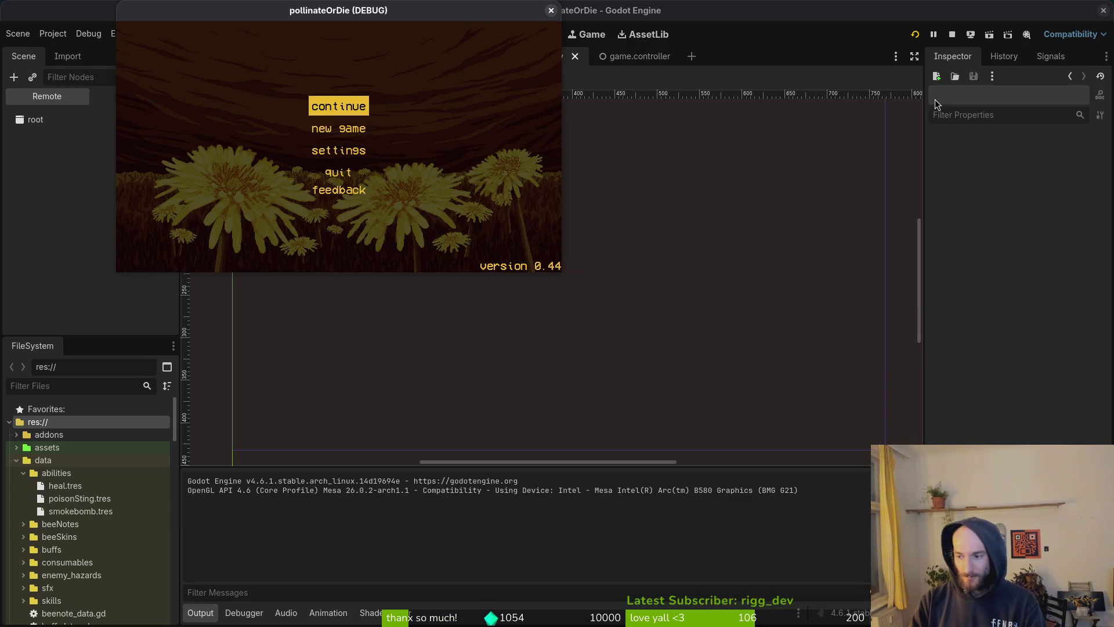
pyautogui.press('Return')
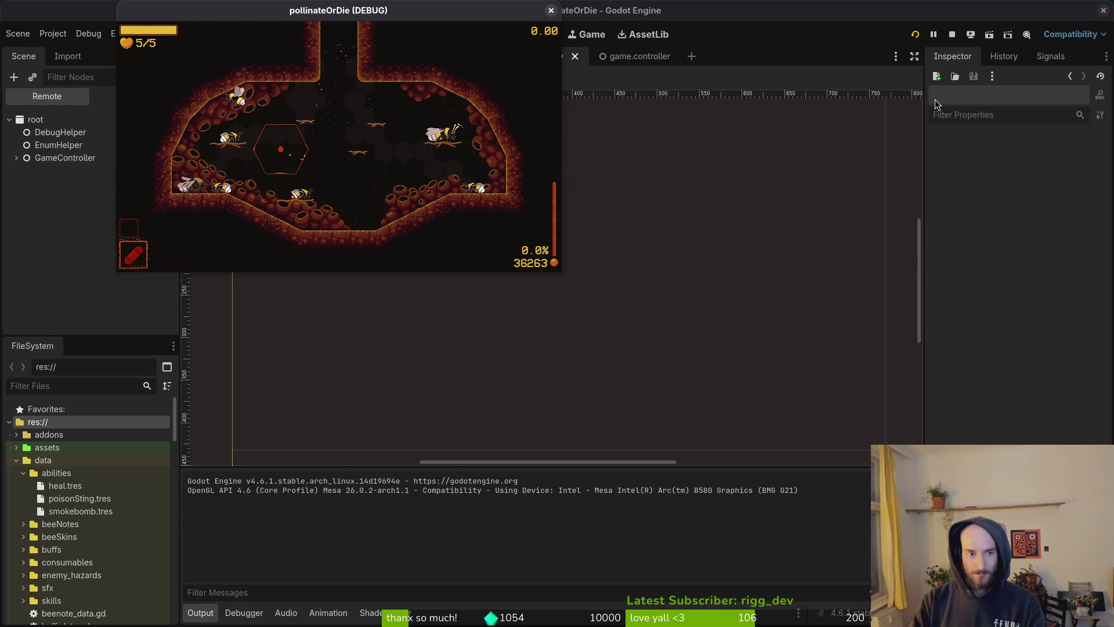
pyautogui.press('Escape')
pyautogui.press('Right')
pyautogui.press('Down')
pyautogui.press('Return')
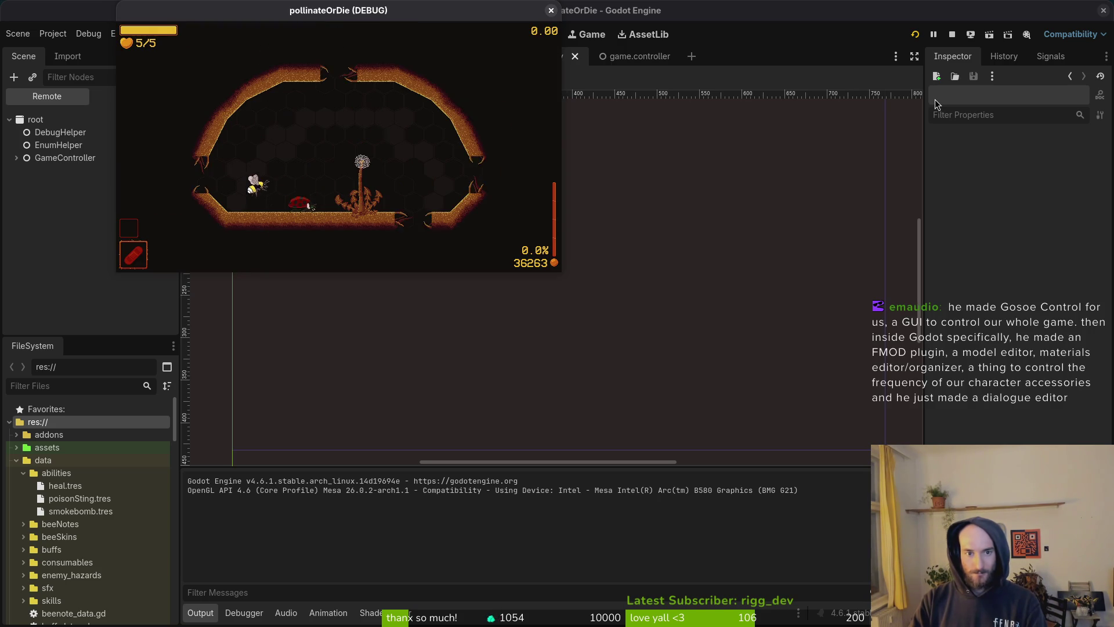
# Step: Open the ladybug's shop to check the potion priced at 150 and its categories
pyautogui.press('i')
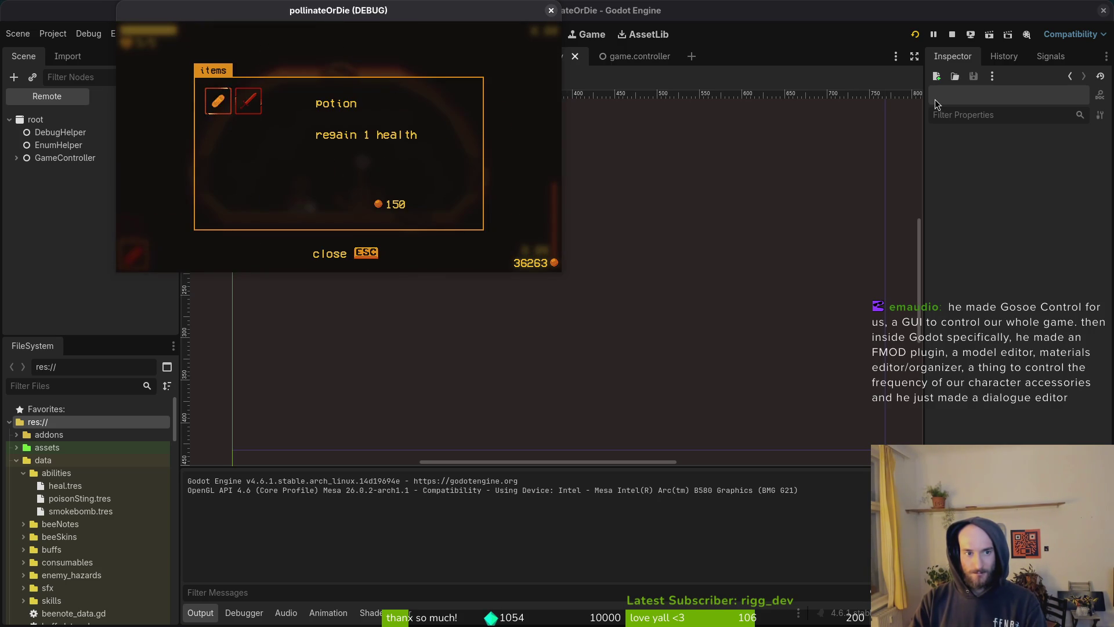
pyautogui.press('Right')
pyautogui.press('Left')
pyautogui.press('Escape')
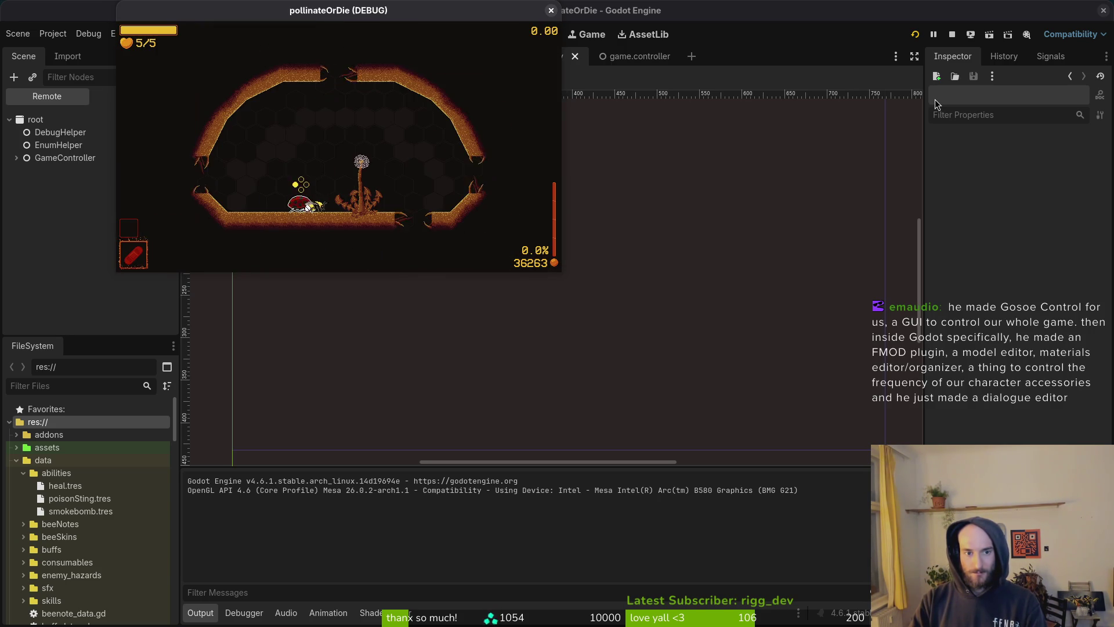
pyautogui.press('i')
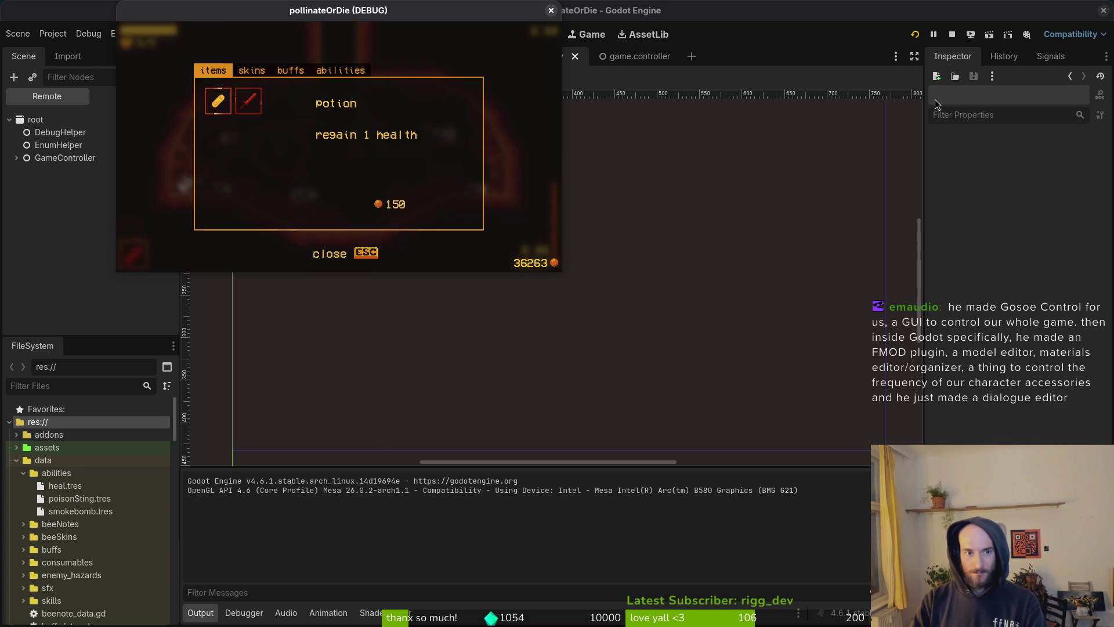
pyautogui.press('e')
pyautogui.press('e')
pyautogui.press('e')
pyautogui.press('Escape')
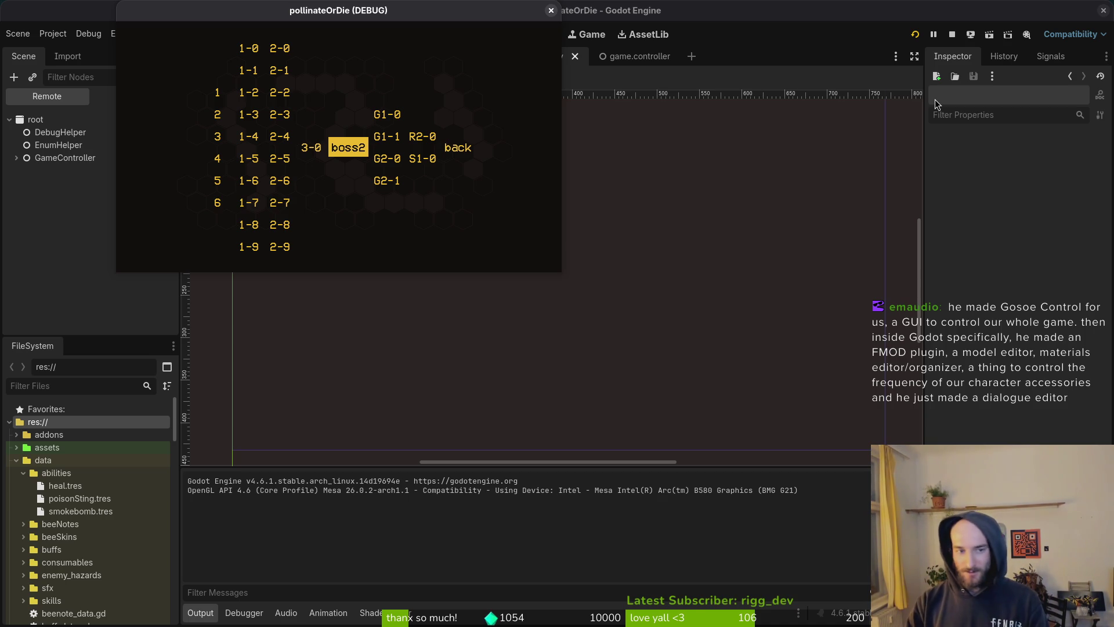
# Step: Load level S1-0 and look at the protein item in the ladybug's shop
pyautogui.press('Right')
pyautogui.press('Down')
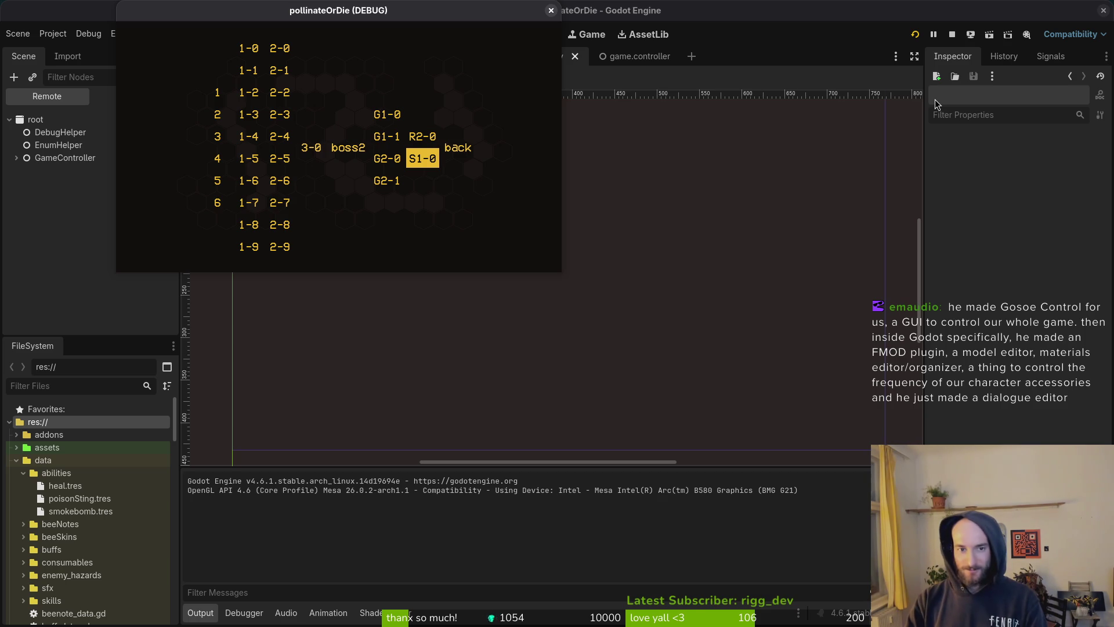
pyautogui.press('Return')
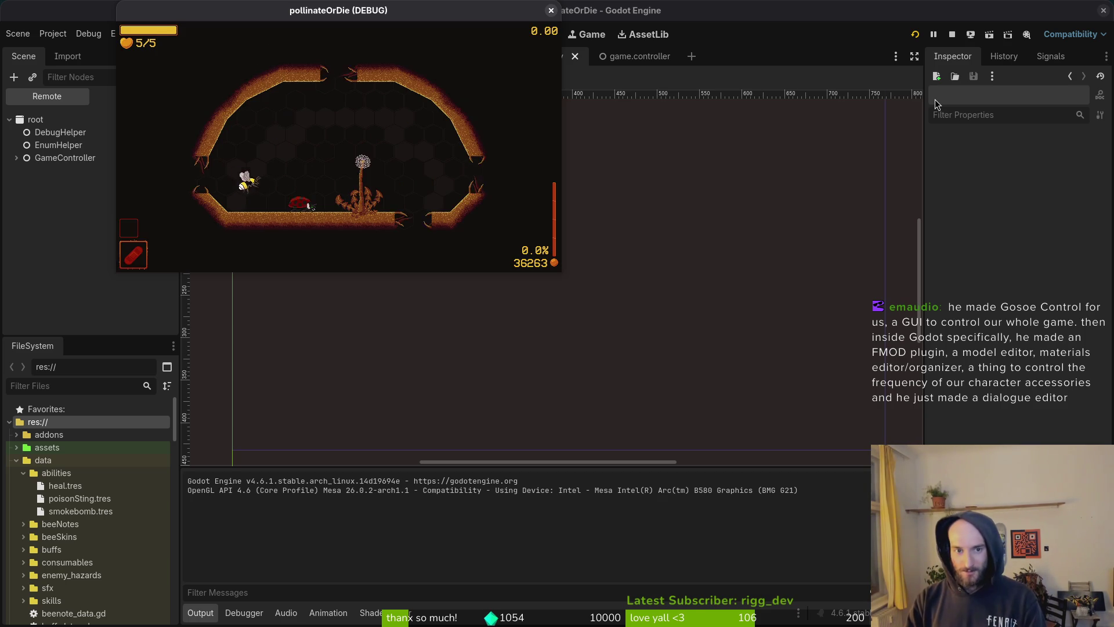
pyautogui.press('Tab')
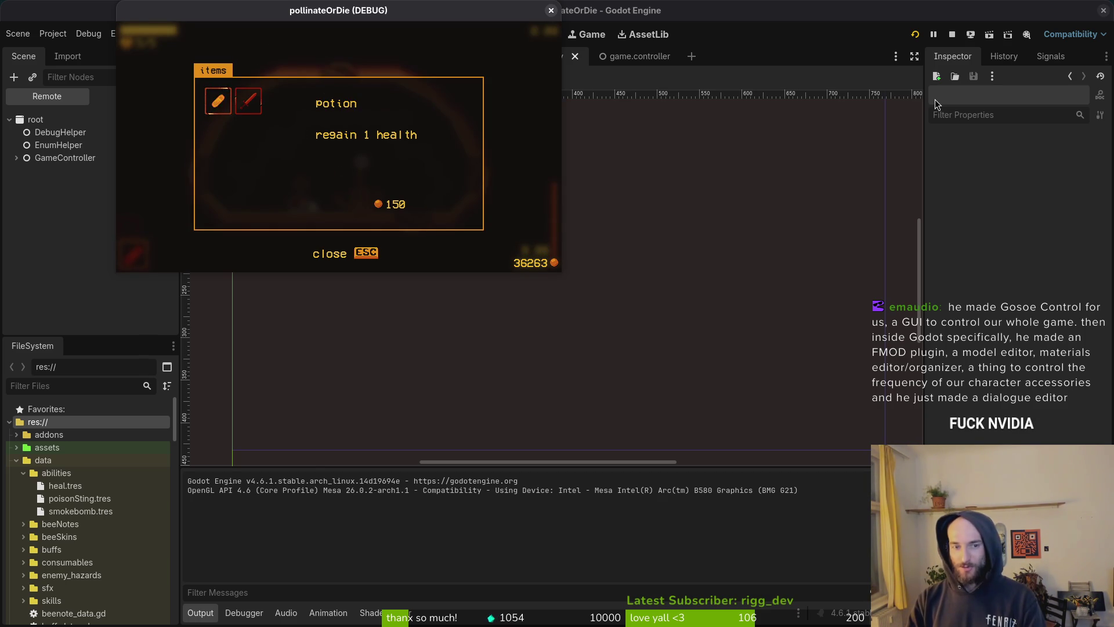
pyautogui.press('Right')
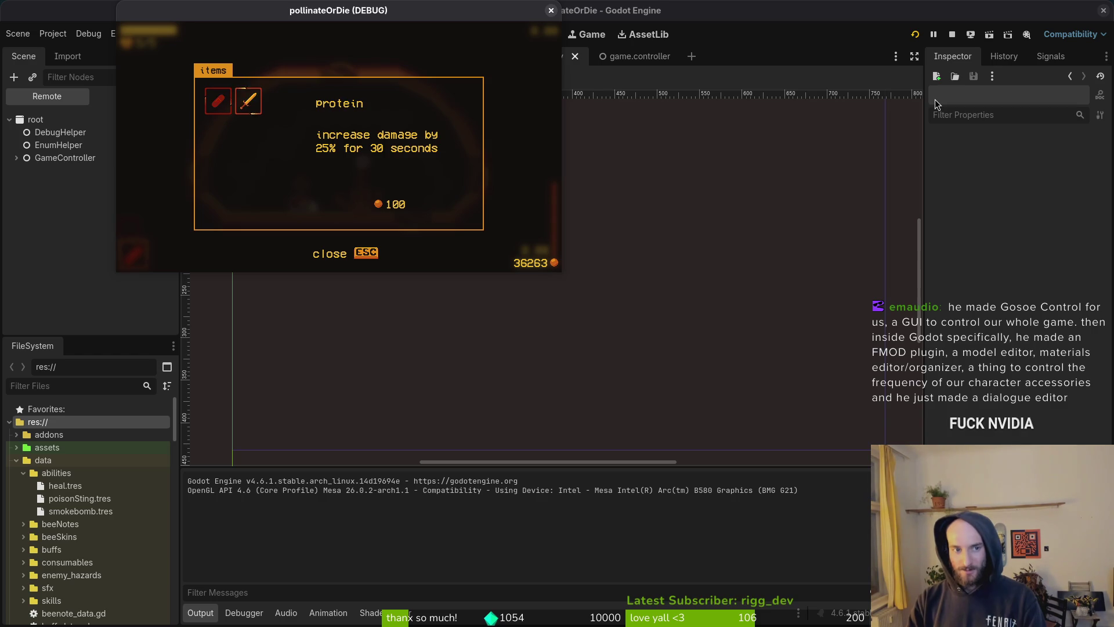
pyautogui.press('Escape')
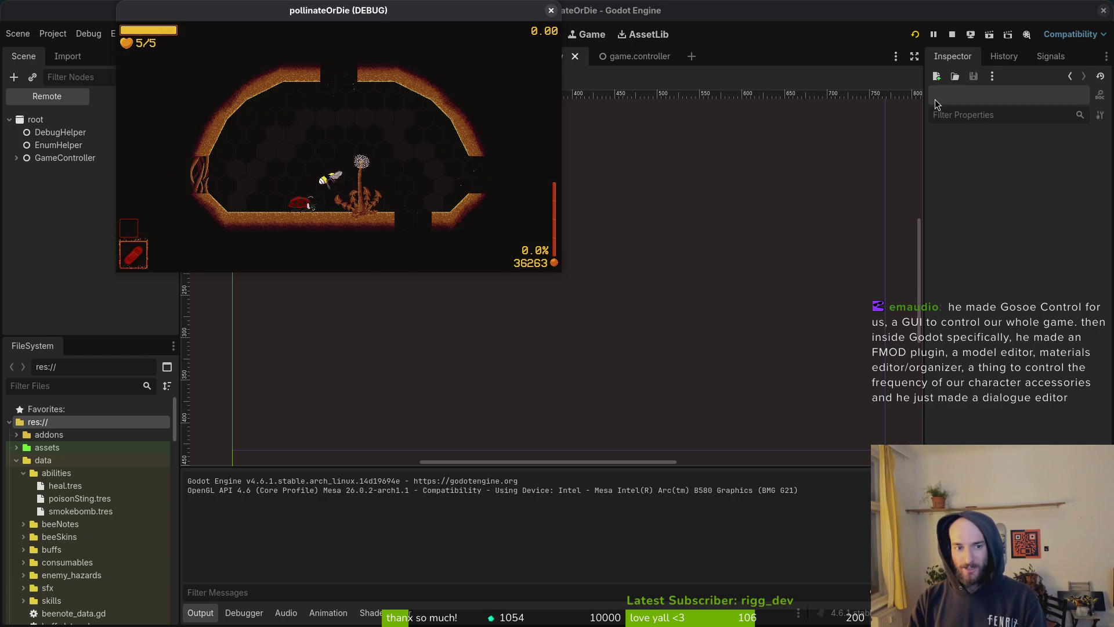
# Step: Browse the inventory's abilities tab and equip the smokebomb ability
pyautogui.press('Tab')
pyautogui.press('Tab')
pyautogui.press('Tab')
pyautogui.press('Tab')
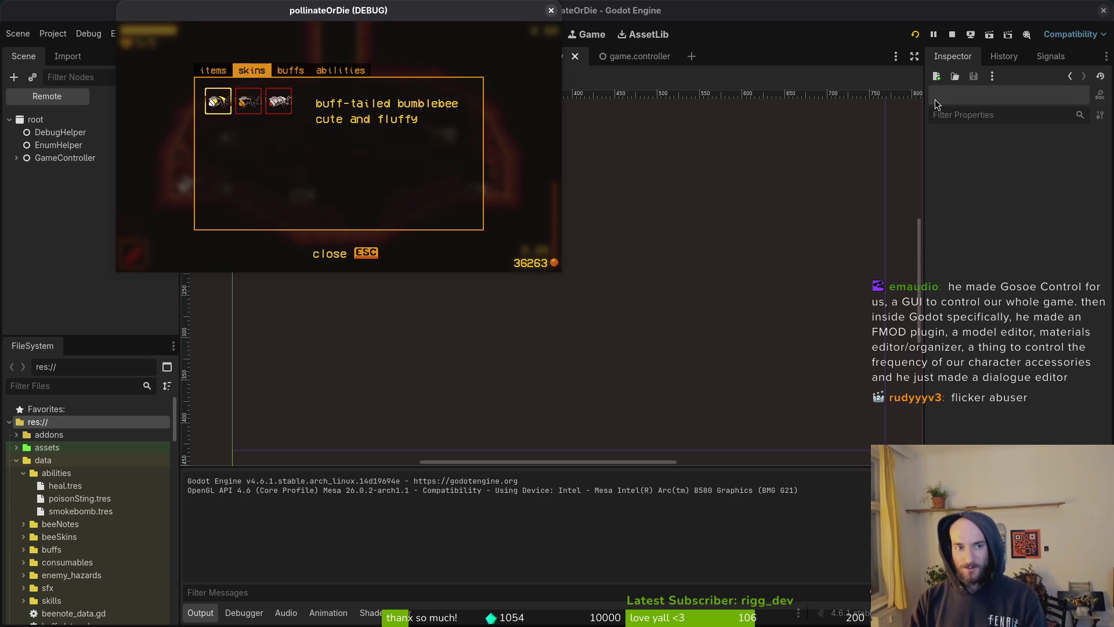
pyautogui.press('Right')
pyautogui.press('Right')
pyautogui.press('Right')
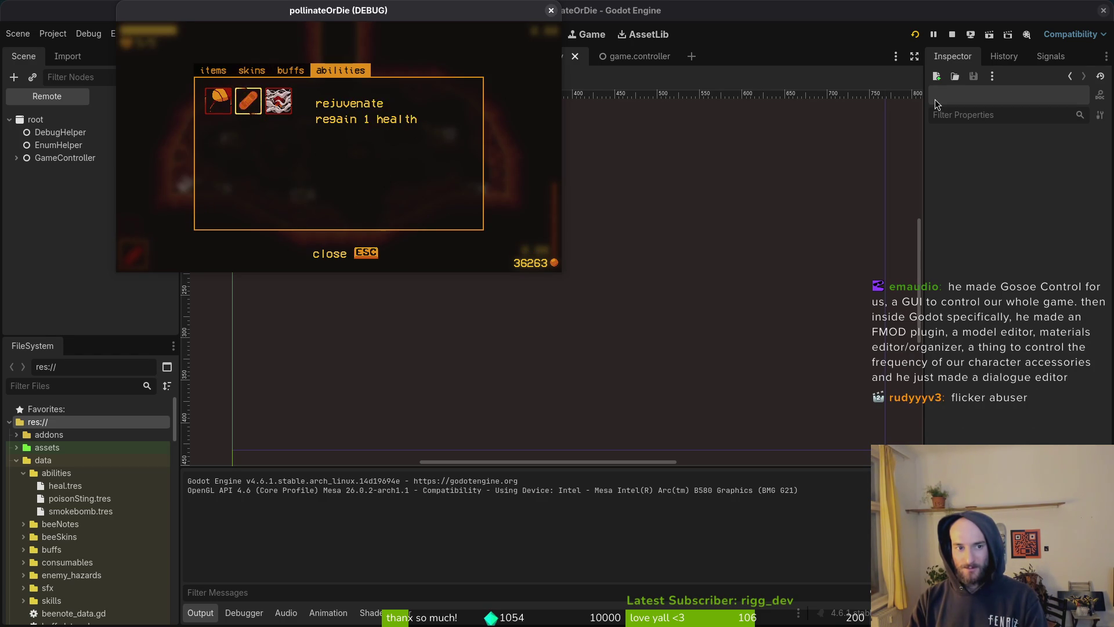
pyautogui.press('Right')
pyautogui.press('Right')
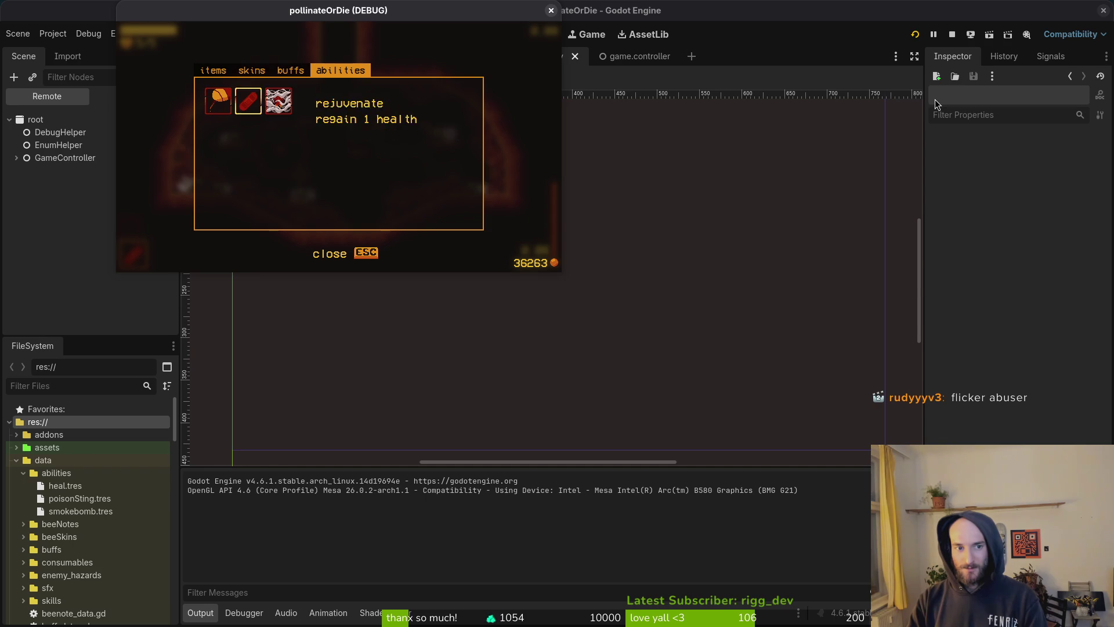
pyautogui.press('Escape')
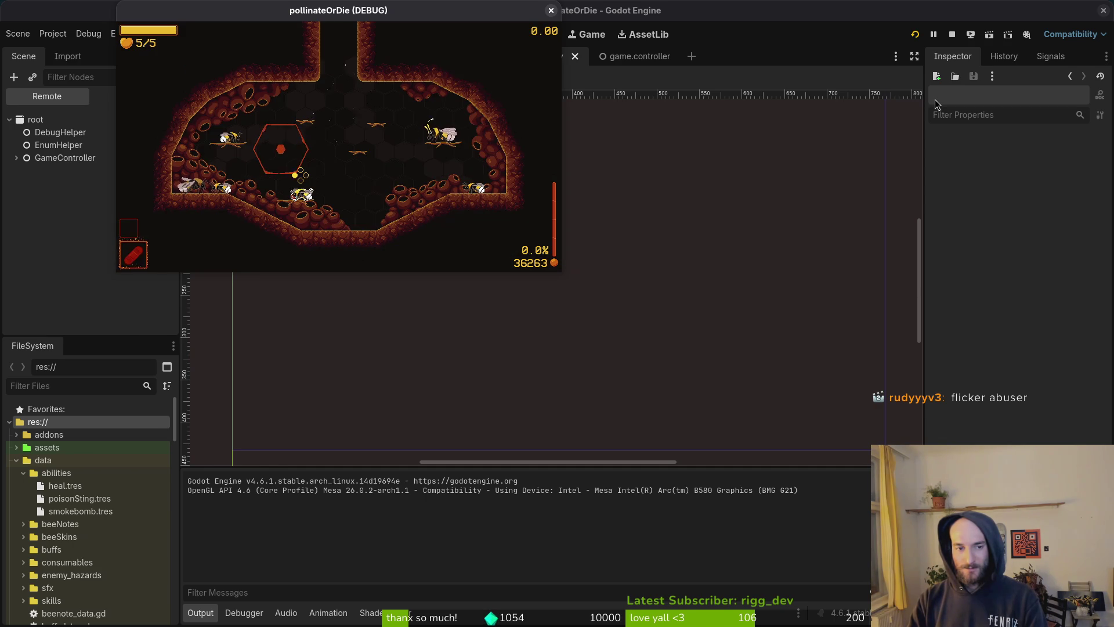
pyautogui.press('Tab')
pyautogui.press('Right')
pyautogui.press('Right')
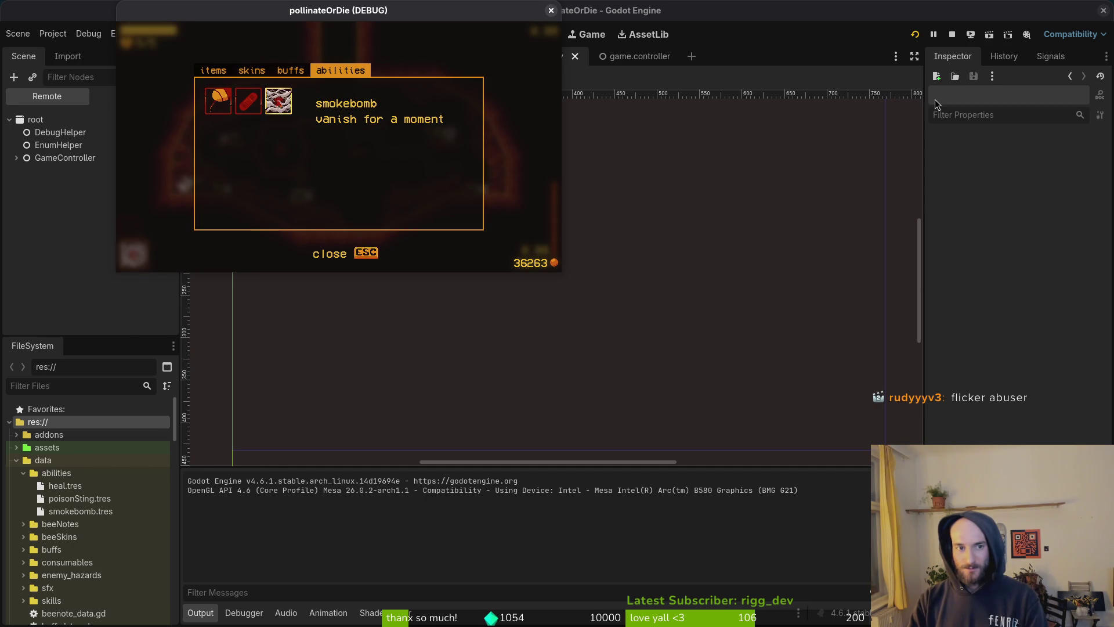
pyautogui.press('Escape')
pyautogui.press('Tab')
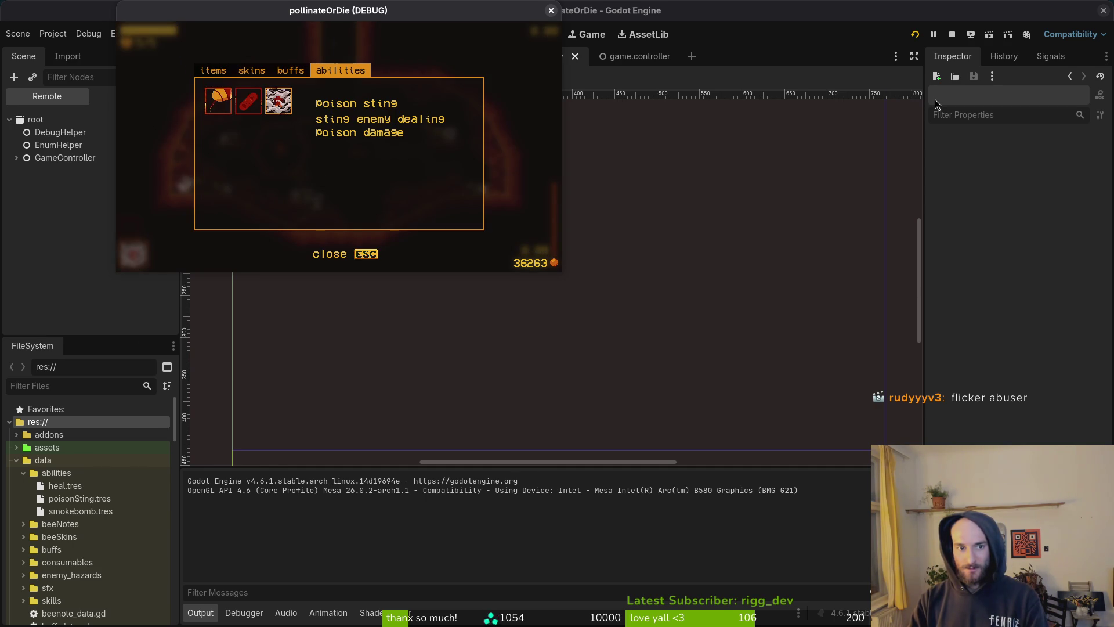
pyautogui.press('Escape')
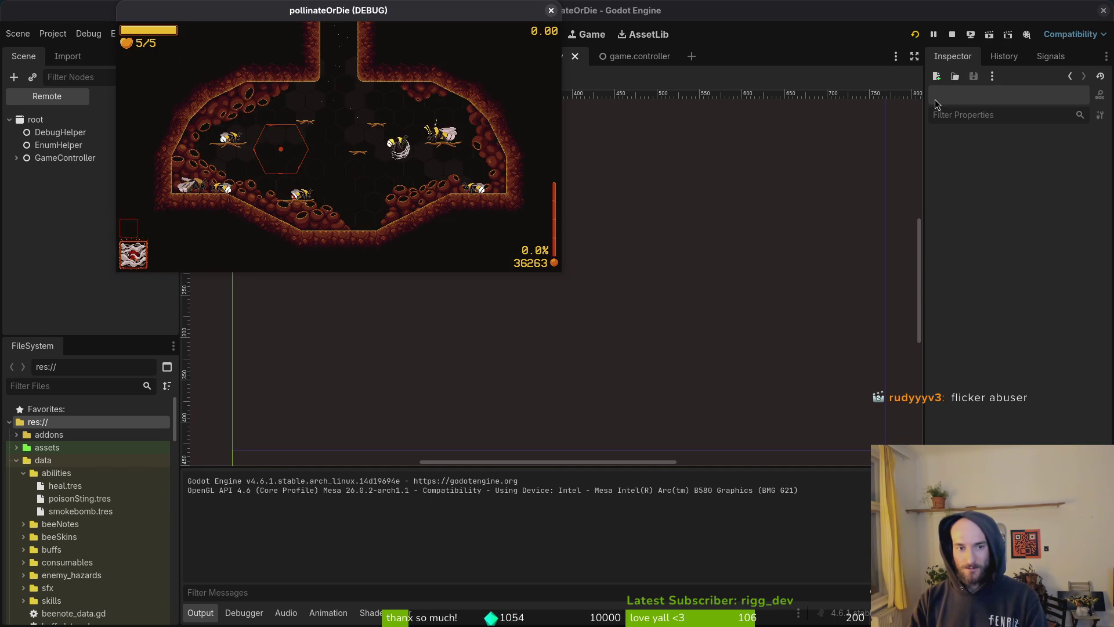
# Step: Stop the running game and quit Vim in the terminal
pyautogui.click(552, 10)
pyautogui.hotkey('alt', 'Tab')
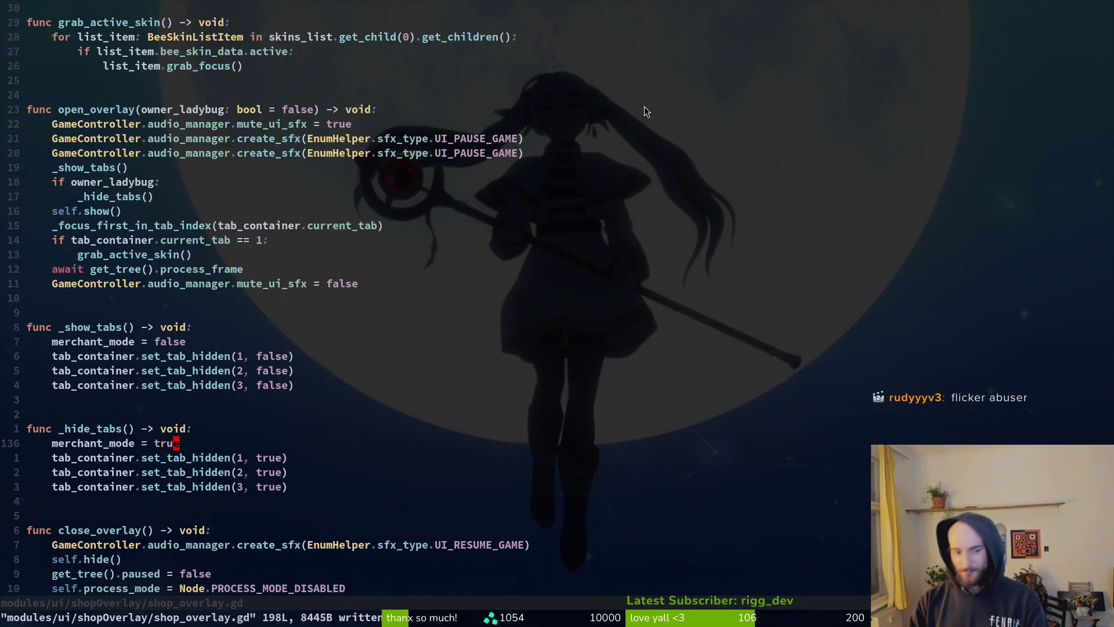
pyautogui.write(':q')
pyautogui.press('Return')
# Step: Check the changed files in tig, then relaunch Vim in the project
pyautogui.write('tig')
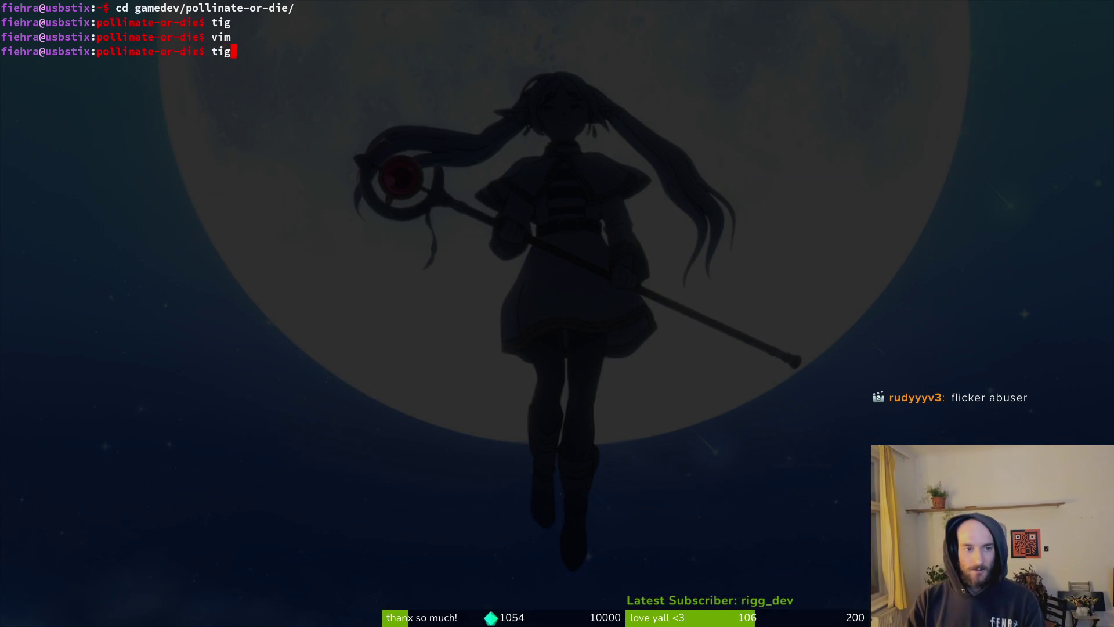
pyautogui.press('Return')
pyautogui.press('Down')
pyautogui.write('qgit')
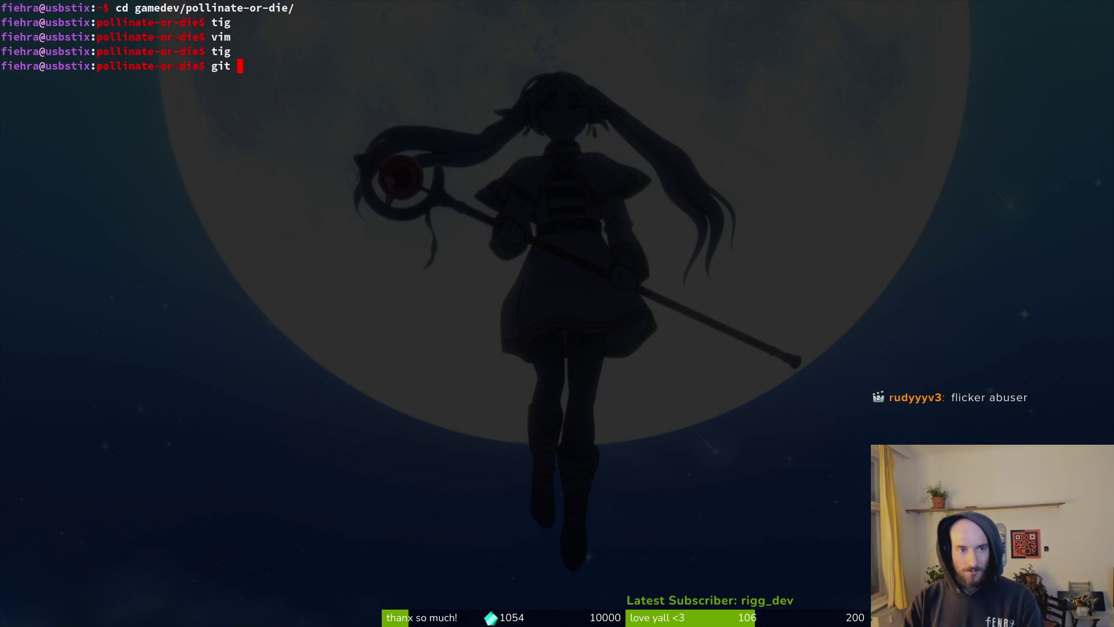
pyautogui.press('BackSpace')
pyautogui.press('BackSpace')
pyautogui.press('BackSpace')
pyautogui.write('vim')
pyautogui.press('Return')
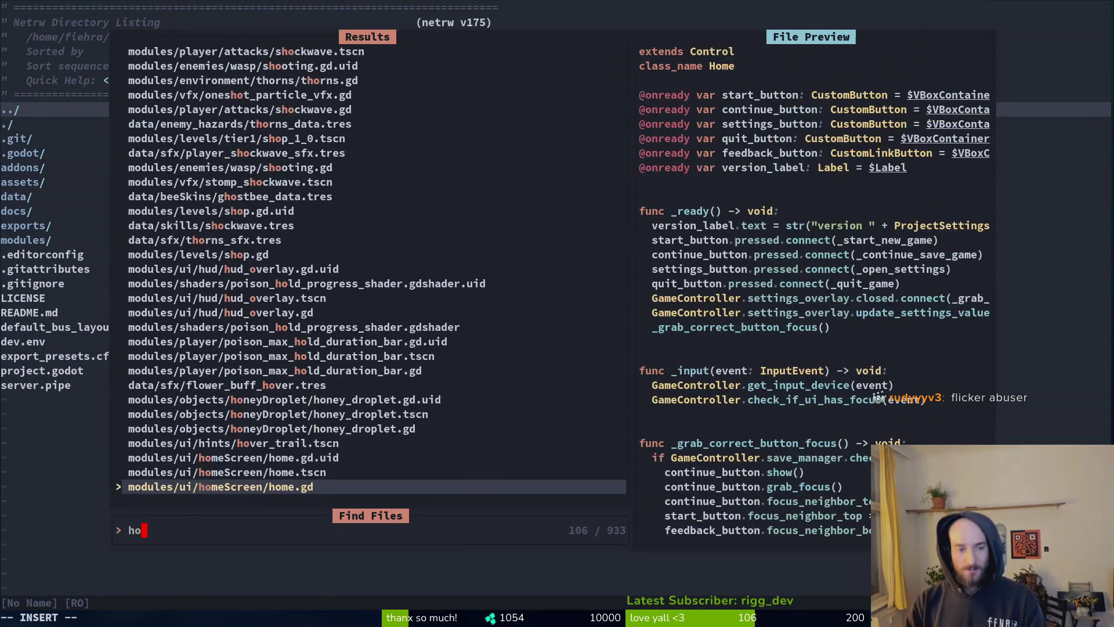
# Step: Open hud_overlay.gd by searching 'hudove', read it, then save and quit with :wq
pyautogui.write('hudove')
pyautogui.press('Return')
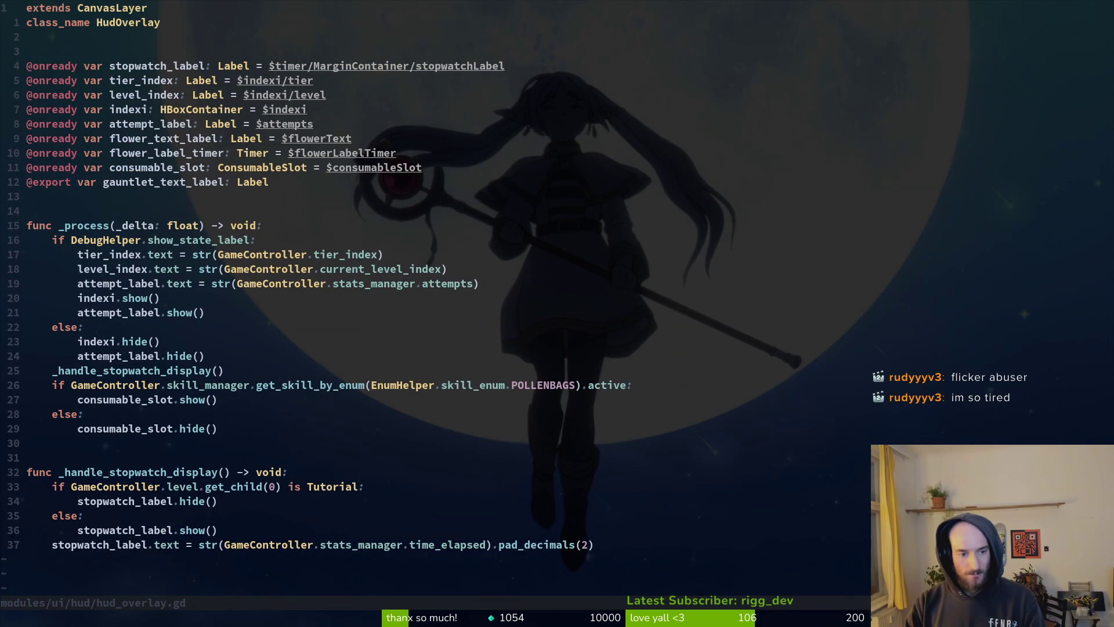
pyautogui.press('j')
pyautogui.press('j')
pyautogui.press('j')
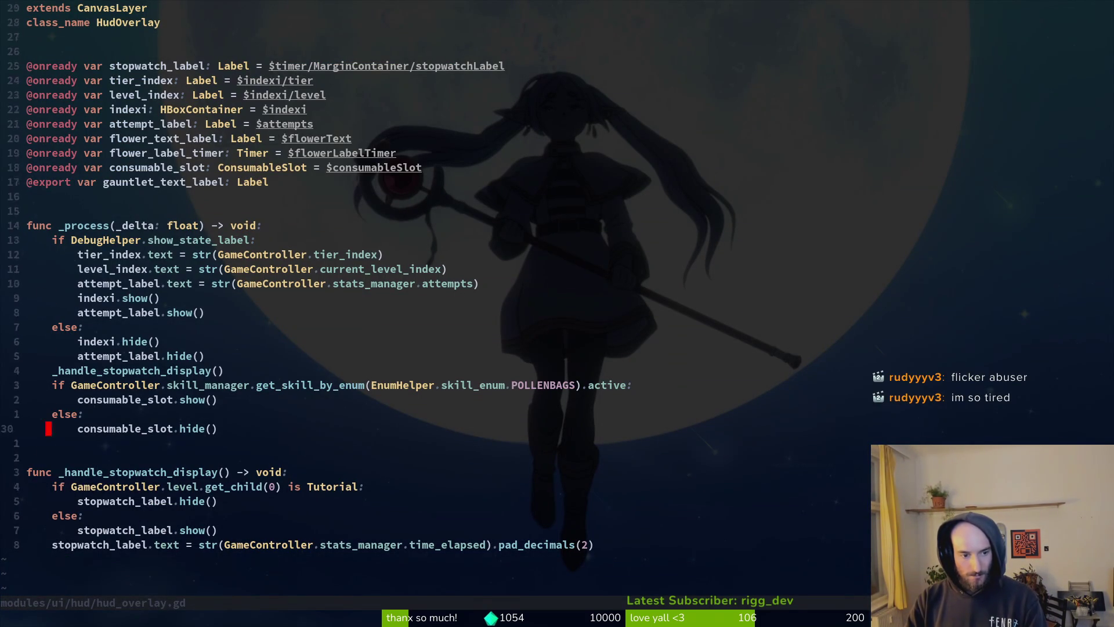
pyautogui.write(':wq')
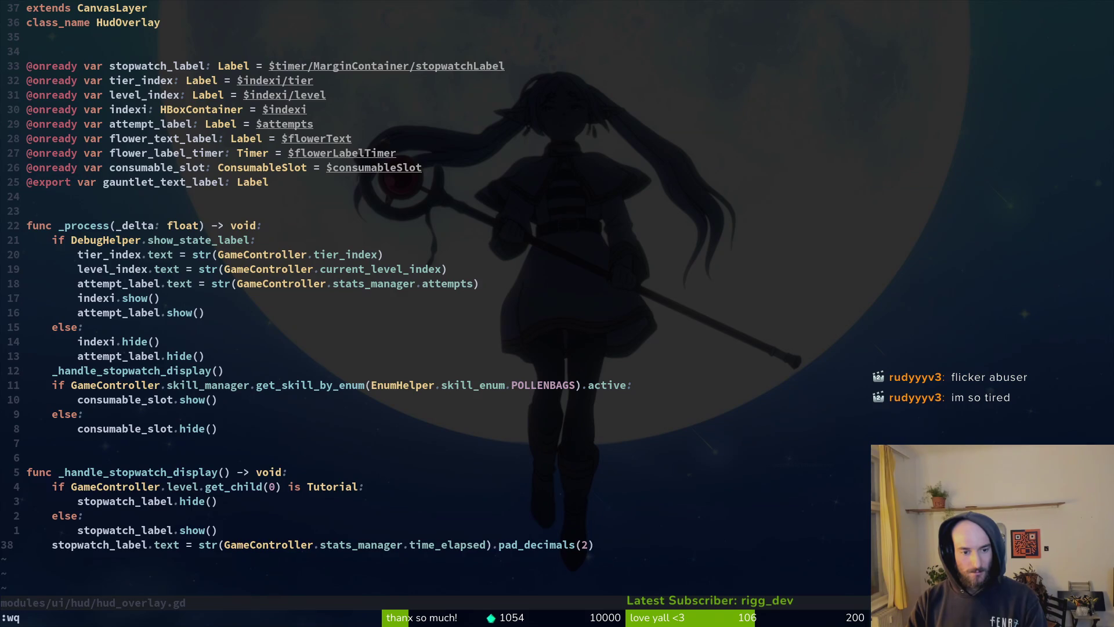
pyautogui.press('Return')
# Step: Review changes in tig, run 'nvim .', and open hud_overlay.gd via a 'hud' file search
pyautogui.write('tig')
pyautogui.press('Return')
pyautogui.press('j')
pyautogui.press('j')
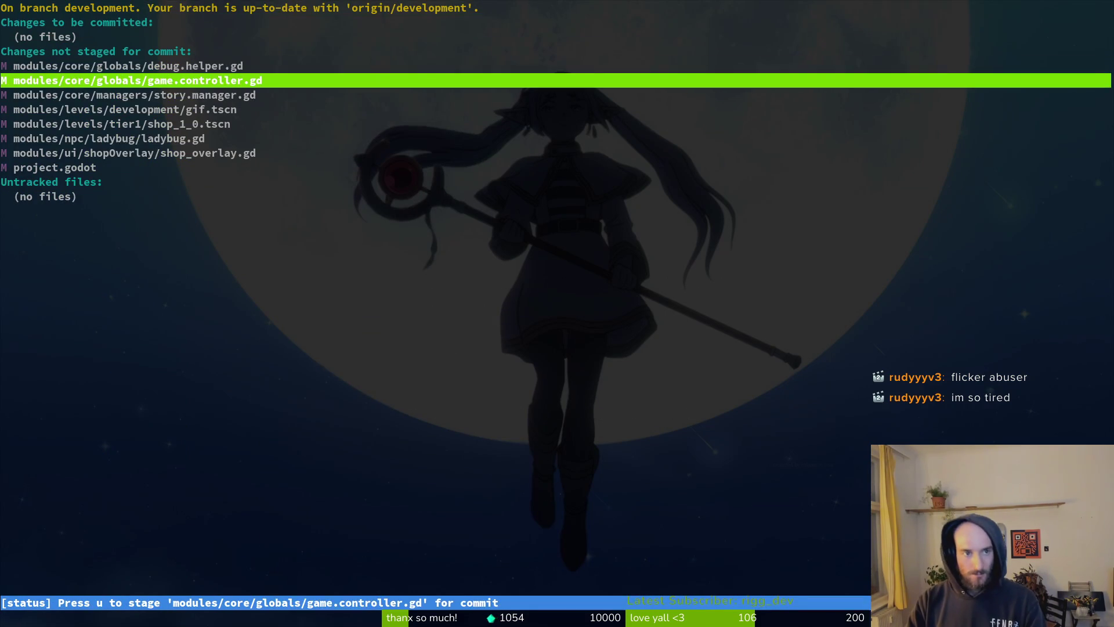
pyautogui.write('qnvim .')
pyautogui.press('Return')
pyautogui.press('space')
pyautogui.write('pf')
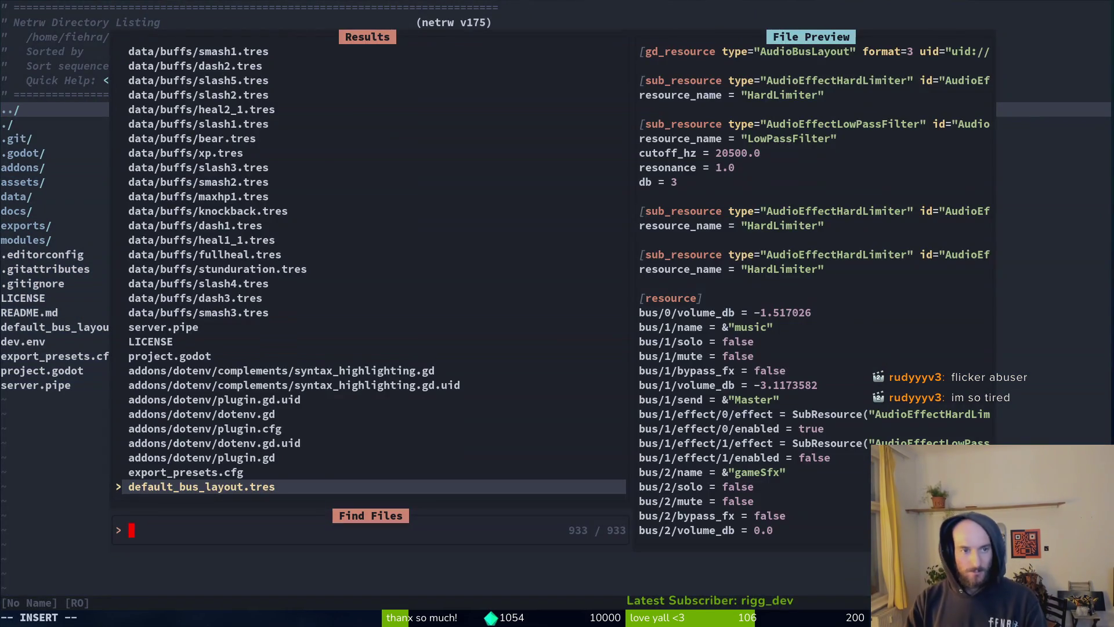
pyautogui.write('hud')
pyautogui.press('Return')
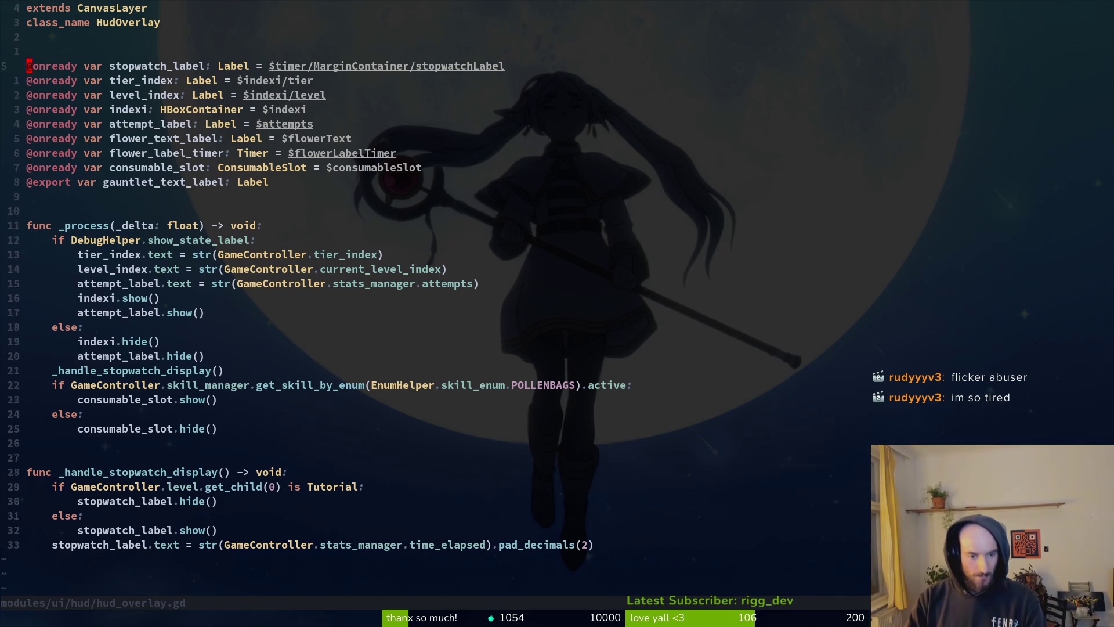
# Step: Start a new elif line below the Tutorial stopwatch_label hide call
pyautogui.press('j')
pyautogui.press('j')
pyautogui.press('j')
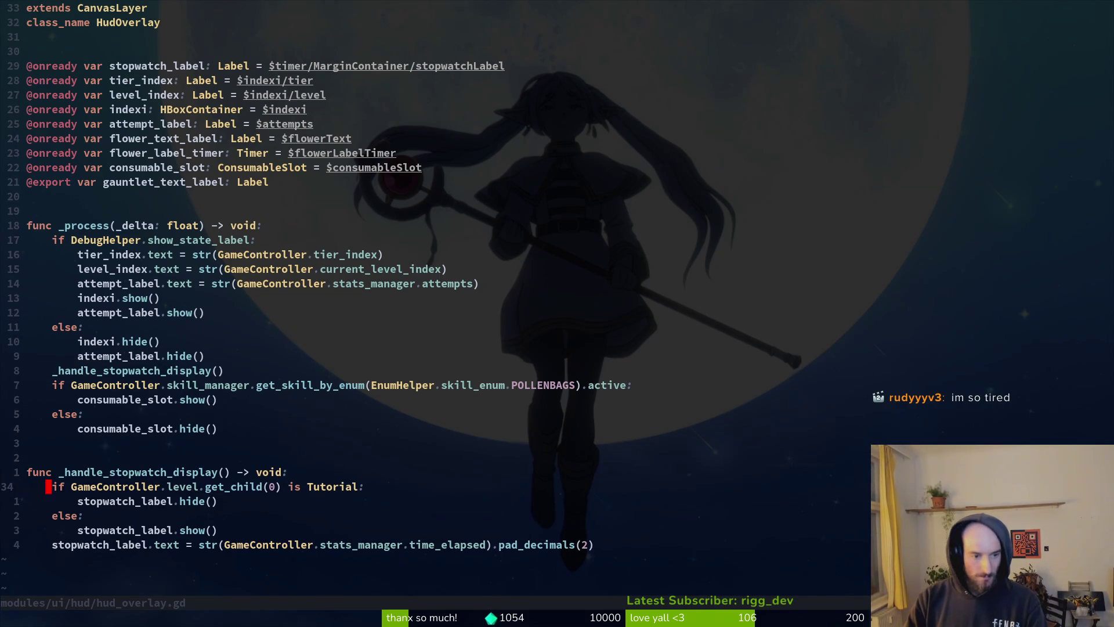
pyautogui.press('l')
pyautogui.press('j')
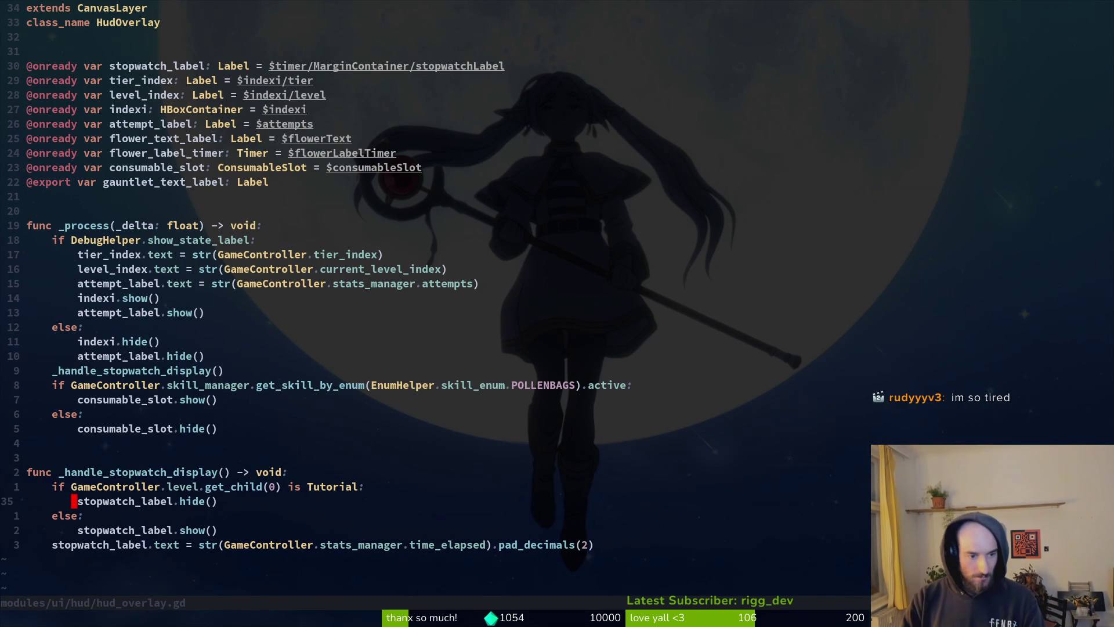
pyautogui.press('o')
pyautogui.press('Escape')
pyautogui.write('u')
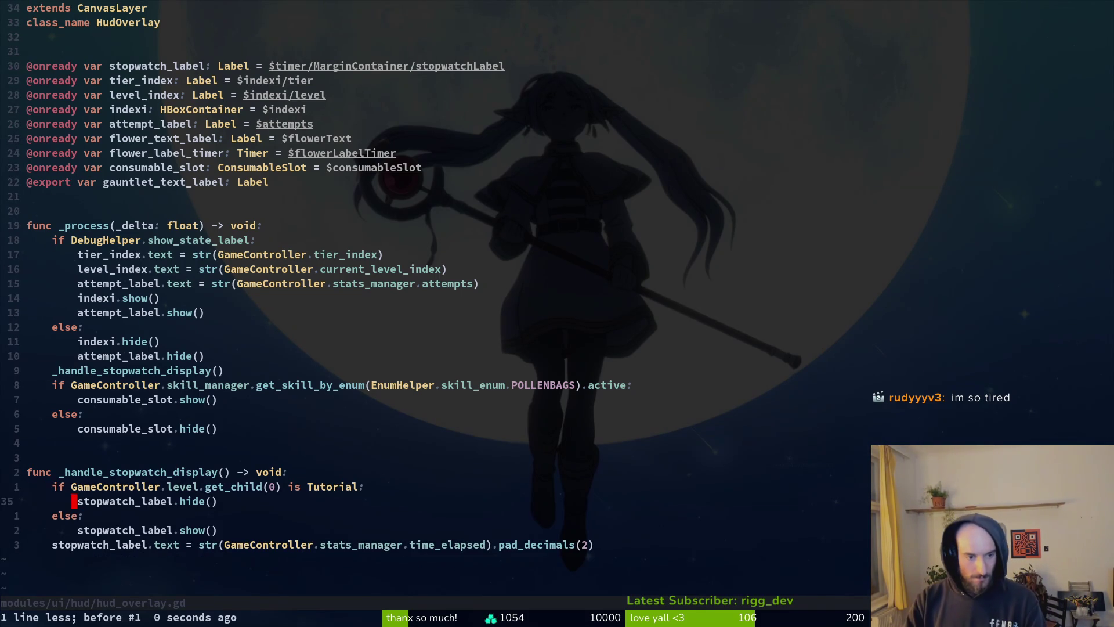
pyautogui.write('oelif')
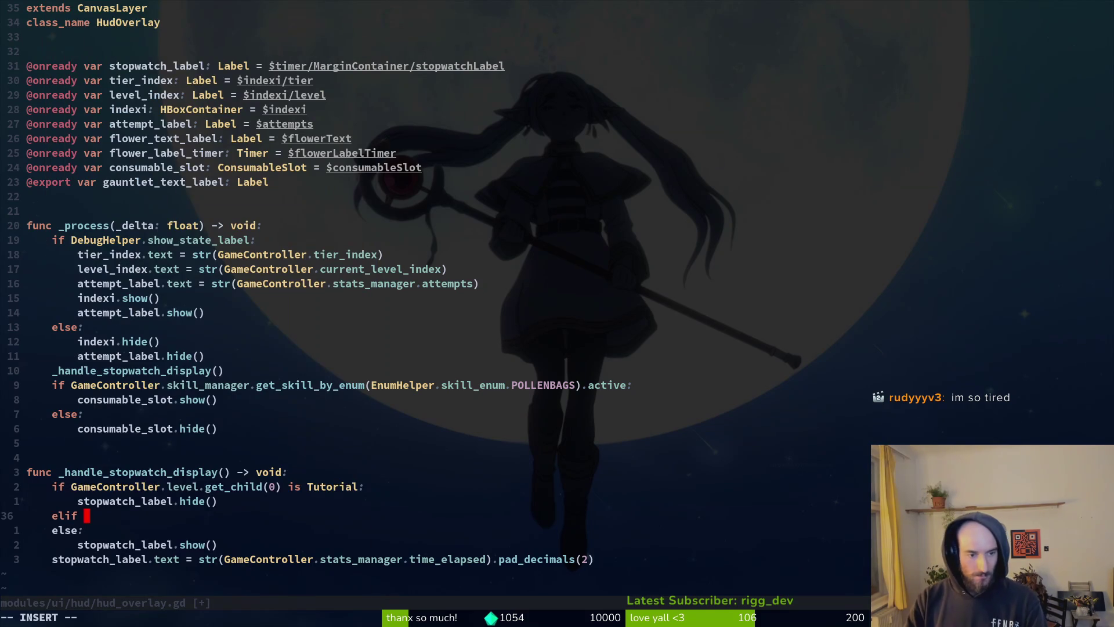
pyautogui.press('Escape')
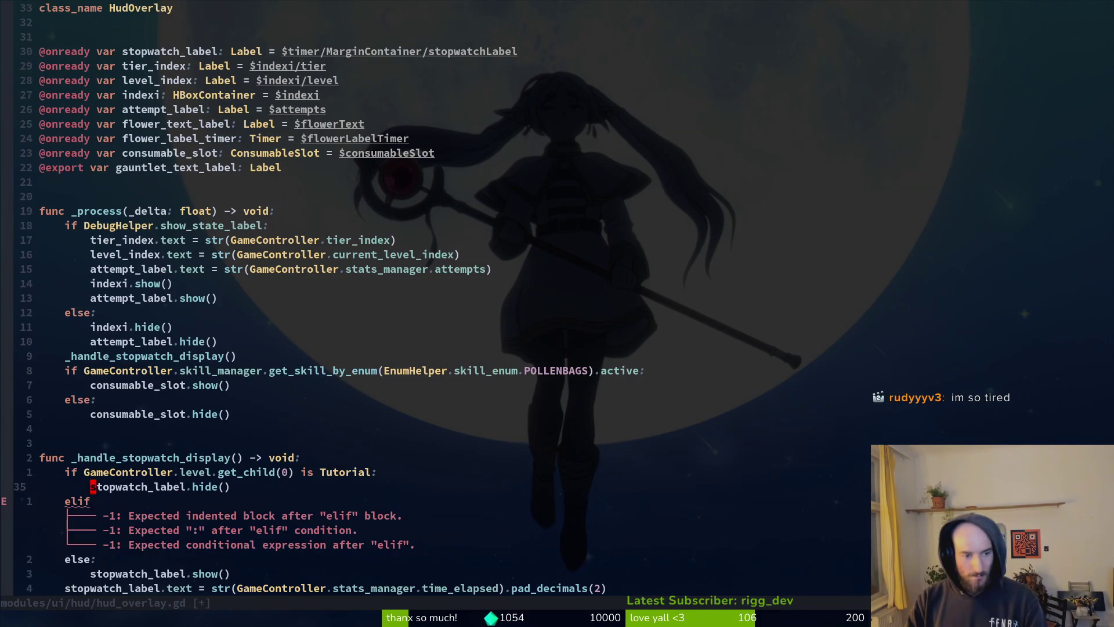
# Step: Turn the new line into 'elif GameController.level.get_child(0) is Hive:' and save
pyautogui.press('k')
pyautogui.press('k')
pyautogui.press('y')
pyautogui.press('y')
pyautogui.press('j')
pyautogui.press('j')
pyautogui.write('Vpiel')
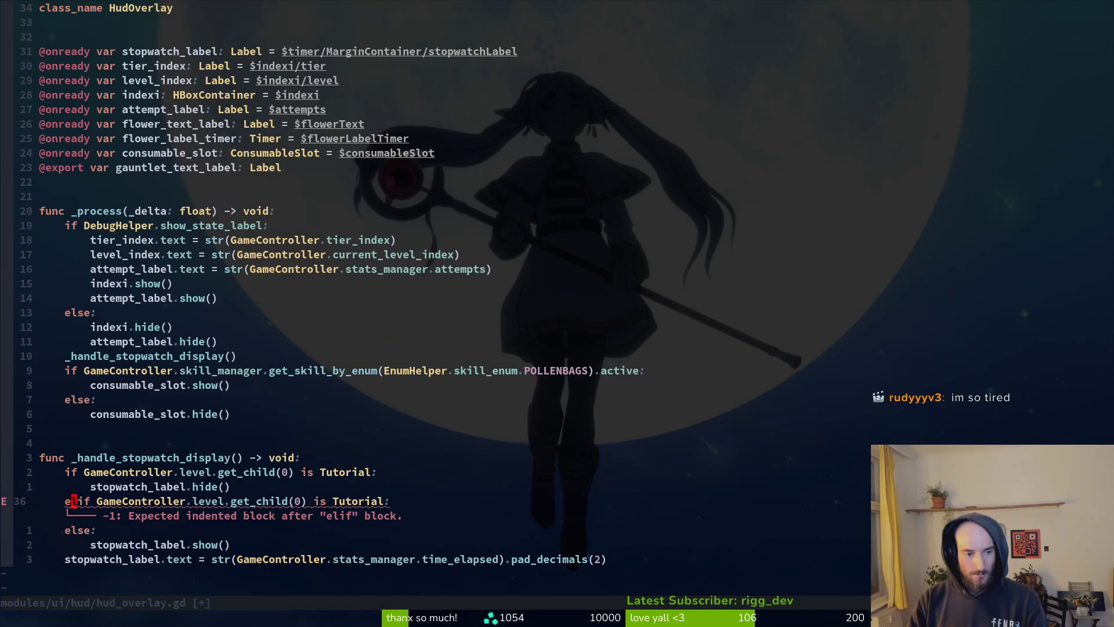
pyautogui.press('Escape')
pyautogui.press('j')
pyautogui.press('$')
pyautogui.write('khciw')
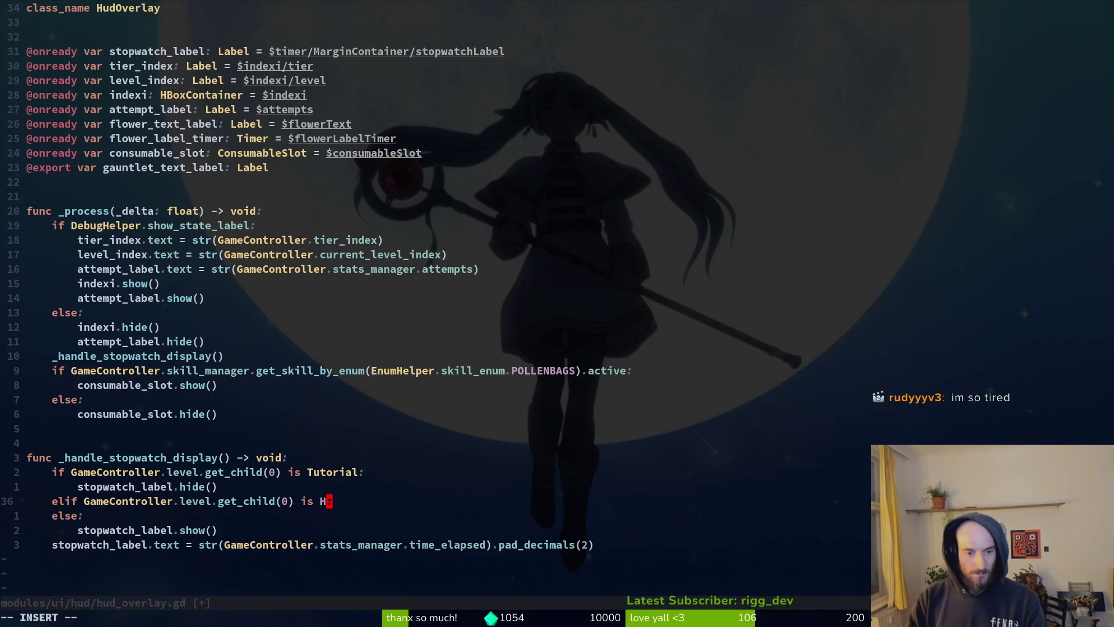
pyautogui.write('Hive')
pyautogui.press('Escape')
pyautogui.write(':w')
pyautogui.press('Return')
# Step: Paste stopwatch_label.hide() under the Hive branch and save the script
pyautogui.press('Return')
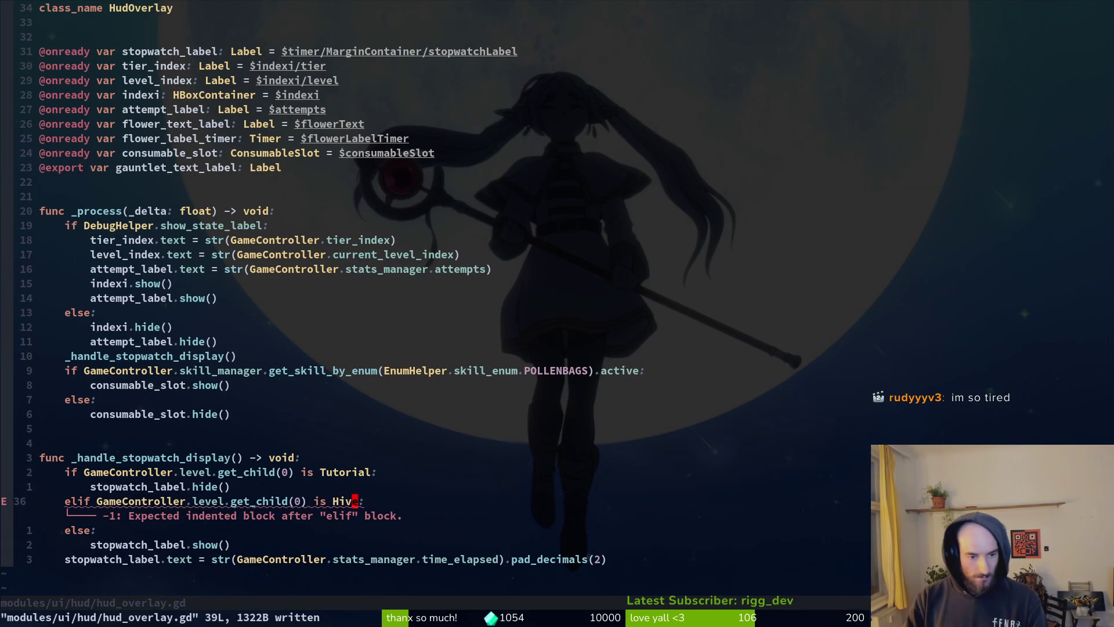
pyautogui.press('k')
pyautogui.press('y')
pyautogui.press('y')
pyautogui.write('jp:w')
pyautogui.press('Return')
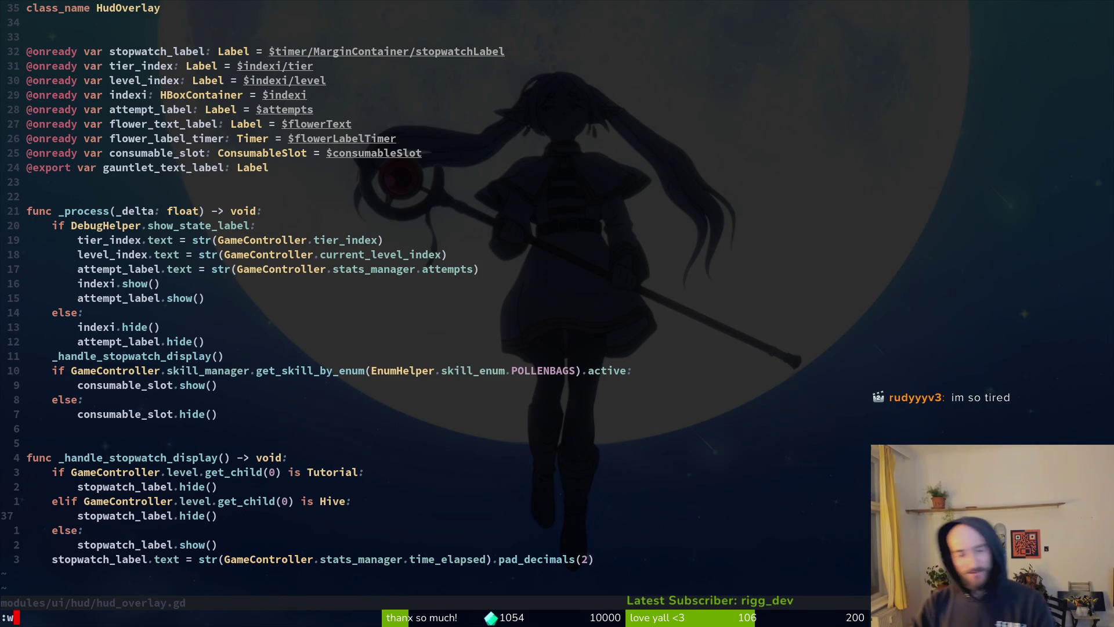
# Step: Quit Neovim and open tig's status view to browse the modified files
pyautogui.write(':q')
pyautogui.press('Return')
pyautogui.write('tig')
pyautogui.press('Return')
pyautogui.press('s')
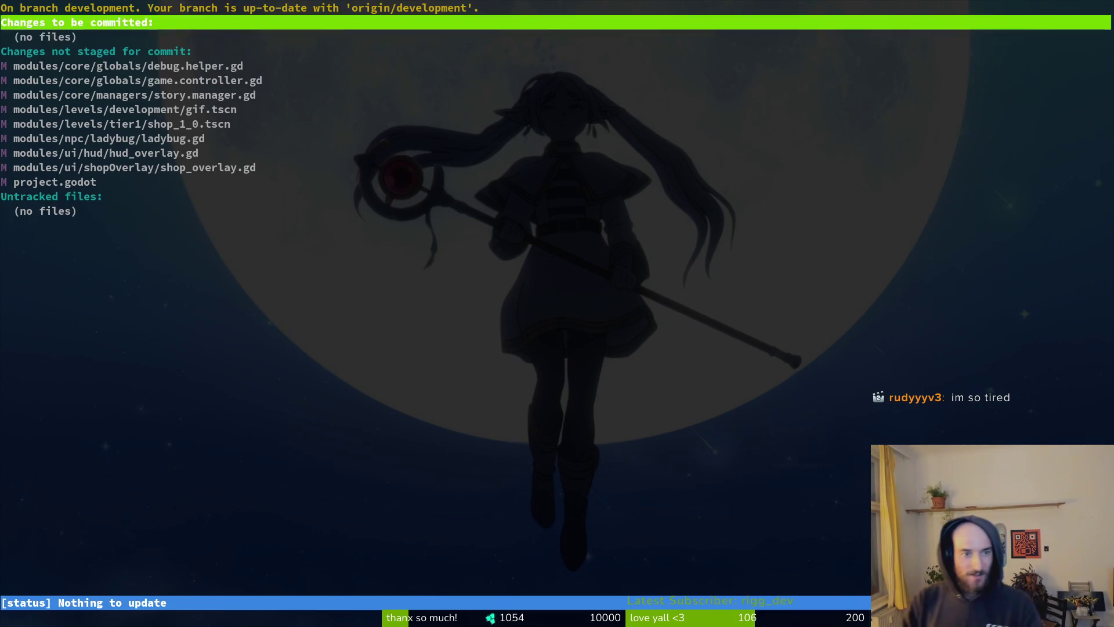
pyautogui.press('Down')
pyautogui.press('Down')
pyautogui.press('Down')
pyautogui.press('Down')
pyautogui.press('Down')
pyautogui.press('Down')
pyautogui.press('Up')
pyautogui.press('Up')
pyautogui.press('Up')
pyautogui.press('Up')
pyautogui.press('Down')
pyautogui.press('Down')
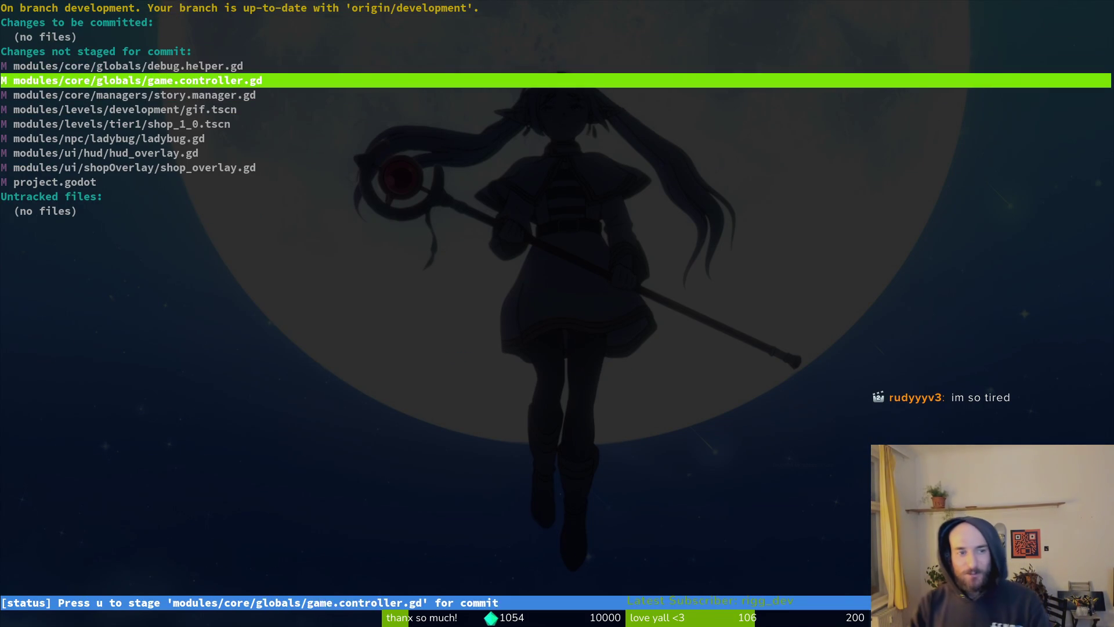
pyautogui.press('Down')
pyautogui.press('Up')
pyautogui.press('Up')
pyautogui.press('Down')
pyautogui.press('Up')
pyautogui.press('Down')
pyautogui.press('Up')
pyautogui.press('Down')
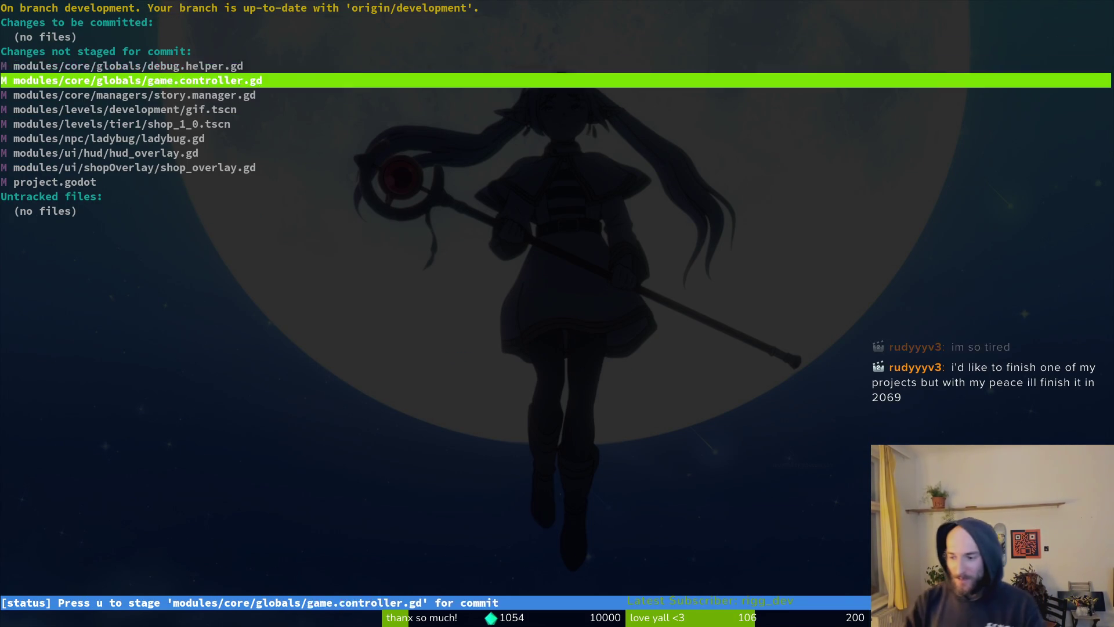
pyautogui.press('Up')
pyautogui.press('Down')
pyautogui.press('Up')
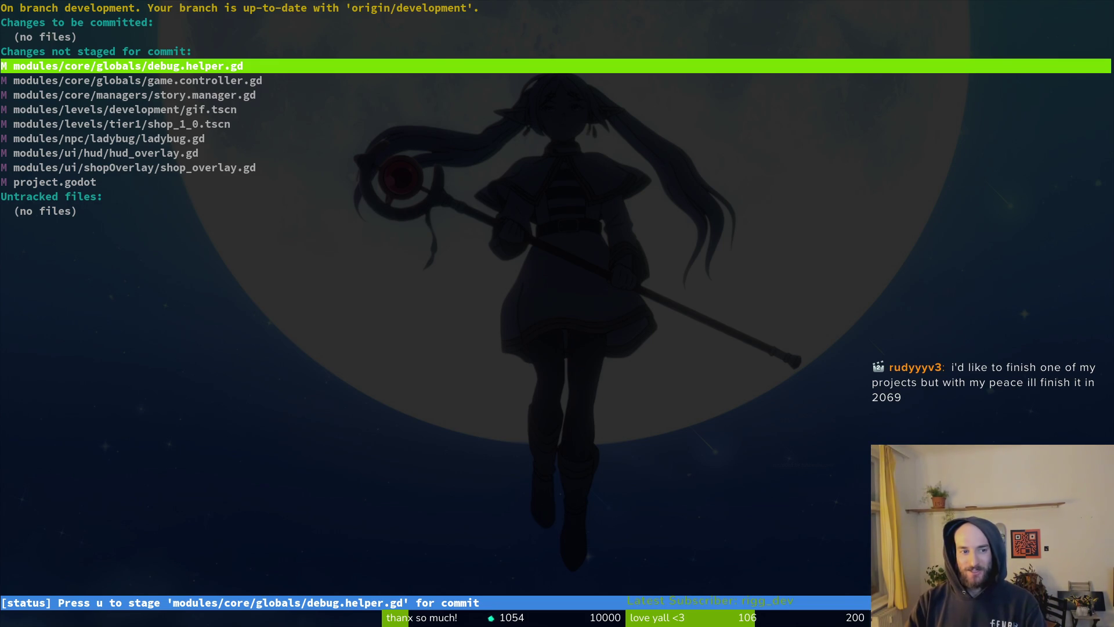
# Step: Stage shop_overlay.gd, ladybug.gd, shop_1_0.tscn, story.manager.gd and game.controller.gd after reviewing their diffs
pyautogui.press('Down')
pyautogui.press('Down')
pyautogui.press('Down')
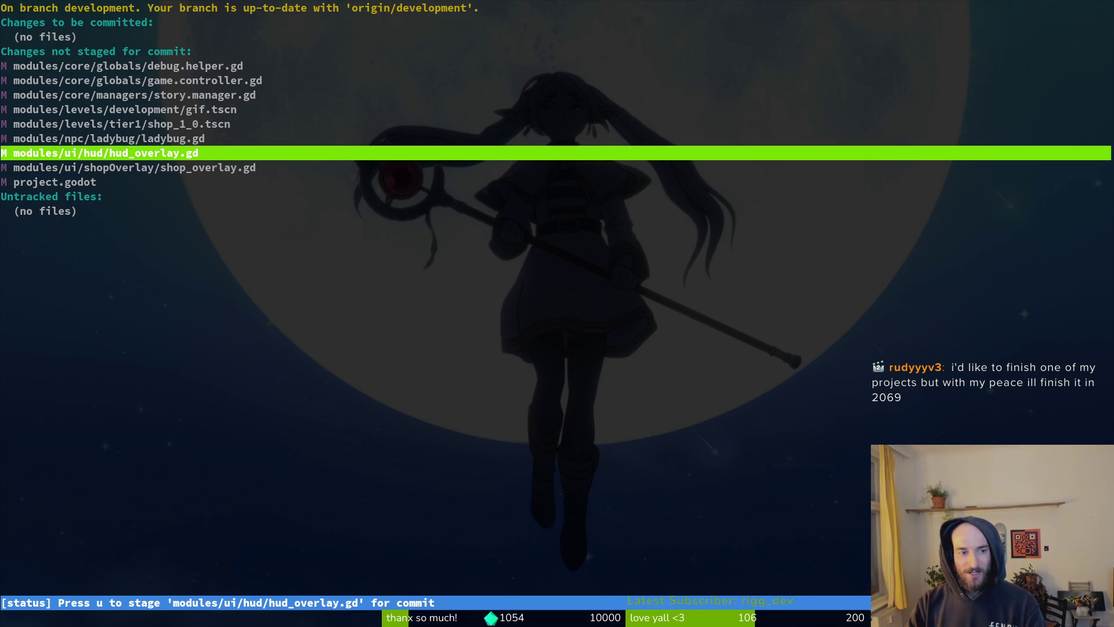
pyautogui.press('Return')
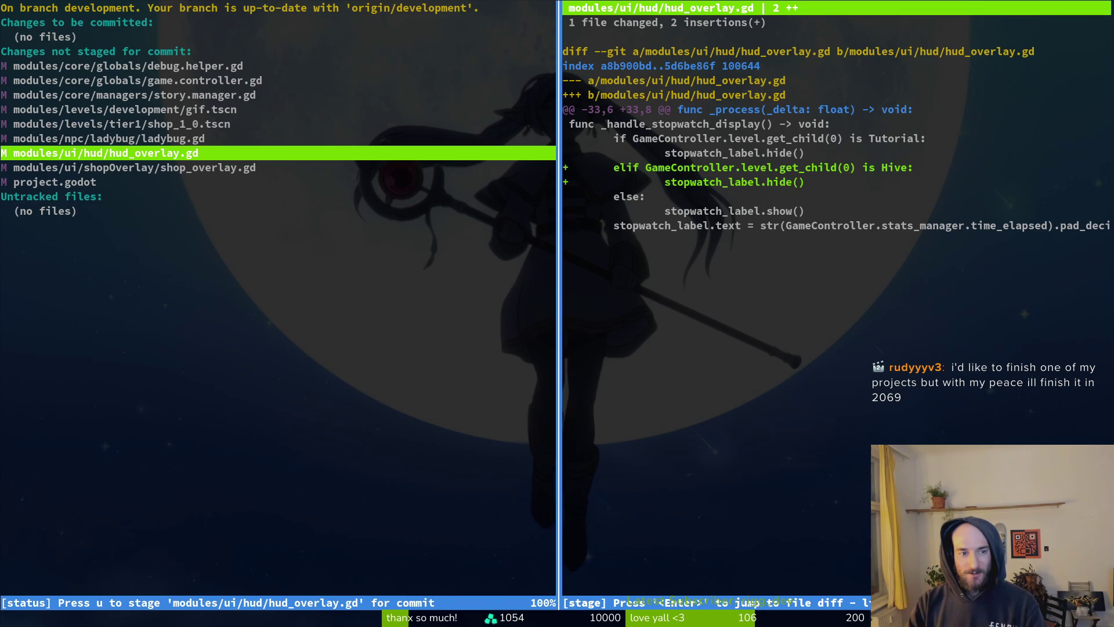
pyautogui.press('Down')
pyautogui.press('u')
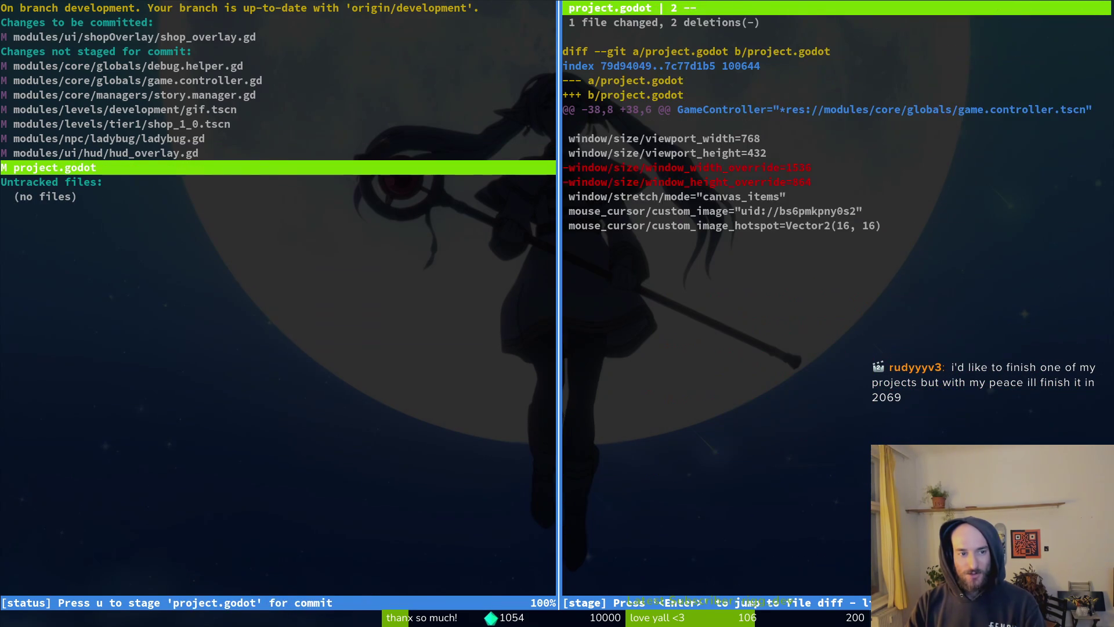
pyautogui.press('Up')
pyautogui.press('Up')
pyautogui.press('u')
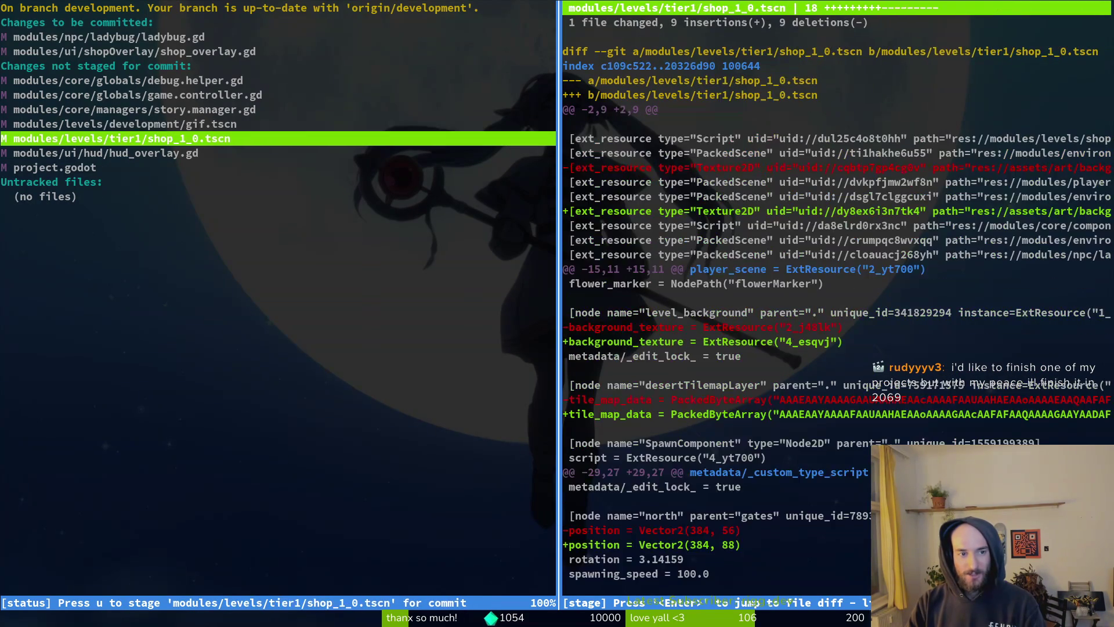
pyautogui.press('u')
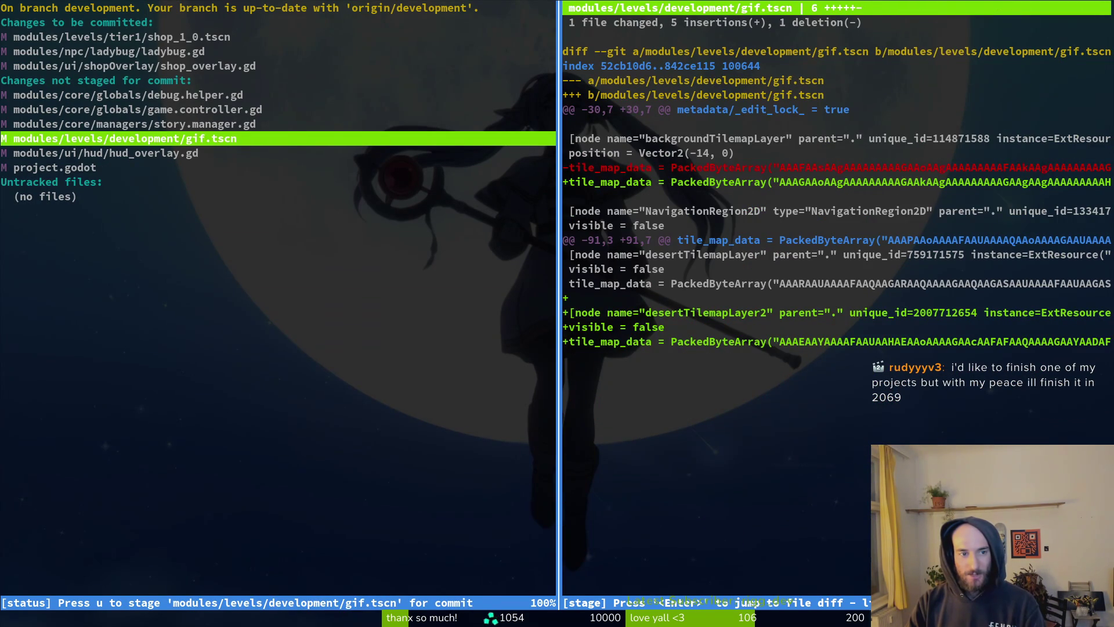
pyautogui.press('Up')
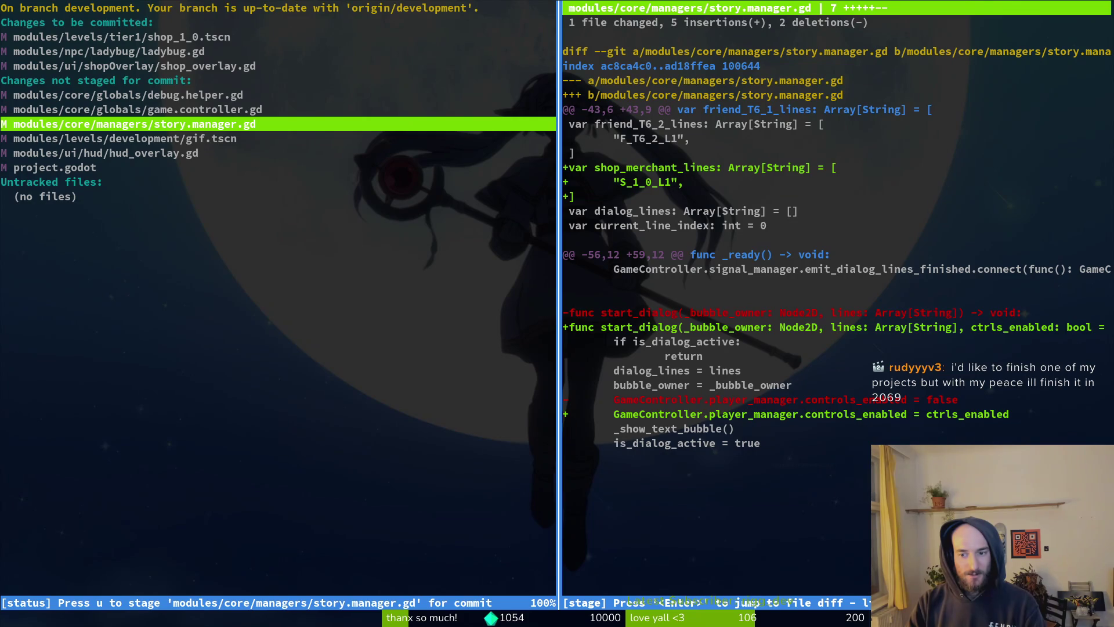
pyautogui.press('u')
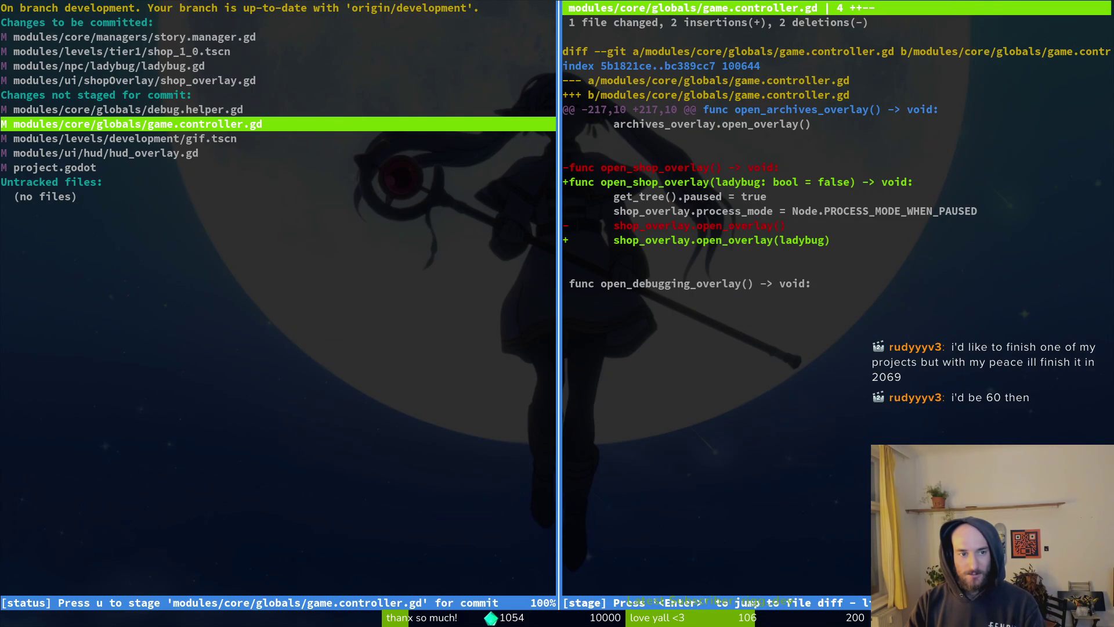
pyautogui.press('u')
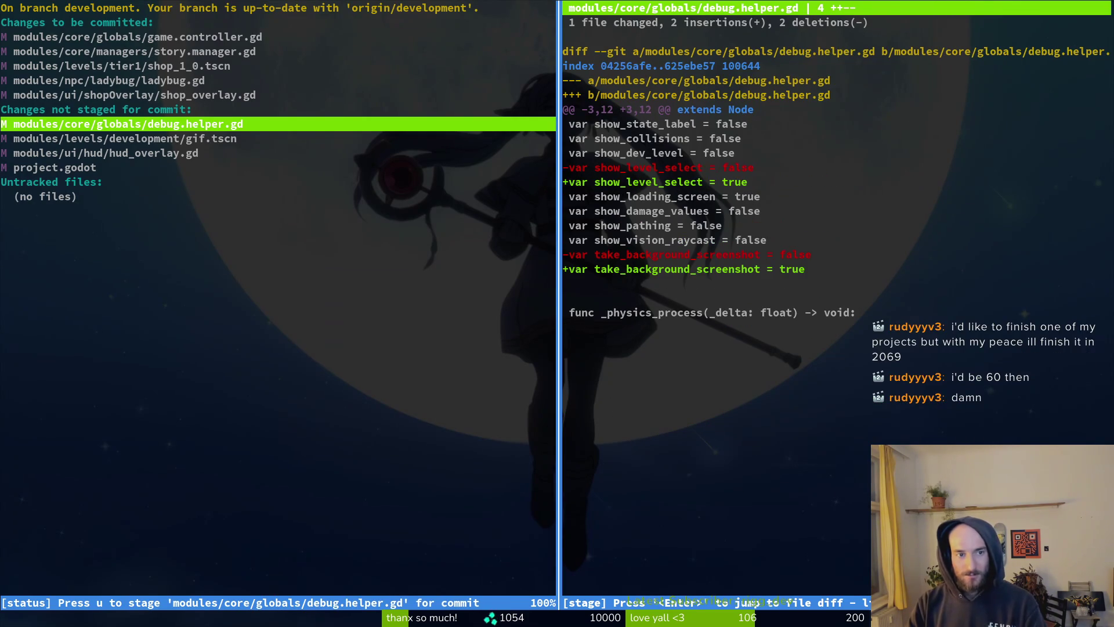
pyautogui.press('Down')
pyautogui.press('Down')
pyautogui.press('Down')
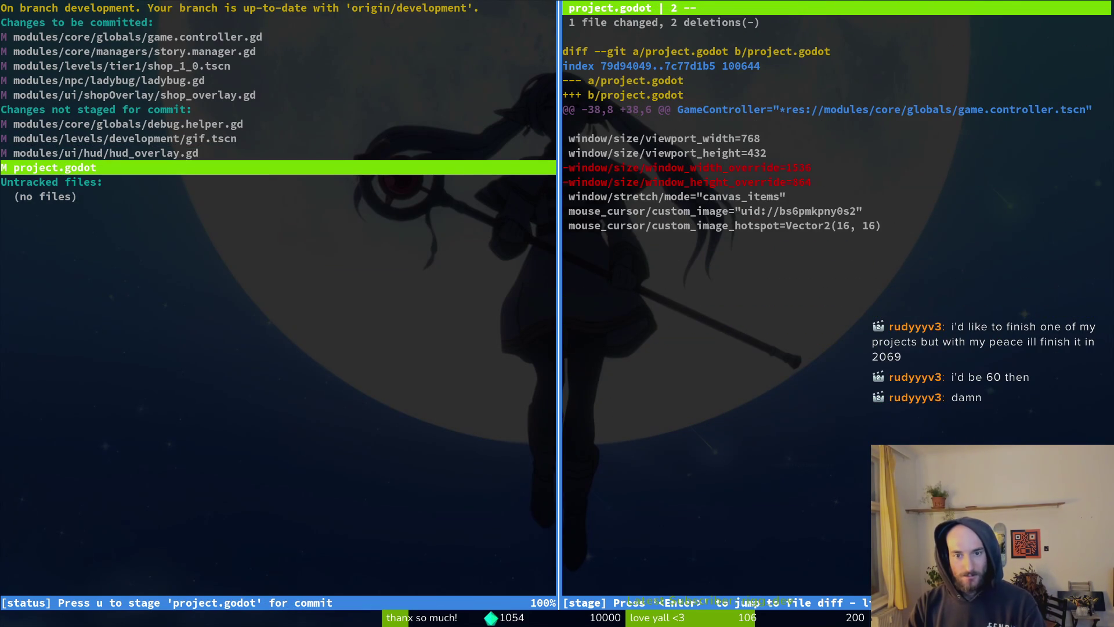
# Step: Commit the staged changes with the message "added modified shop to ladybug"
pyautogui.write('qgit co')
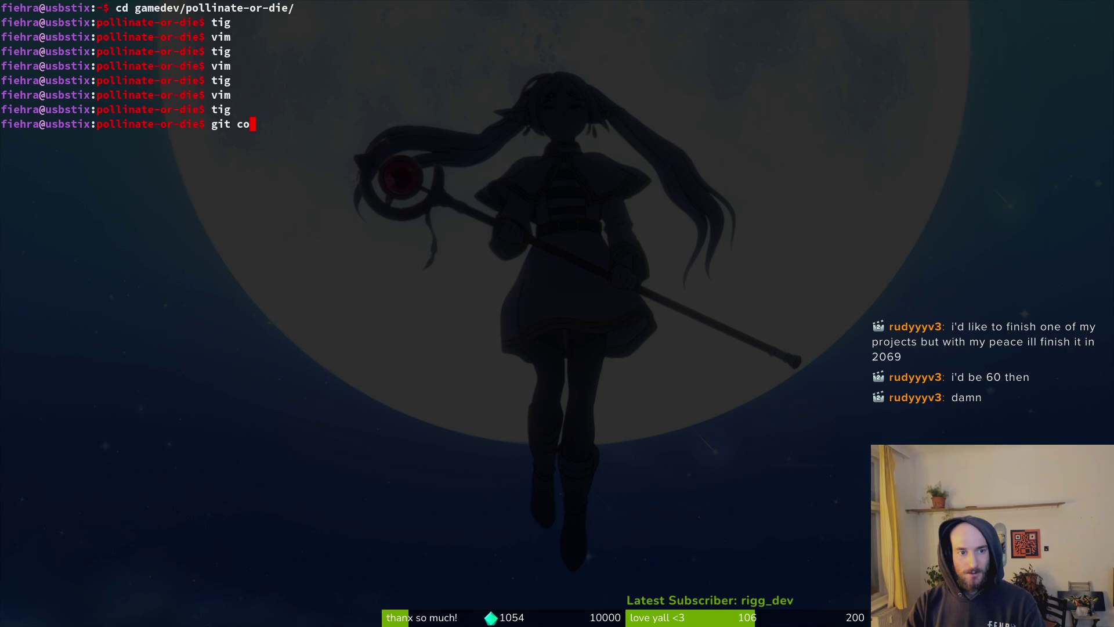
pyautogui.write('mmit -m')
pyautogui.press('BackSpace')
pyautogui.press('BackSpace')
pyautogui.press('BackSpace')
pyautogui.write('t -')
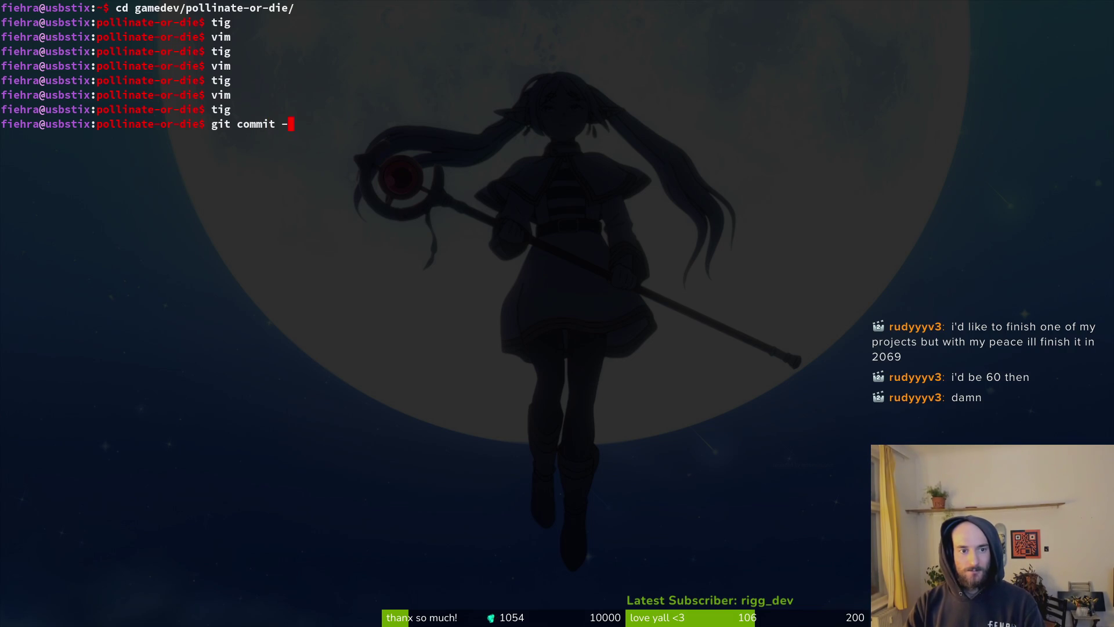
pyautogui.write('m "a')
pyautogui.press('BackSpace')
pyautogui.press('BackSpace')
pyautogui.press('BackSpace')
pyautogui.write('m "added')
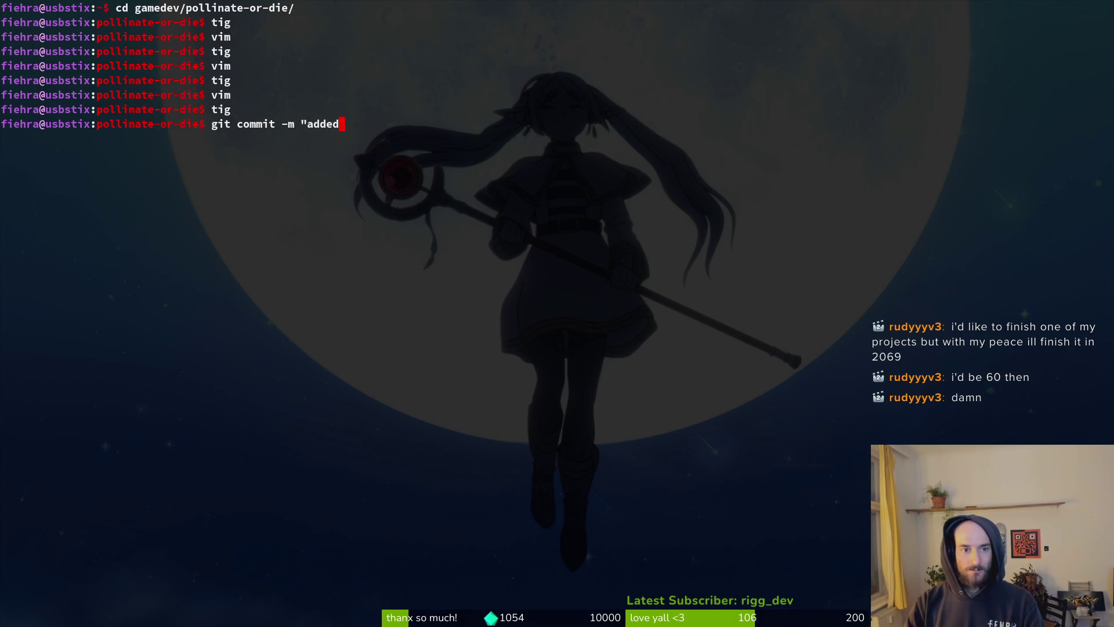
pyautogui.write(' modified shop t')
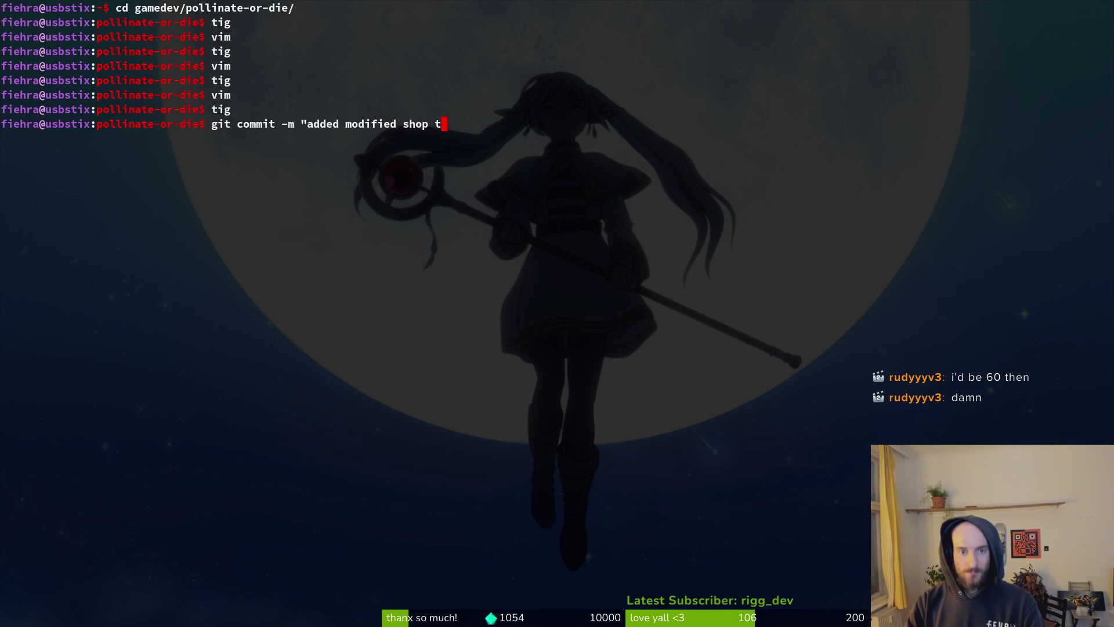
pyautogui.write('o ladybug"')
pyautogui.press('Return')
# Step: Push the development branch to GitLab with git push
pyautogui.write('git ')
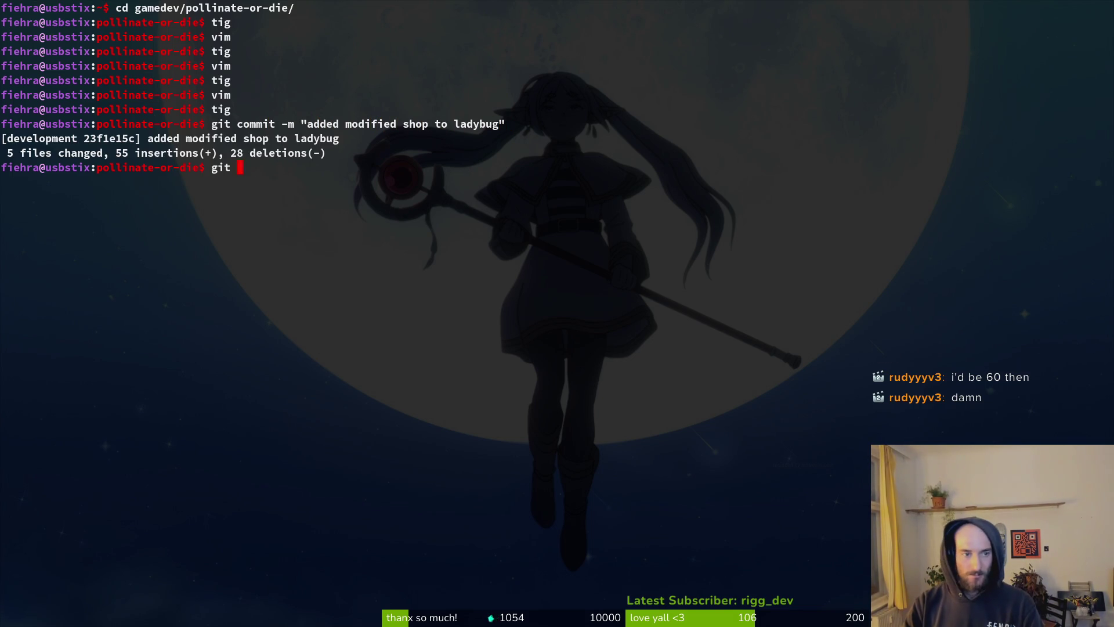
pyautogui.write('push')
pyautogui.press('Return')
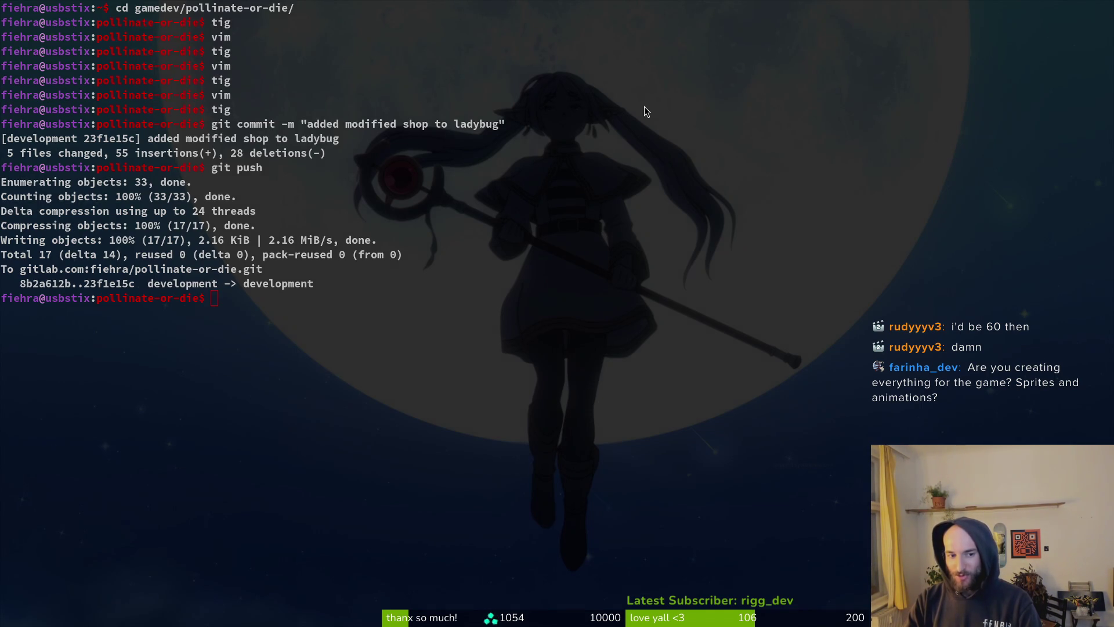
pyautogui.hotkey('alt', 'Tab')
pyautogui.hotkey('alt', 'Tab')
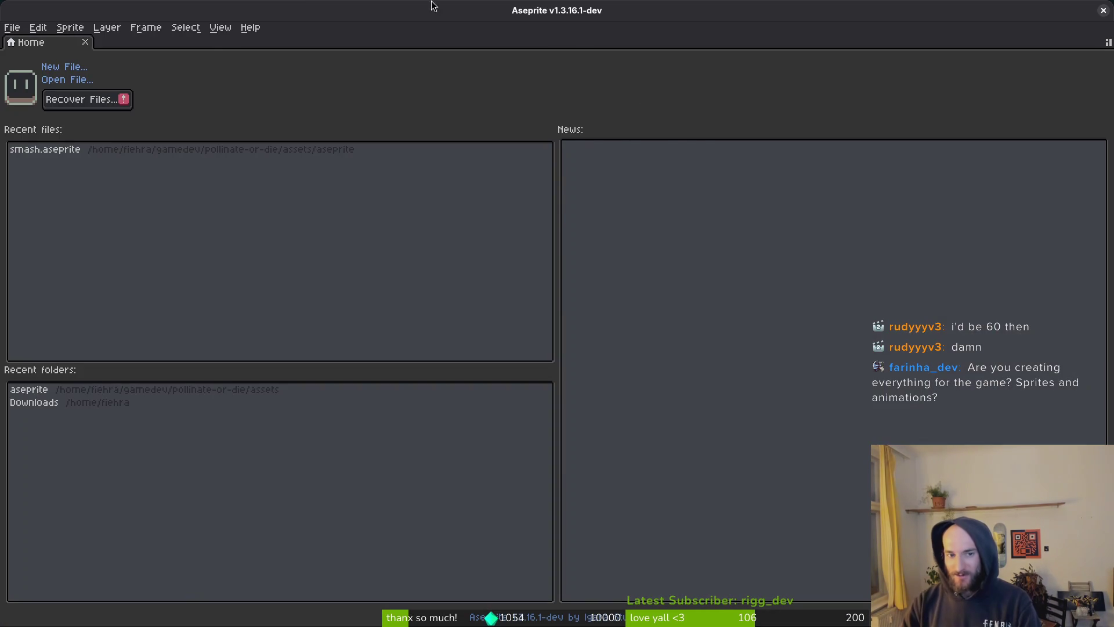
# Step: Open ladybug.aseprite from the aseprite assets folder and switch to the eyedropper
pyautogui.click(64, 82)
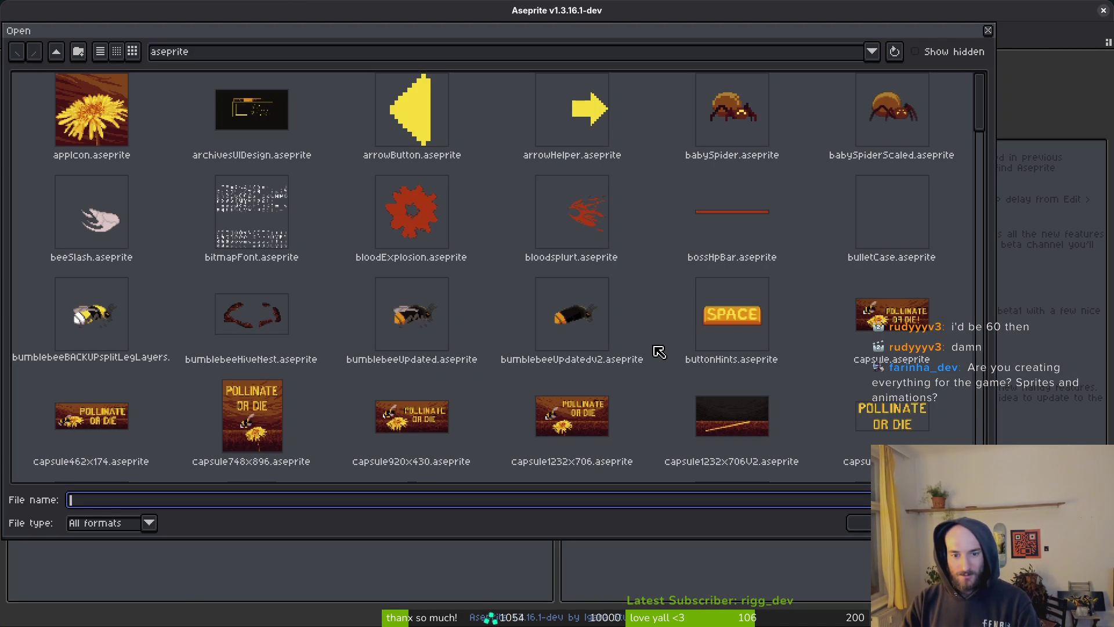
pyautogui.scroll(-5, 714, 314)
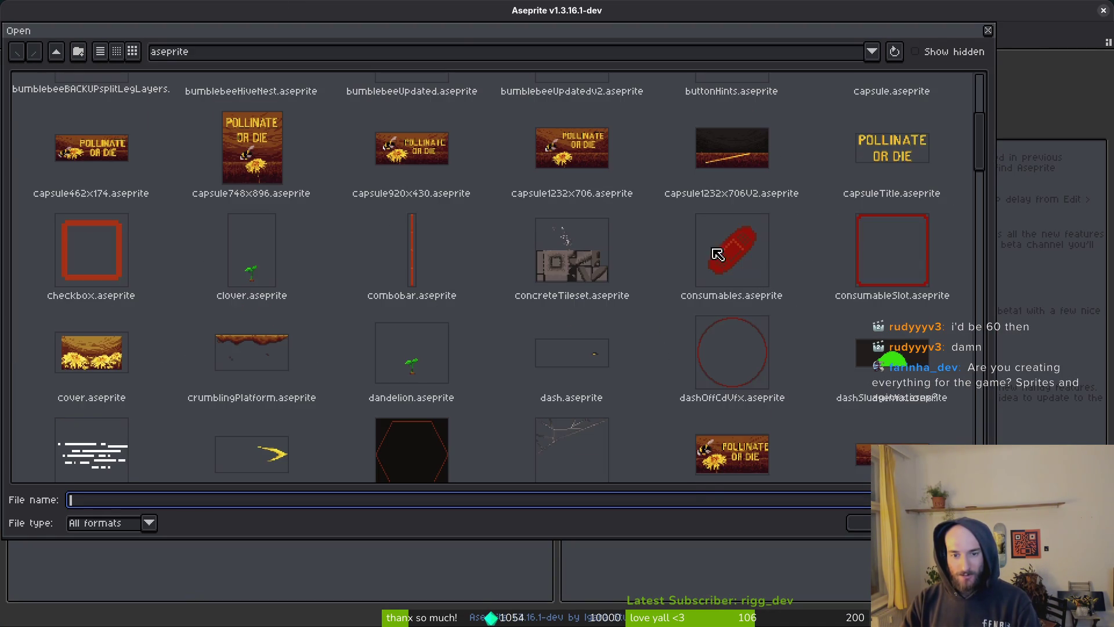
pyautogui.scroll(-5, 772, 273)
pyautogui.scroll(-5, 660, 228)
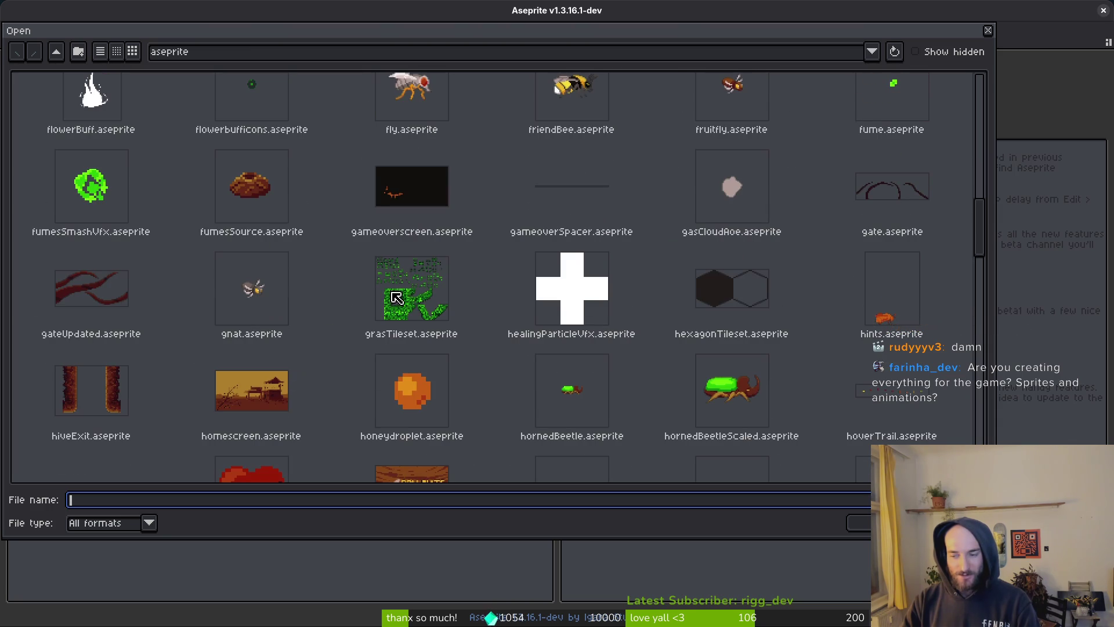
pyautogui.scroll(-3, 606, 316)
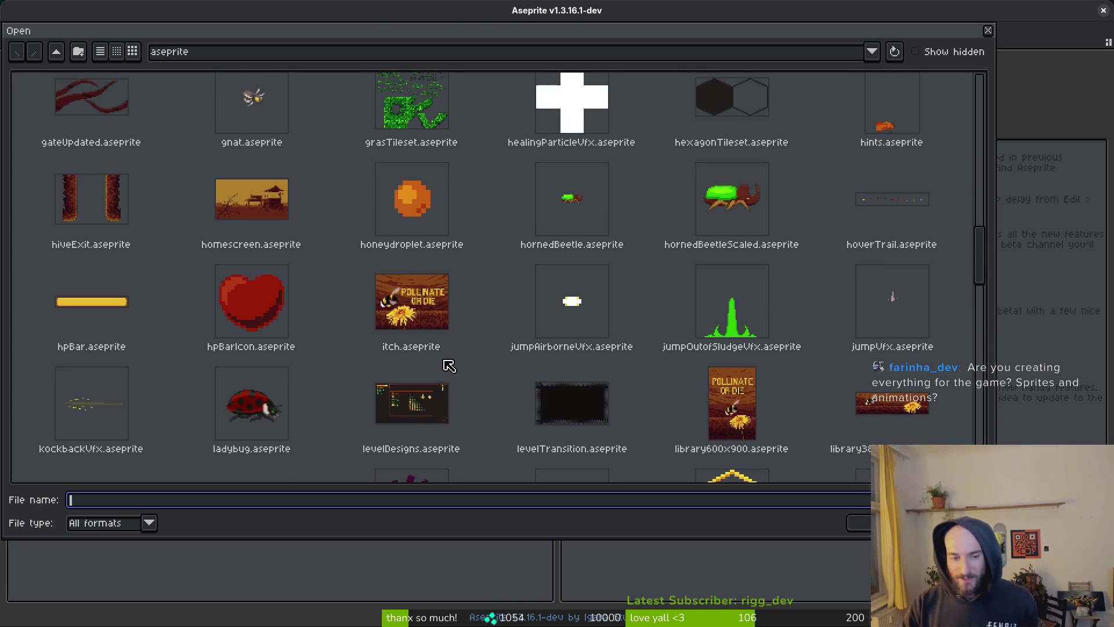
pyautogui.doubleClick(295, 385)
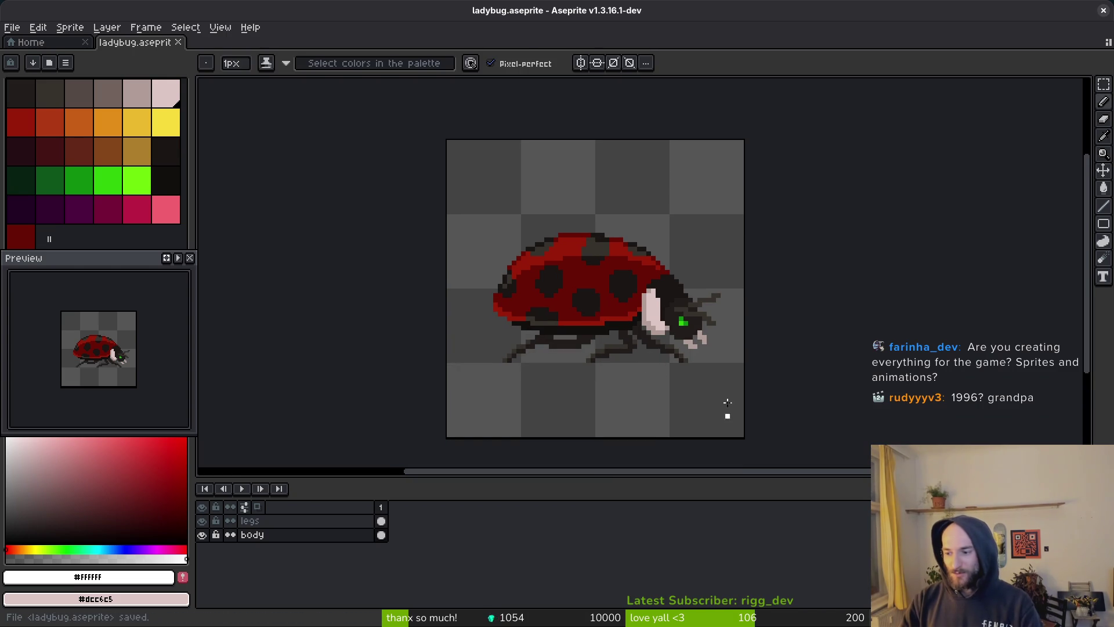
pyautogui.press('i')
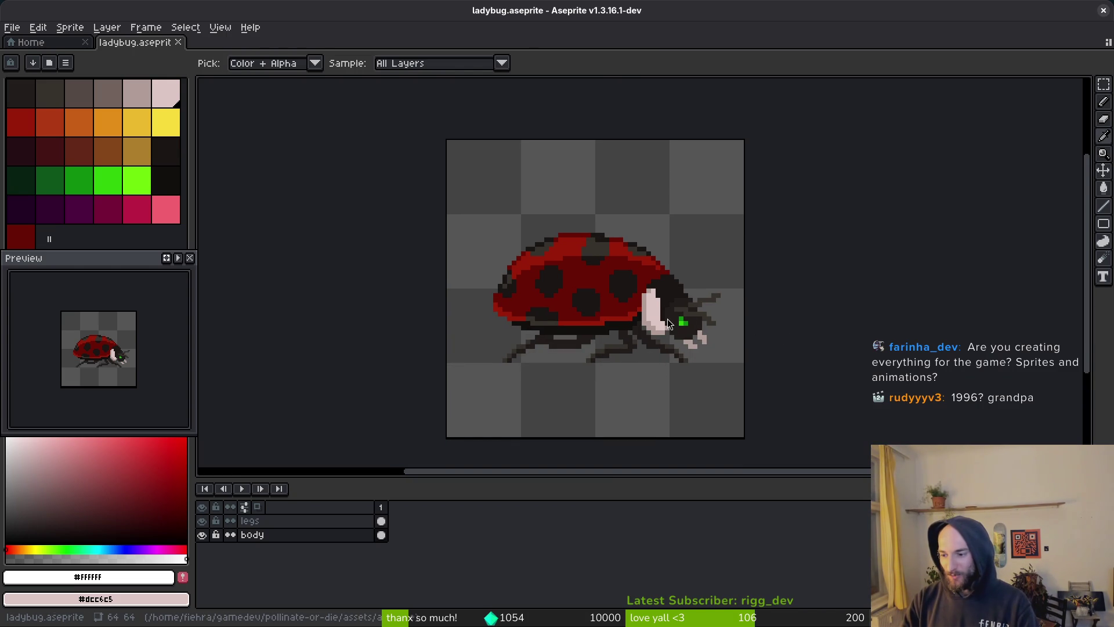
pyautogui.hotkey('alt', 'Tab')
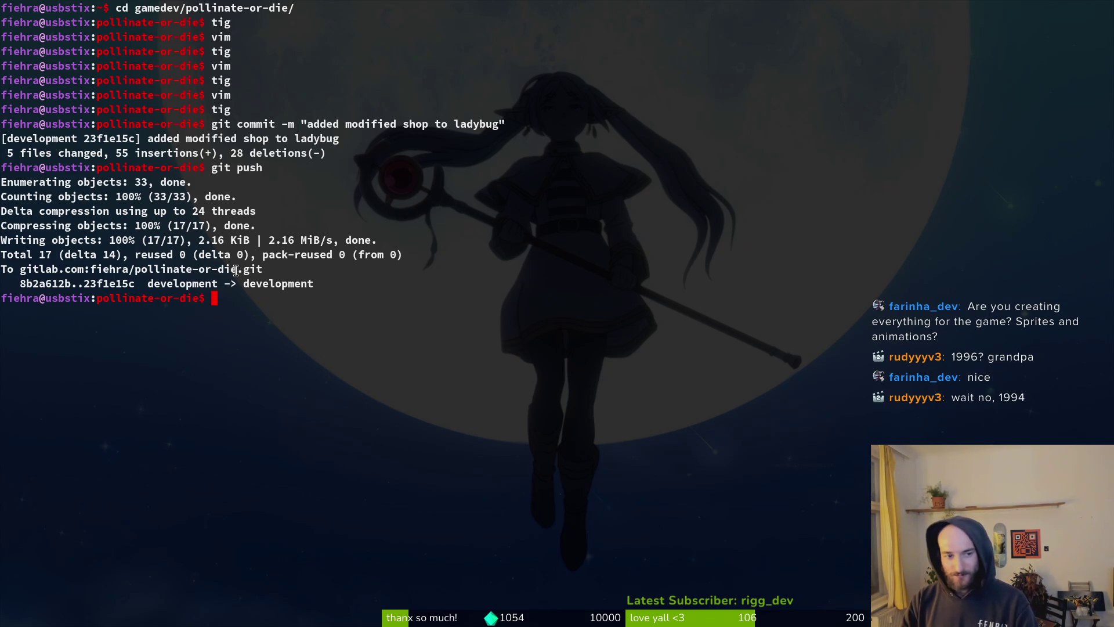
# Step: Review the remaining uncommitted files in tig, including the gif.tscn diff
pyautogui.hotkey('ctrl', 'l')
pyautogui.write('tig')
pyautogui.press('Return')
pyautogui.press('s')
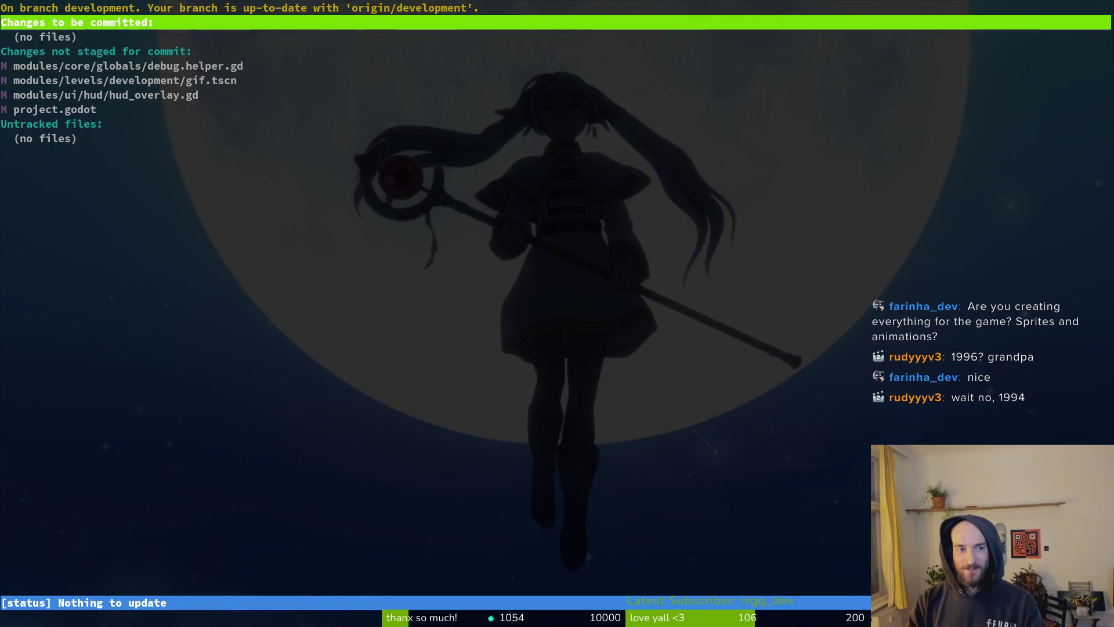
pyautogui.press('Down')
pyautogui.press('Down')
pyautogui.press('Return')
pyautogui.press('q')
pyautogui.press('q')
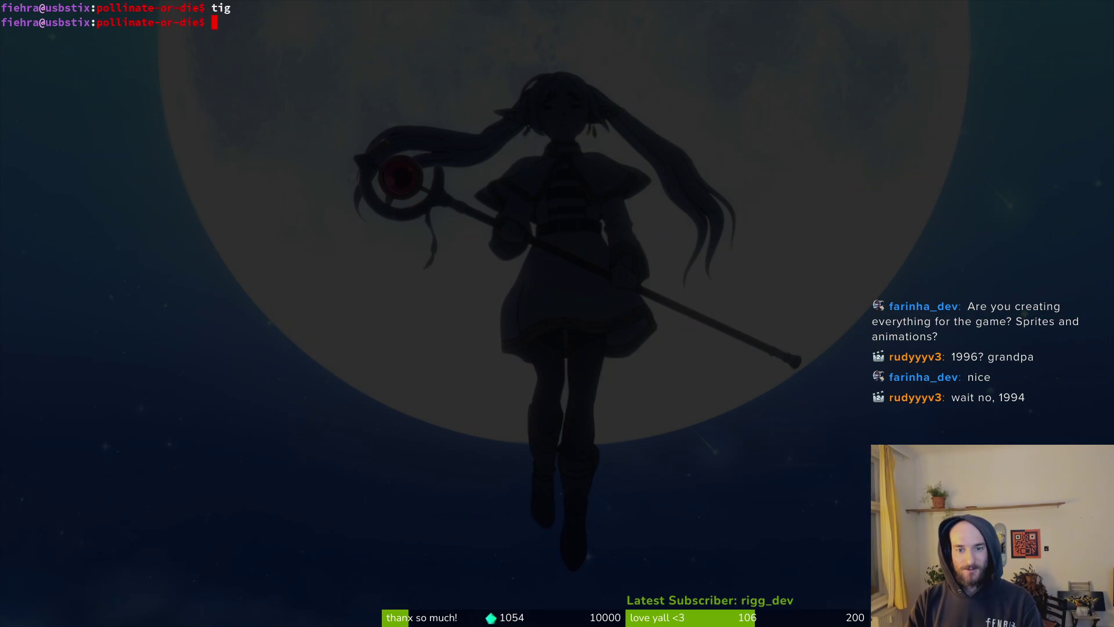
# Step: Start a debug run of the pollinateOrDie game in Godot
pyautogui.hotkey('ctrl', 'c')
pyautogui.hotkey('alt', 'Tab')
pyautogui.press('F5')
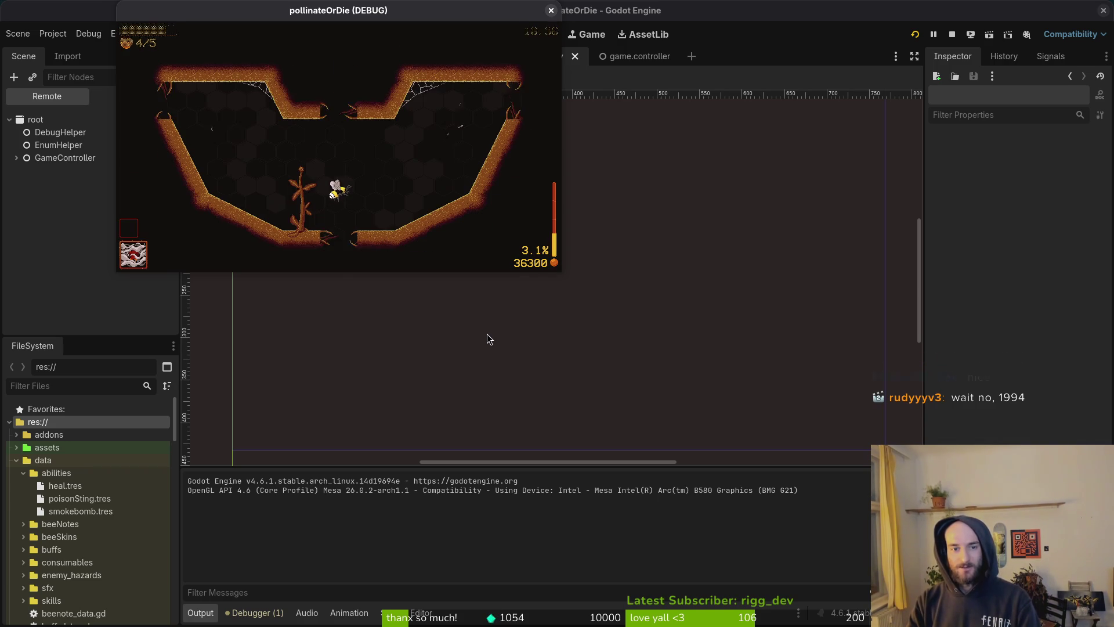
# Step: Play the debug game, collect the slash damage upgrade, rebirth toward the hive, then stop it
pyautogui.moveTo(426, 6)
pyautogui.mouseDown()
pyautogui.moveTo(478, 68)
pyautogui.moveTo(667, 132)
pyautogui.mouseUp()
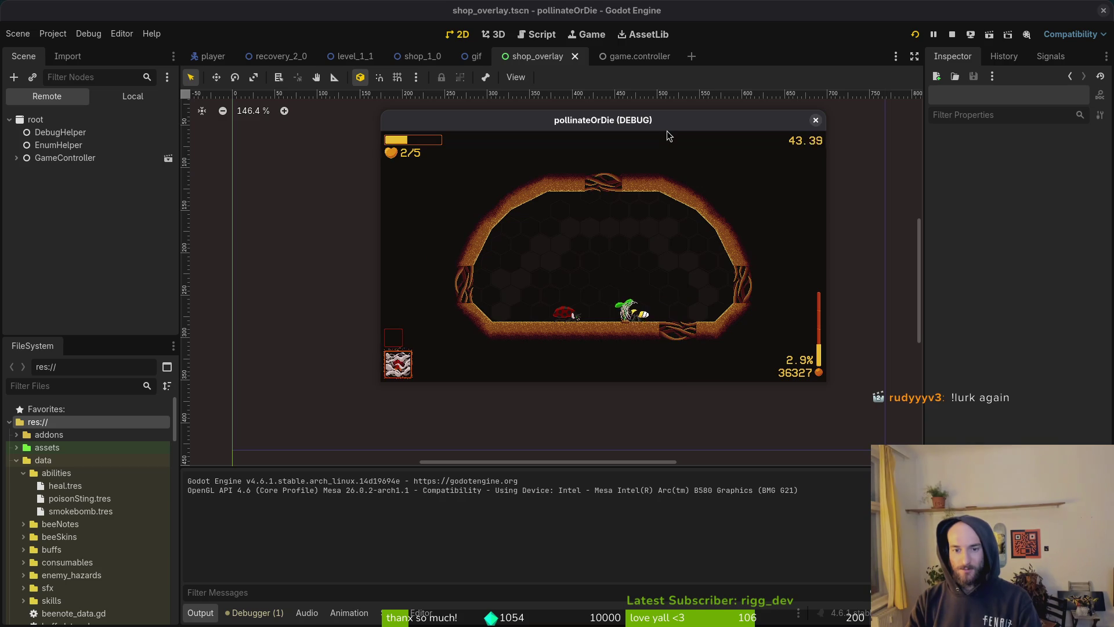
pyautogui.press('e')
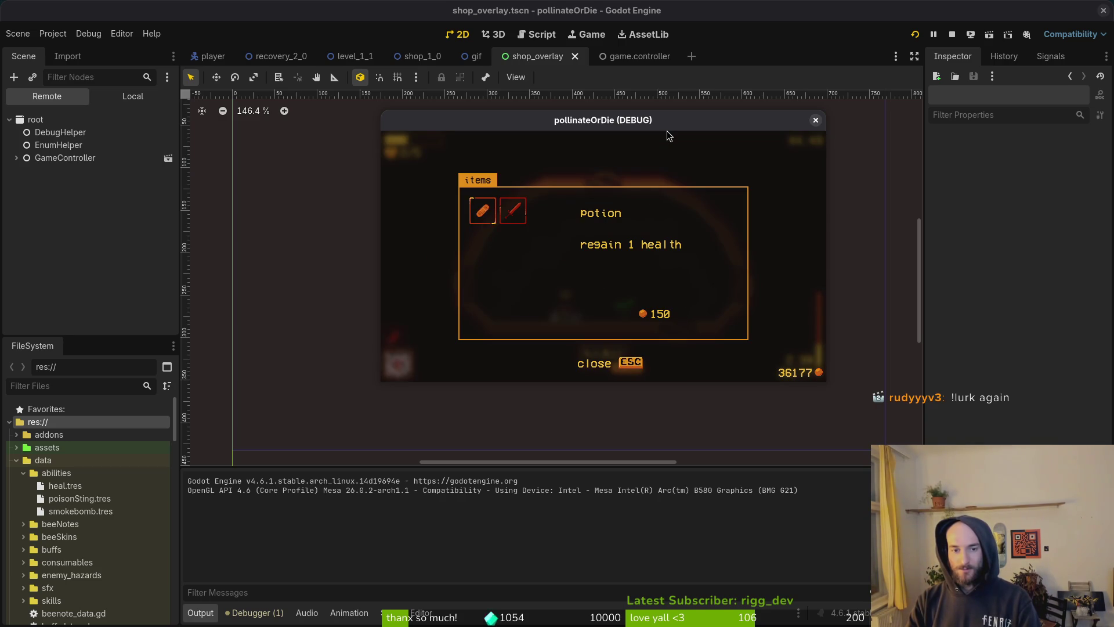
pyautogui.press('Escape')
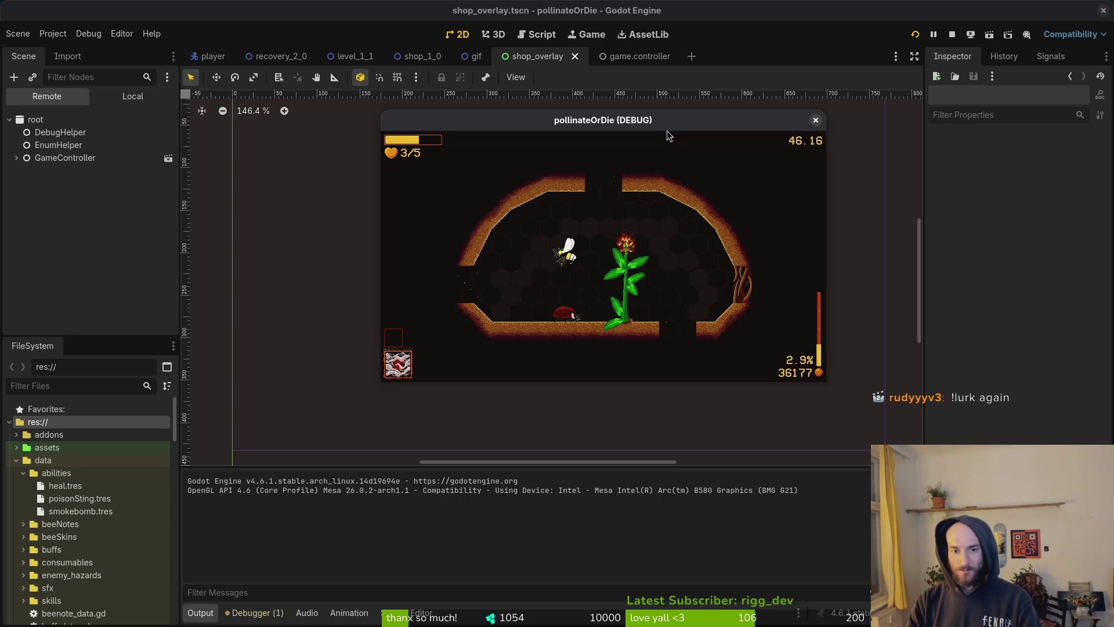
pyautogui.press('d')
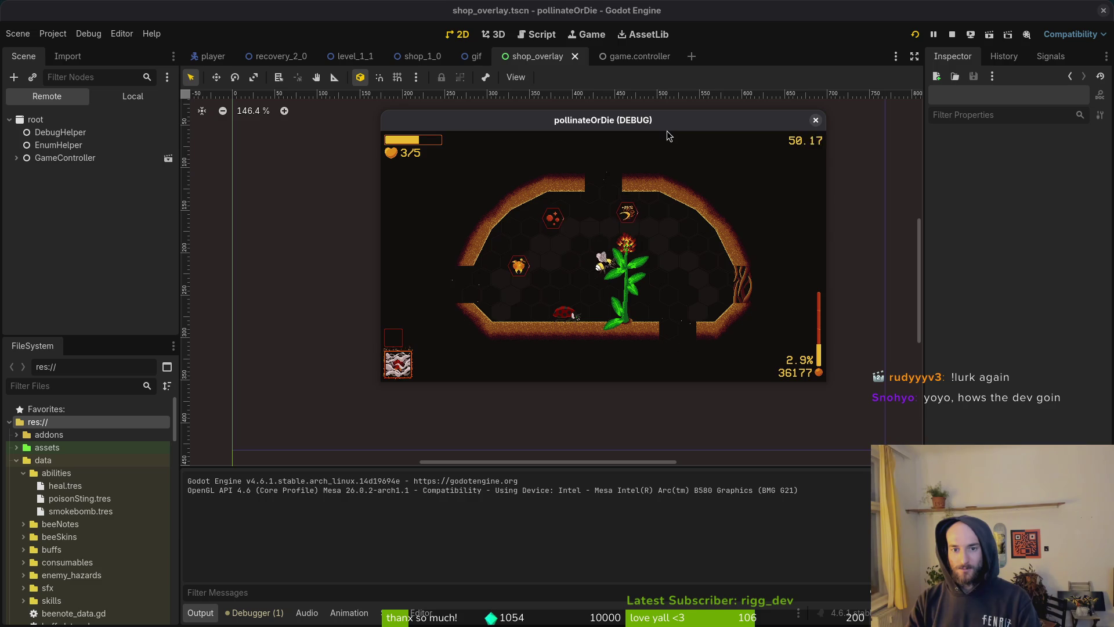
pyautogui.press('w')
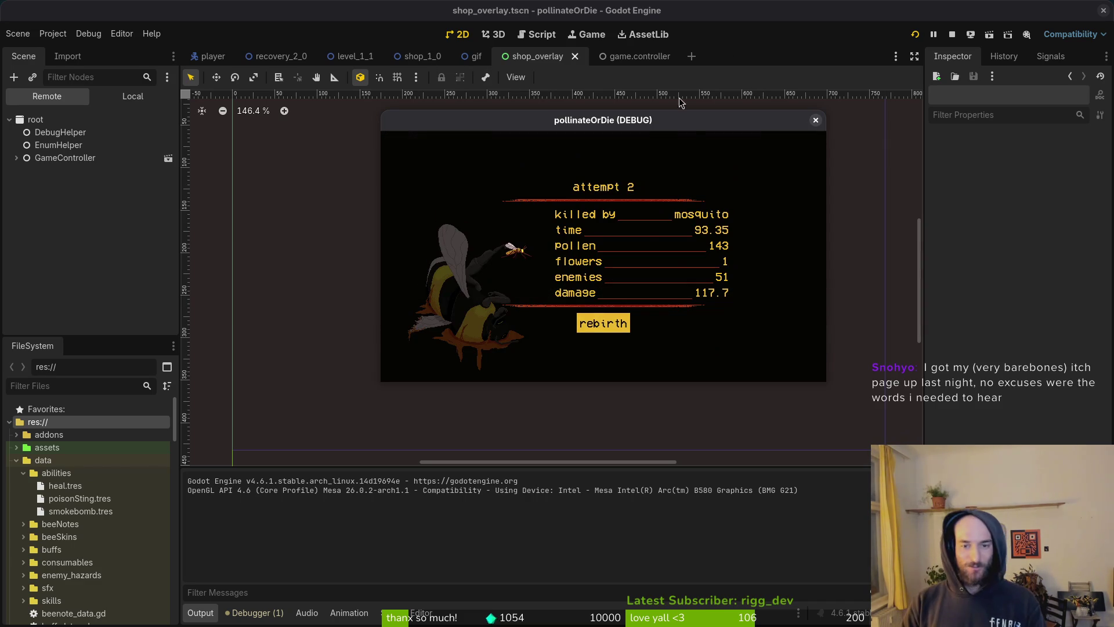
pyautogui.click(590, 317)
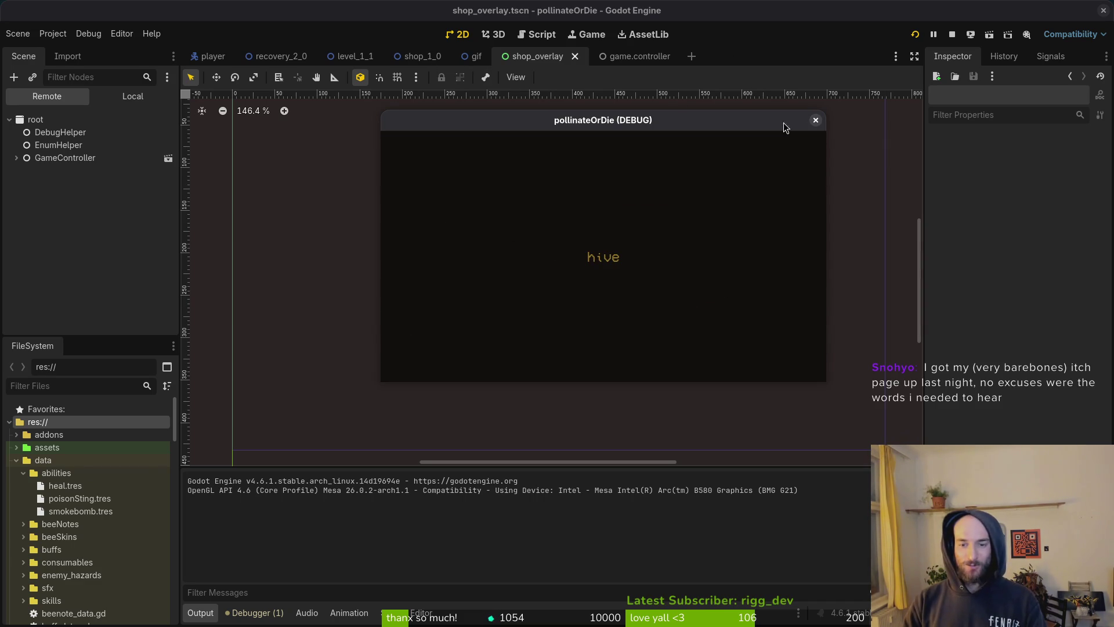
pyautogui.click(815, 120)
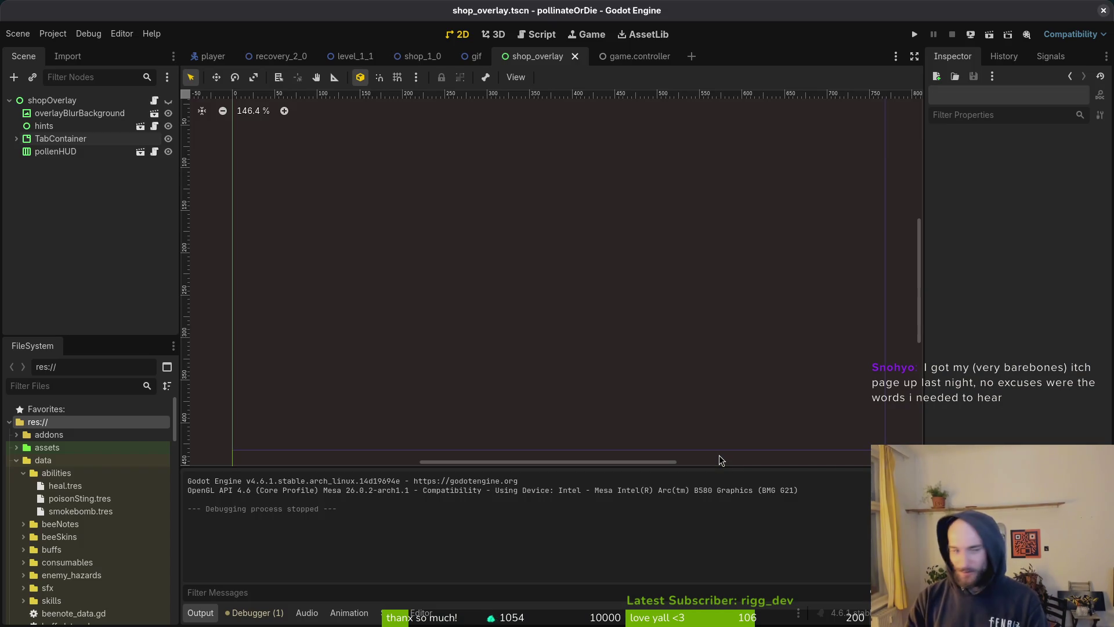
# Step: Stage hud_overlay.gd in tig's status view
pyautogui.press('super+2')
pyautogui.write('tig')
pyautogui.press('Return')
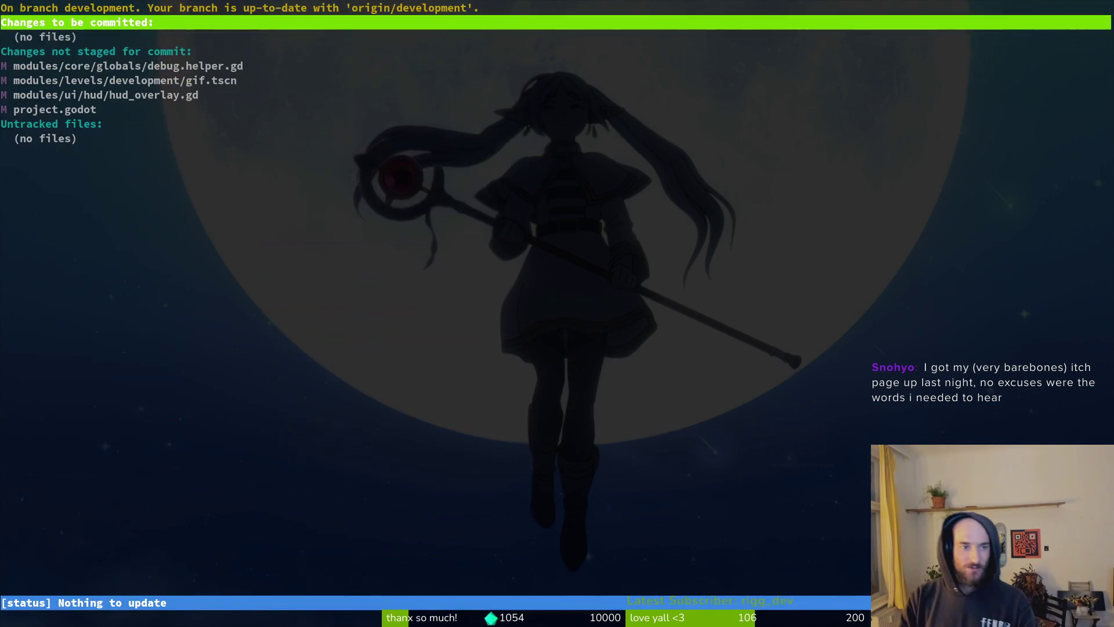
pyautogui.press('Down')
pyautogui.press('Down')
pyautogui.press('Down')
pyautogui.press('Return')
pyautogui.press('Down')
pyautogui.press('u')
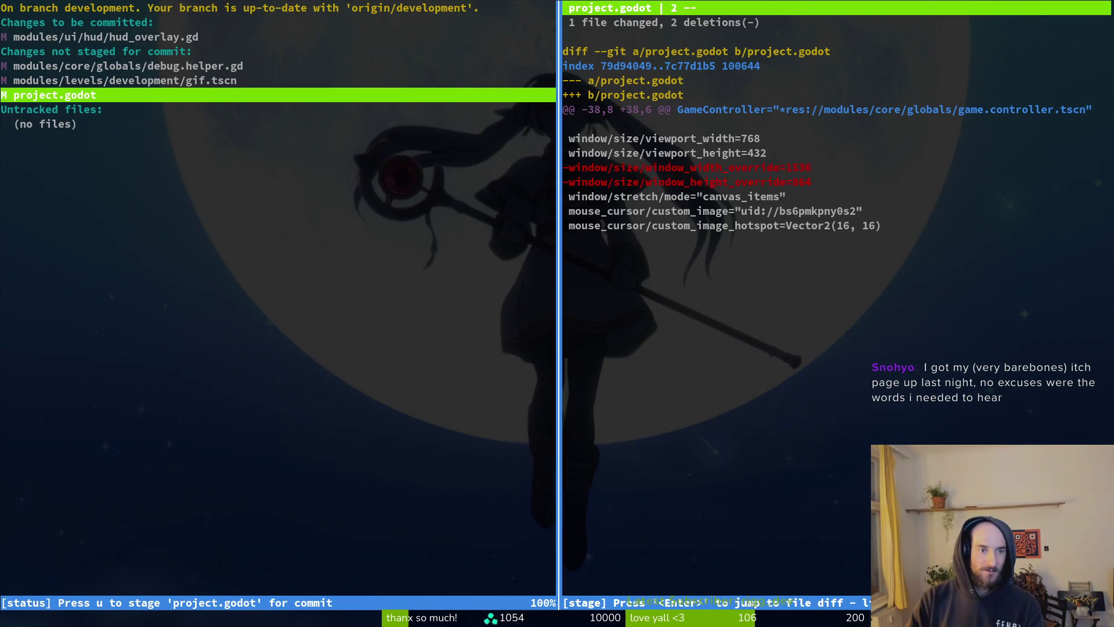
# Step: Commit with the message "hide timer in hive" and push to development
pyautogui.write('Qg')
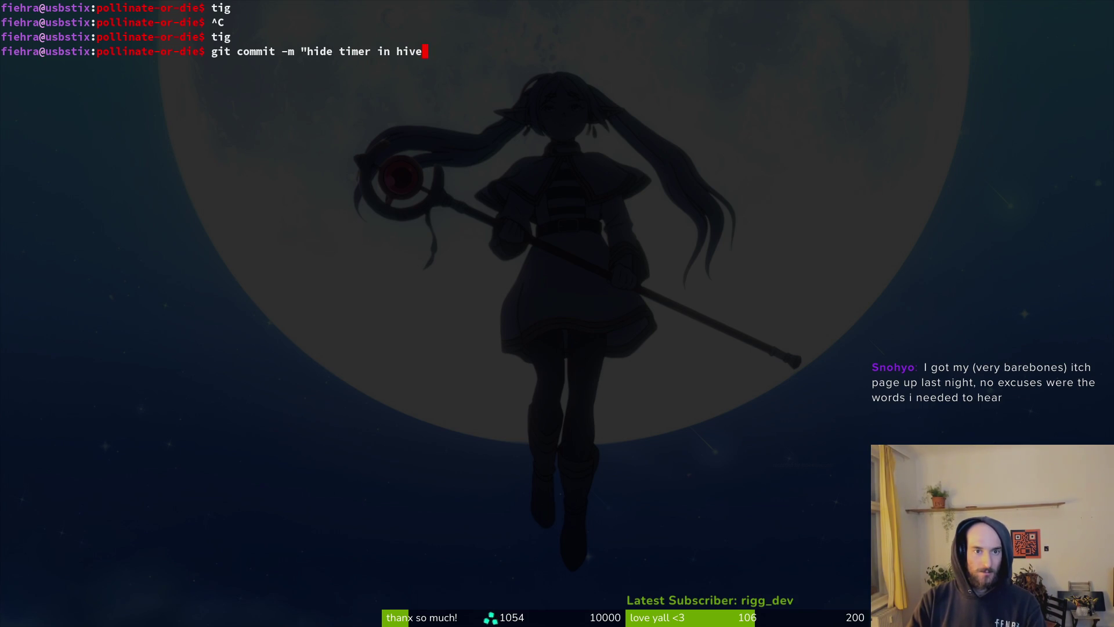
pyautogui.write('"')
pyautogui.press('Return')
pyautogui.write('git push')
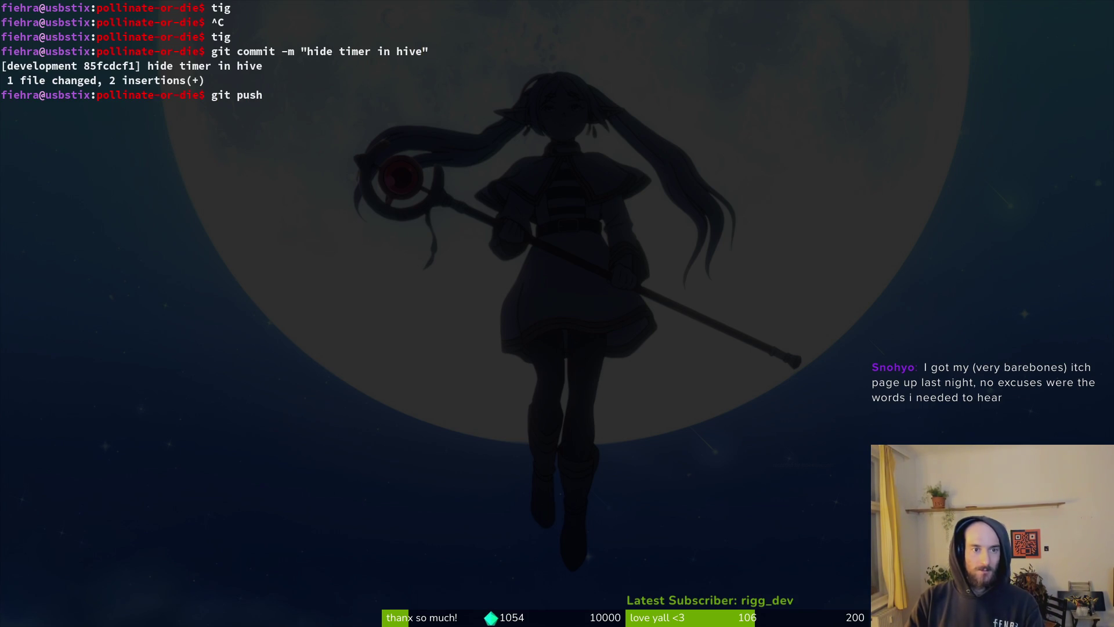
pyautogui.press('Return')
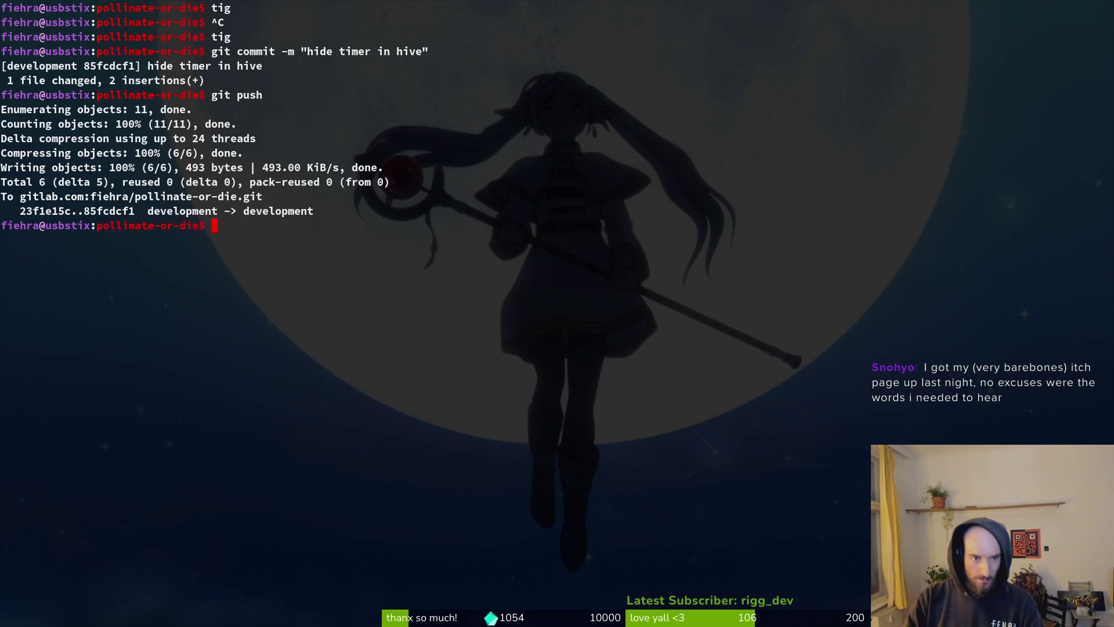
# Step: Reopen tig and view the debug.helper.gd diff
pyautogui.write('tig')
pyautogui.press('Return')
pyautogui.press('Down')
pyautogui.press('Down')
pyautogui.press('Return')
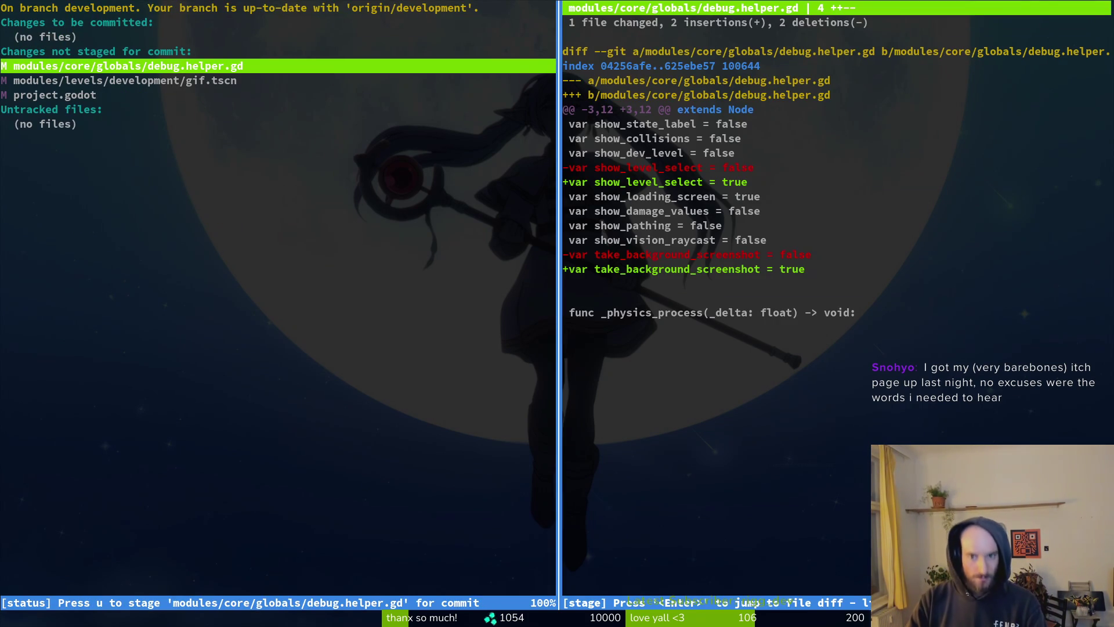
# Step: Open debug.helper.gd in Neovim from the project folder
pyautogui.press('q')
pyautogui.press('q')
pyautogui.write('nvim .')
pyautogui.press('Return')
pyautogui.write('debug.helper')
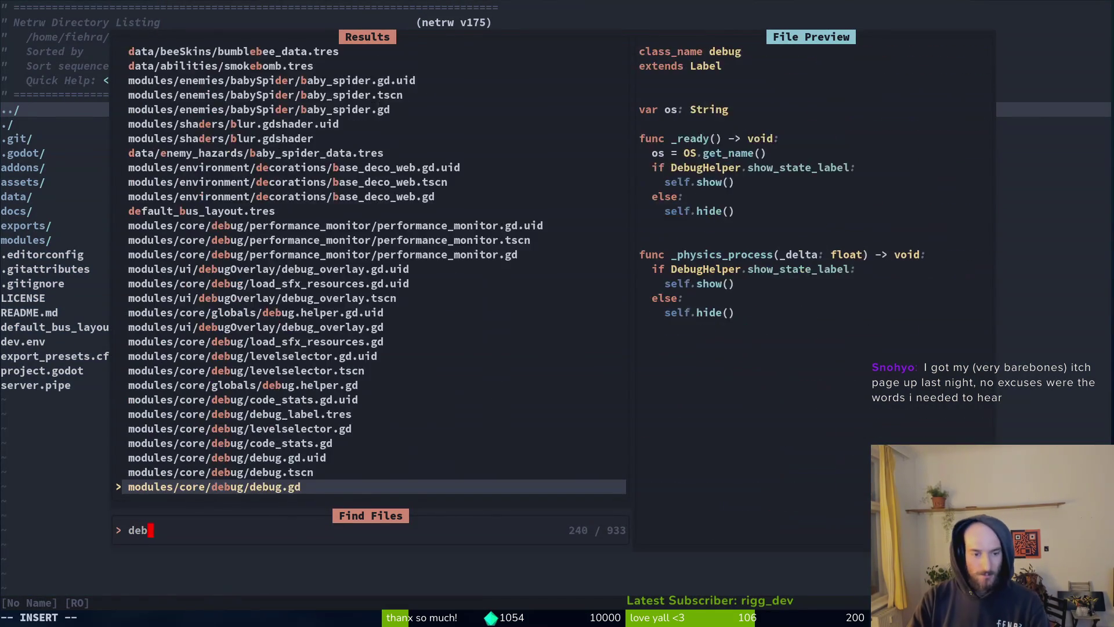
pyautogui.press('Return')
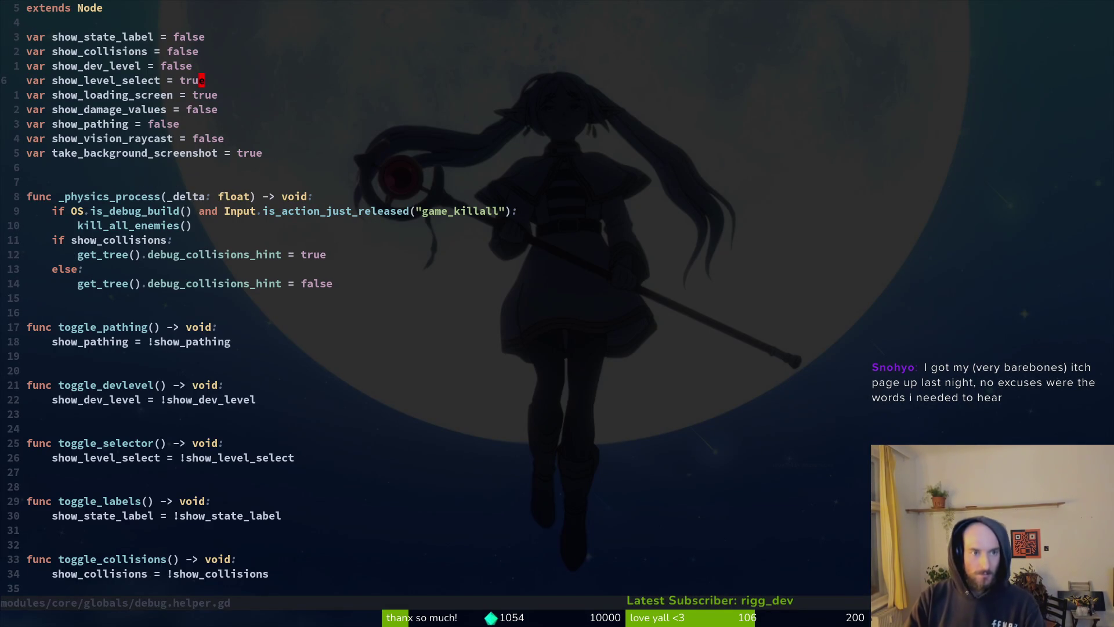
# Step: Change show_level_select and take_background_screenshot to false, save, and quit Neovim
pyautogui.write('ciwfalse')
pyautogui.press('Escape')
pyautogui.write('j:w')
pyautogui.press('Return')
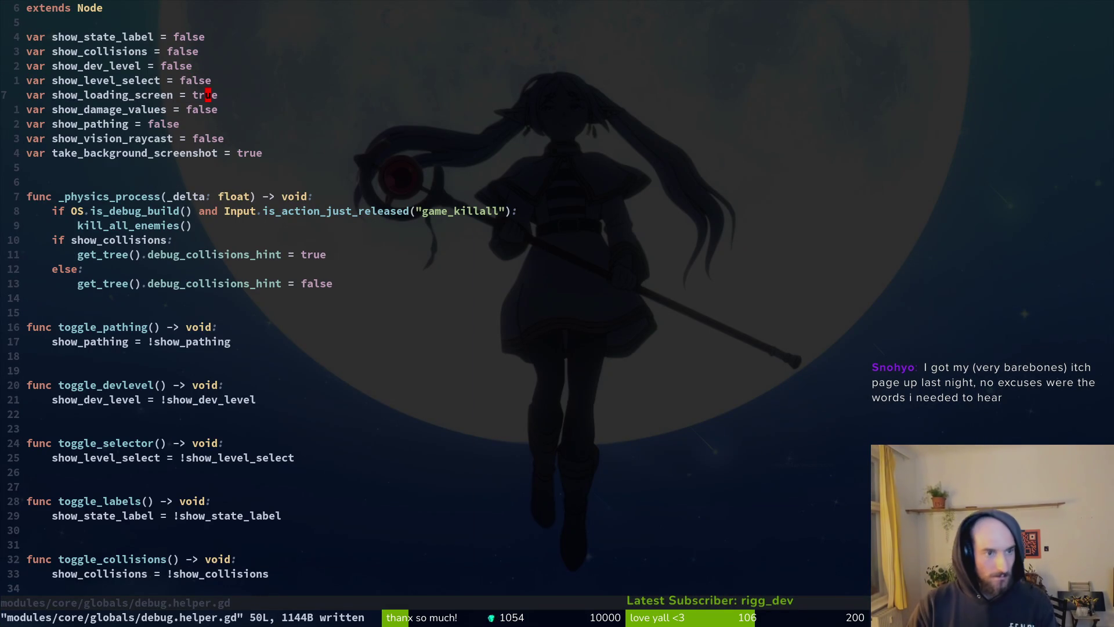
pyautogui.write('ciw')
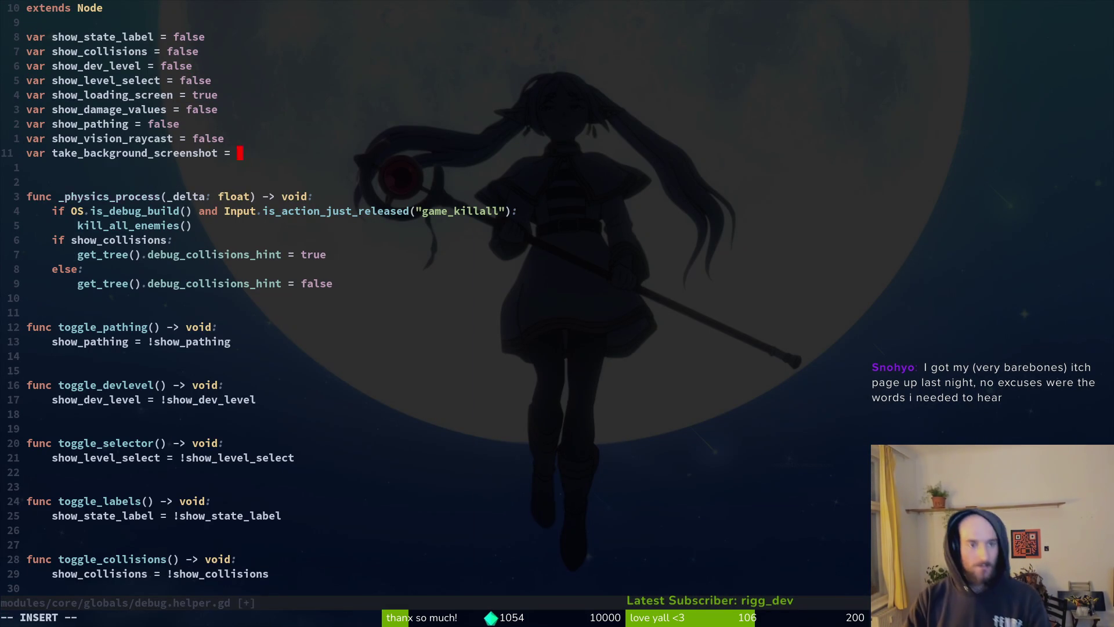
pyautogui.write('false')
pyautogui.press('Escape')
pyautogui.write(':w')
pyautogui.press('Return')
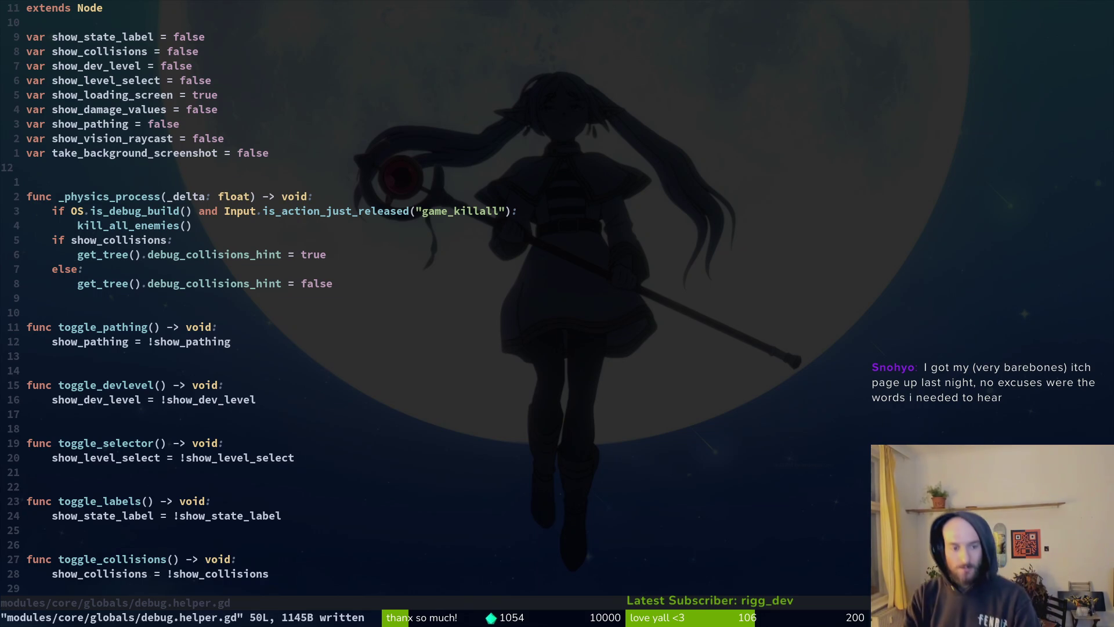
pyautogui.write(':q')
pyautogui.press('Return')
# Step: Discard the changes to gif.tscn in tig status
pyautogui.write('j')
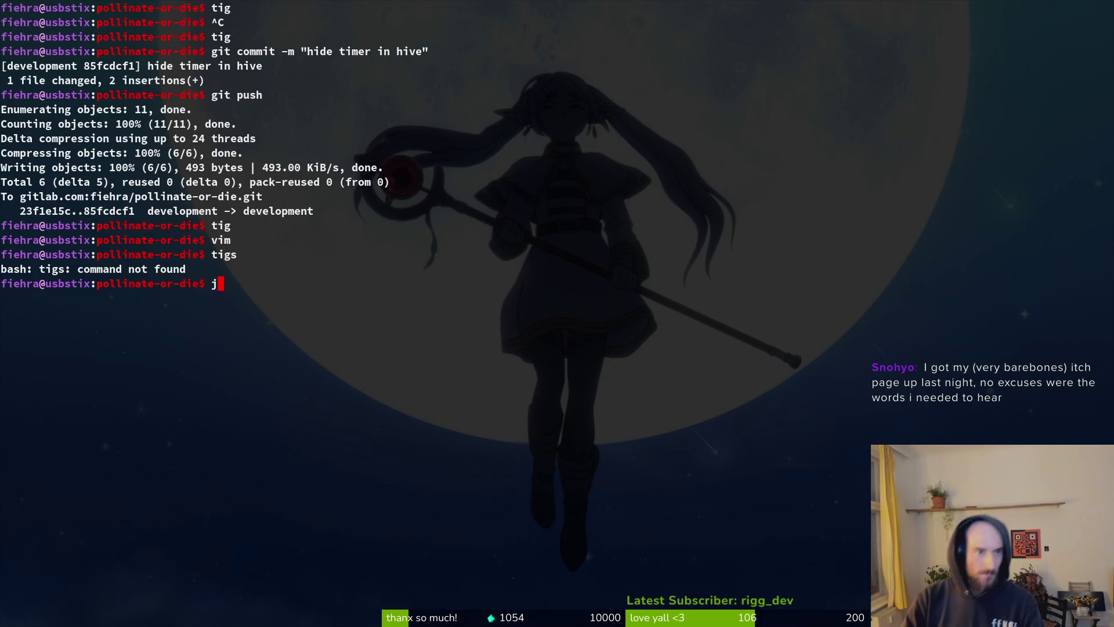
pyautogui.write('ig status')
pyautogui.press('Return')
pyautogui.press('j')
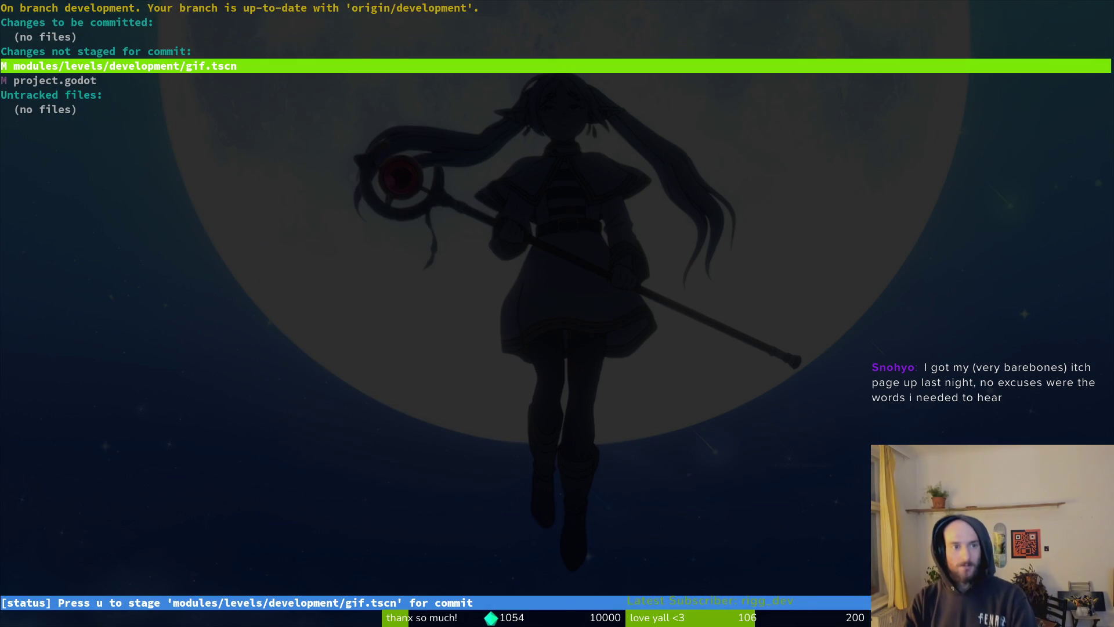
pyautogui.press('Return')
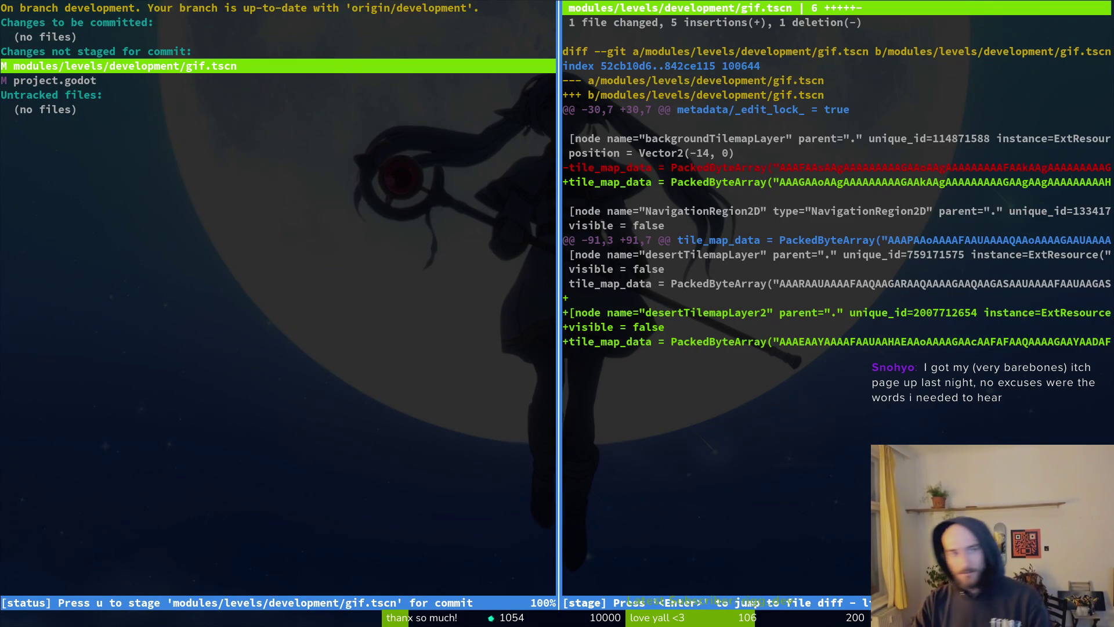
pyautogui.press('!')
pyautogui.press('y')
pyautogui.press('y')
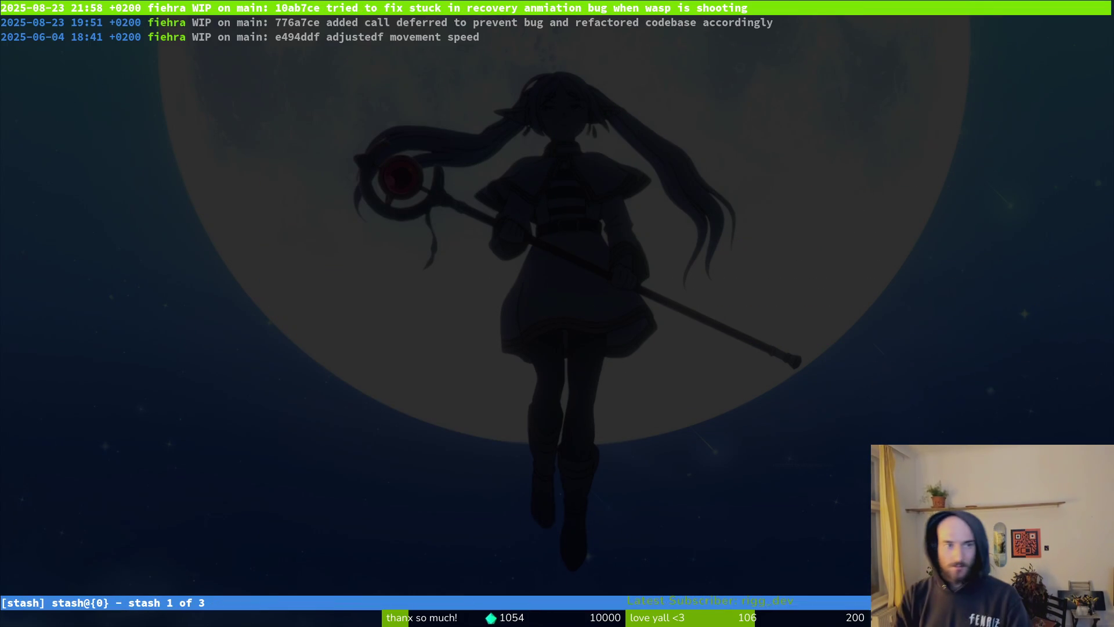
pyautogui.hotkey('shift', 'q')
# Step: Discard the project.godot window-size changes in tig status
pyautogui.write('ig status')
pyautogui.press('Return')
pyautogui.press('j')
pyautogui.press('Return')
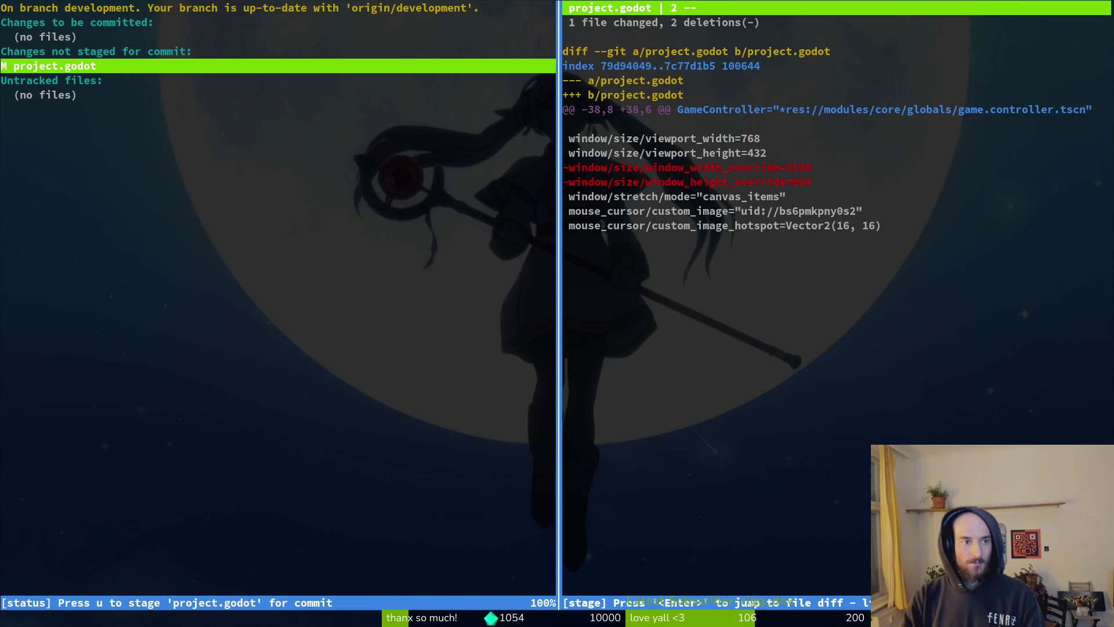
pyautogui.press('!')
pyautogui.press('y')
pyautogui.hotkey('shift', 'q')
# Step: Confirm git push reports everything up-to-date and bring up the GitLab profile
pyautogui.write('git push')
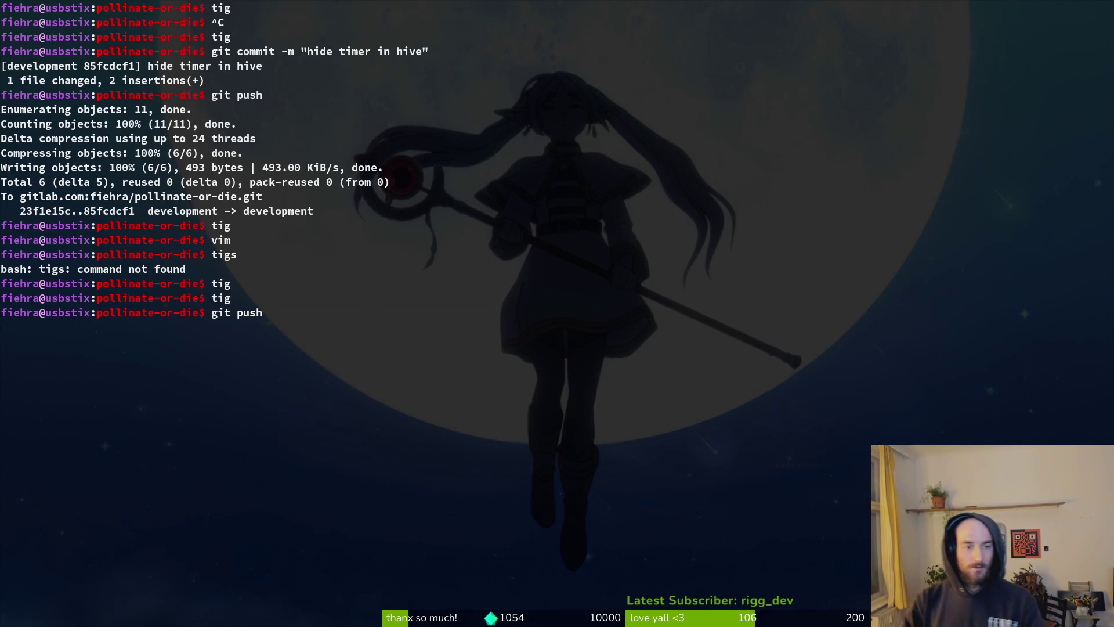
pyautogui.press('Return')
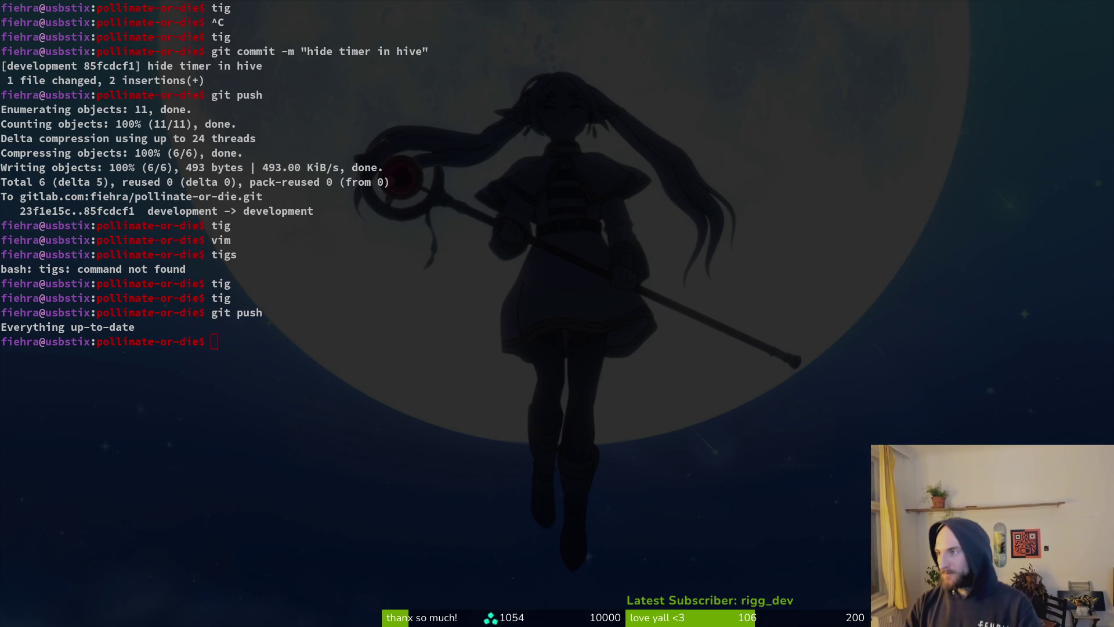
pyautogui.press('super+b')
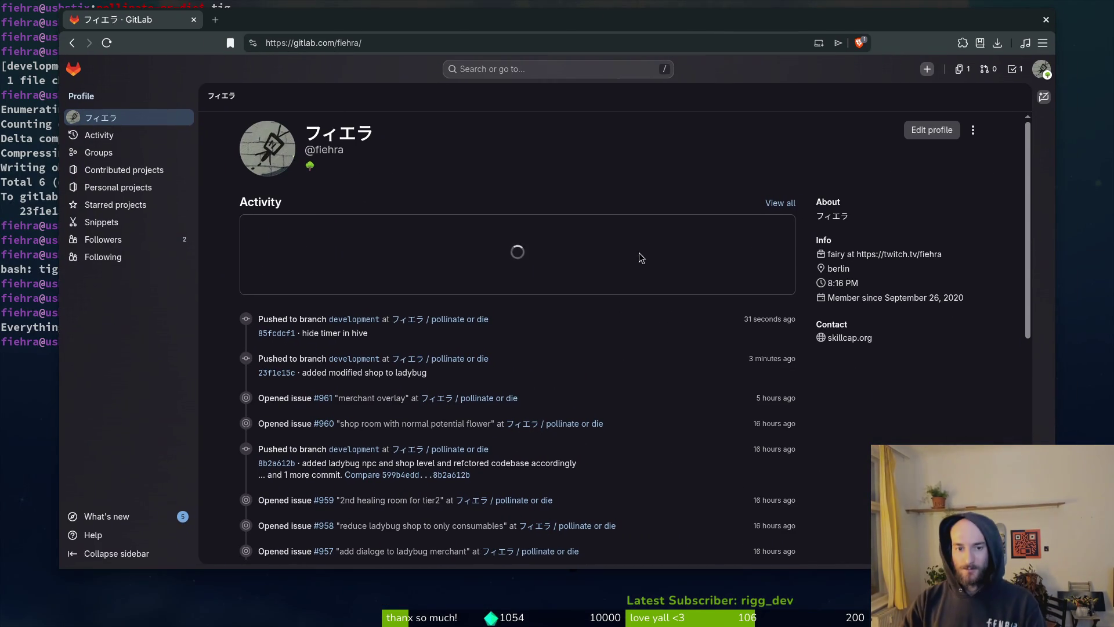
# Step: Close the browser after checking the GitLab activity and return to Godot
pyautogui.press('super+b')
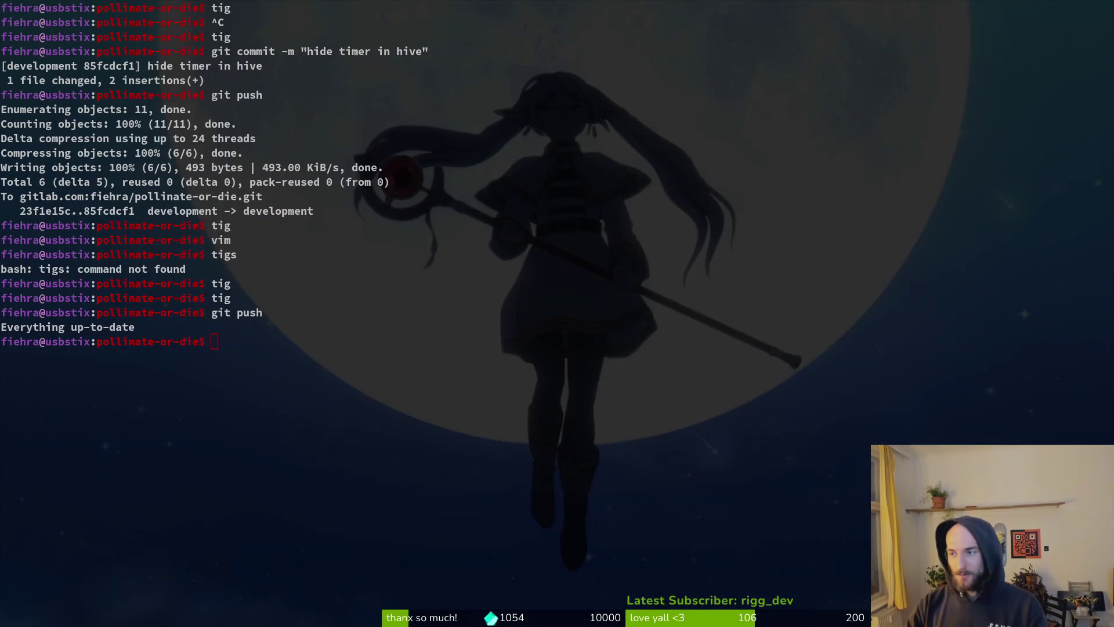
pyautogui.press('super+g')
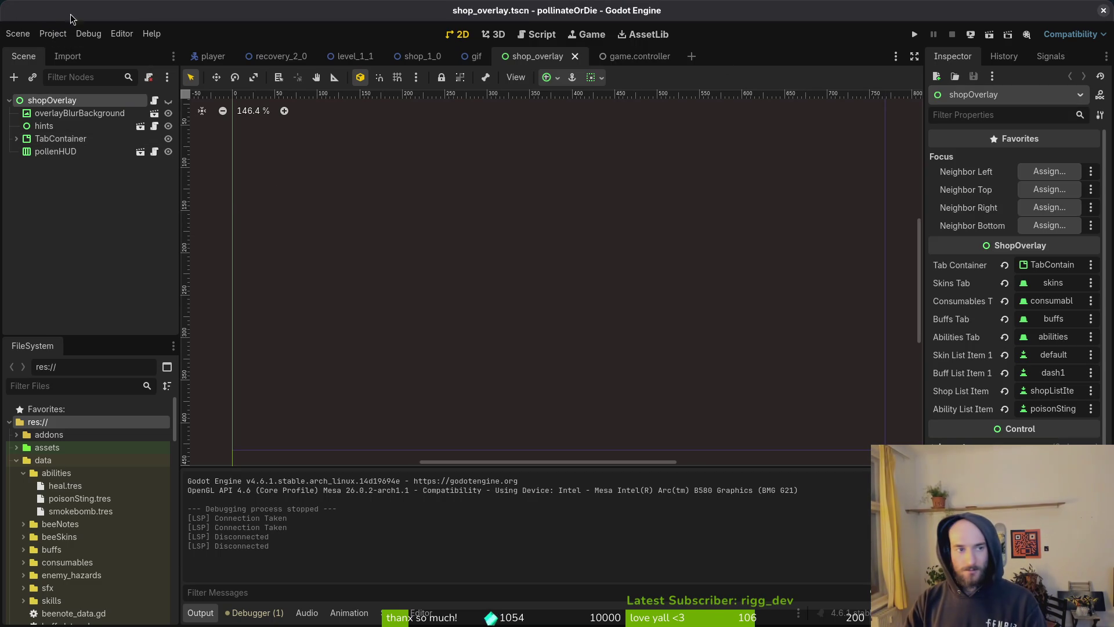
# Step: Enter 0.45 as the Application > Config Version in Project Settings
pyautogui.click(53, 34)
pyautogui.click(64, 48)
pyautogui.click(491, 250)
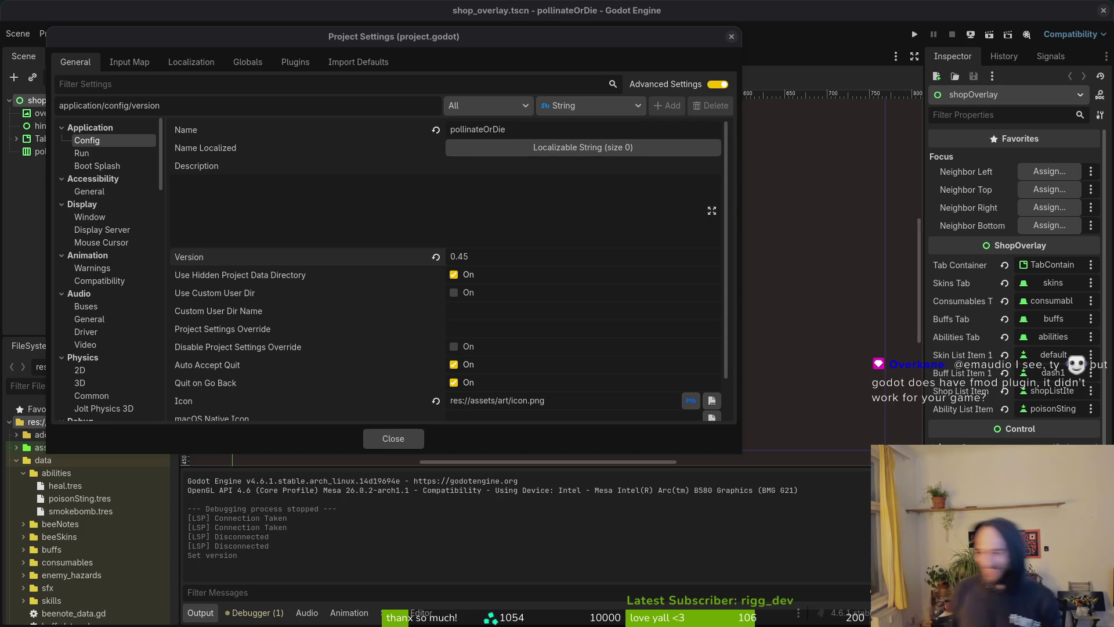
pyautogui.press('Escape')
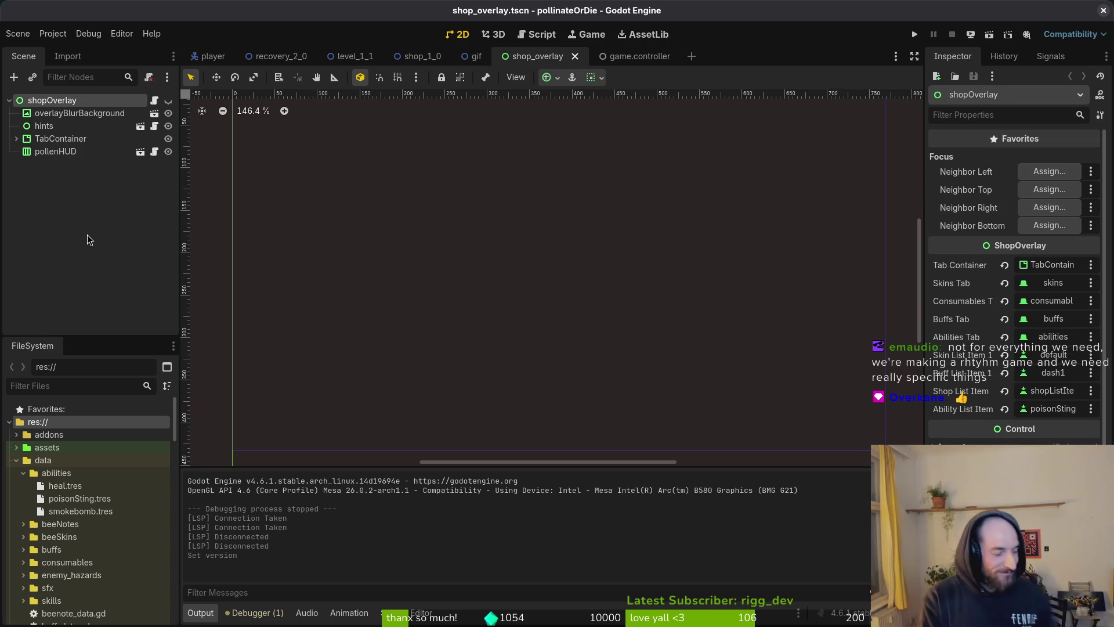
# Step: Close the game.controller scene tab, briefly view the Audio bus layout, then return to the Output log
pyautogui.click(15, 194)
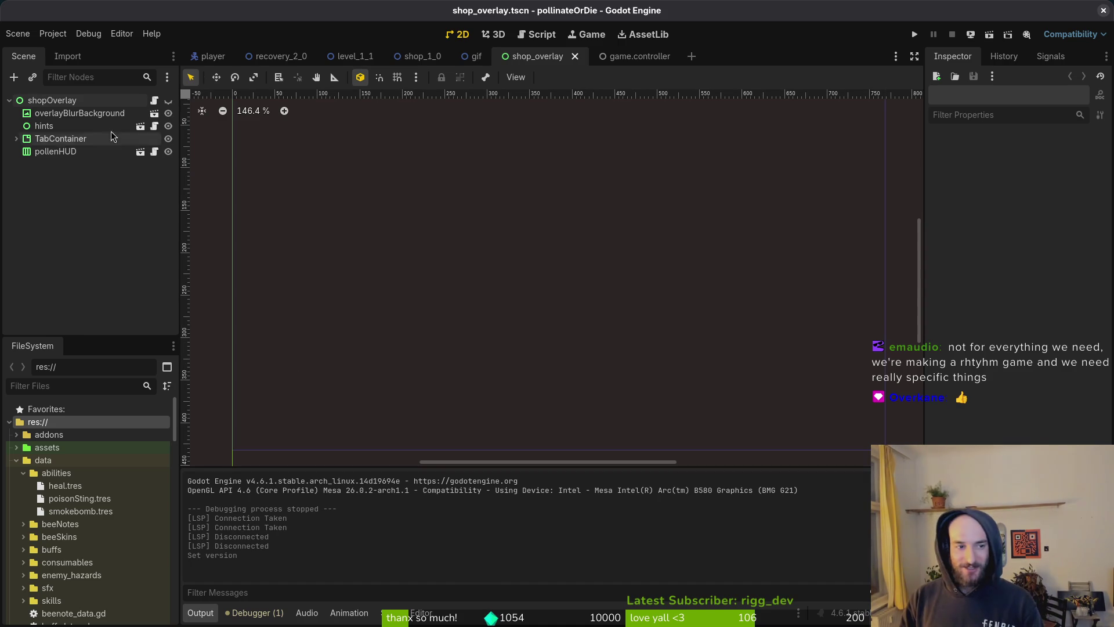
pyautogui.middleClick(628, 56)
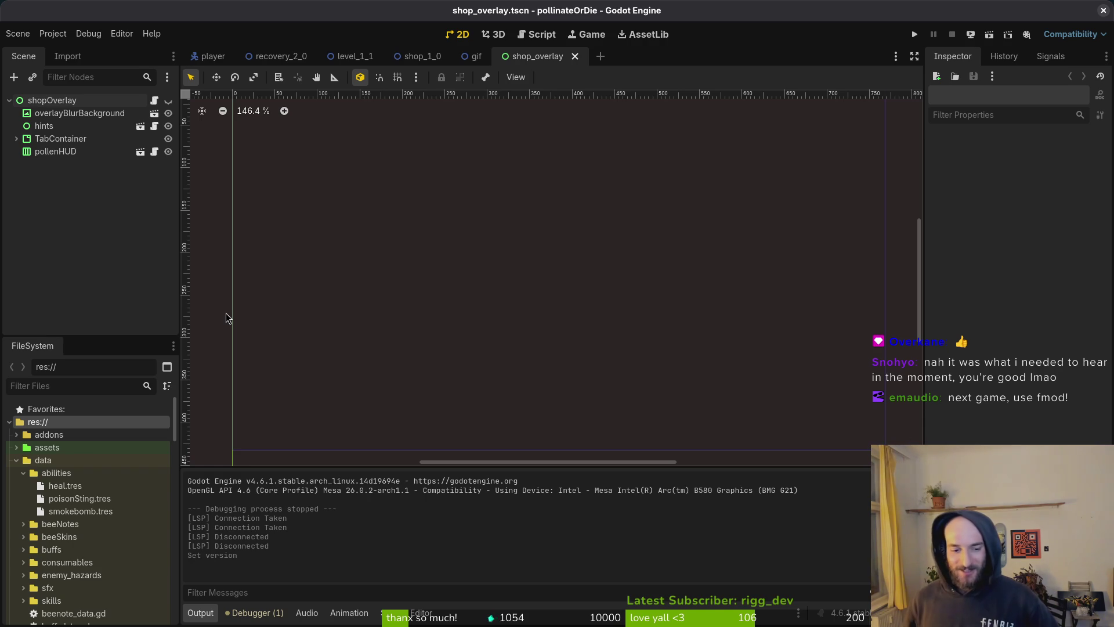
pyautogui.click(307, 613)
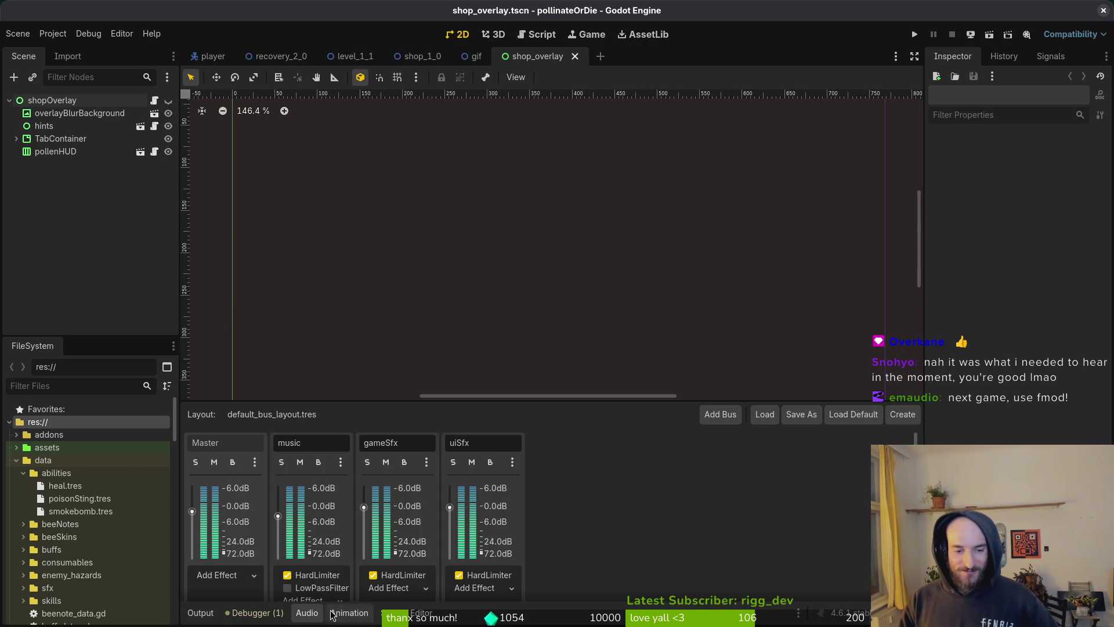
pyautogui.click(200, 613)
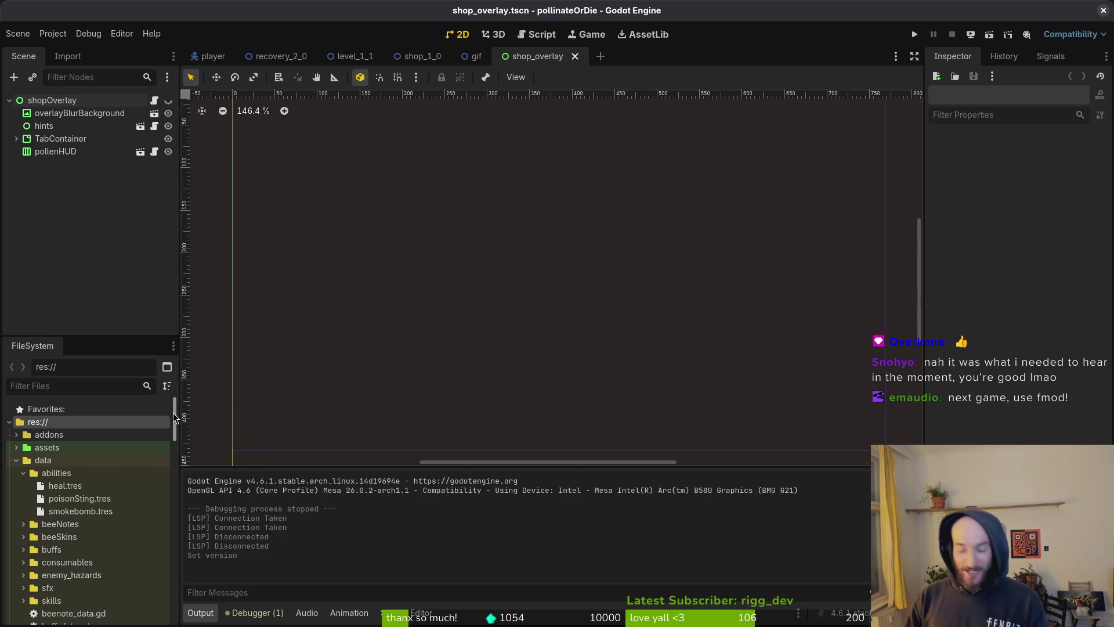
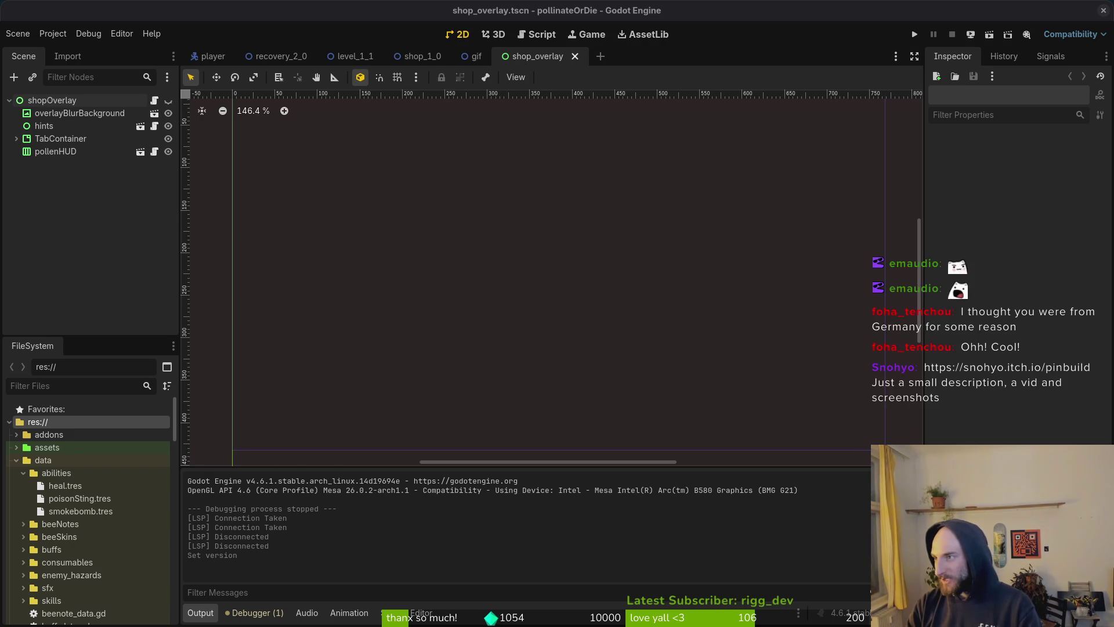
# Step: Check the Steam result for ScourgeBringer, then scroll further down the scourgebringer search results
pyautogui.hotkey('alt', 'Tab')
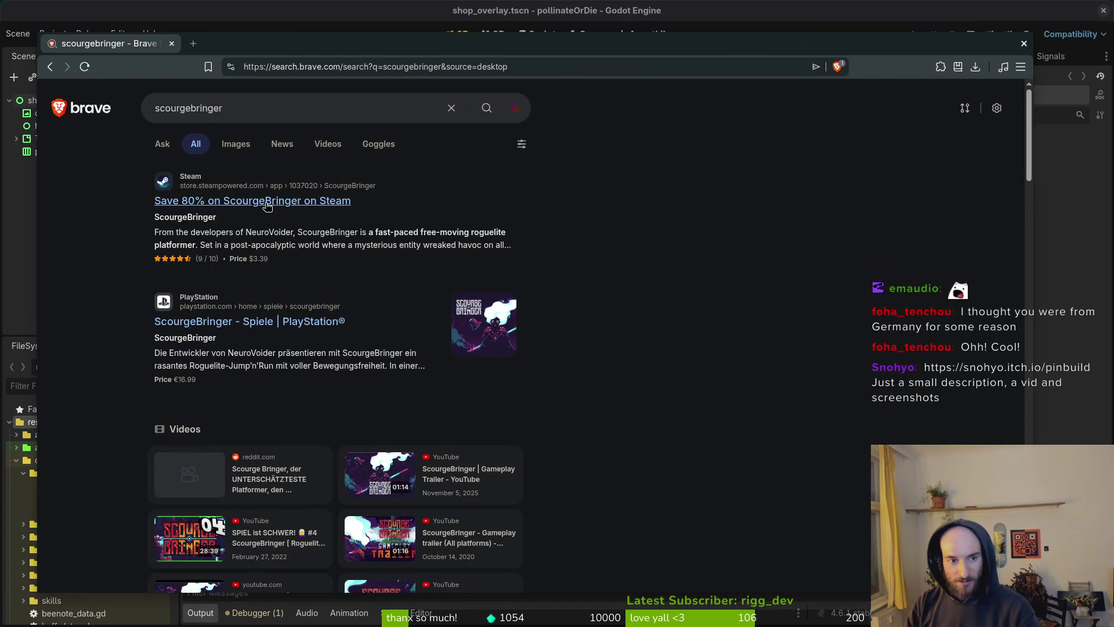
pyautogui.click(261, 203)
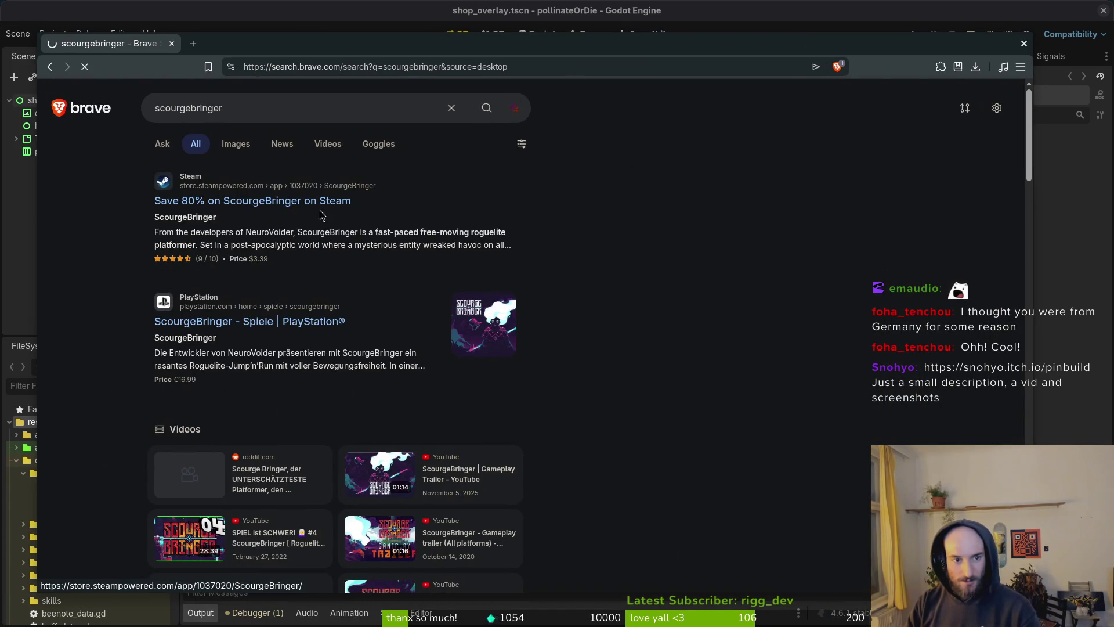
pyautogui.hotkey('alt', 'Left')
pyautogui.scroll(-6, 335, 385)
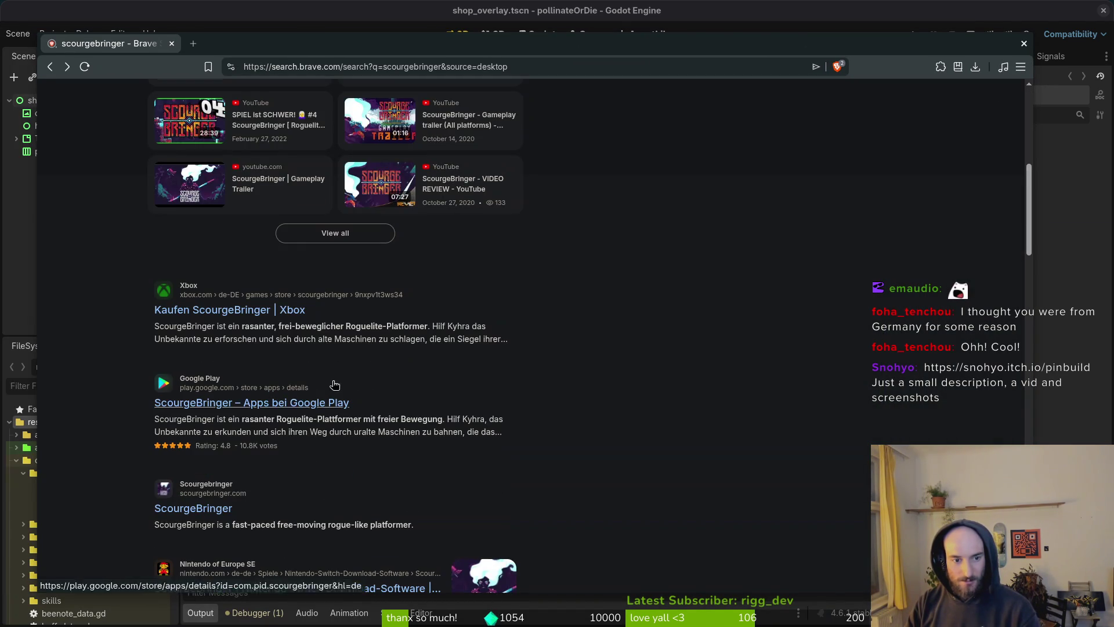
# Step: Open scourgebringer.com, scroll to The Devs section and back to the banner, then close it
pyautogui.click(191, 509)
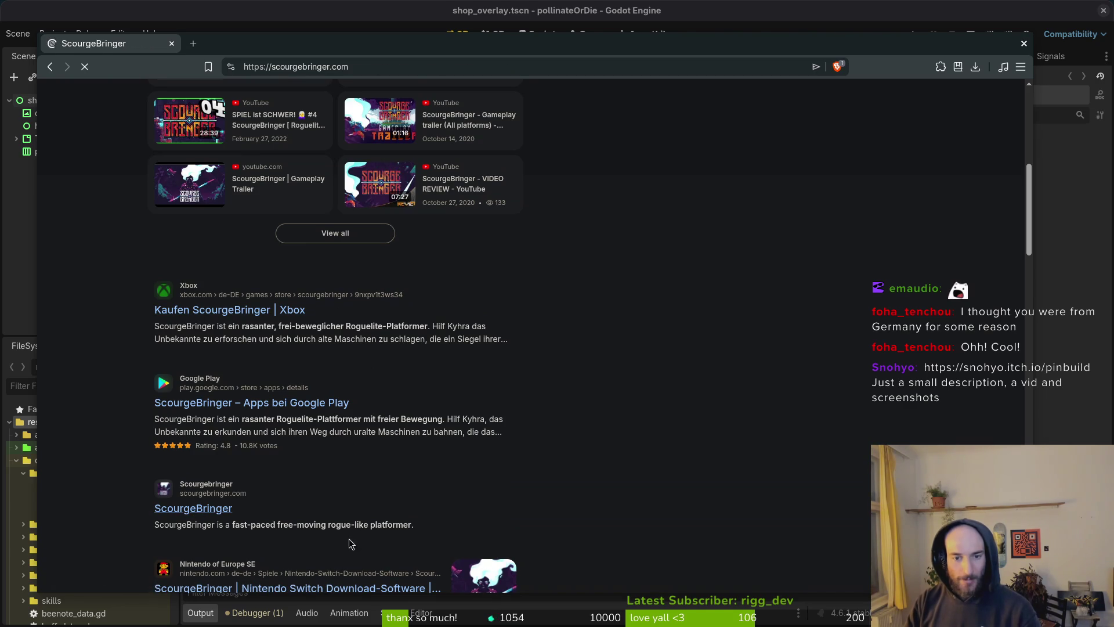
pyautogui.scroll(-5, 577, 390)
pyautogui.scroll(5, 577, 390)
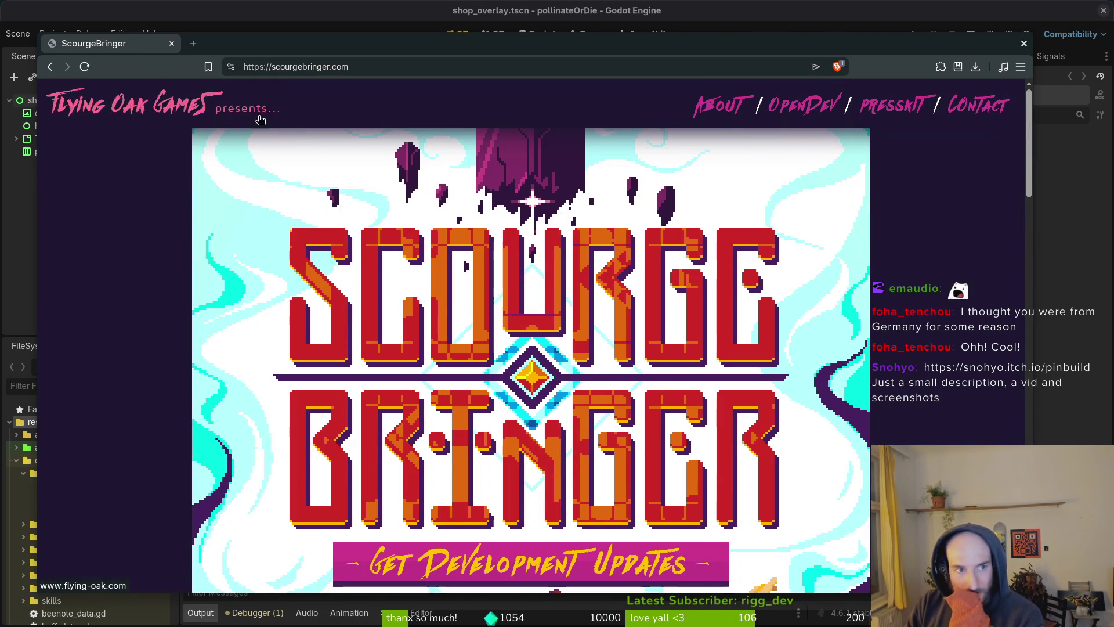
pyautogui.scroll(-10, 149, 249)
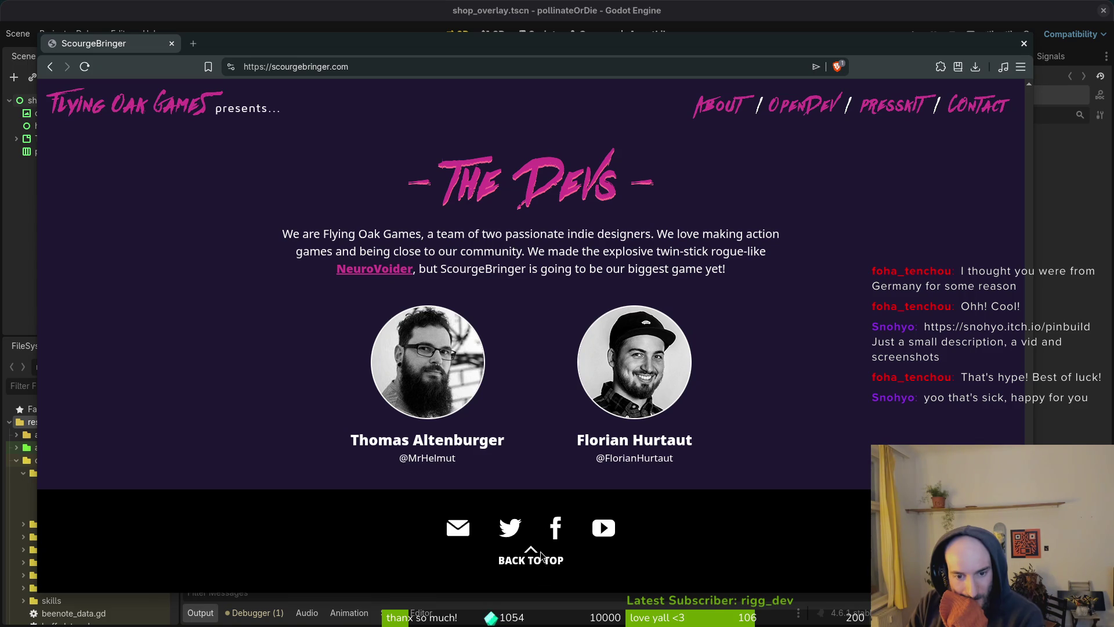
pyautogui.scroll(10, 580, 392)
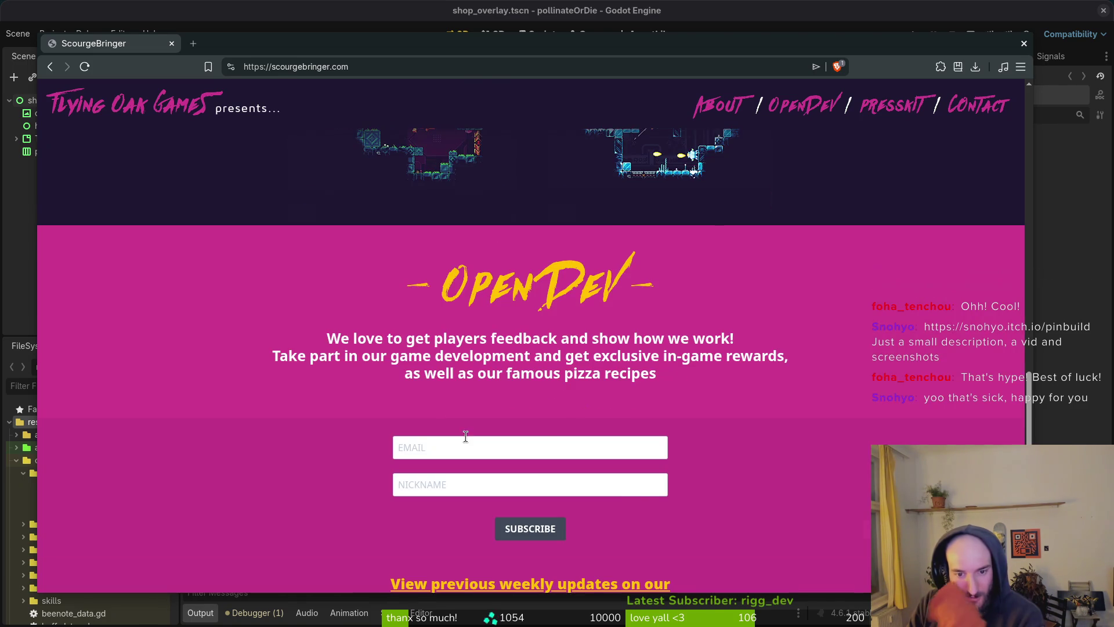
pyautogui.scroll(10, 452, 400)
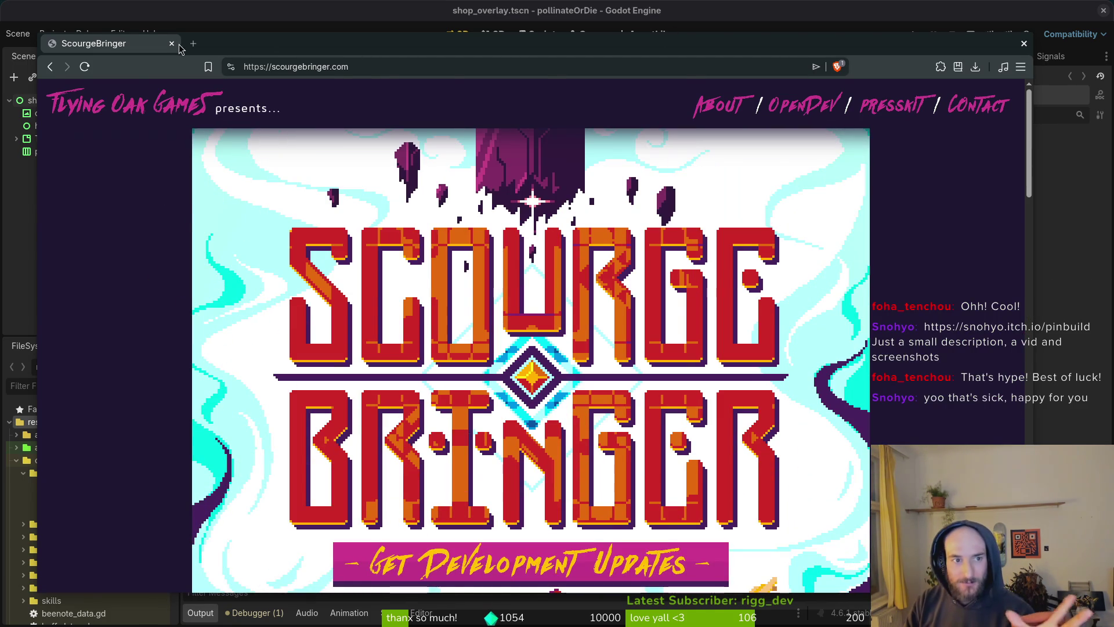
pyautogui.hotkey('ctrl', 'w')
# Step: Select ScourgeBringer in the Steam library and start it with PLAY
pyautogui.press('super')
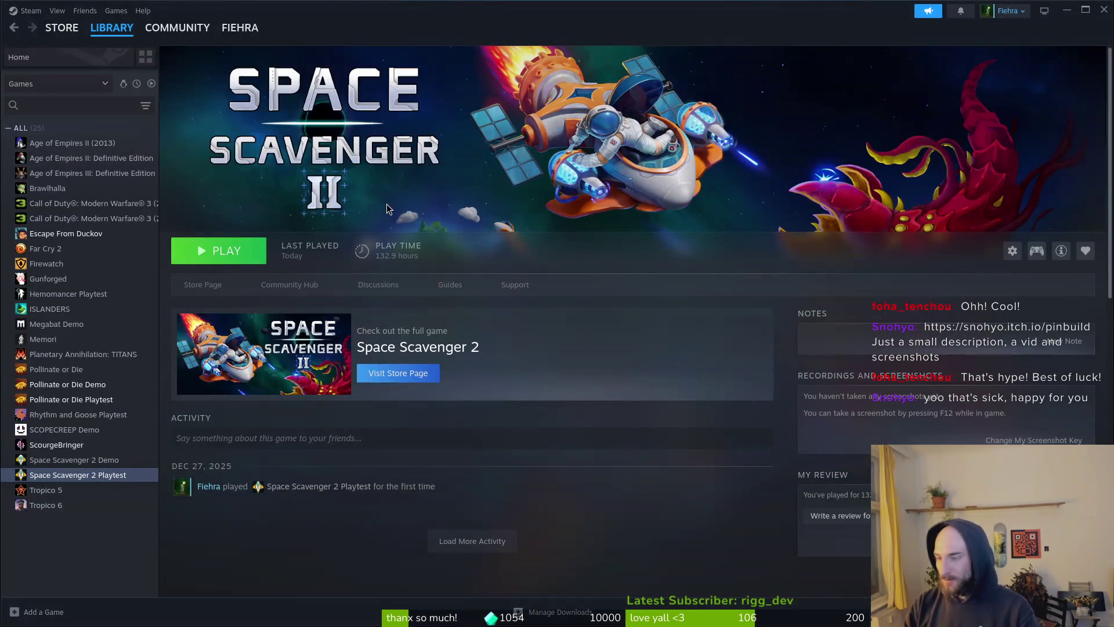
pyautogui.click(56, 444)
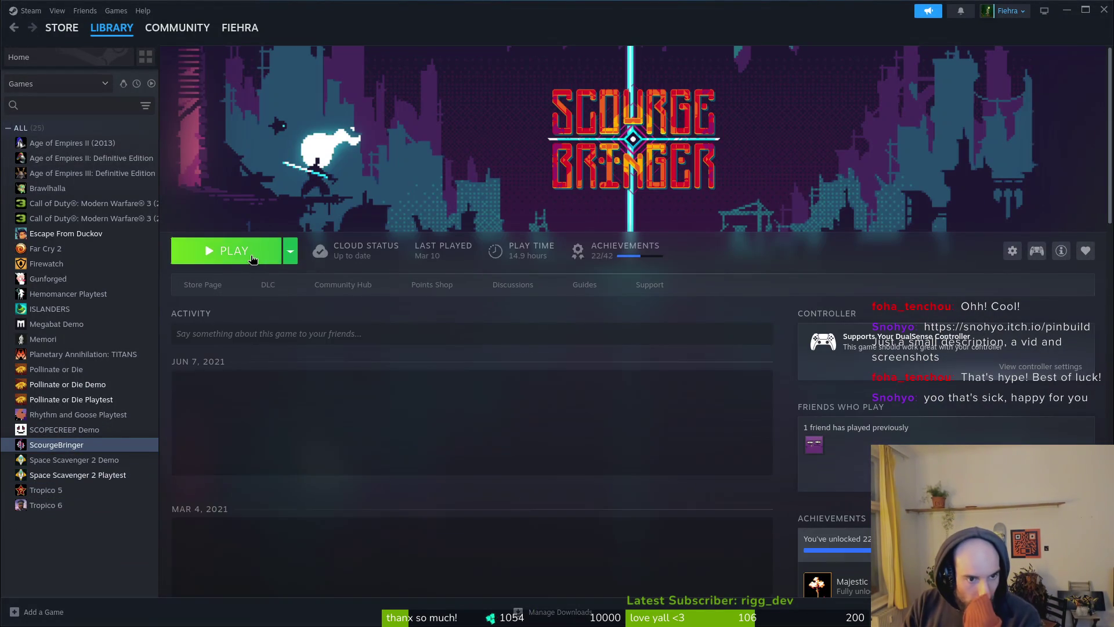
pyautogui.click(248, 253)
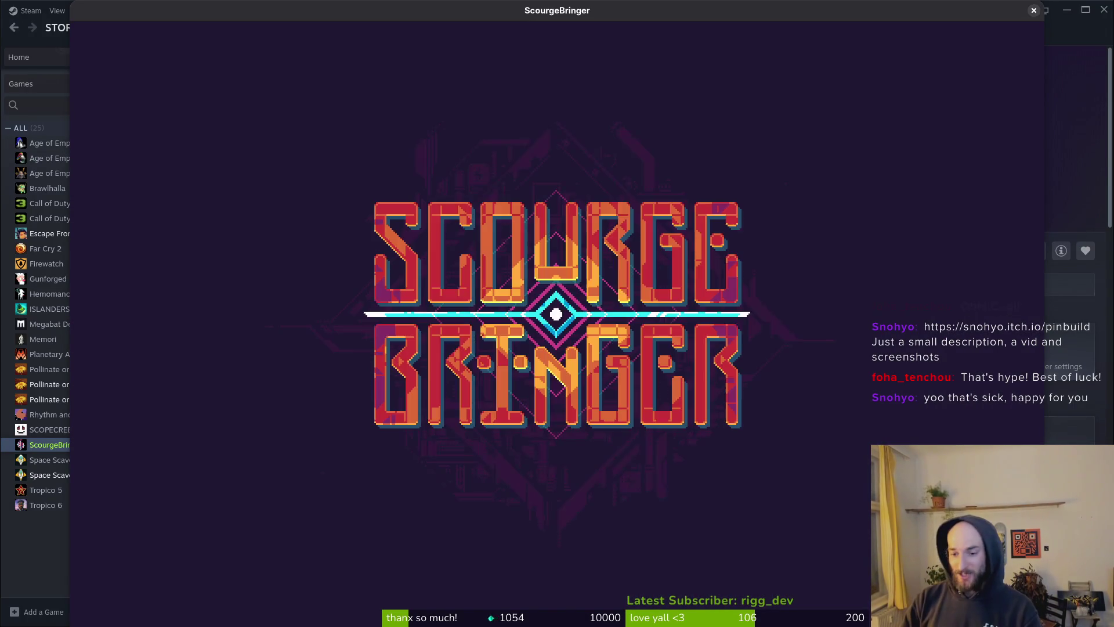
# Step: Get past the ScourgeBringer title screen and open the CRÉDITOS screen from the main menu
pyautogui.press('Return')
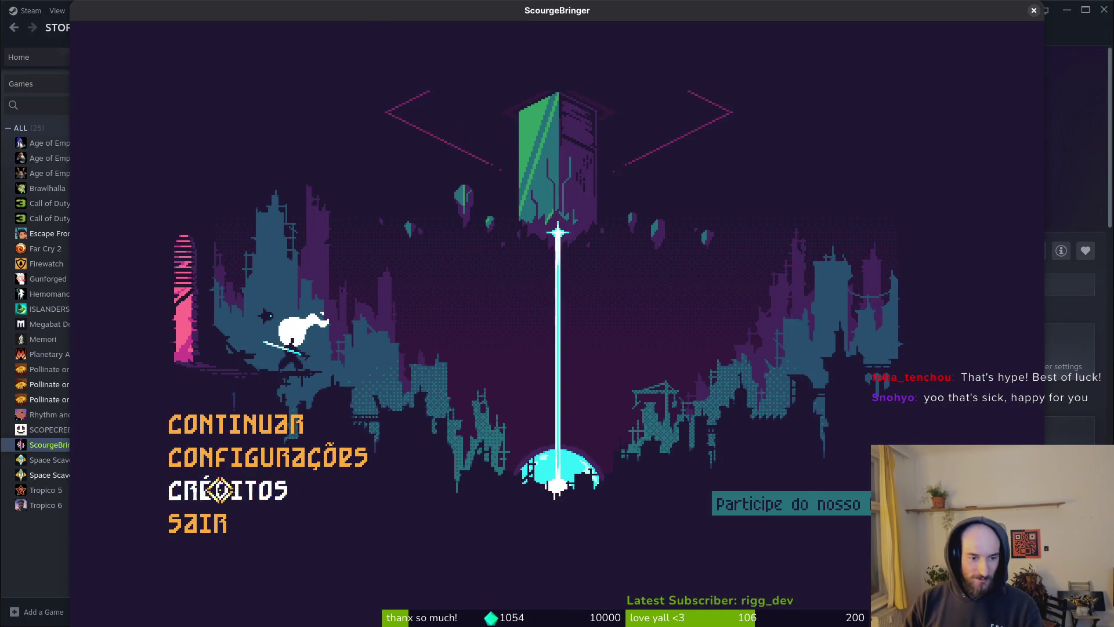
pyautogui.click(205, 489)
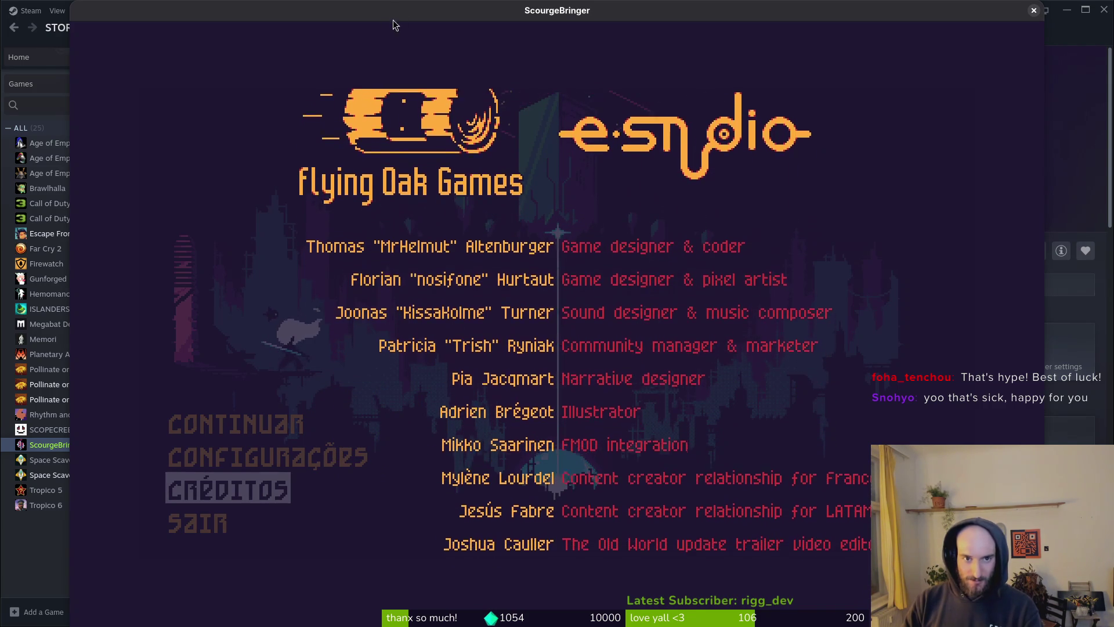
pyautogui.hotkey('alt', 'Tab')
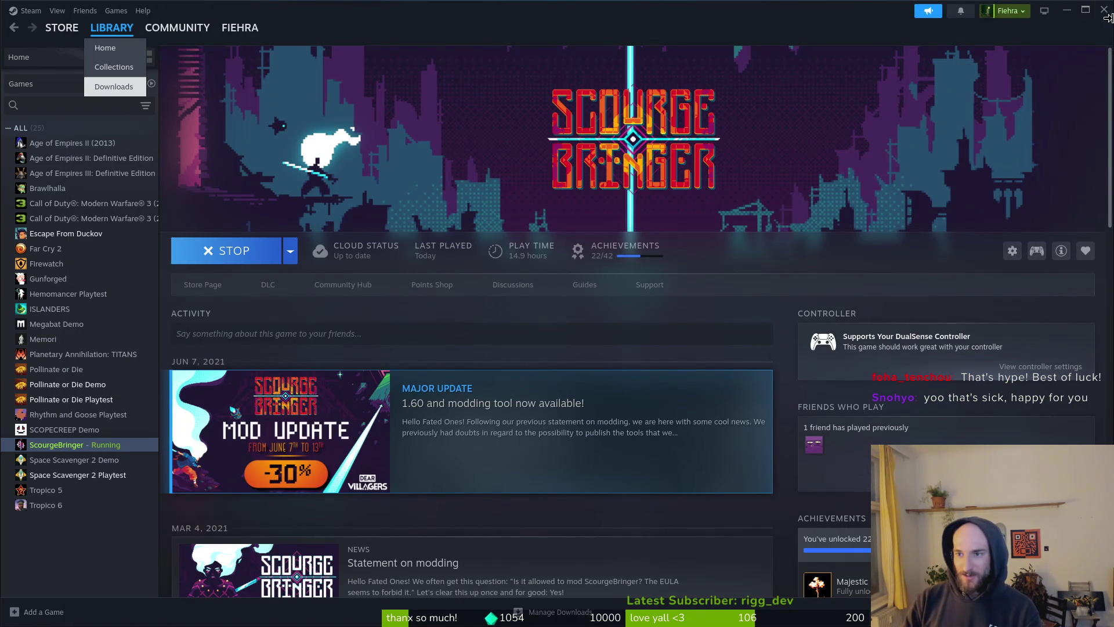
pyautogui.hotkey('alt', 'Tab')
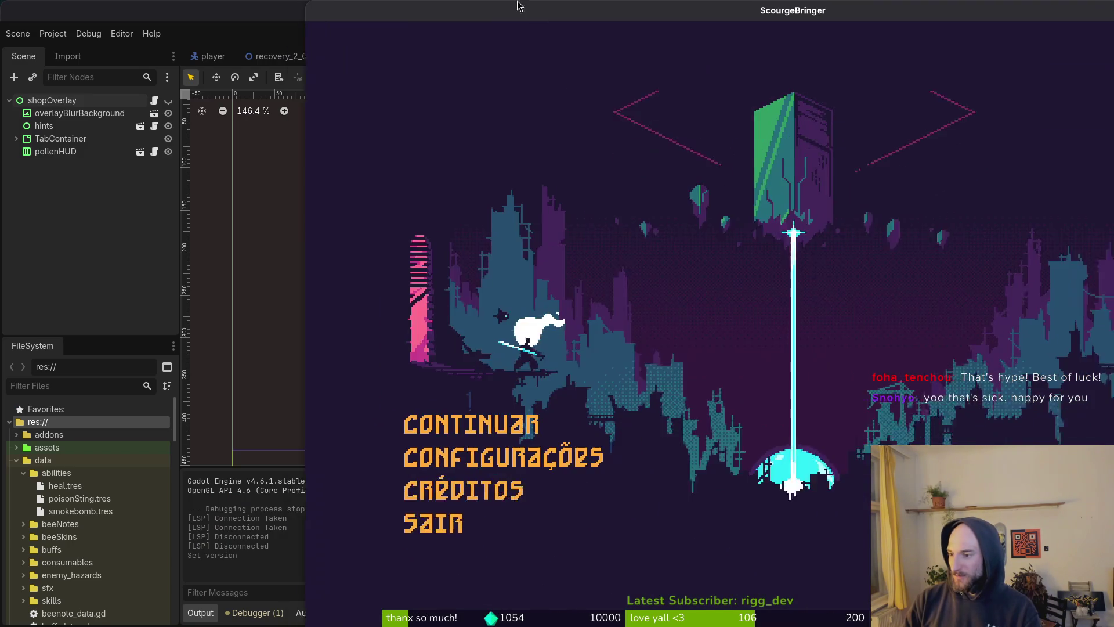
pyautogui.click(383, 493)
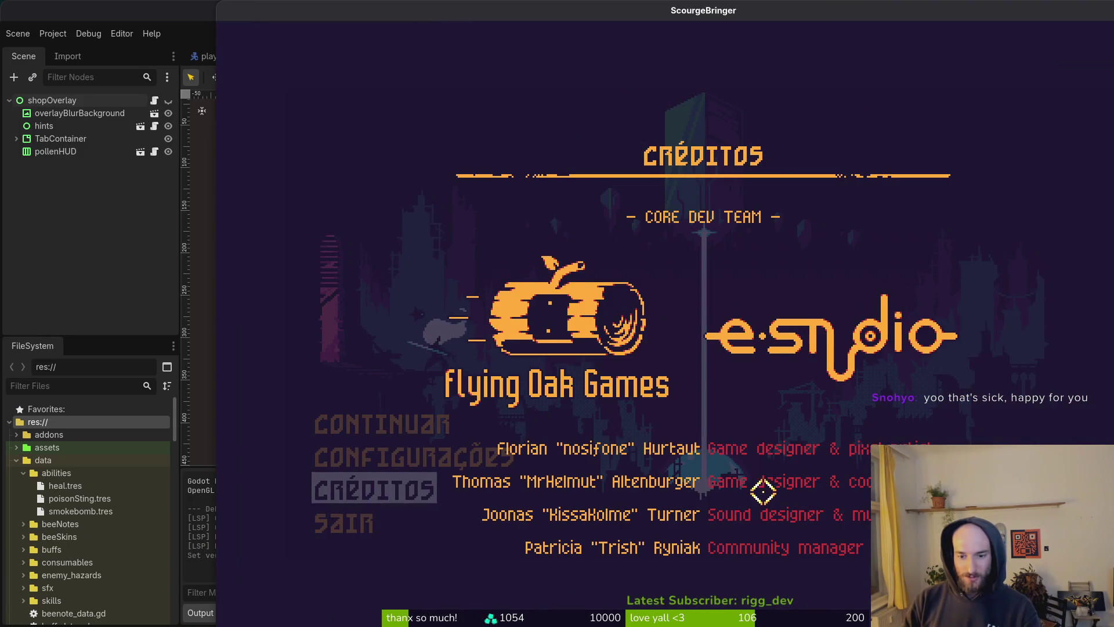
pyautogui.click(385, 504)
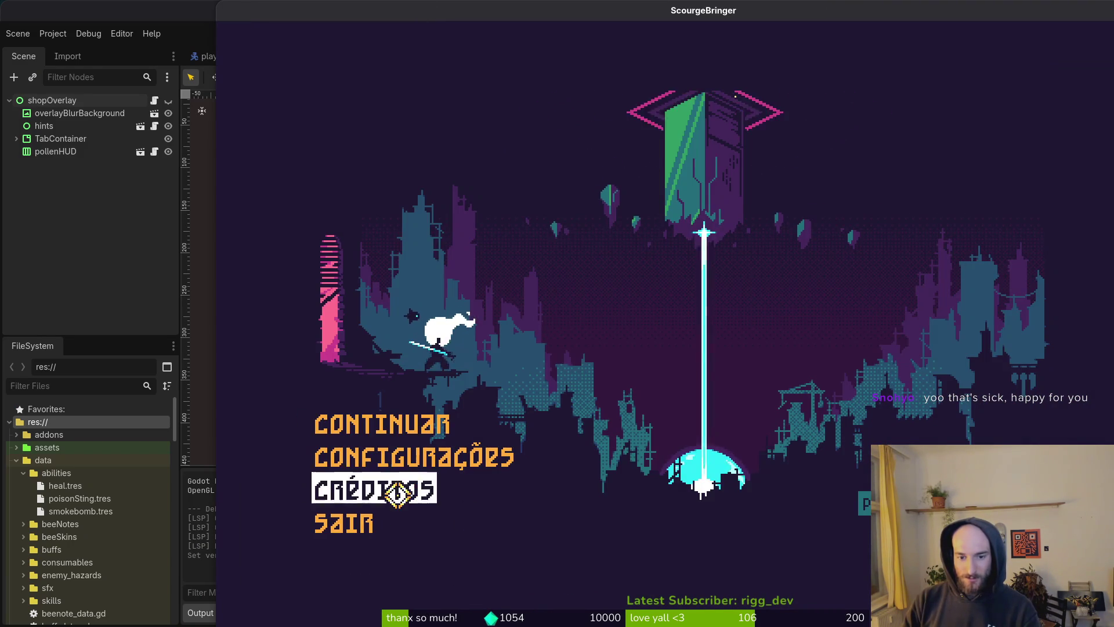
pyautogui.click(398, 494)
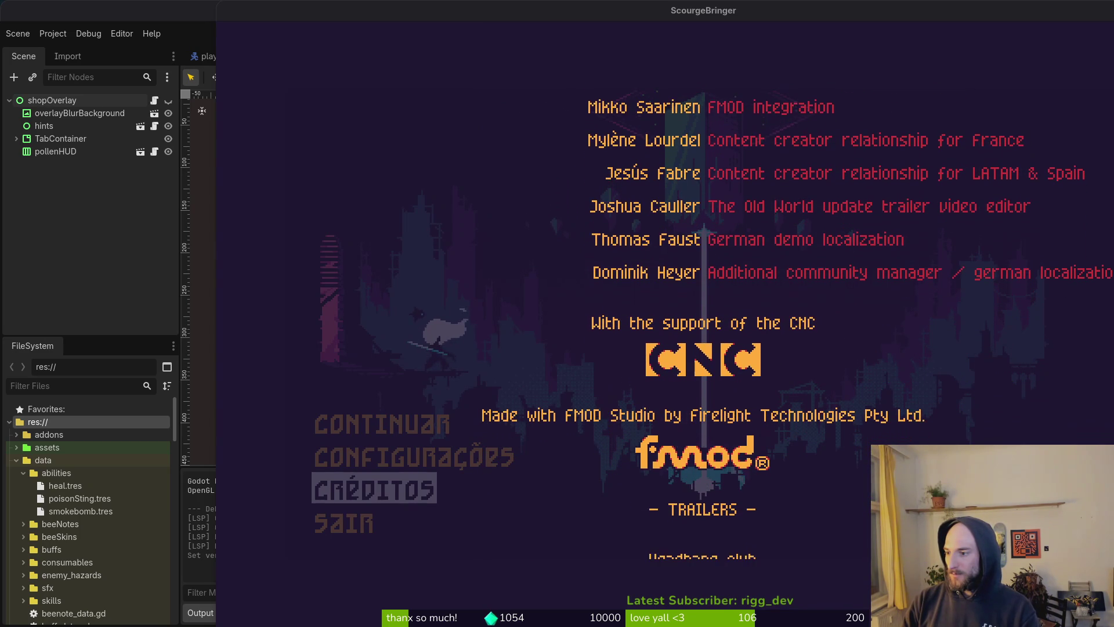
# Step: Follow the CNC credit link and read the About us page's Missions and Budget sections
pyautogui.click(703, 284)
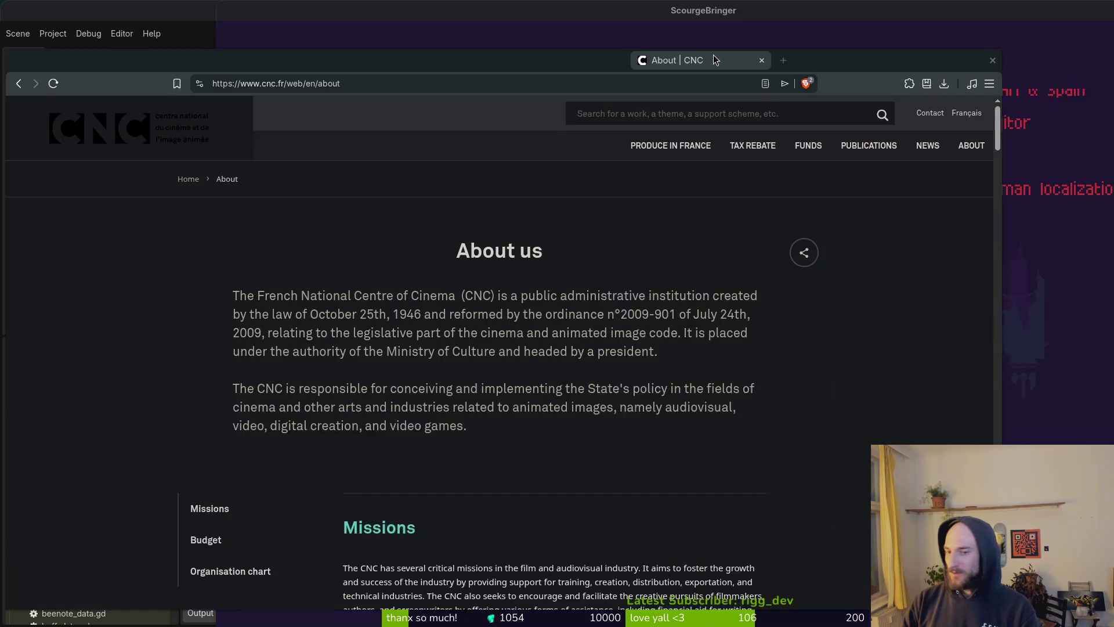
pyautogui.moveTo(713, 54)
pyautogui.mouseDown()
pyautogui.moveTo(844, 26)
pyautogui.moveTo(824, 38)
pyautogui.mouseUp()
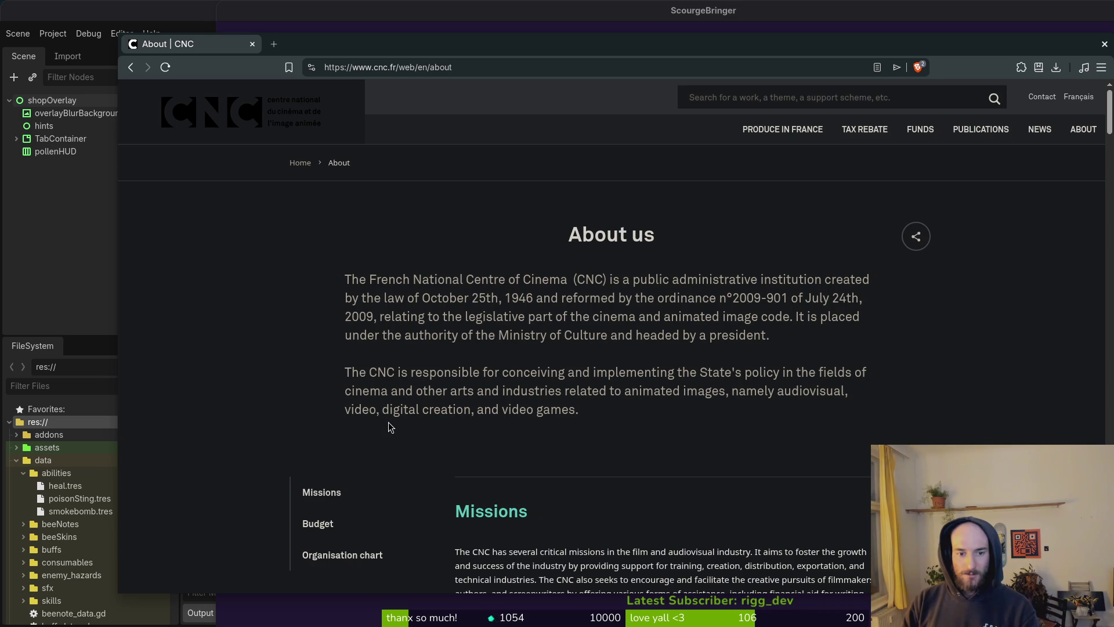
pyautogui.scroll(-5, 792, 425)
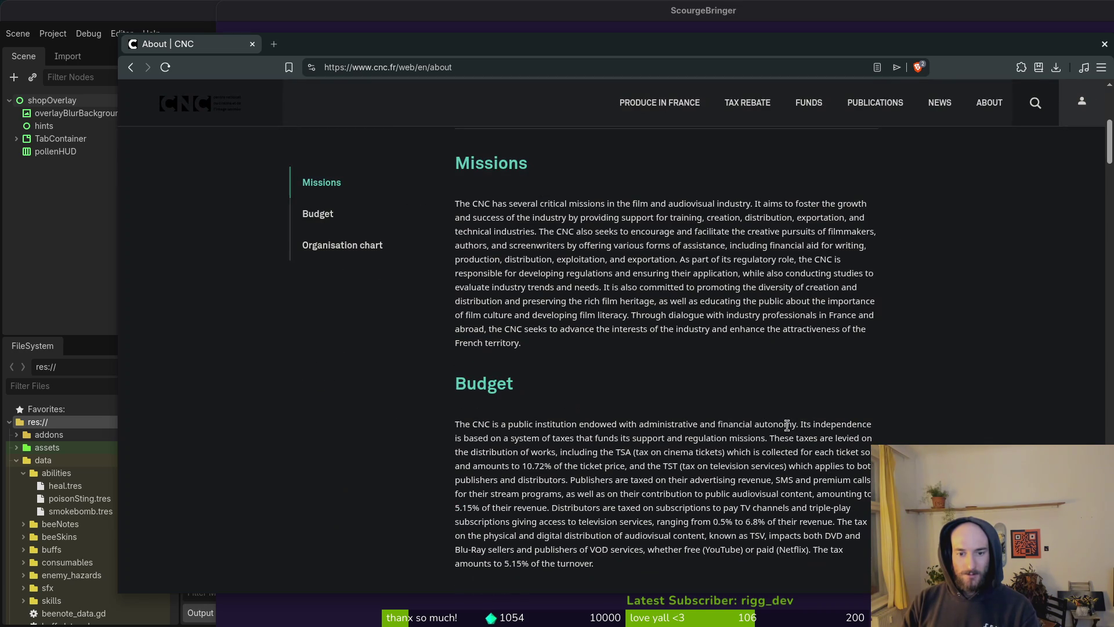
pyautogui.click(318, 214)
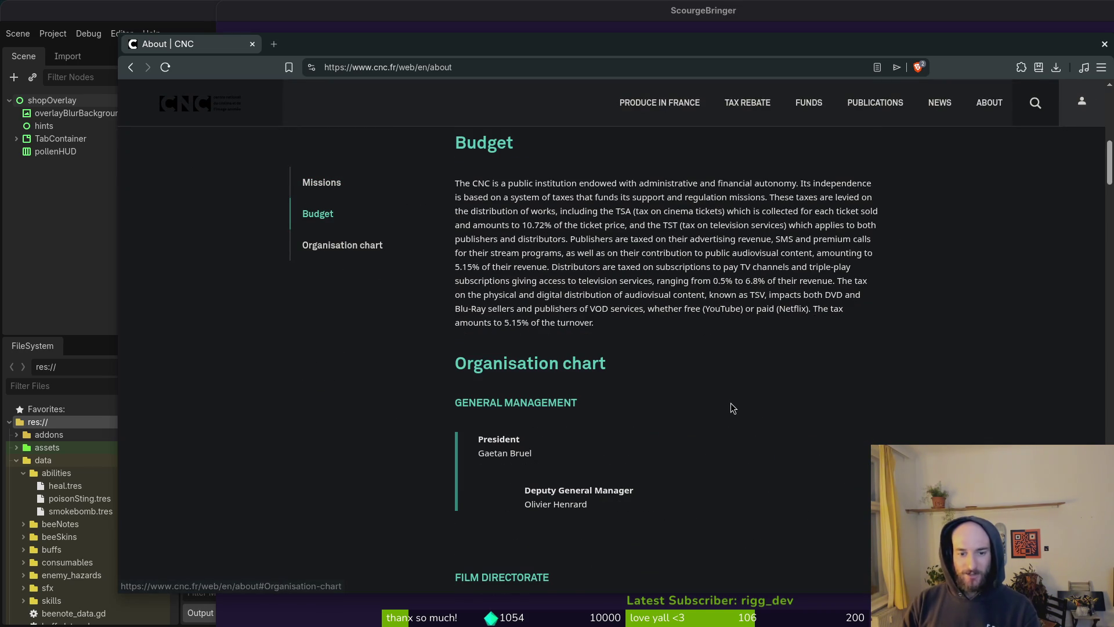
pyautogui.scroll(5, 728, 405)
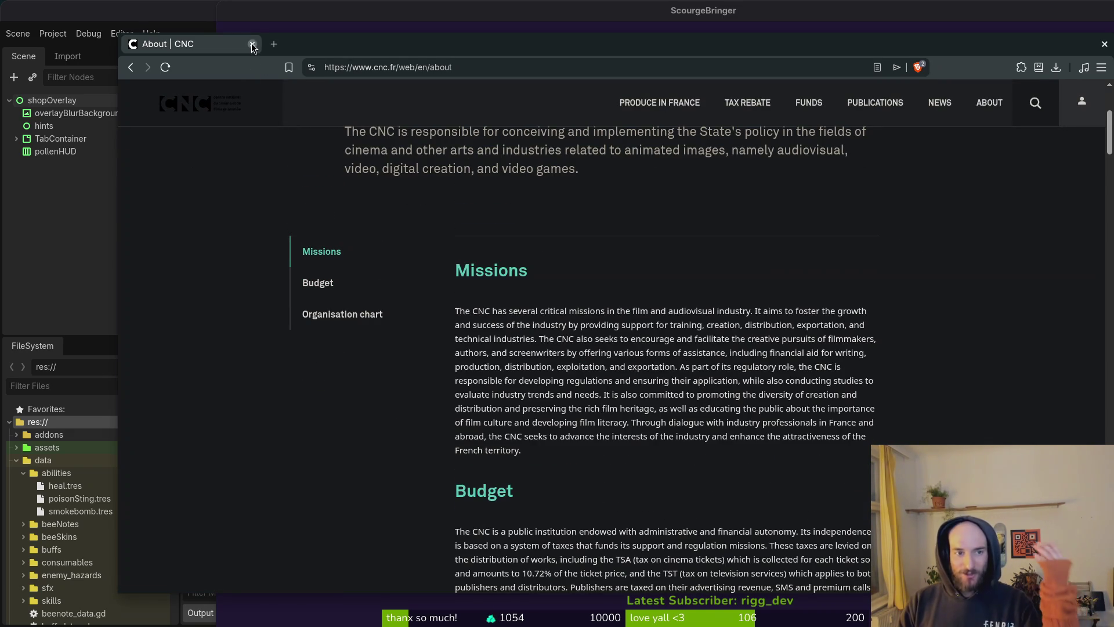
pyautogui.hotkey('alt', 'Tab')
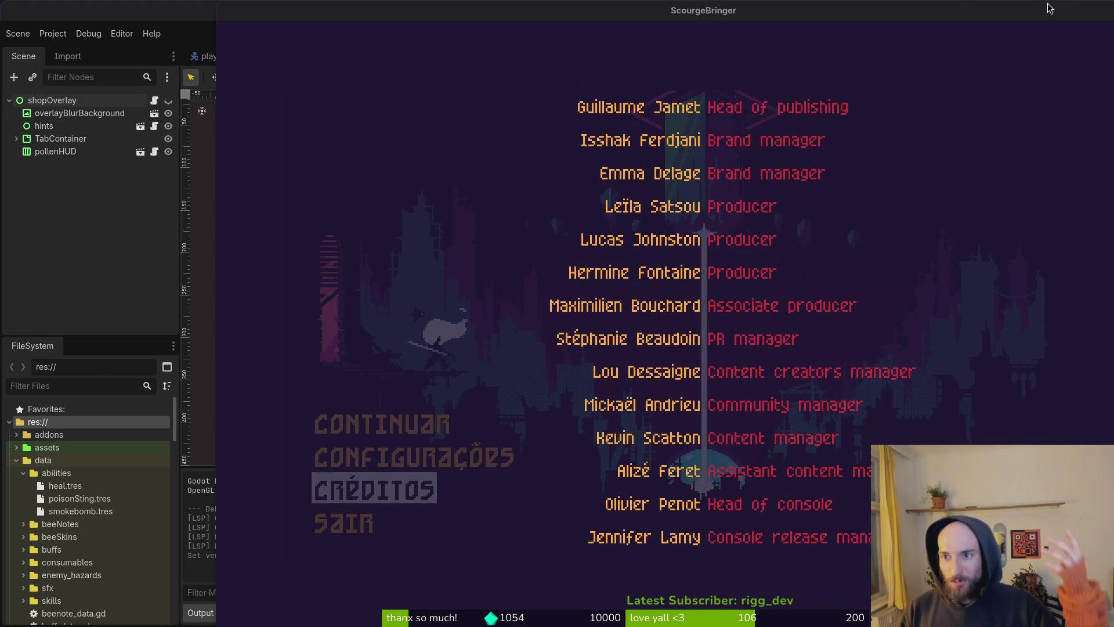
# Step: Move the ScourgeBringer window left and close it
pyautogui.moveTo(1040, 7)
pyautogui.mouseDown()
pyautogui.moveTo(735, 6)
pyautogui.moveTo(748, 6)
pyautogui.mouseUp()
pyautogui.click(889, 12)
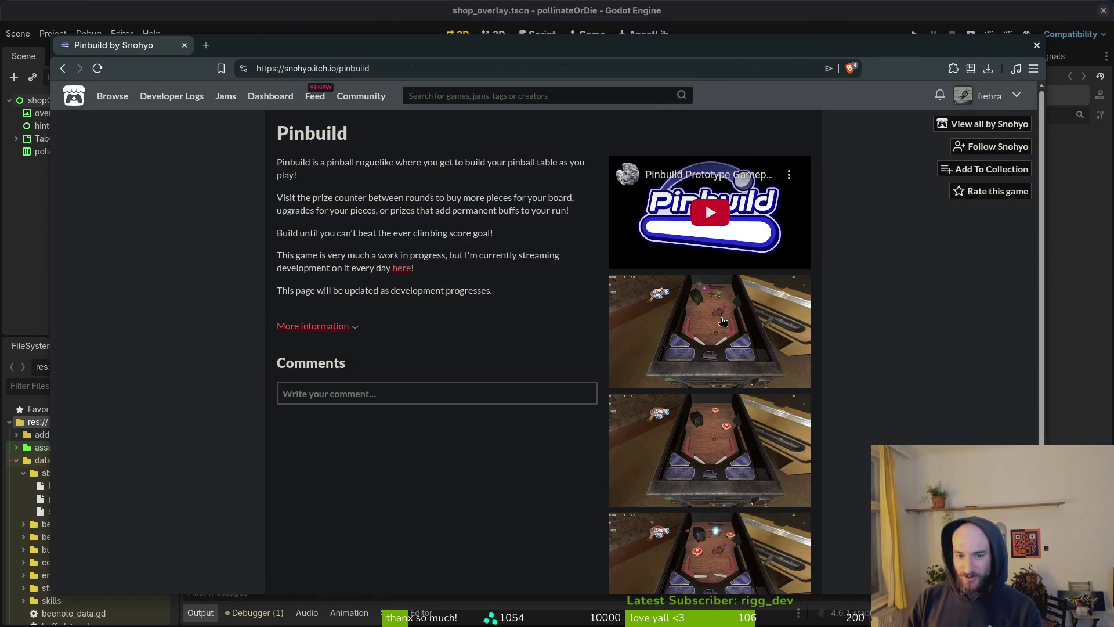
# Step: Page through the Pinbuild gameplay screenshots in the lightbox, then close it
pyautogui.click(723, 325)
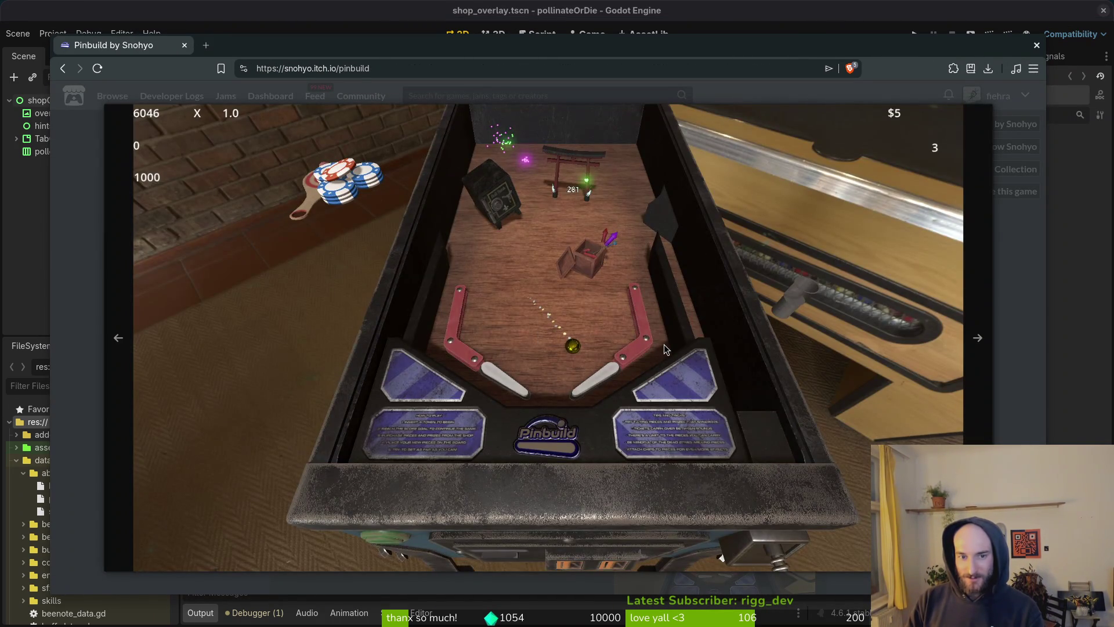
pyautogui.click(980, 347)
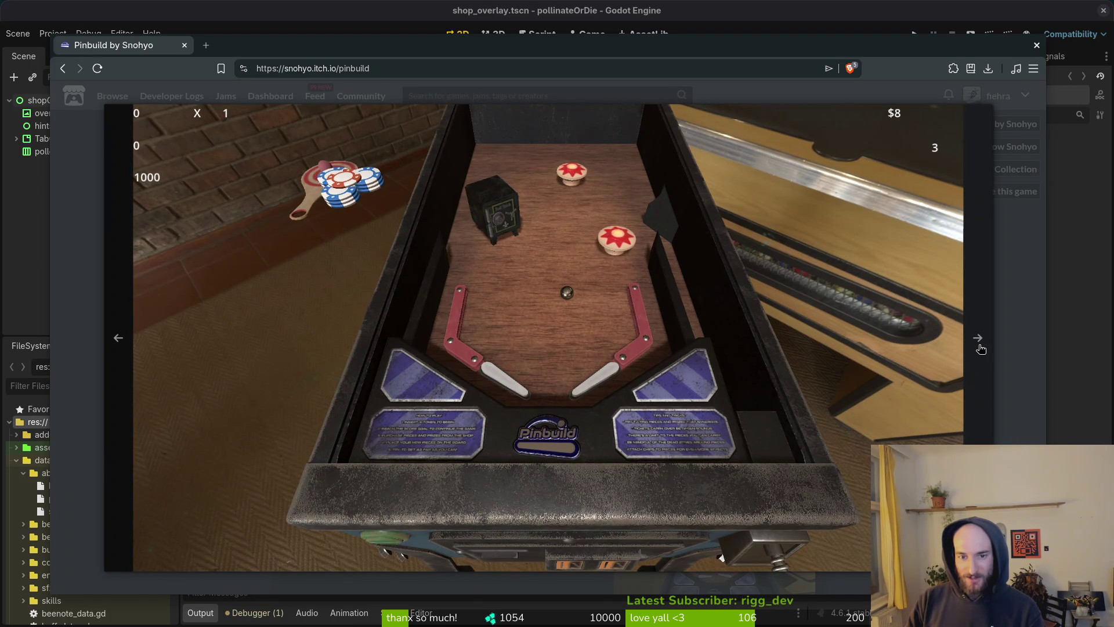
pyautogui.click(983, 350)
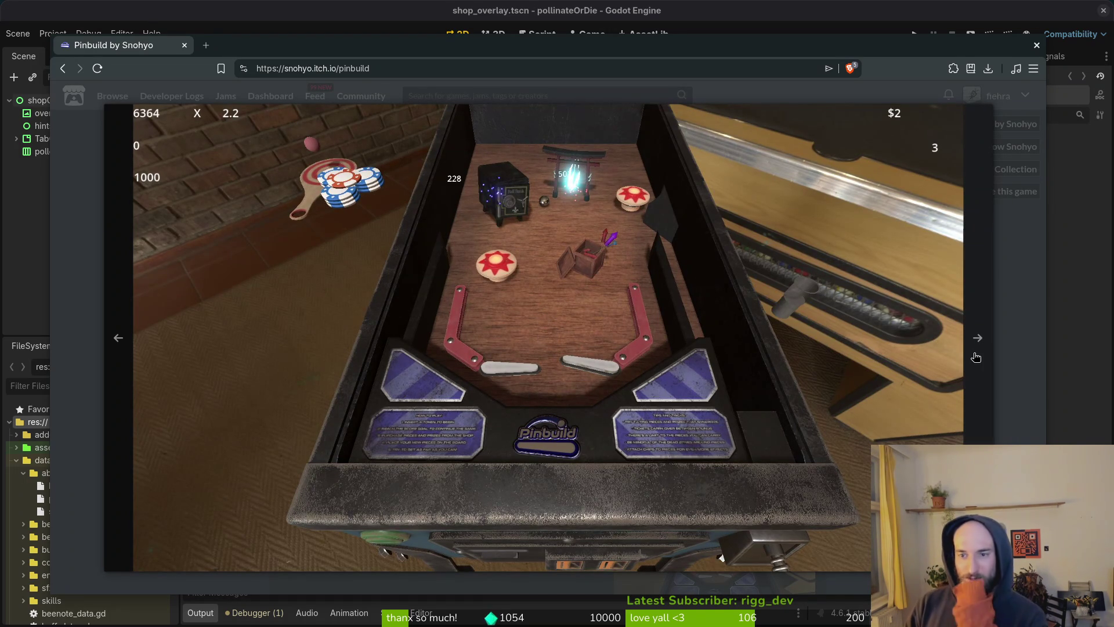
pyautogui.click(980, 350)
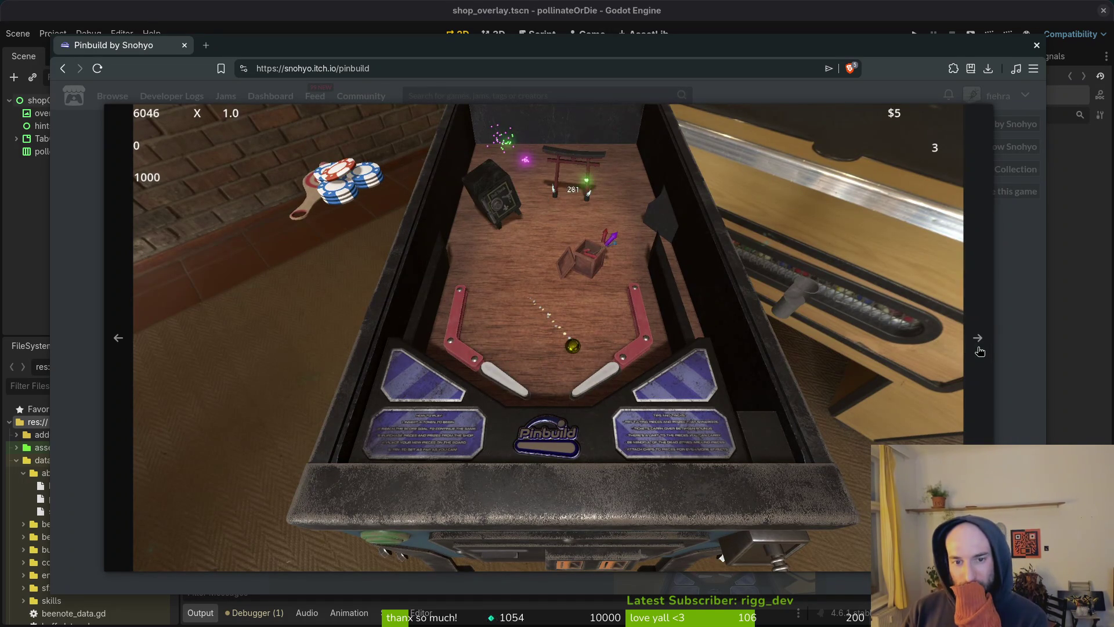
pyautogui.click(1020, 292)
# Step: Load the embedded Pinbuild gameplay video and open it on YouTube in a new tab
pyautogui.scroll(-1, 525, 458)
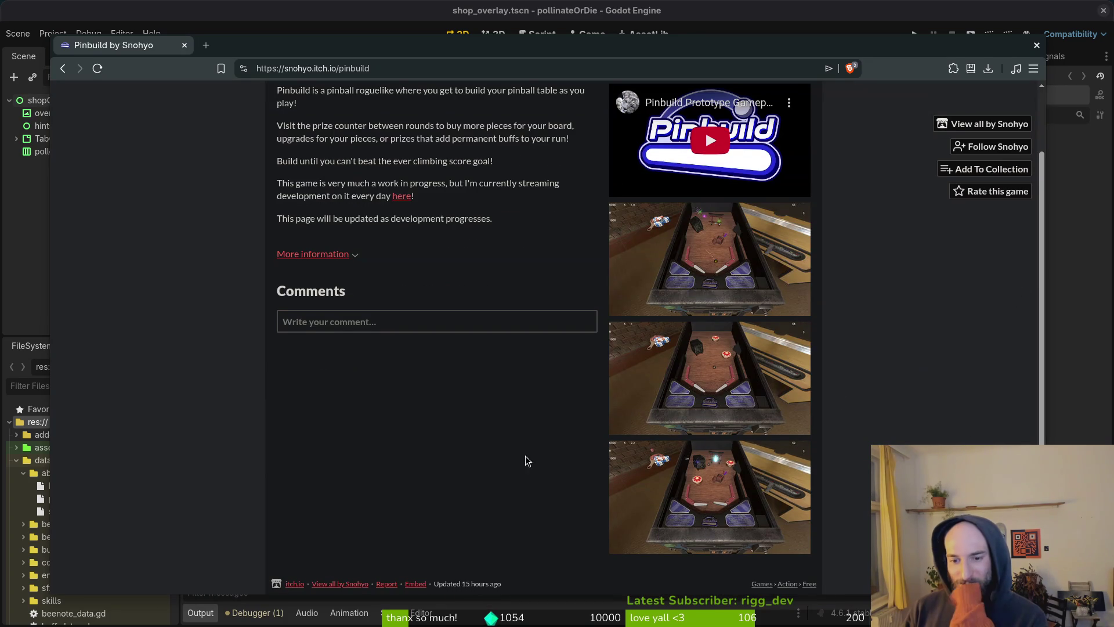
pyautogui.scroll(1, 418, 415)
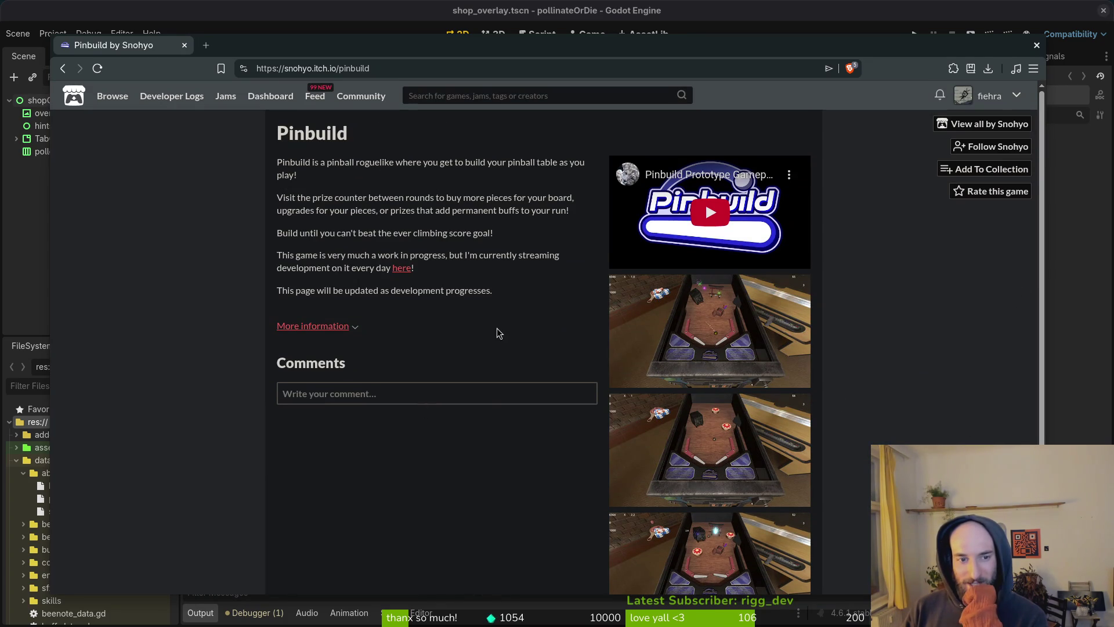
pyautogui.click(709, 213)
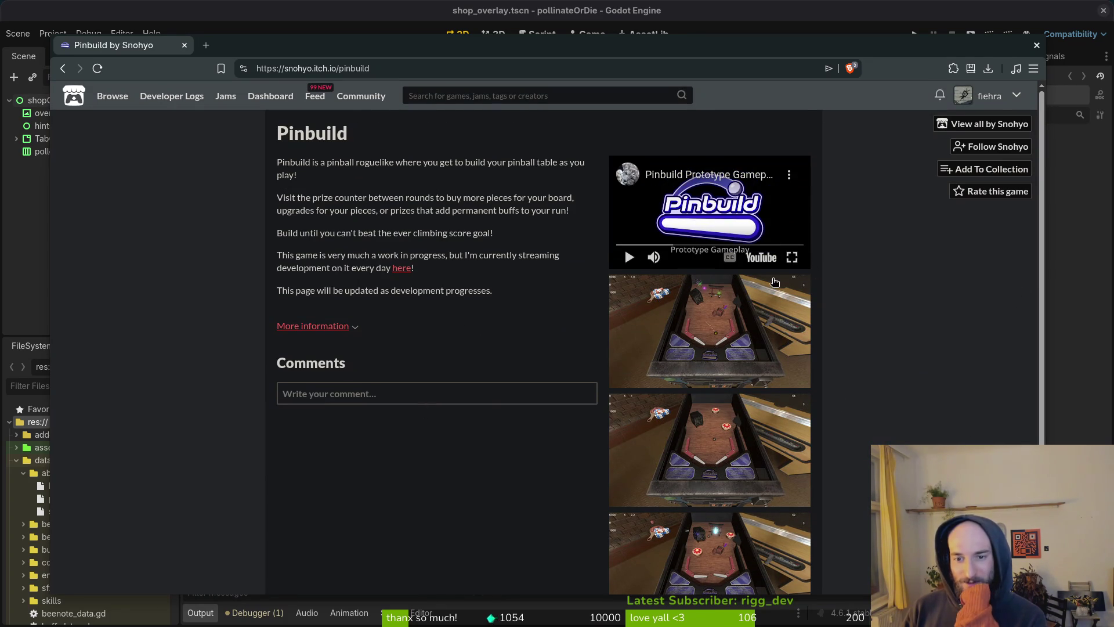
pyautogui.click(760, 257)
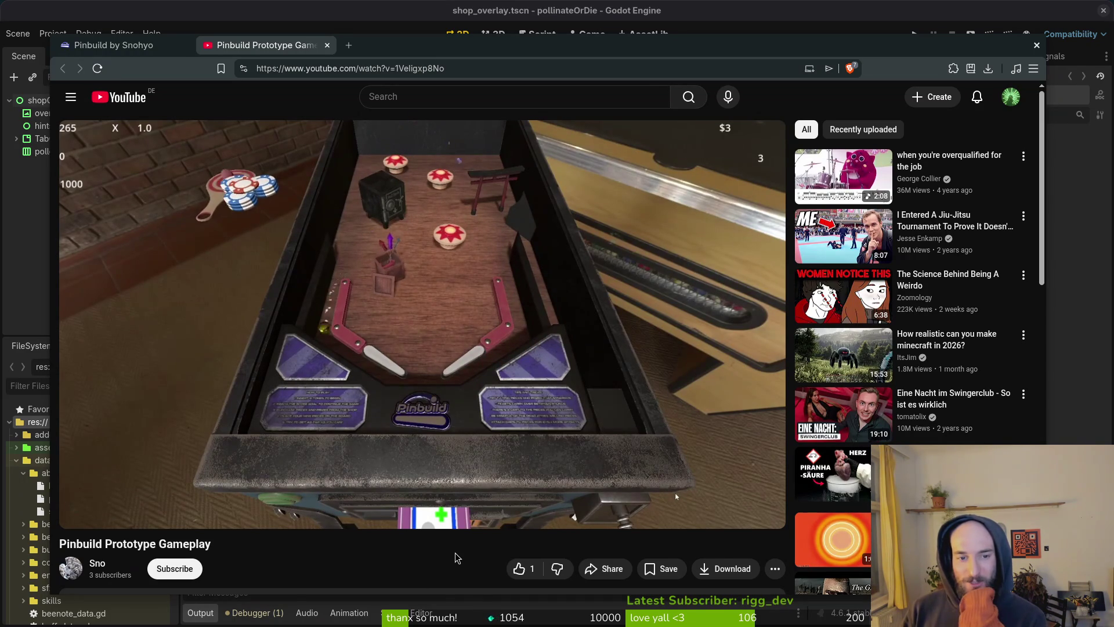
# Step: Jump ahead in the Pinbuild gameplay video, then close the YouTube tab
pyautogui.moveTo(449, 494)
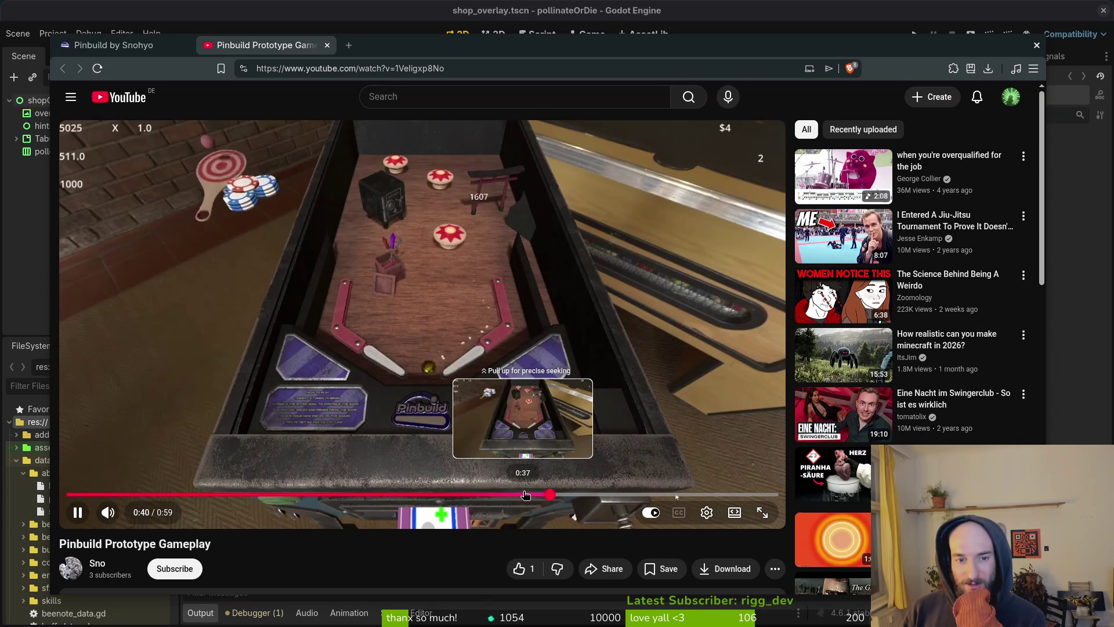
pyautogui.click(601, 495)
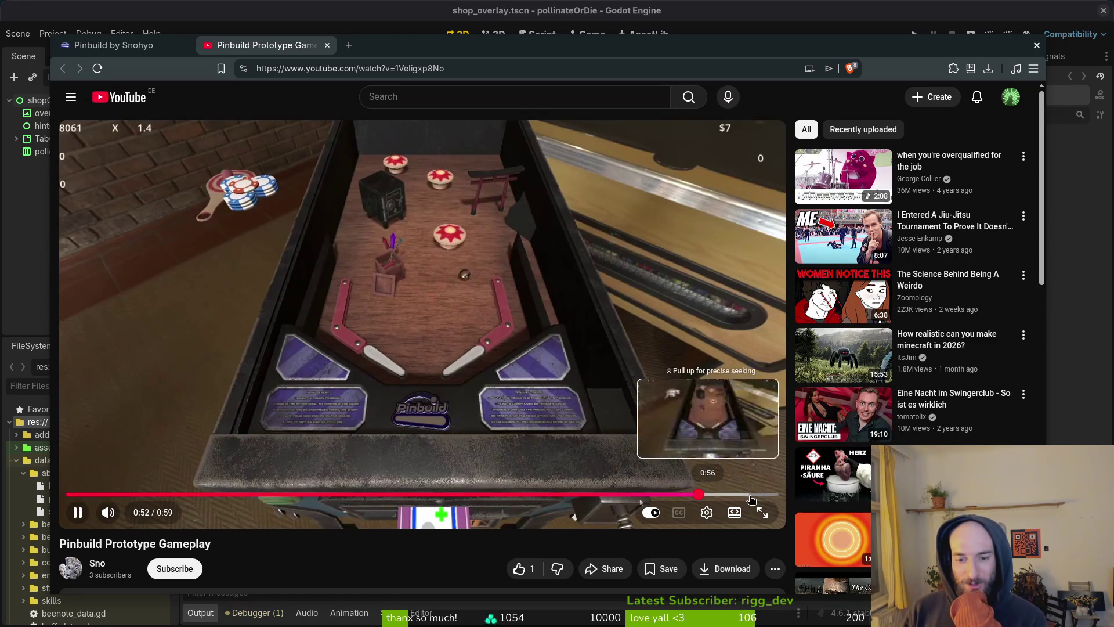
pyautogui.click(328, 45)
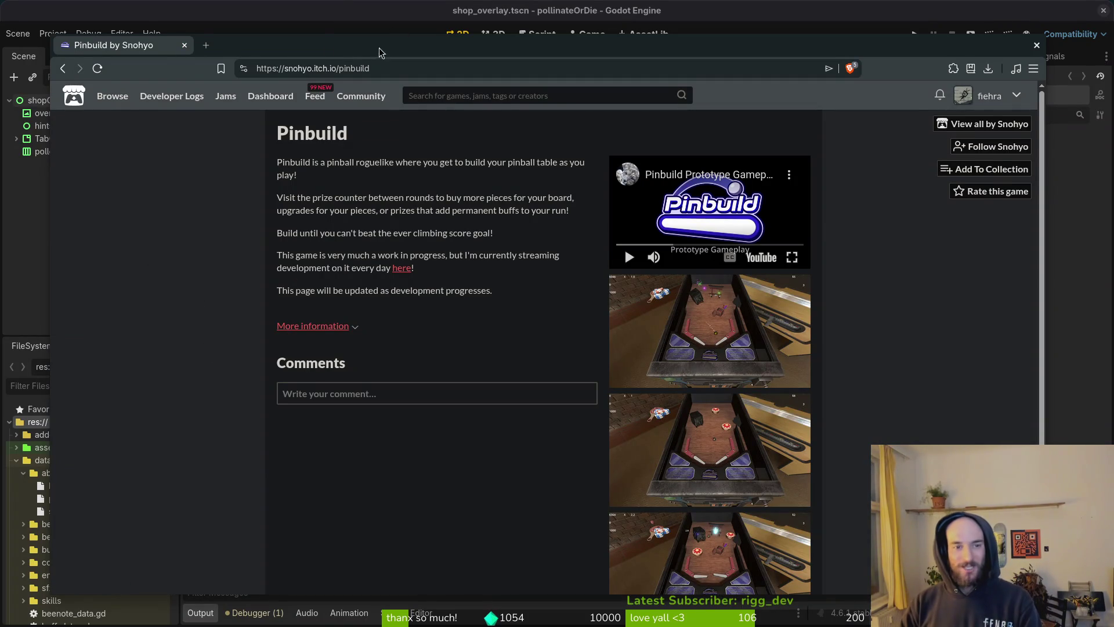
# Step: Drag the itch.io browser window aside to reveal the Godot shop_overlay scene
pyautogui.moveTo(345, 50)
pyautogui.mouseDown()
pyautogui.moveTo(809, 81)
pyautogui.moveTo(1113, 81)
pyautogui.mouseUp()
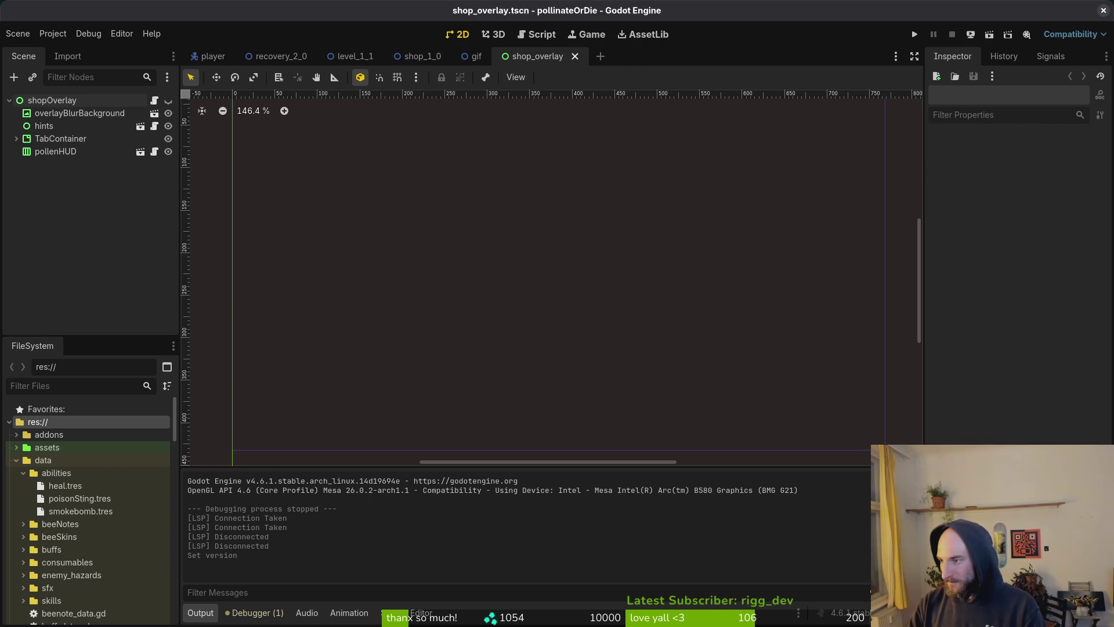
# Step: In GitLab Work items, close the merchant overlay issue and review issue #960
pyautogui.hotkey('alt', 'Tab')
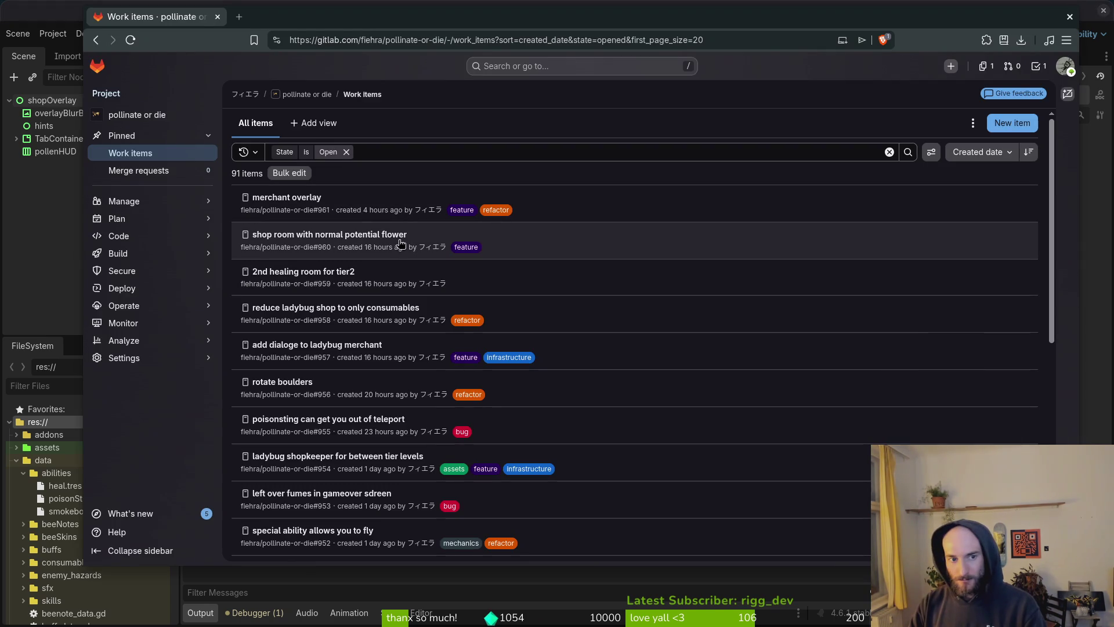
pyautogui.click(291, 197)
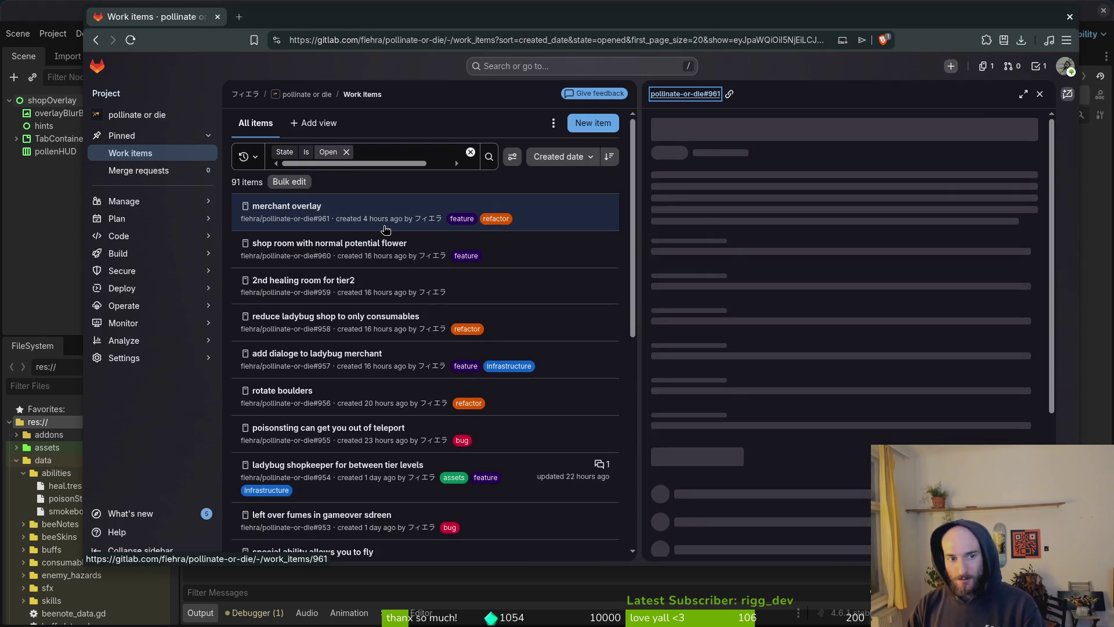
pyautogui.click(736, 537)
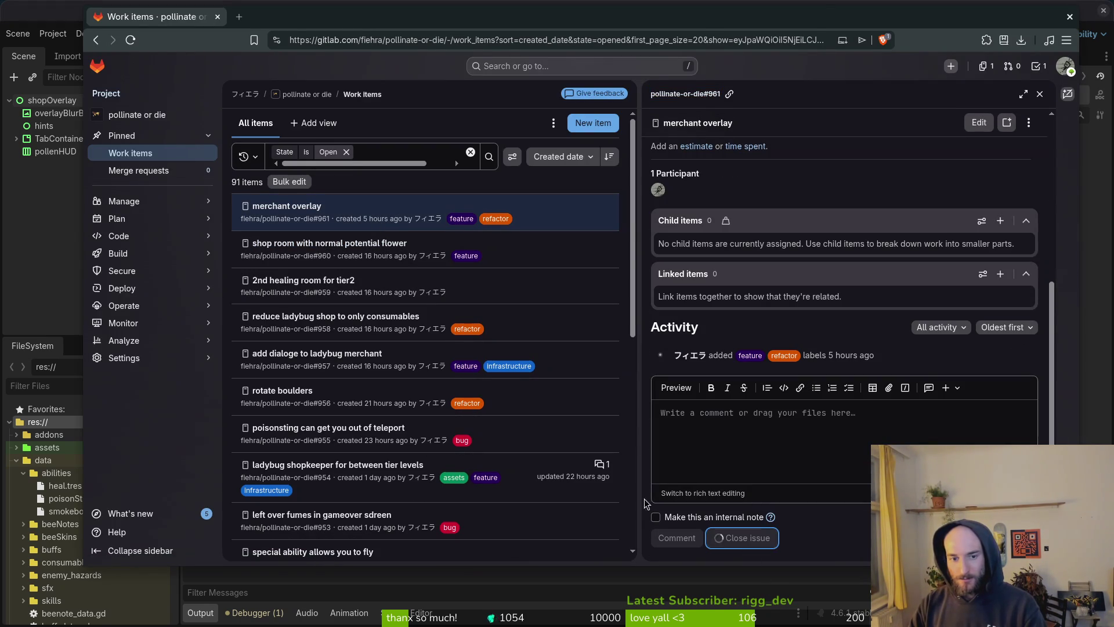
pyautogui.press('Escape')
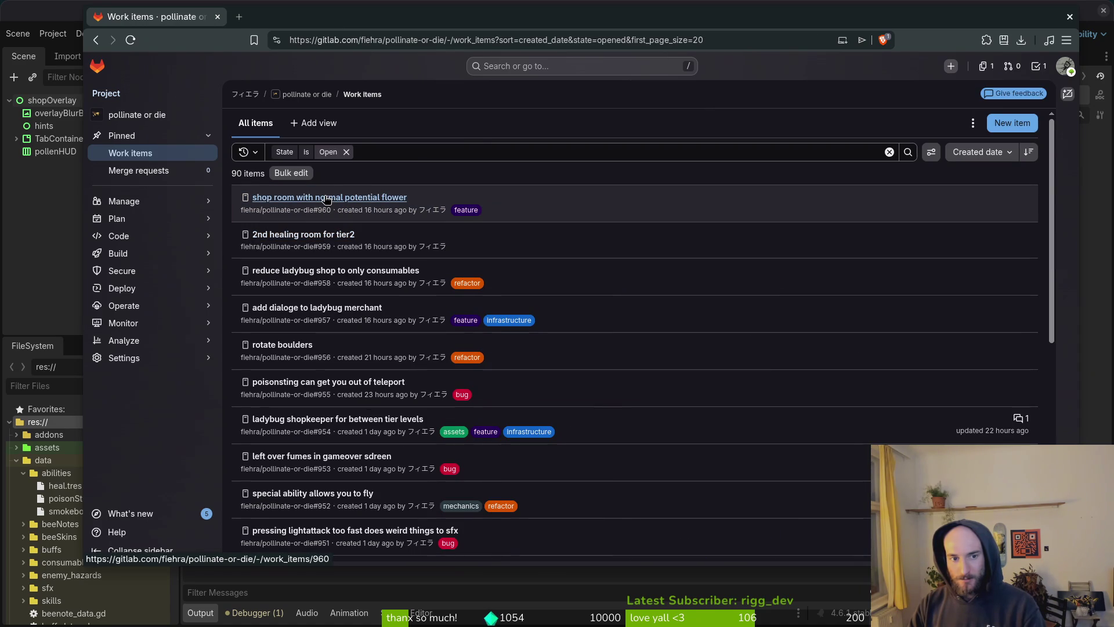
pyautogui.click(327, 198)
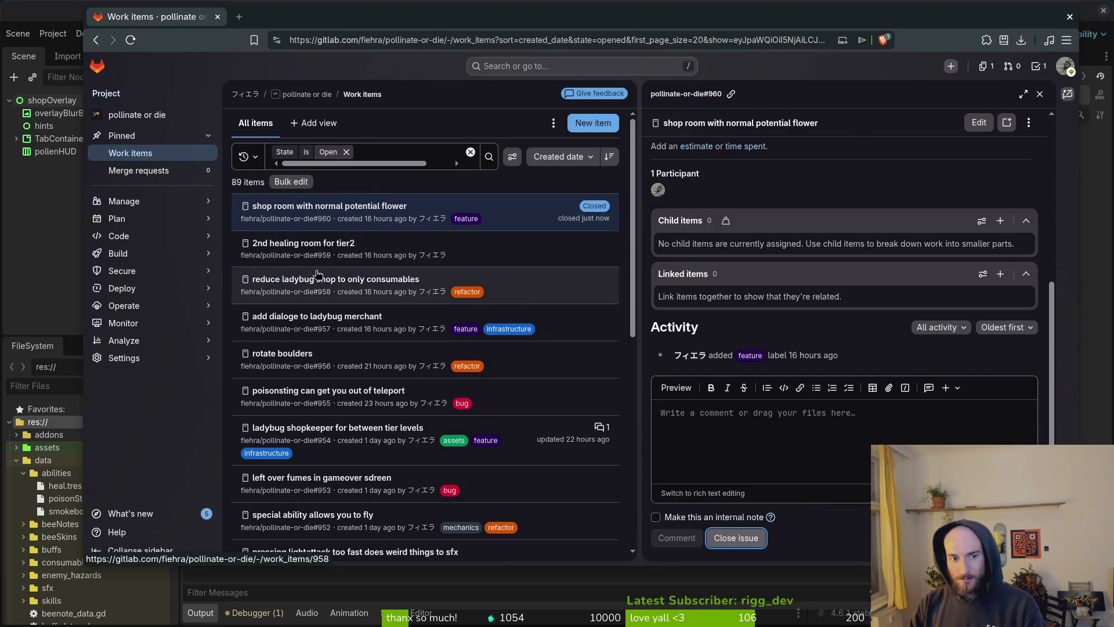
pyautogui.press('Escape')
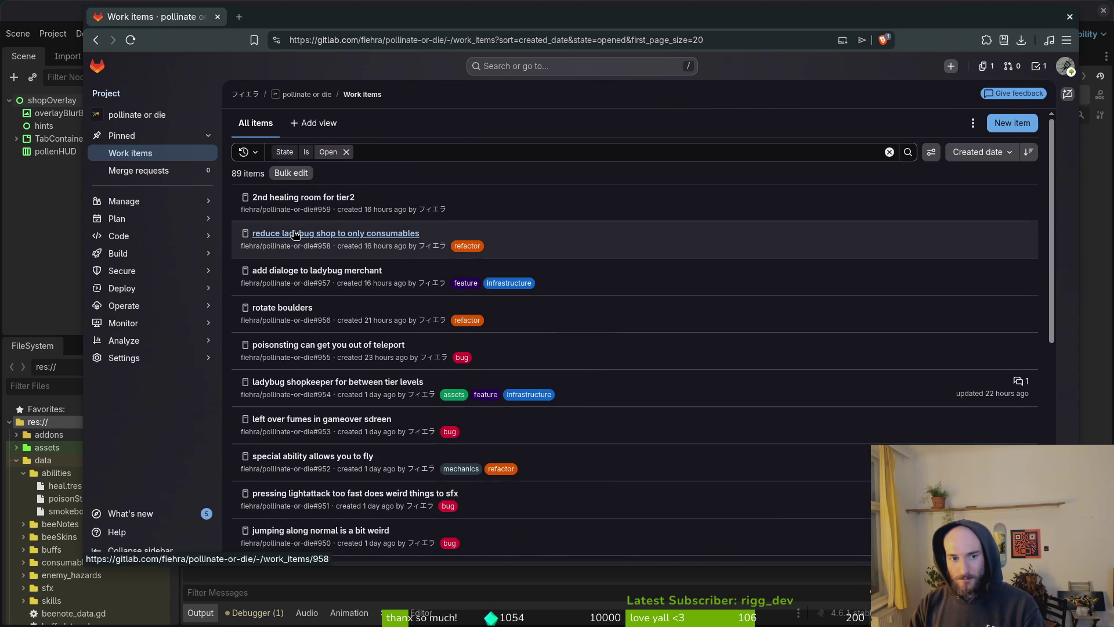
# Step: Close issue #958 (ladybug shop consumables) and issue #957 (ladybug merchant dialogue)
pyautogui.click(295, 236)
pyautogui.click(738, 556)
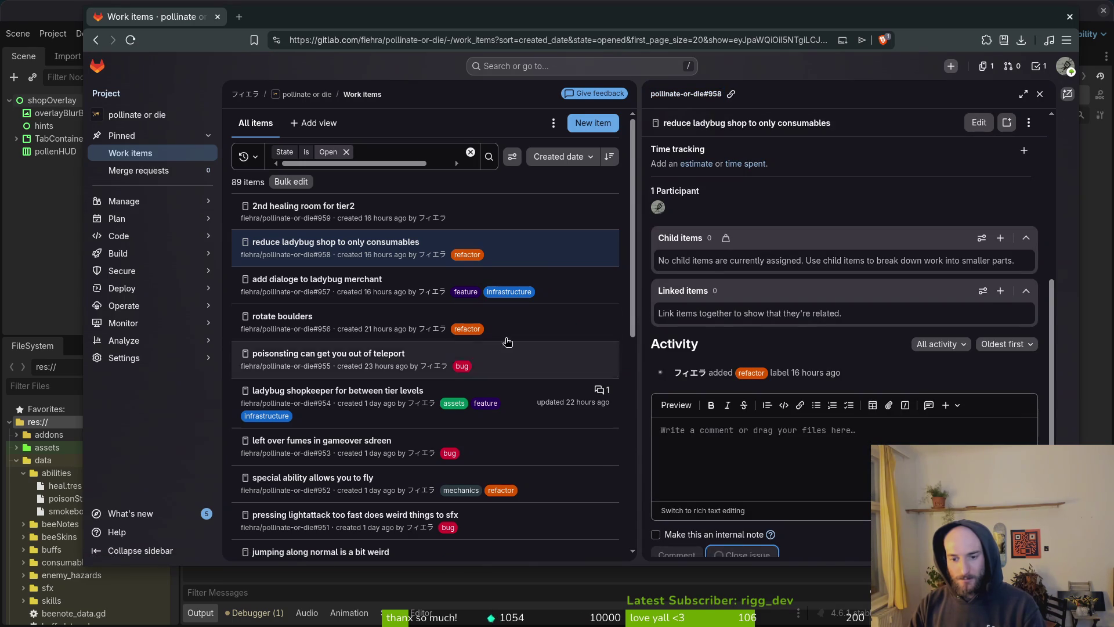
pyautogui.press('Escape')
pyautogui.click(309, 233)
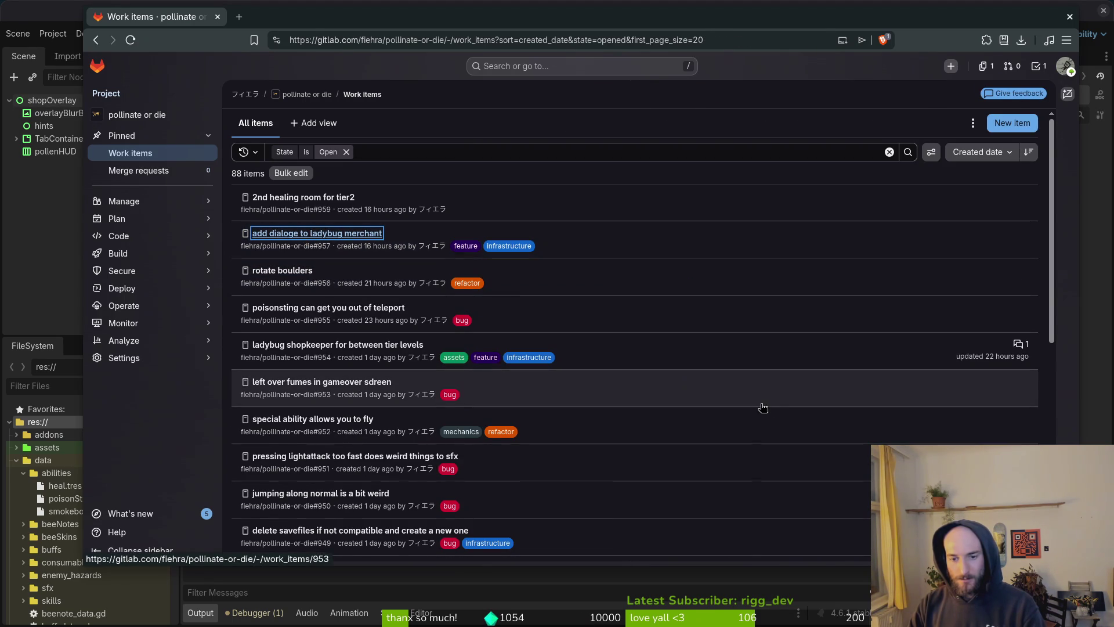
pyautogui.scroll(-5, 755, 464)
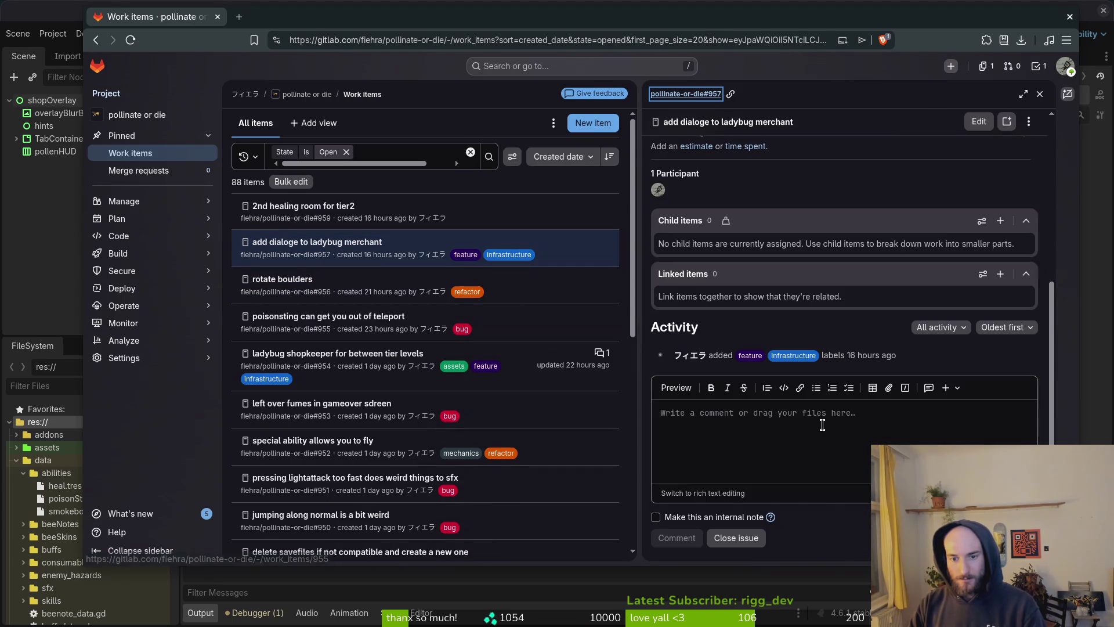
pyautogui.click(737, 537)
pyautogui.press('Escape')
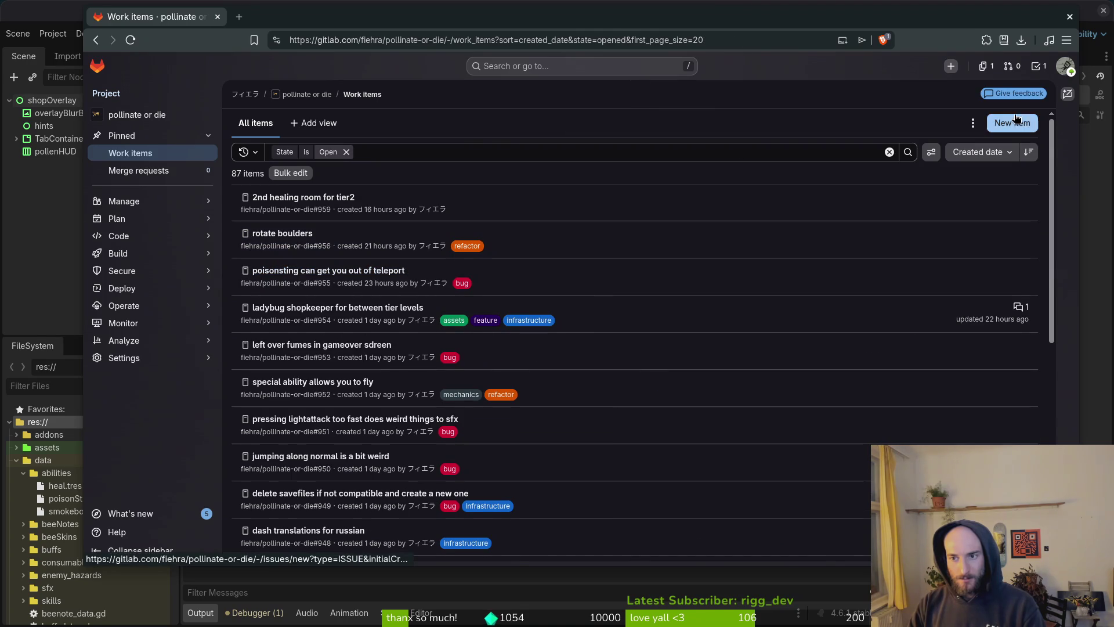
# Step: Reposition the GitLab browser window, then close it to return to Godot
pyautogui.moveTo(513, 27); pyautogui.dragTo(508, 32)
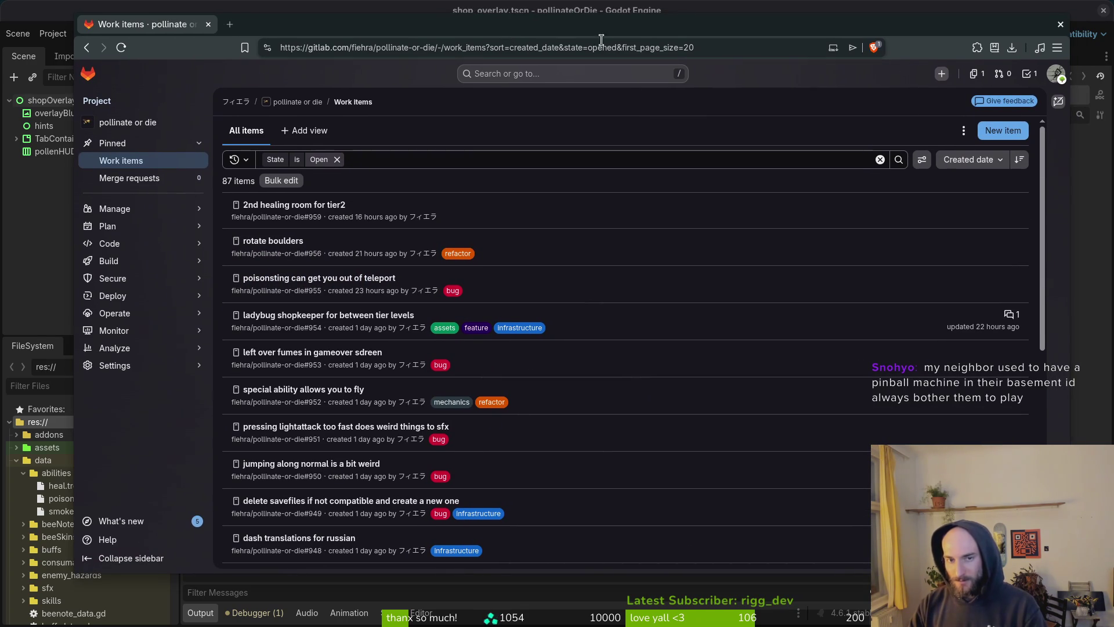
pyautogui.moveTo(555, 26); pyautogui.dragTo(538, 46)
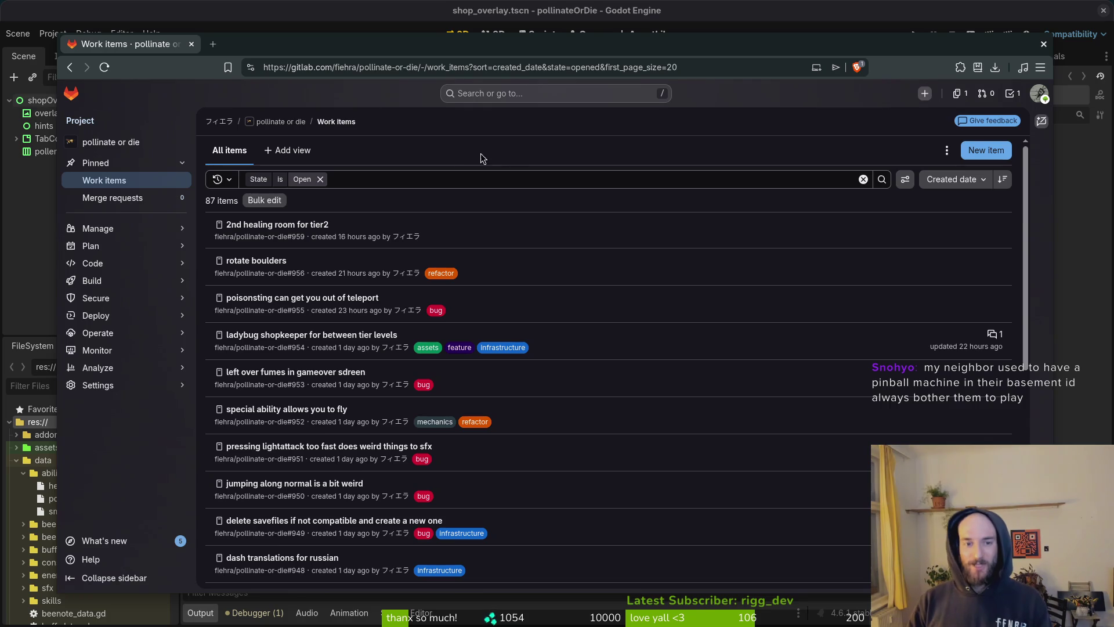
pyautogui.click(191, 44)
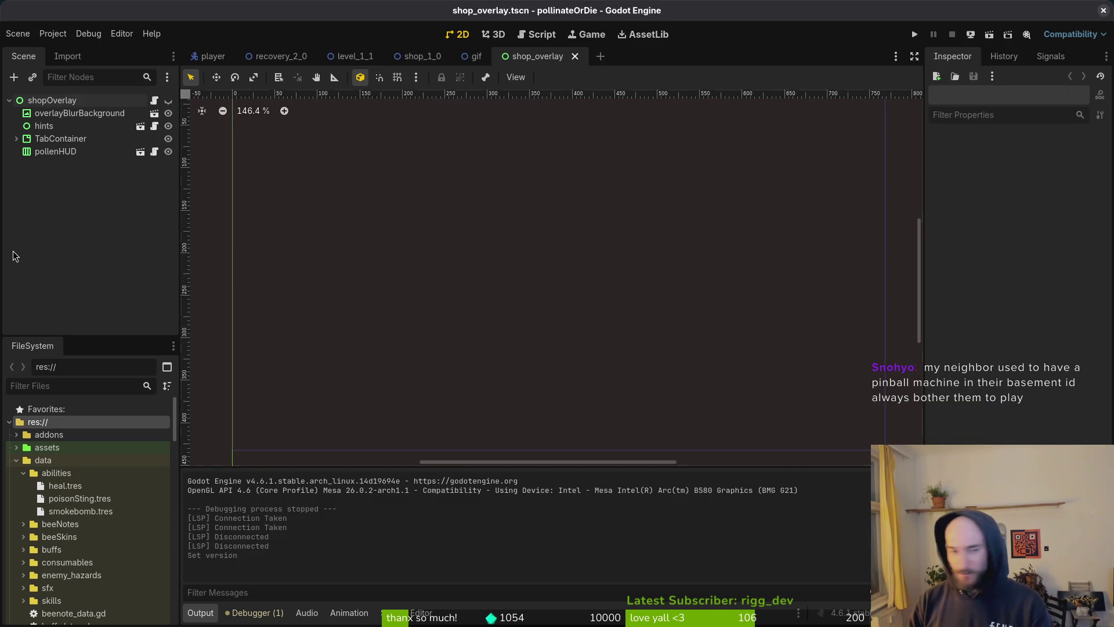
# Step: Close the file manager, open a terminal, and change into gamedev/pollinate-or-die
pyautogui.press('super+e')
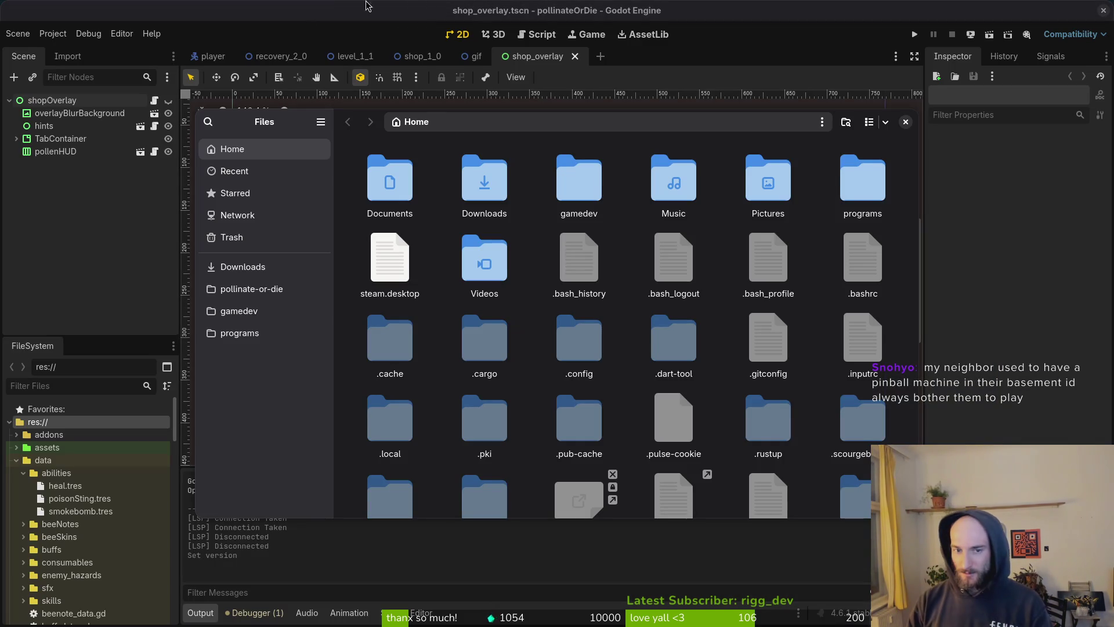
pyautogui.click(906, 121)
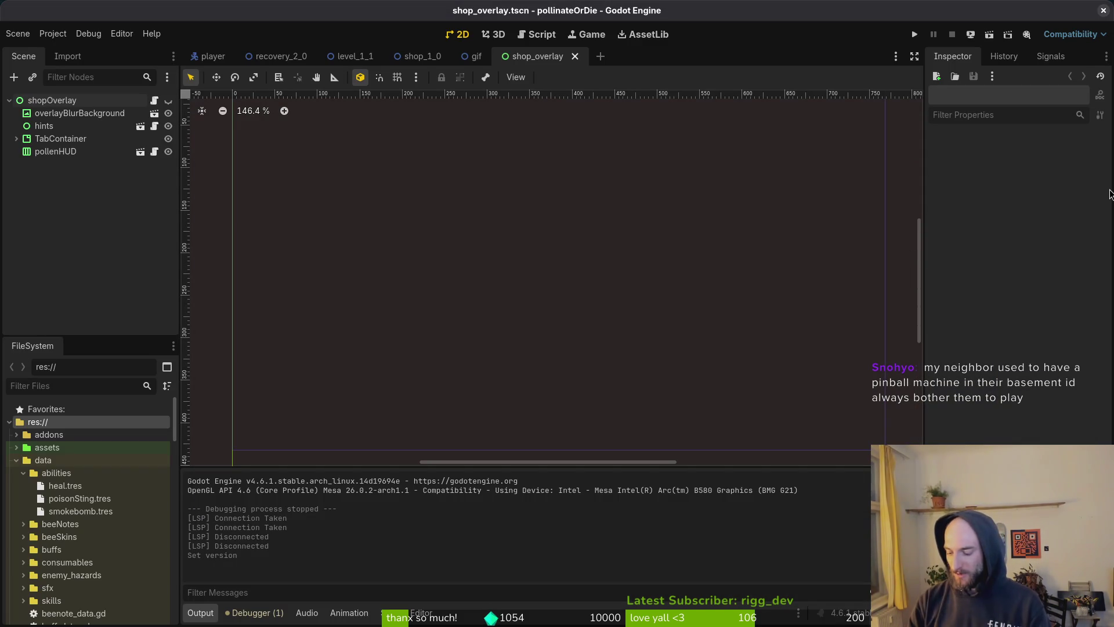
pyautogui.hotkey('ctrl', 'alt', 't')
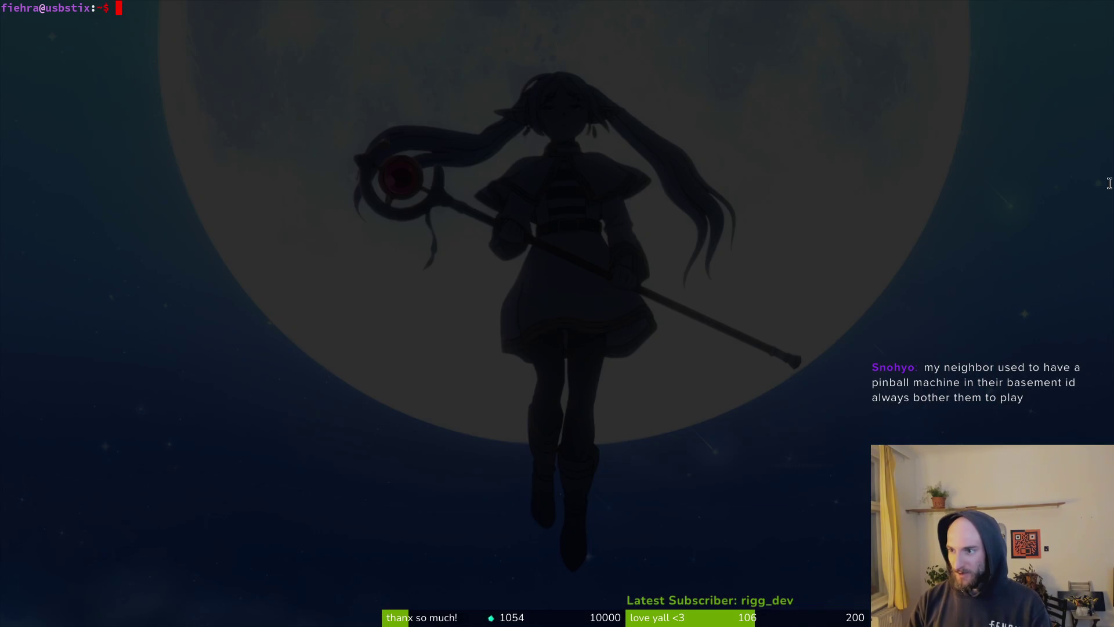
pyautogui.write('cd depol')
pyautogui.press('Return')
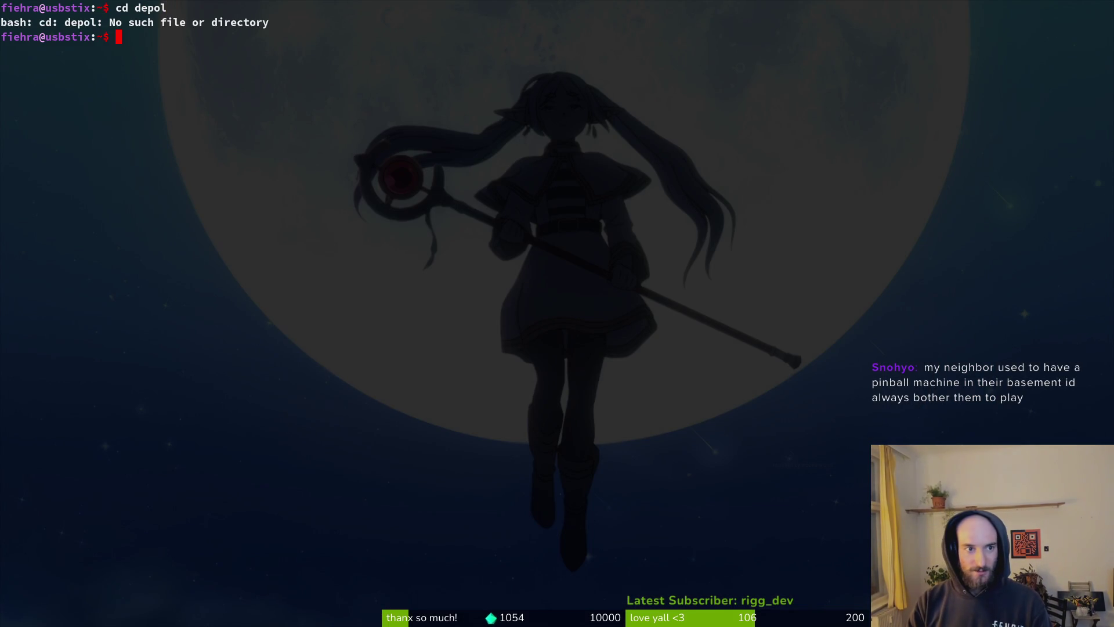
pyautogui.write('cd ga')
pyautogui.press('Tab')
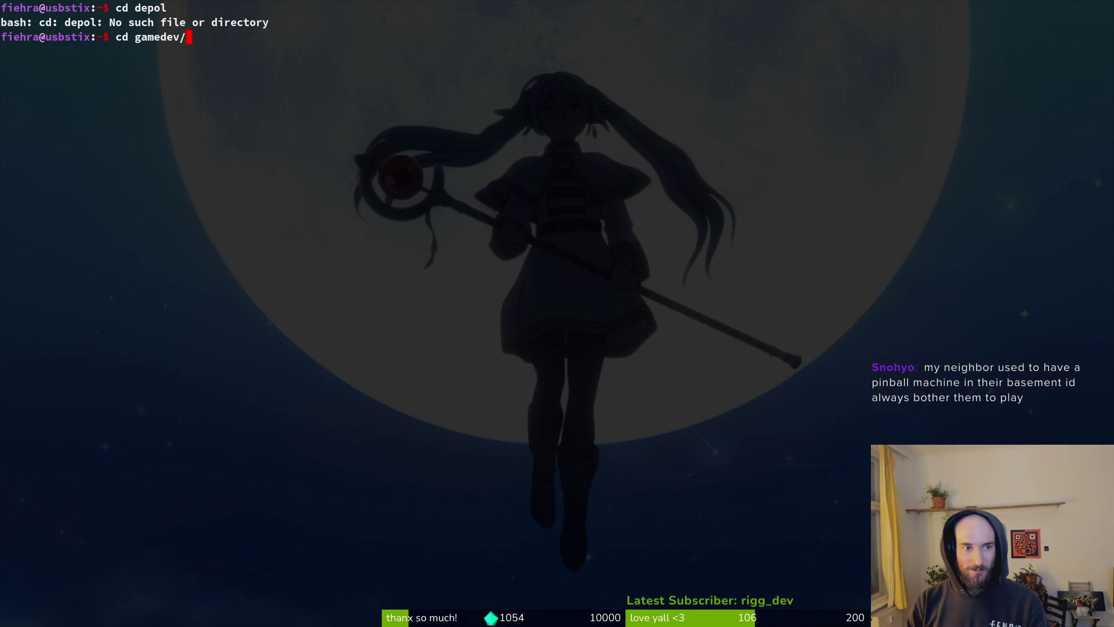
pyautogui.press('Return')
pyautogui.press('Tab')
pyautogui.press('Return')
# Step: Launch Neovim on the project with 'nv .' and open docs/changelog.md
pyautogui.write('nv .')
pyautogui.press('Return')
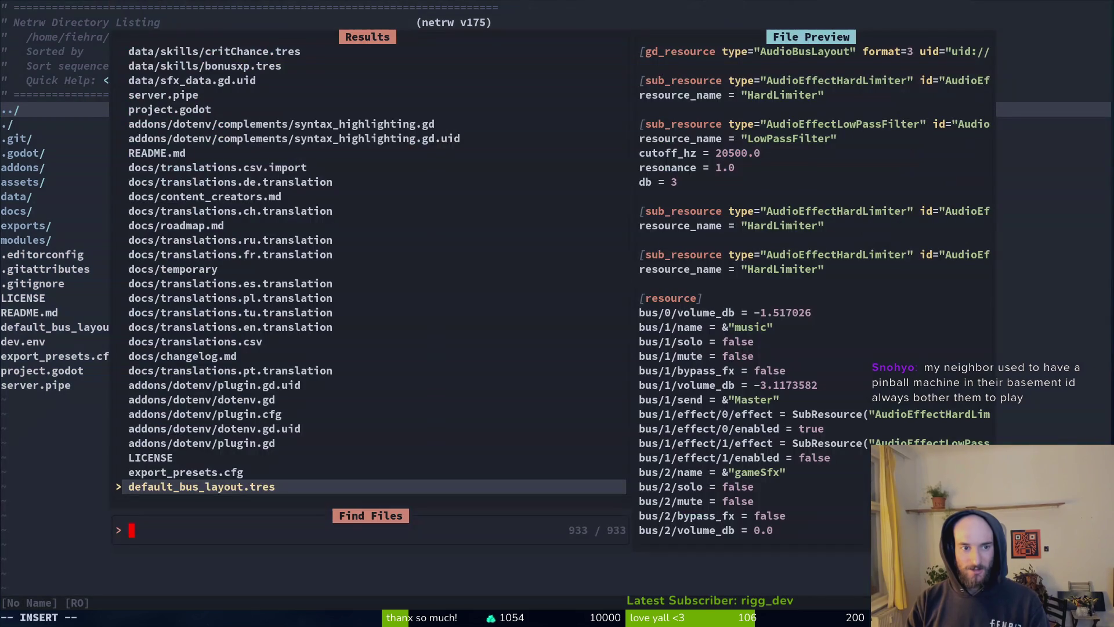
pyautogui.write('change')
pyautogui.press('Return')
pyautogui.hotkey('shift', 'v')
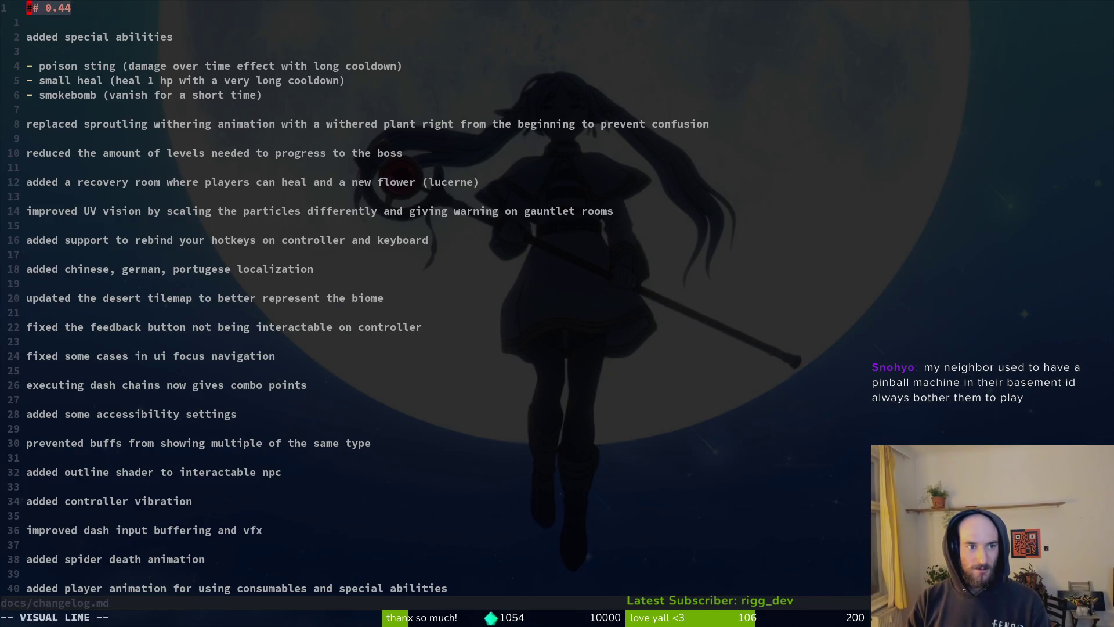
pyautogui.write('nv .')
pyautogui.press('Return')
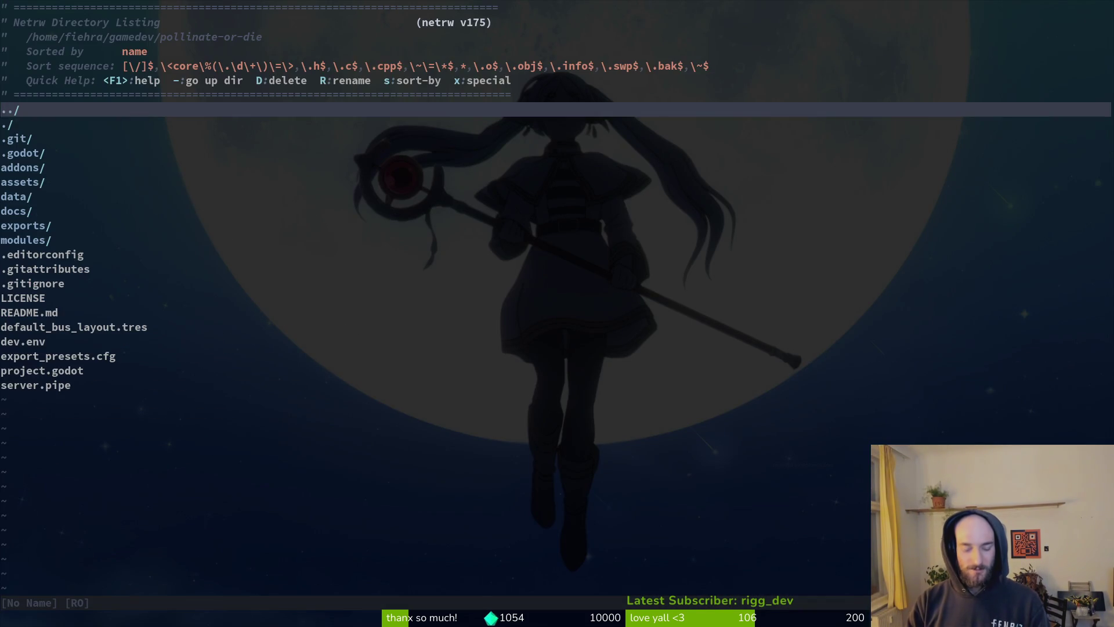
pyautogui.hotkey('ctrl', 'p')
pyautogui.write('dcha')
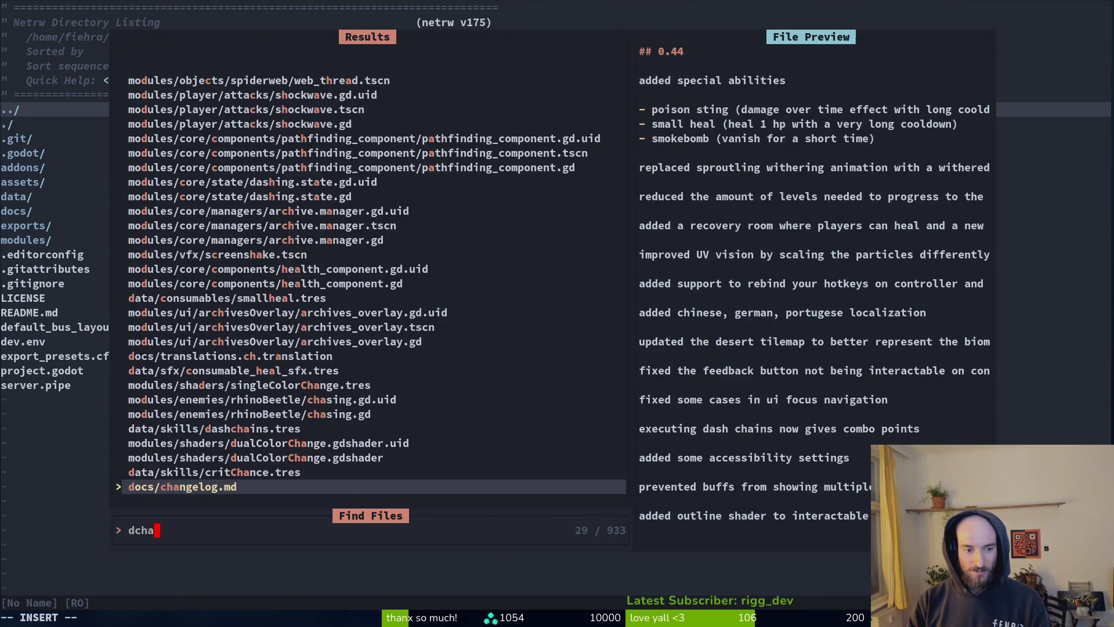
pyautogui.press('Return')
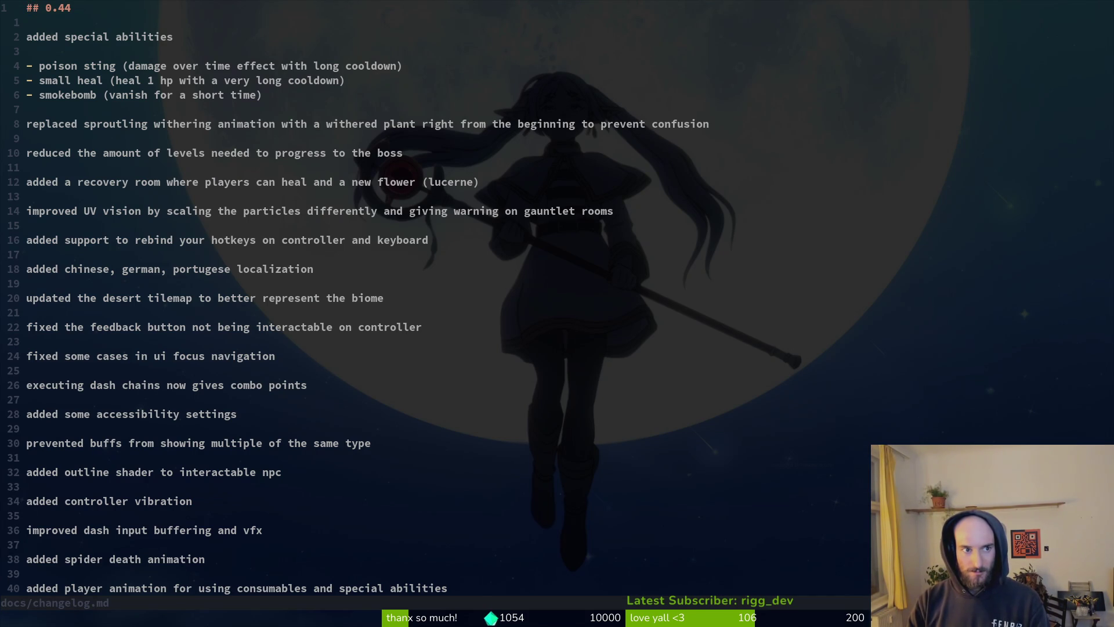
# Step: Duplicate the ## 0.44 heading, change the copy to ## 0.45, and save
pyautogui.press('y')
pyautogui.press('y')
pyautogui.press('p')
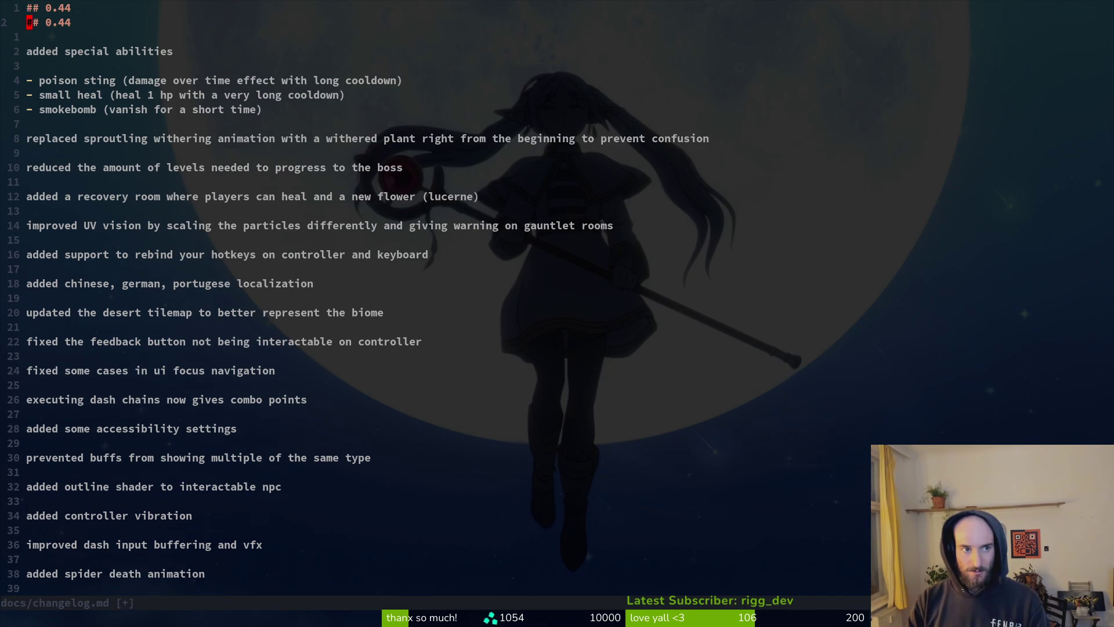
pyautogui.press('O')
pyautogui.press('Escape')
pyautogui.press('j')
pyautogui.press('o')
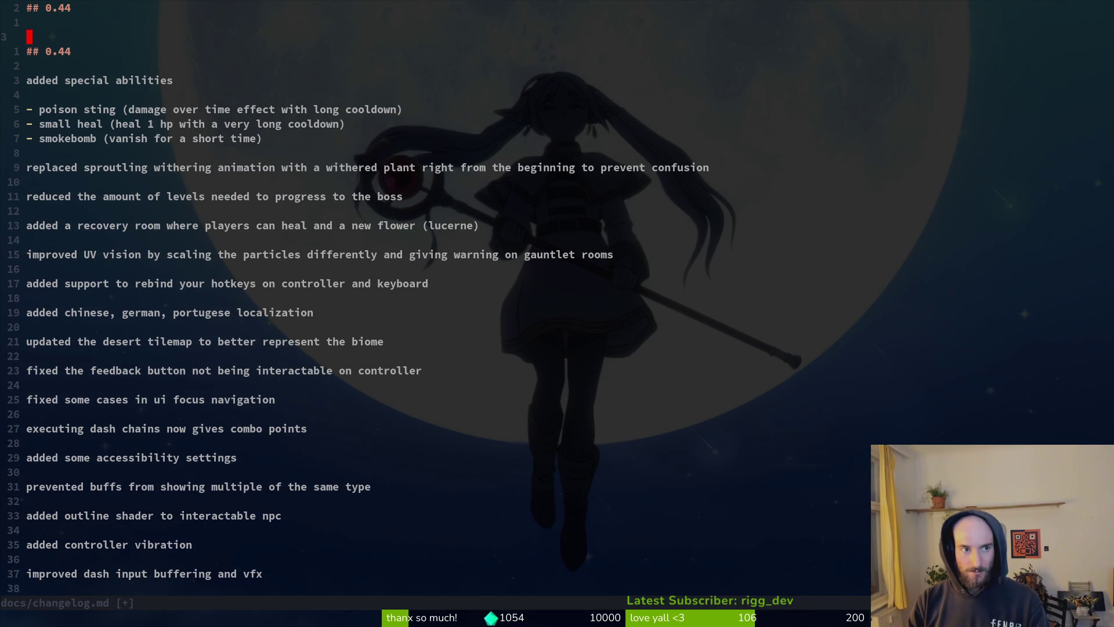
pyautogui.press('Escape')
pyautogui.press('g')
pyautogui.press('g')
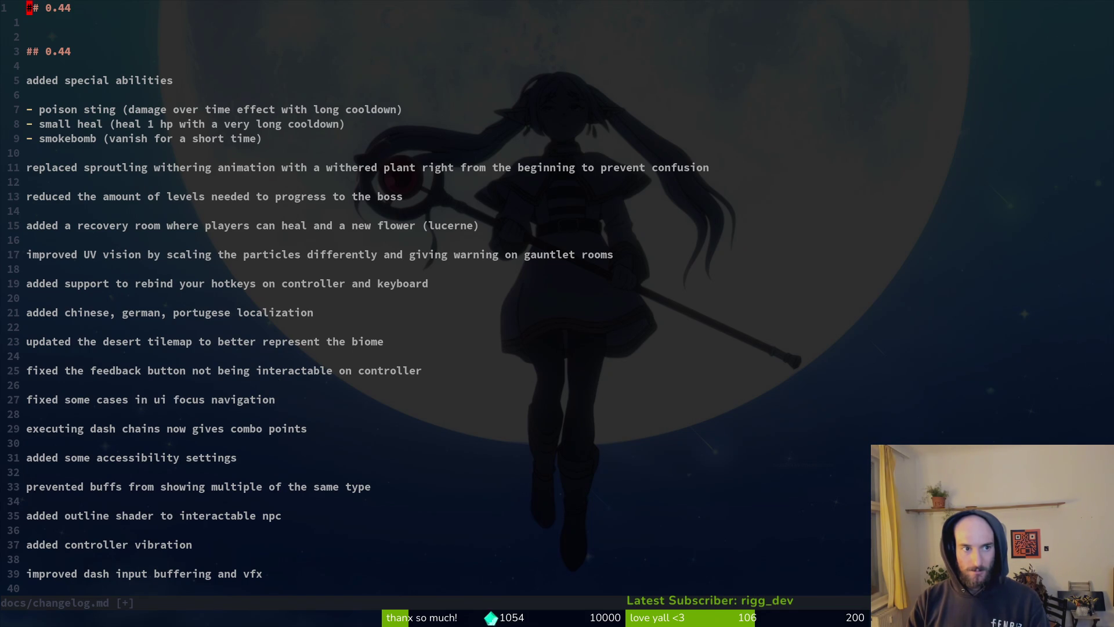
pyautogui.write('s')
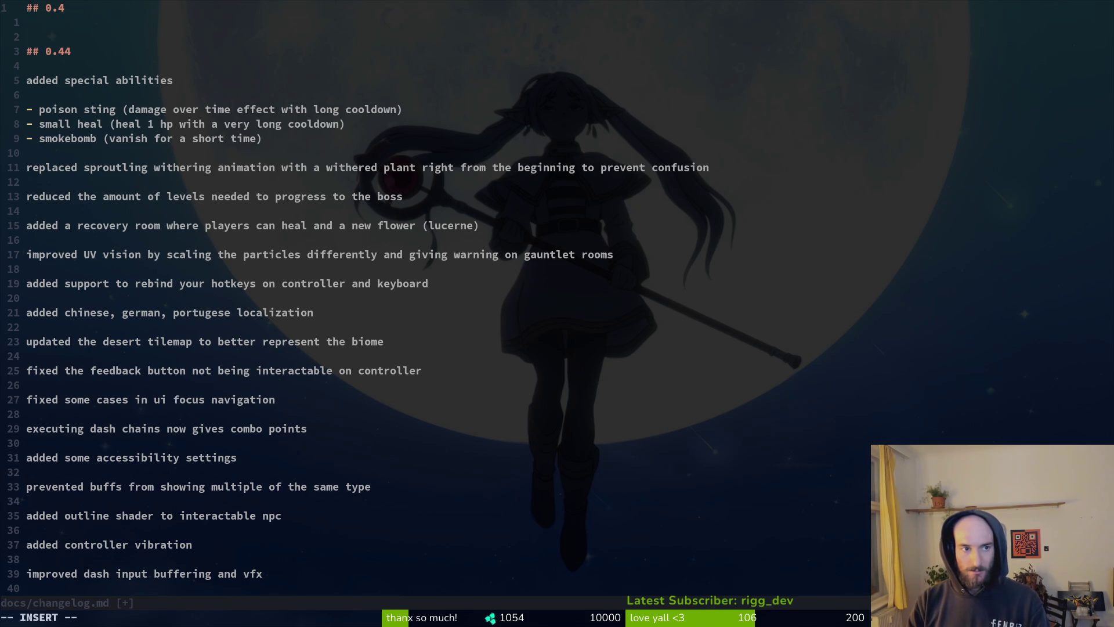
pyautogui.write('5')
pyautogui.press('Escape')
pyautogui.write(':w')
pyautogui.press('Return')
pyautogui.press('j')
# Step: Add an empty line under the ## 0.45 heading and save the changelog again
pyautogui.press('o')
pyautogui.press('Escape')
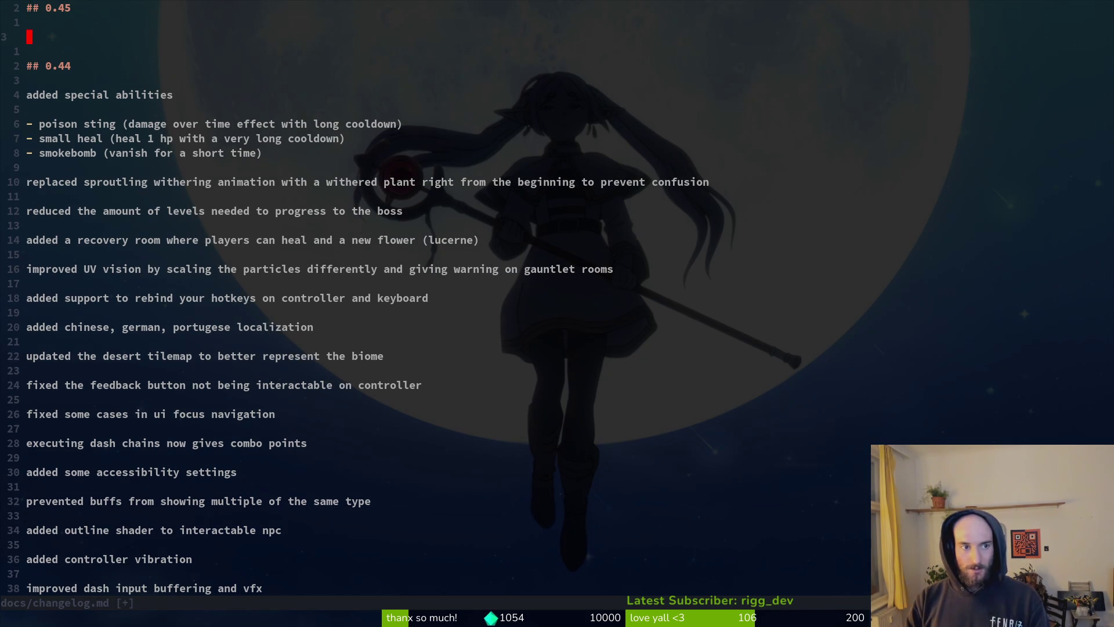
pyautogui.write(':w')
pyautogui.press('Return')
pyautogui.press('super+2')
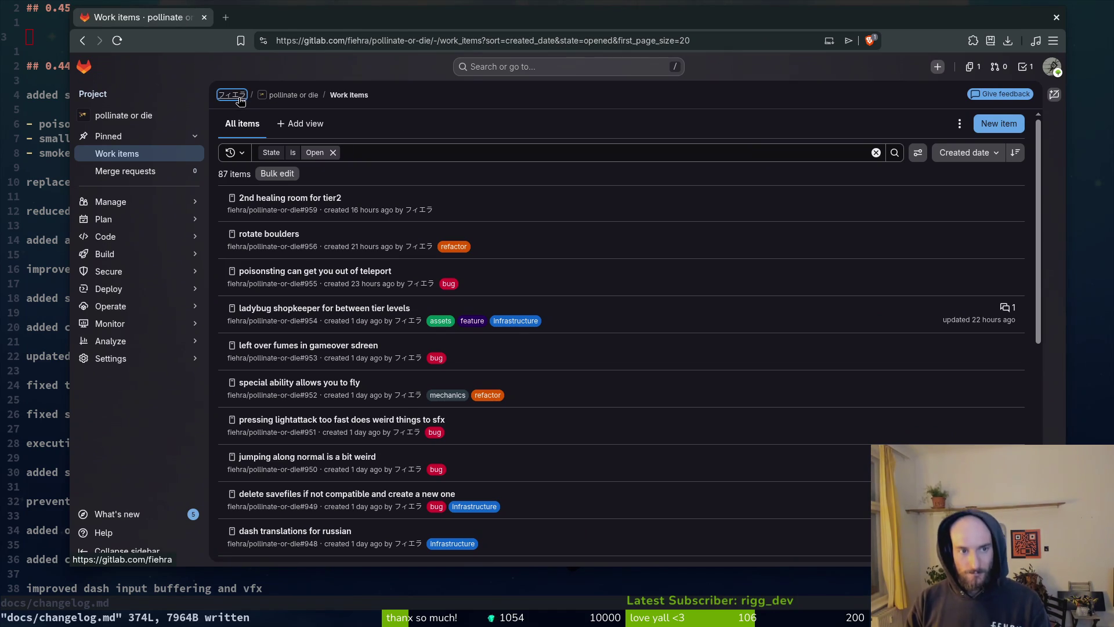
# Step: Go from the profile to the pollinate or die project and scroll its development-branch commit history
pyautogui.click(239, 95)
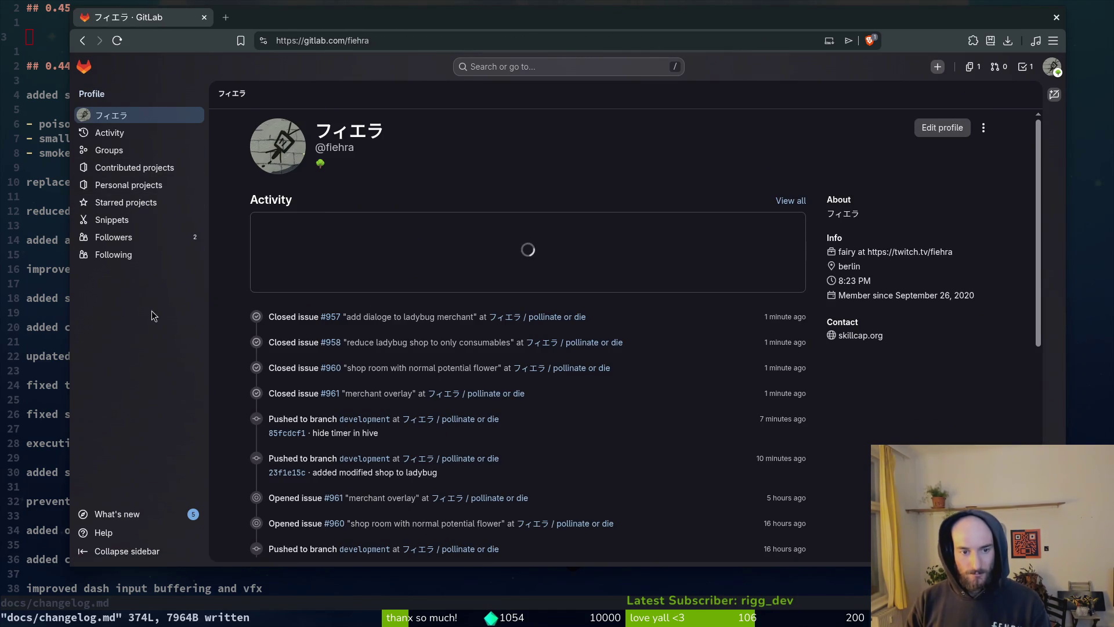
pyautogui.click(563, 321)
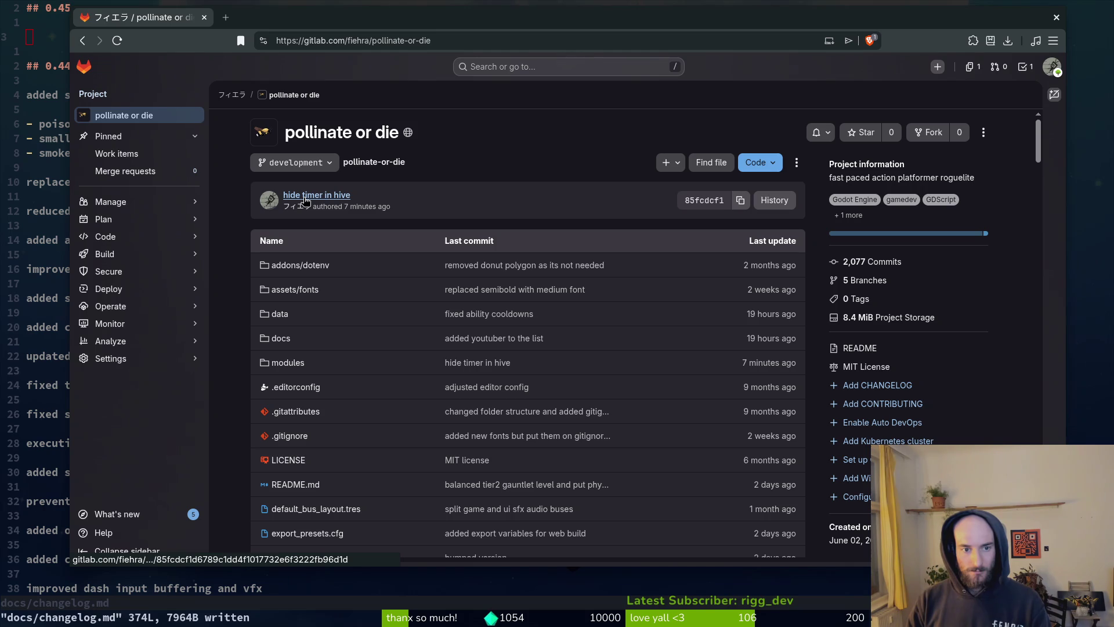
pyautogui.click(775, 200)
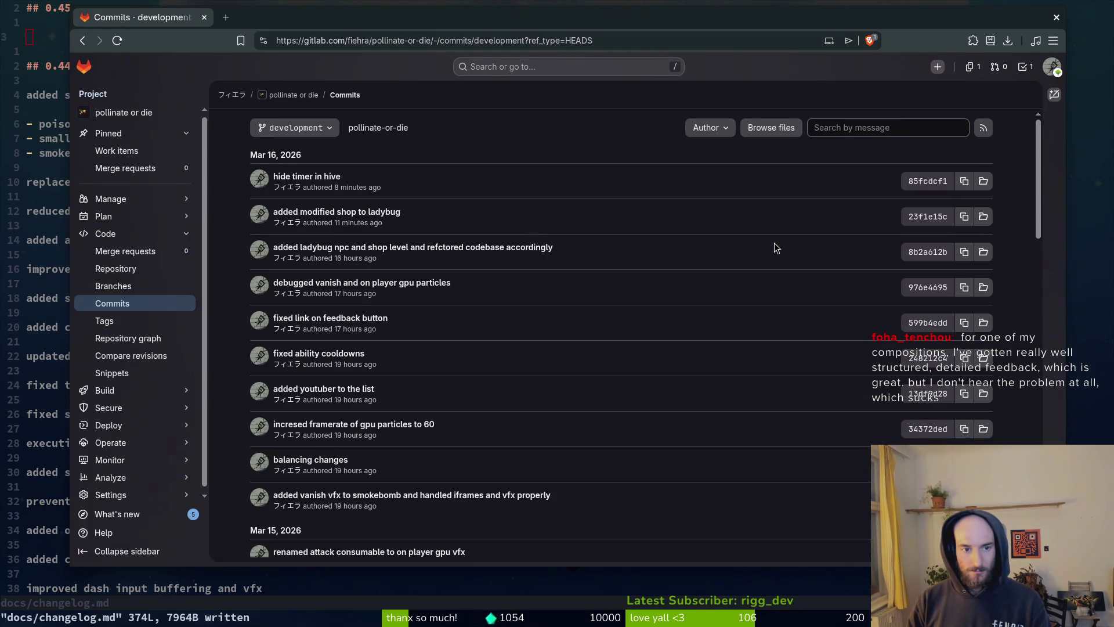
pyautogui.scroll(-5, 603, 333)
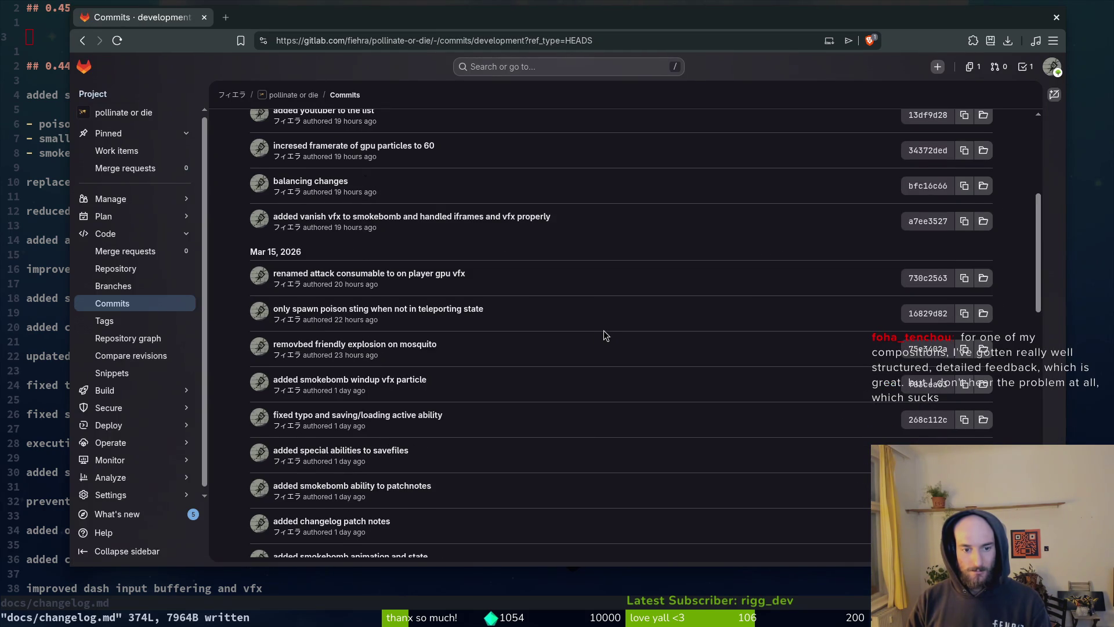
pyautogui.scroll(-4, 604, 344)
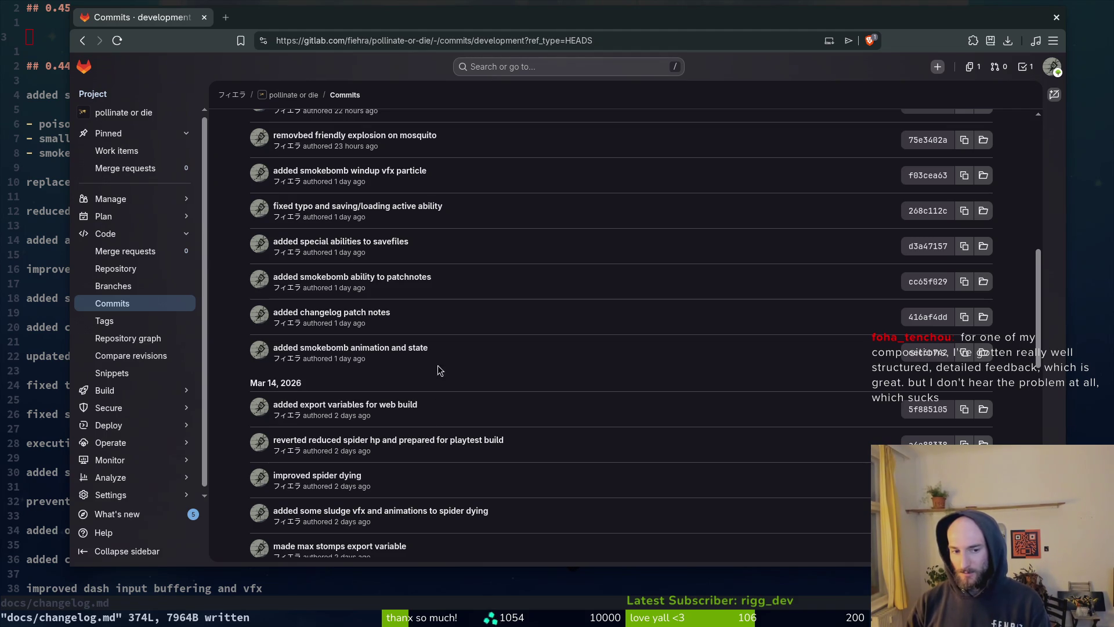
pyautogui.scroll(-3, 446, 426)
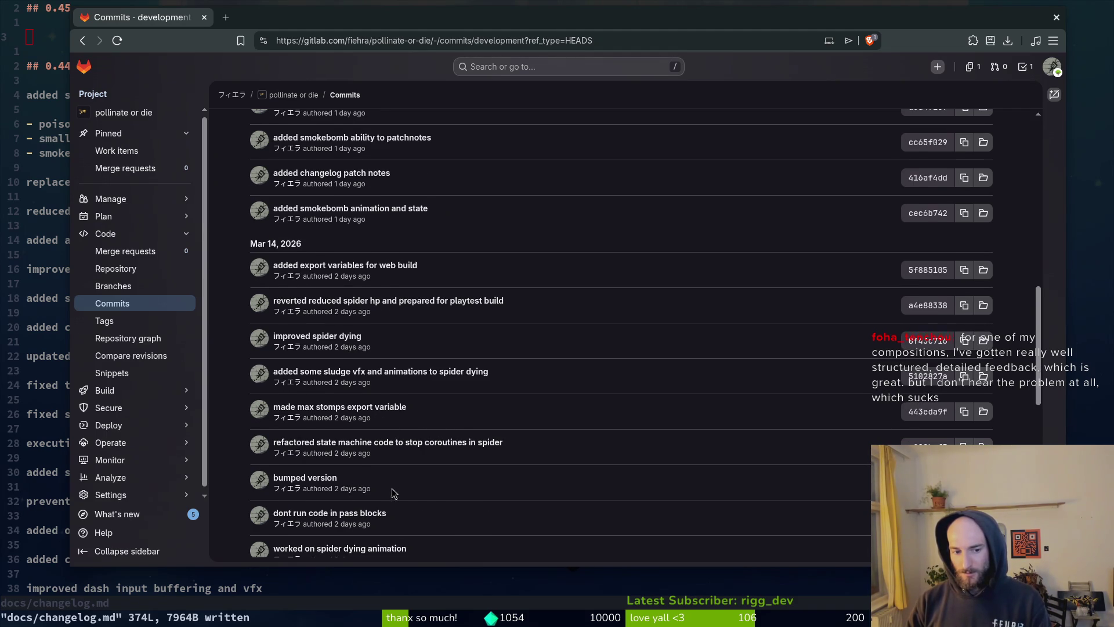
pyautogui.scroll(-10, 366, 468)
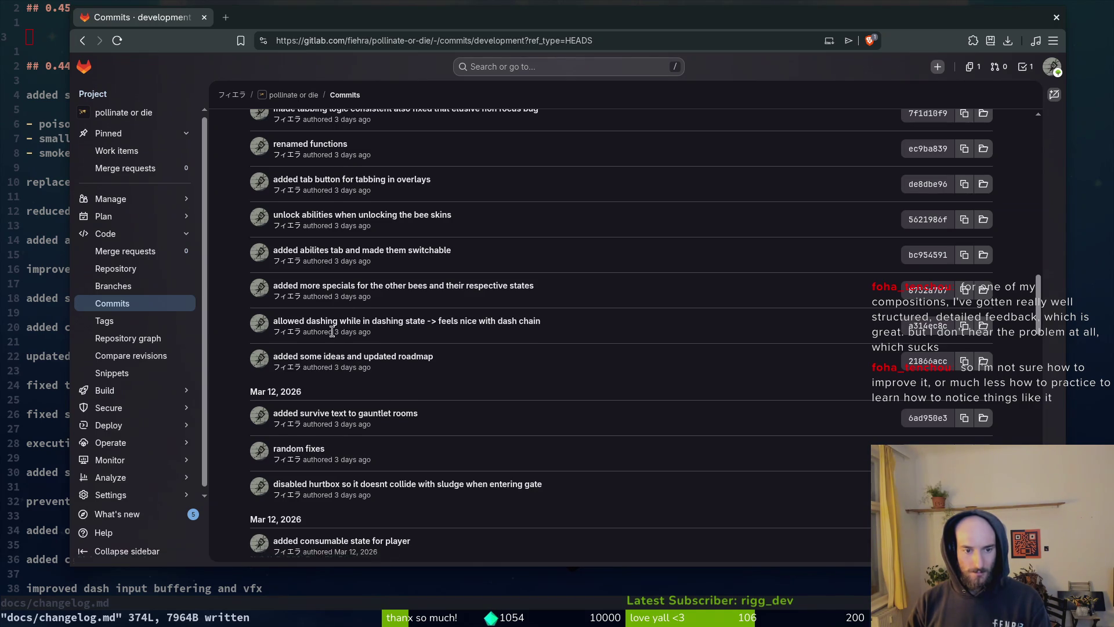
pyautogui.scroll(2, 343, 299)
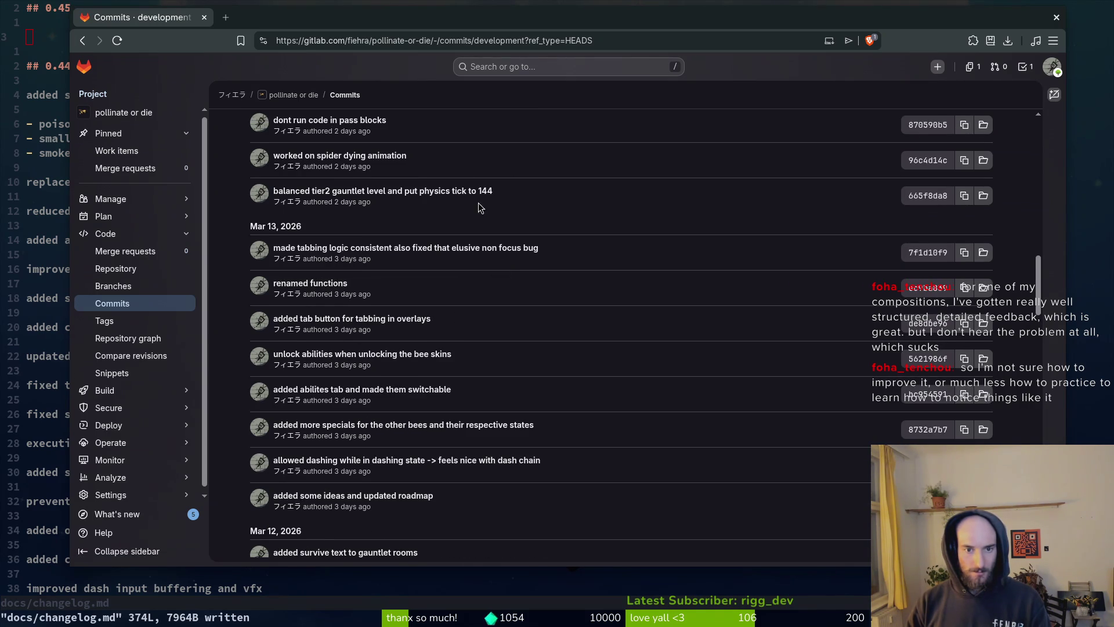
pyautogui.scroll(3, 455, 217)
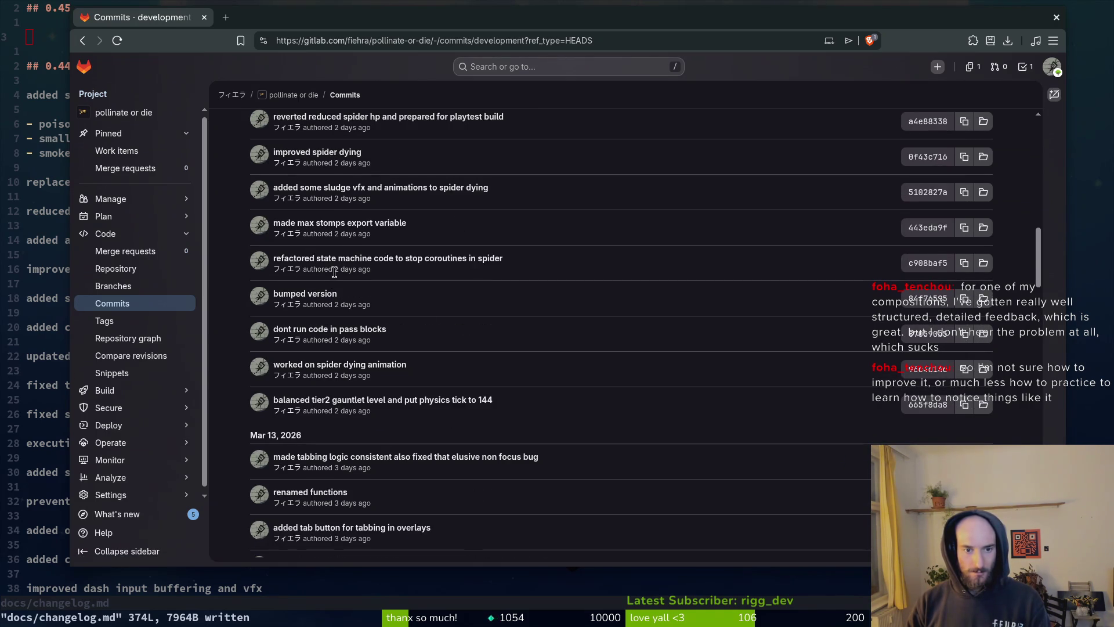
pyautogui.scroll(1, 335, 272)
pyautogui.scroll(1, 323, 197)
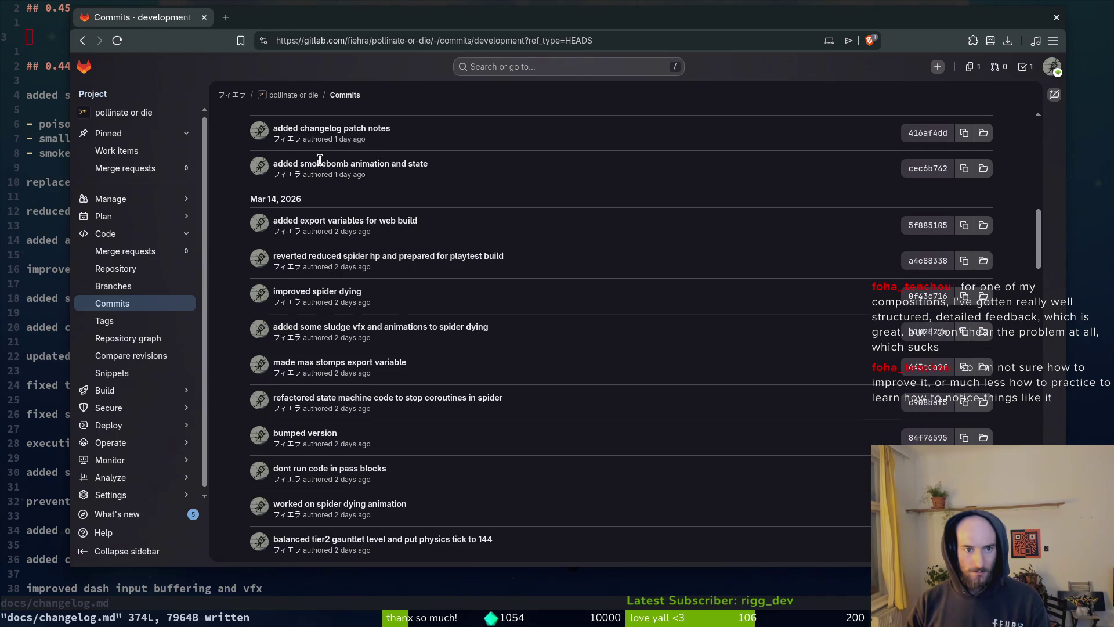
pyautogui.scroll(3, 379, 289)
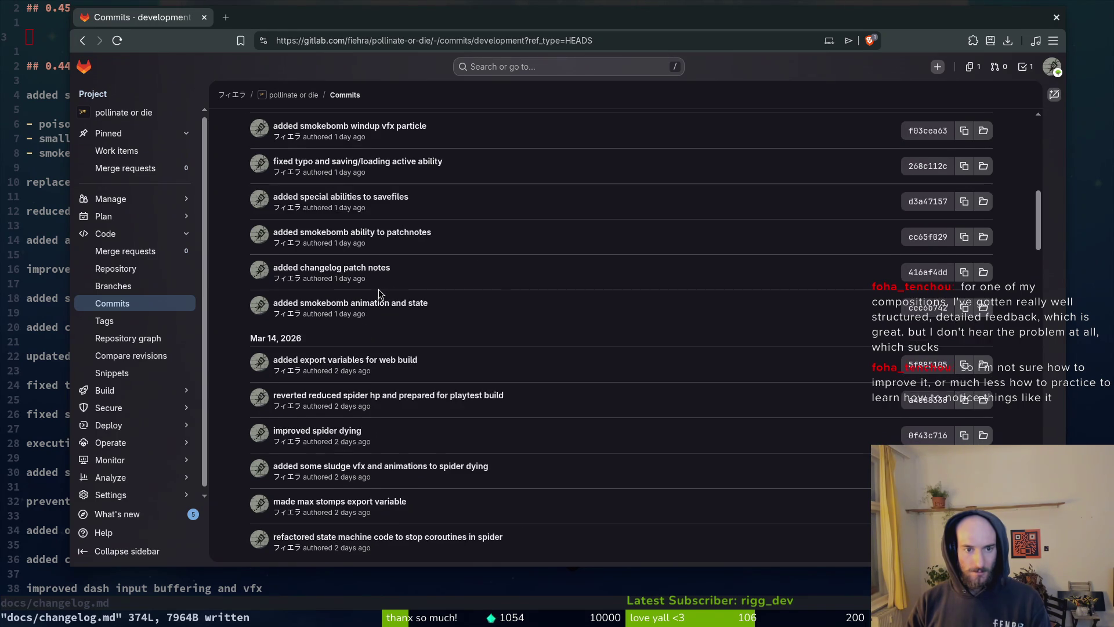
# Step: Search the commit history page for '44' and step through its 4 matches
pyautogui.hotkey('ctrl', 'f')
pyautogui.write('44')
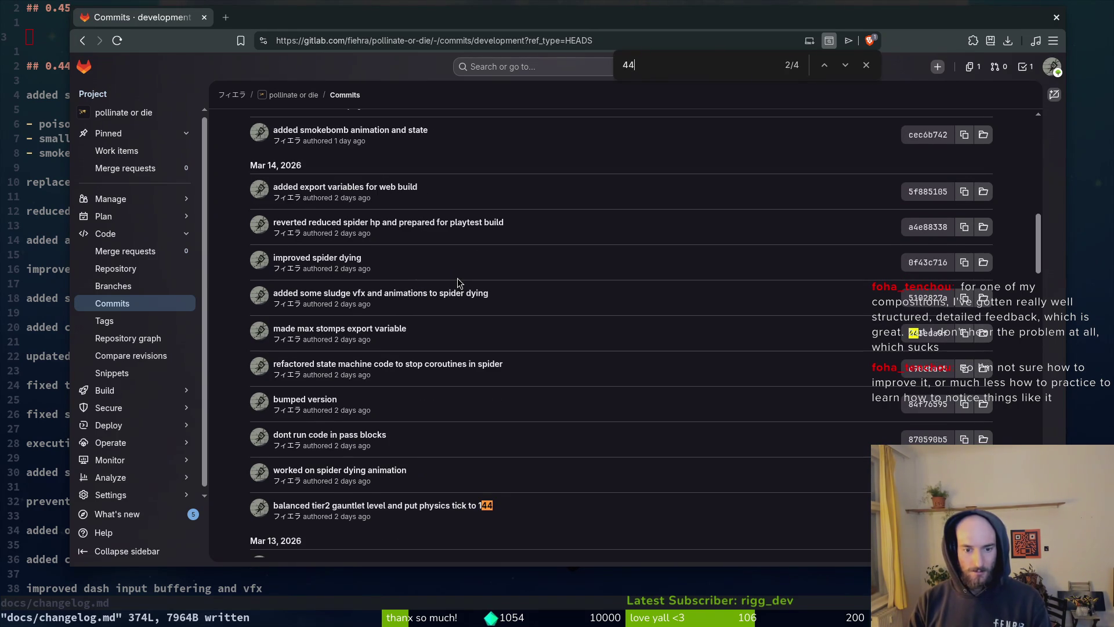
pyautogui.click(842, 67)
pyautogui.click(841, 68)
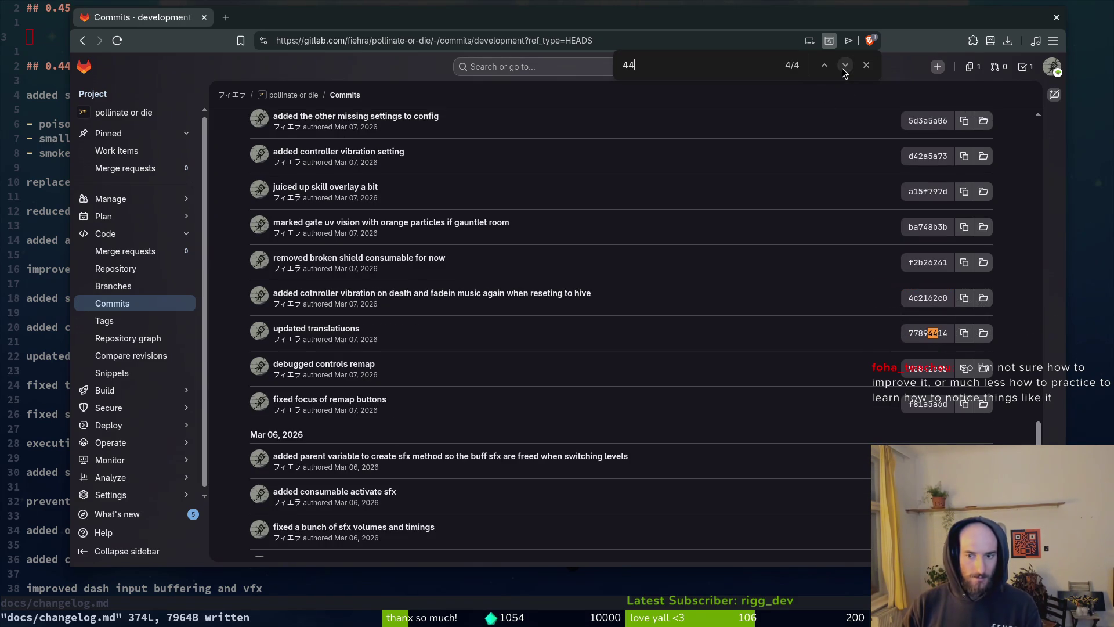
pyautogui.click(842, 68)
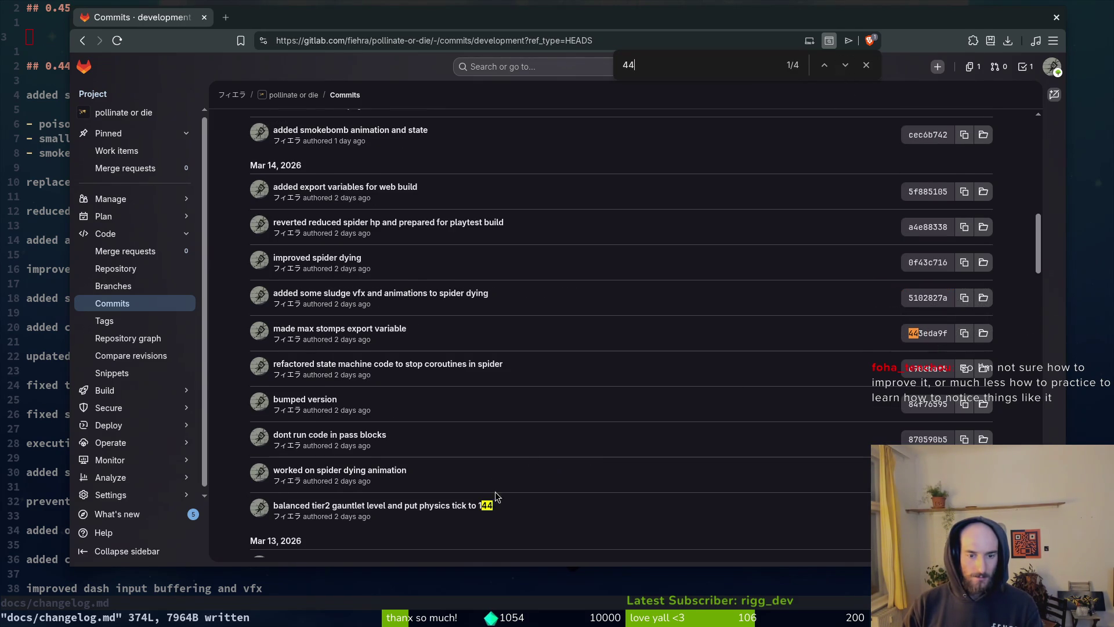
pyautogui.scroll(10, 505, 435)
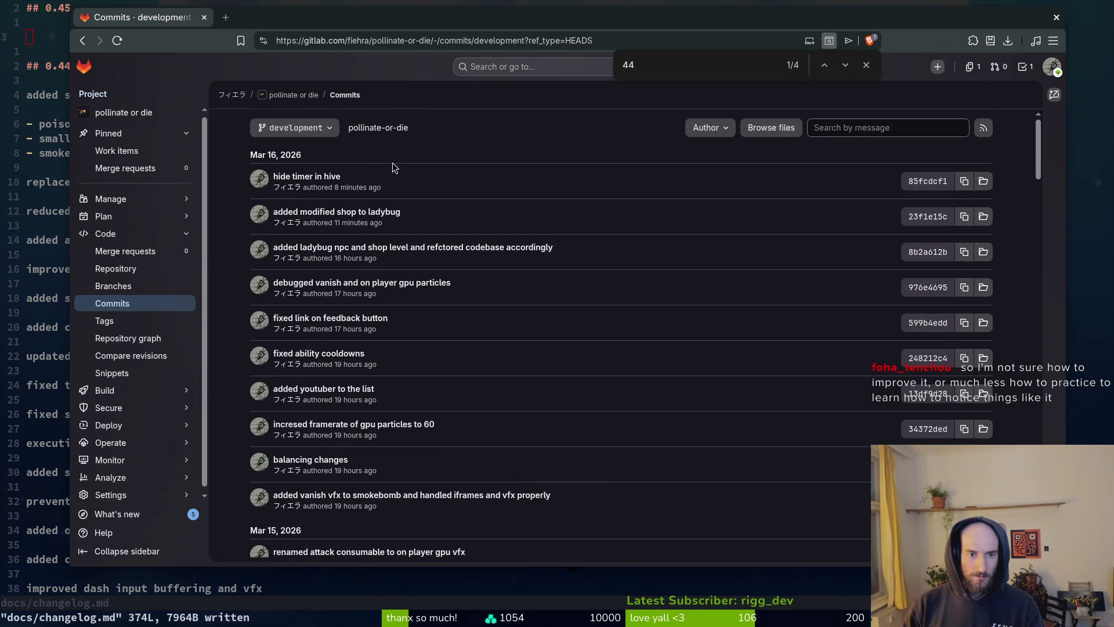
pyautogui.scroll(-5, 417, 320)
pyautogui.scroll(-3, 413, 329)
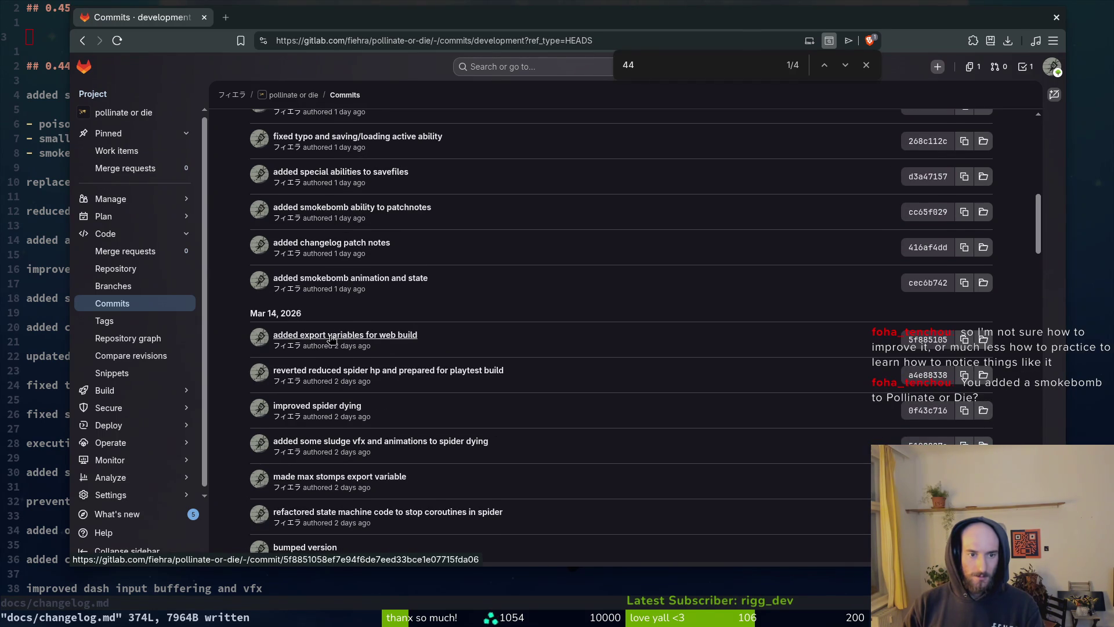
# Step: Write 'added proper smokebomb ability giving short iframes' as the first entry under ## 0.45
pyautogui.click(33, 45)
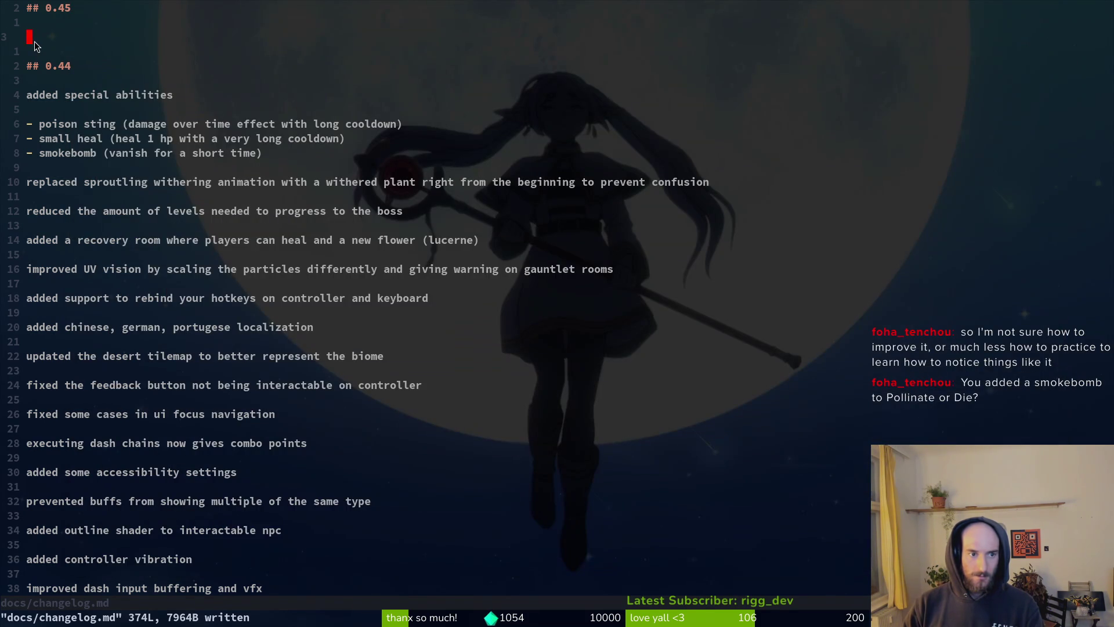
pyautogui.write('iadd')
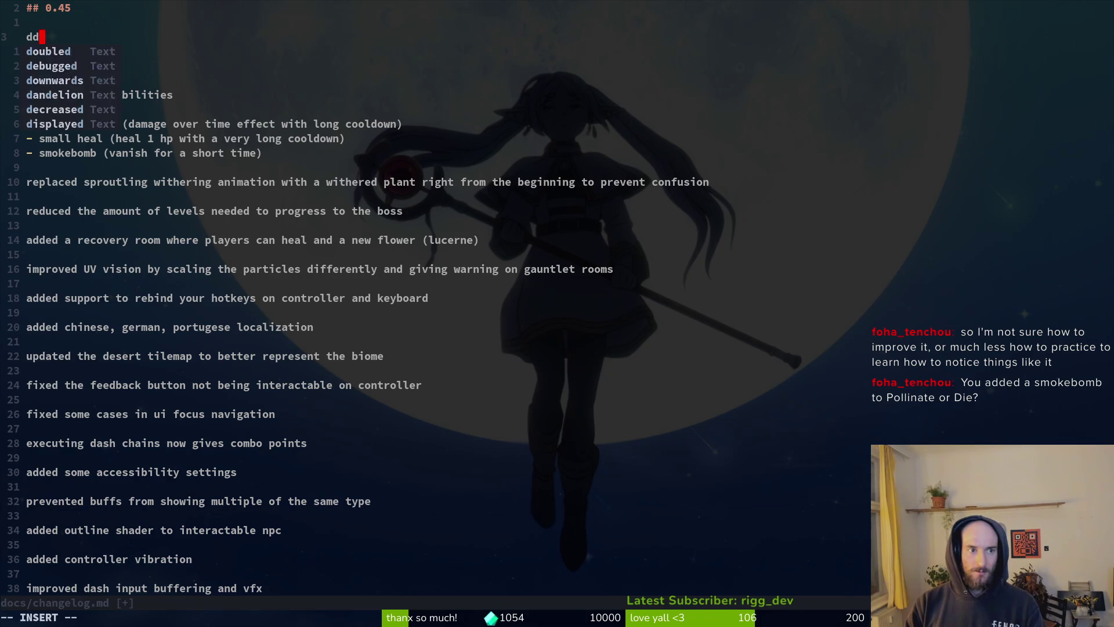
pyautogui.write('ed sm')
pyautogui.press('BackSpace')
pyautogui.press('BackSpace')
pyautogui.write('p')
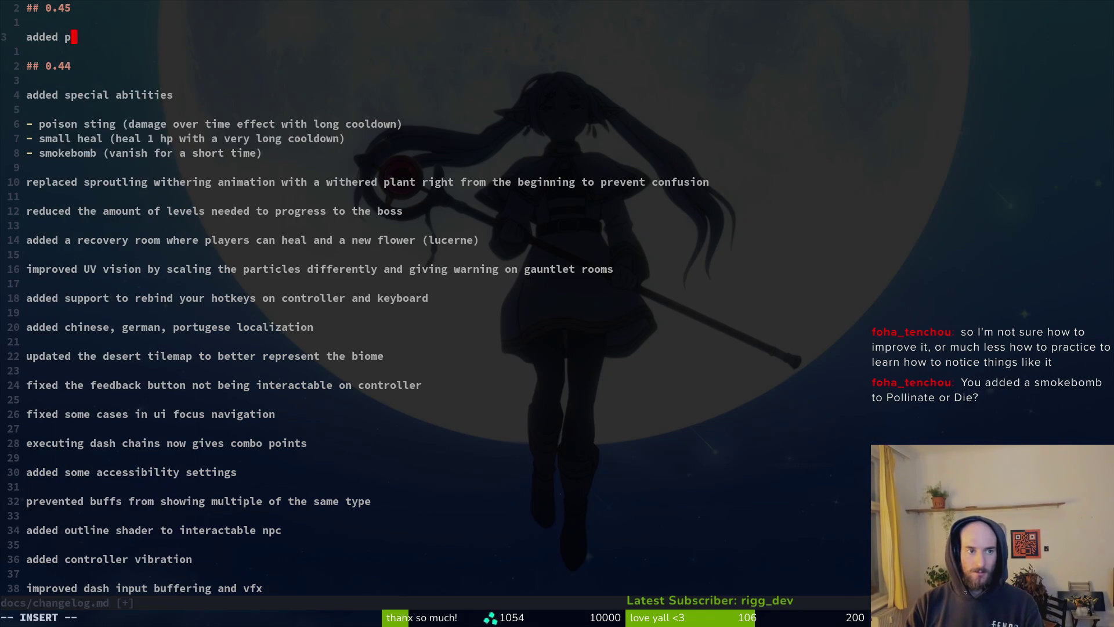
pyautogui.write('roper smokeb')
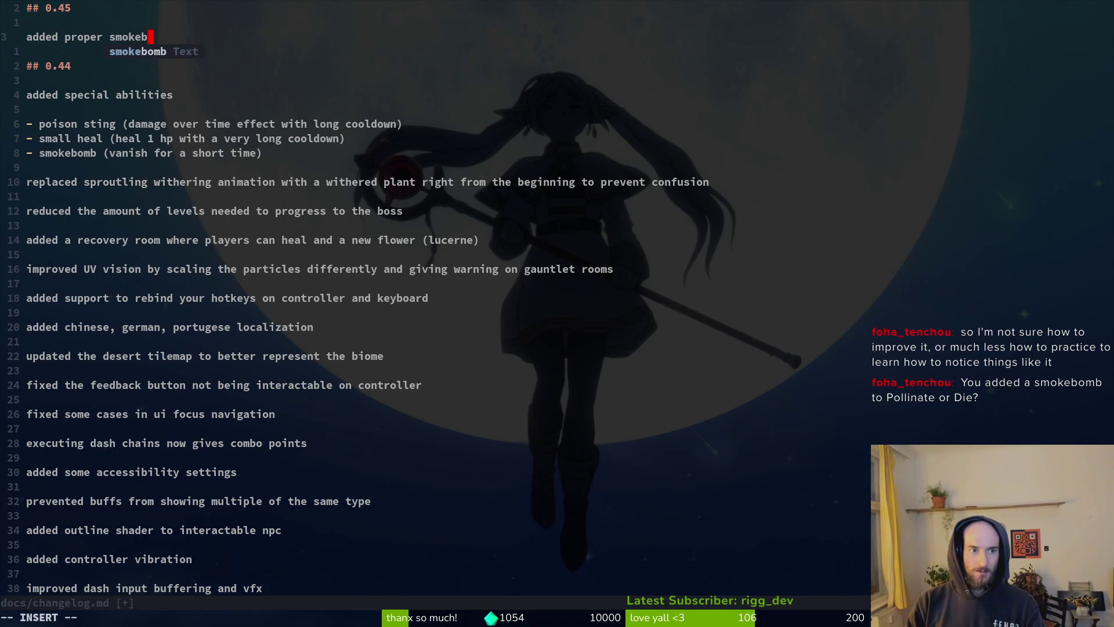
pyautogui.write('omb abili')
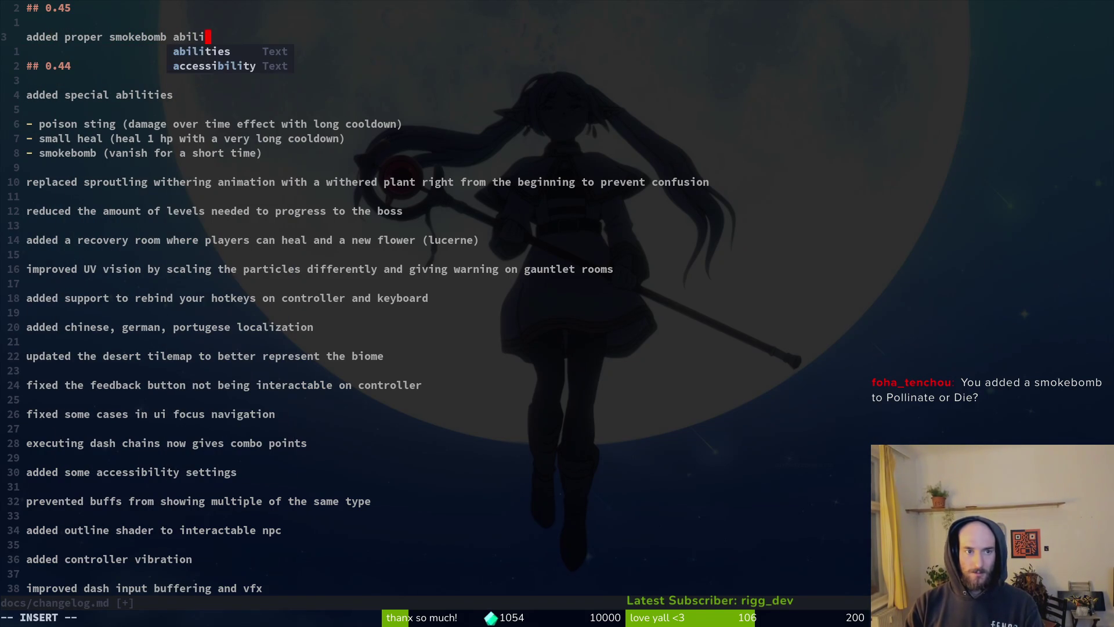
pyautogui.write('ty giving short ifrajes')
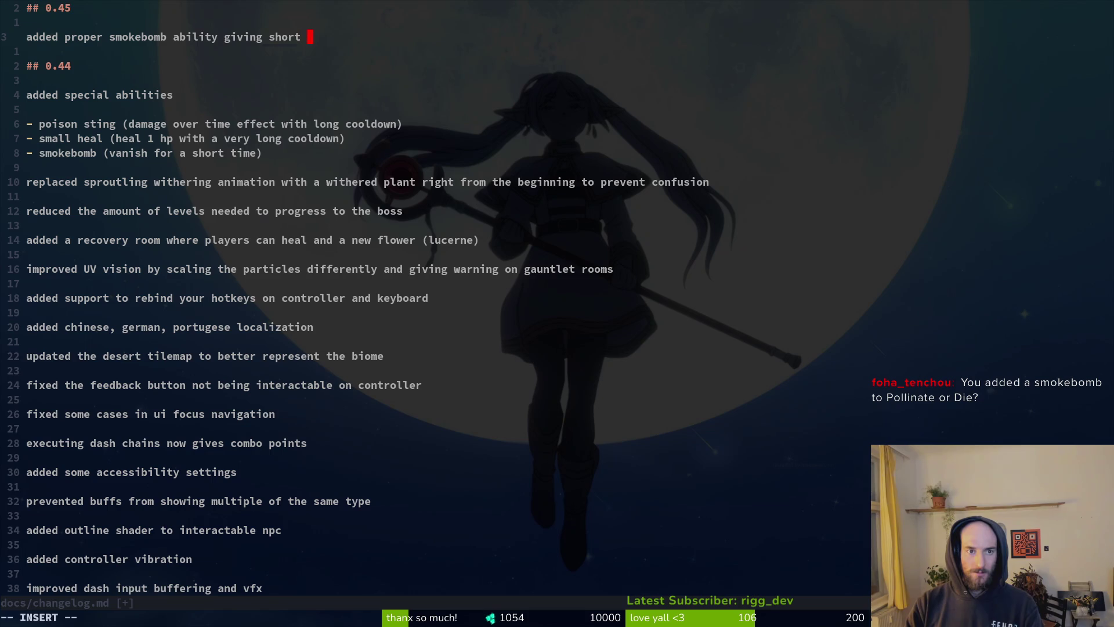
pyautogui.press('BackSpace')
pyautogui.press('BackSpace')
pyautogui.press('BackSpace')
pyautogui.write('mes')
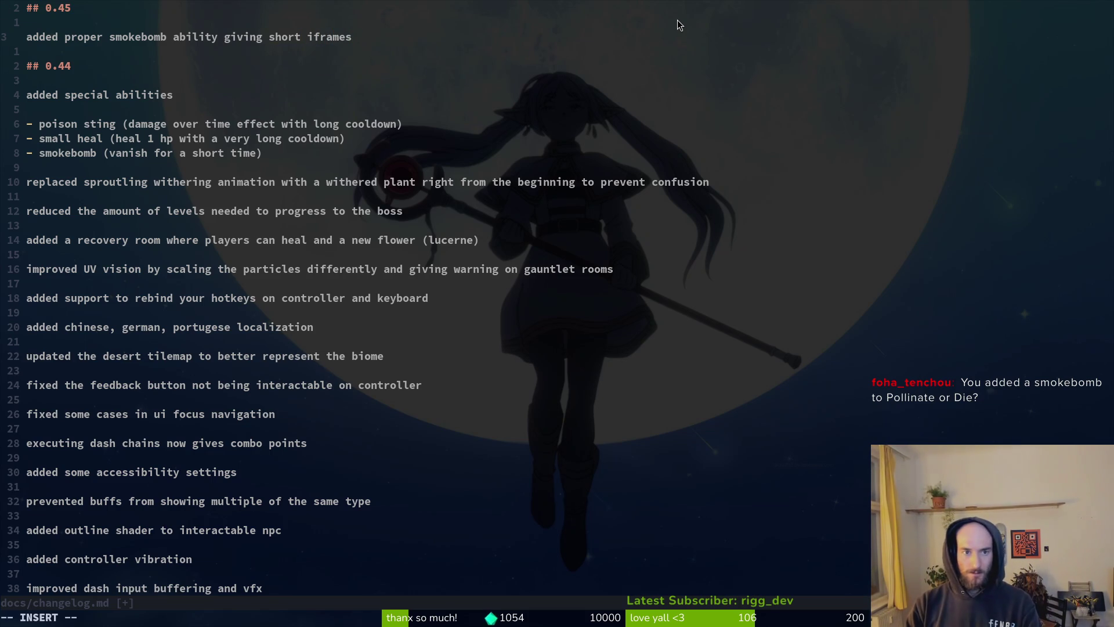
pyautogui.press('Return')
pyautogui.press('Return')
pyautogui.hotkey('alt', 'Tab')
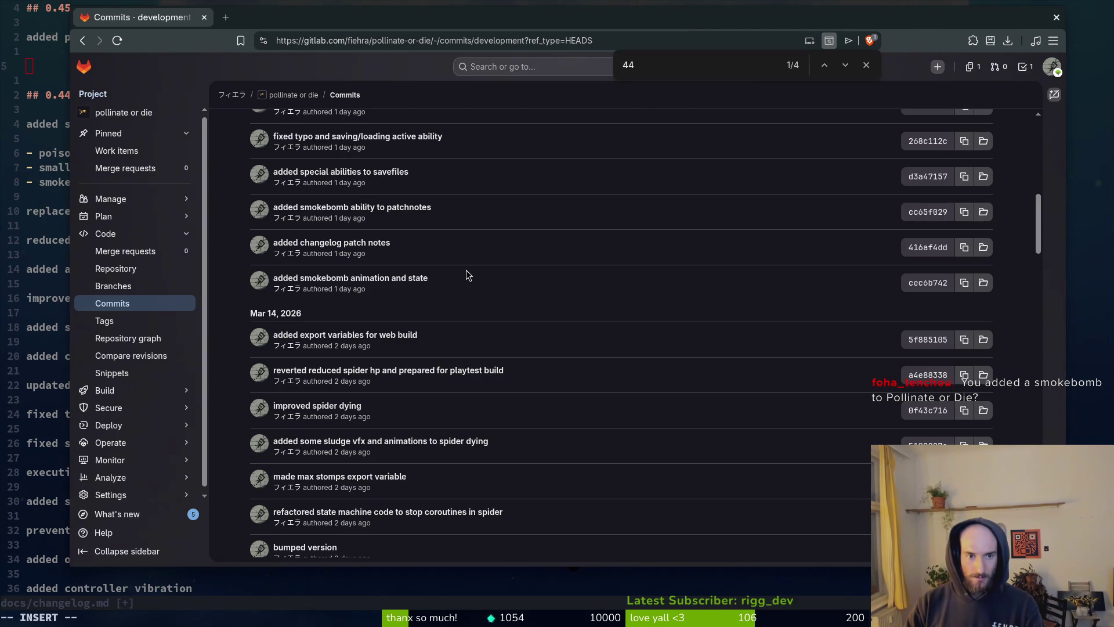
# Step: Delete the smokebomb entry line from the 0.45 section
pyautogui.click(45, 154)
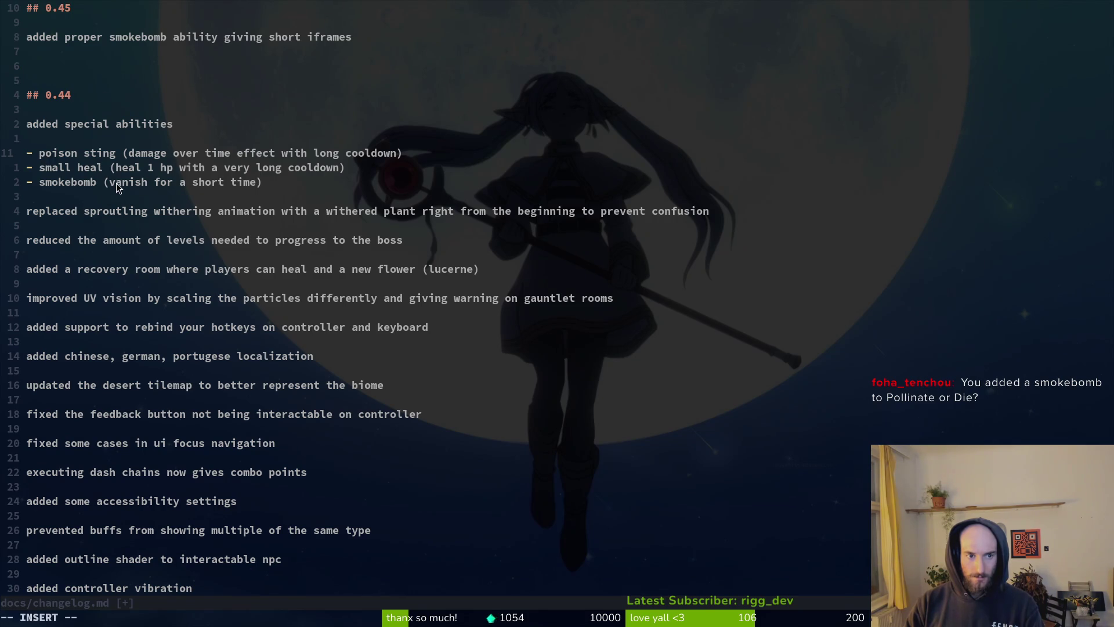
pyautogui.click(58, 36)
pyautogui.write('VD')
pyautogui.press('Escape')
pyautogui.press('d')
pyautogui.press('d')
# Step: Scroll the GitLab commit list up to the newest development commits
pyautogui.hotkey('alt', 'Tab')
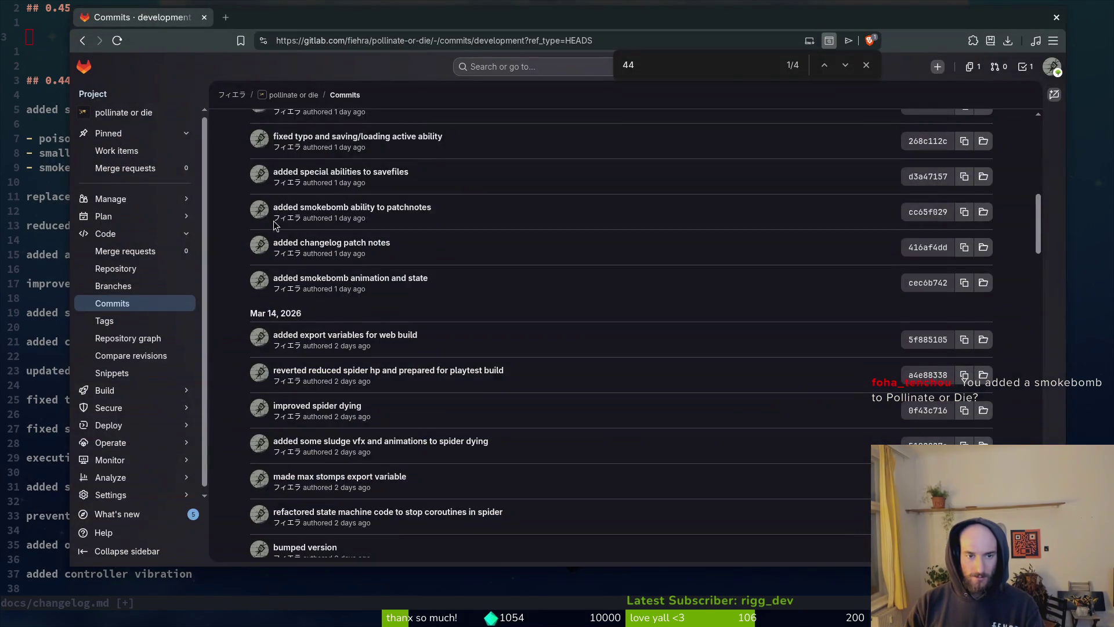
pyautogui.scroll(3, 326, 281)
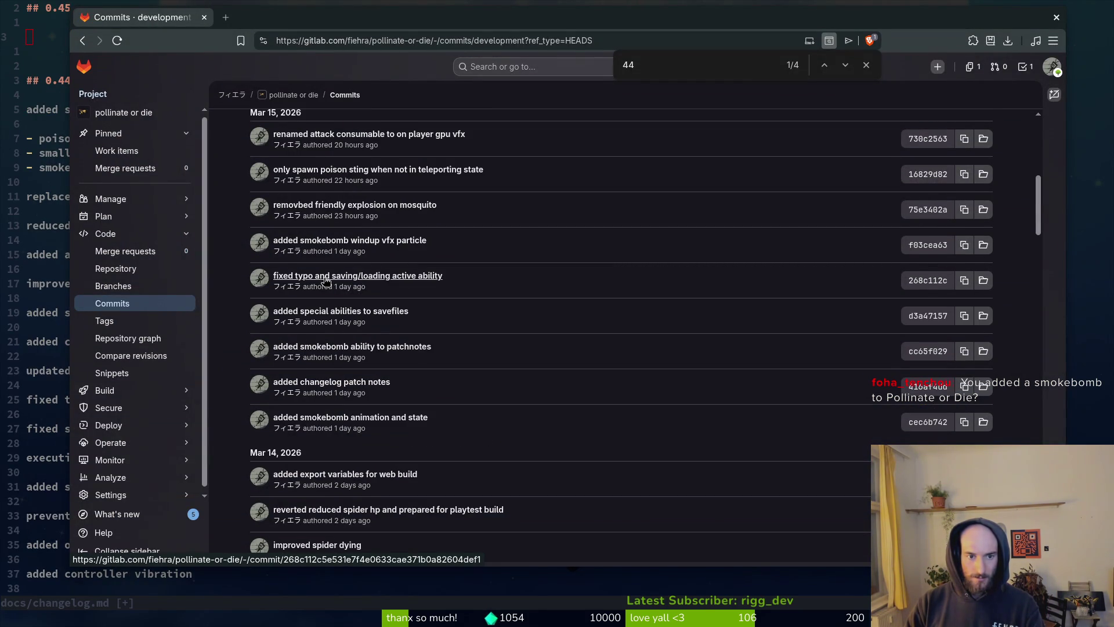
pyautogui.scroll(1, 326, 281)
pyautogui.scroll(1, 324, 314)
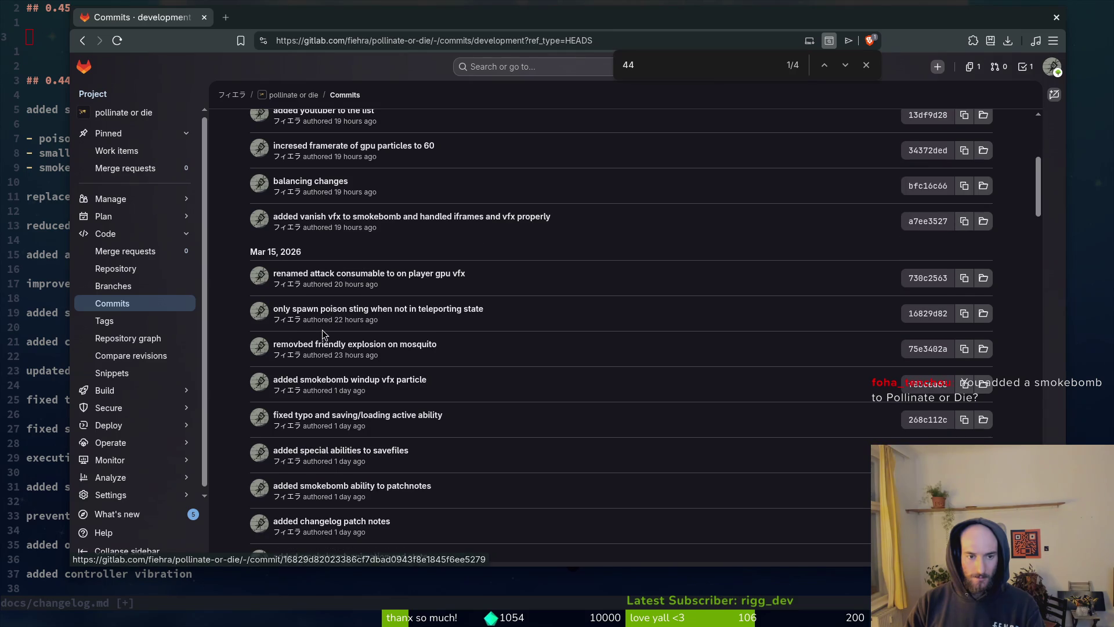
# Step: Remove the extra blank line under the ## 0.45 heading
pyautogui.click(46, 46)
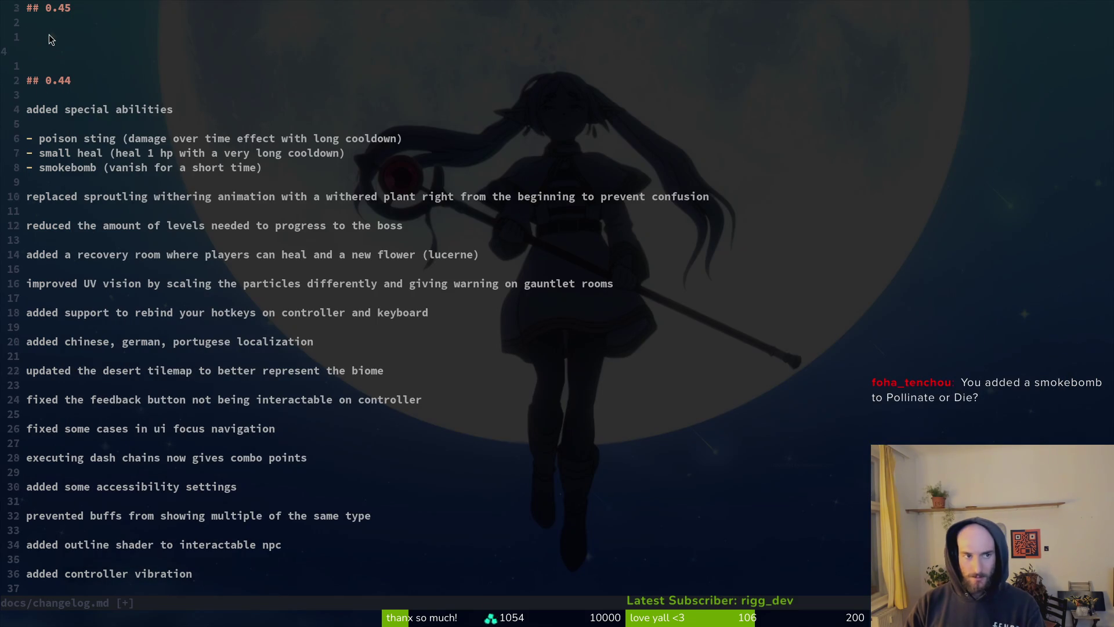
pyautogui.click(48, 37)
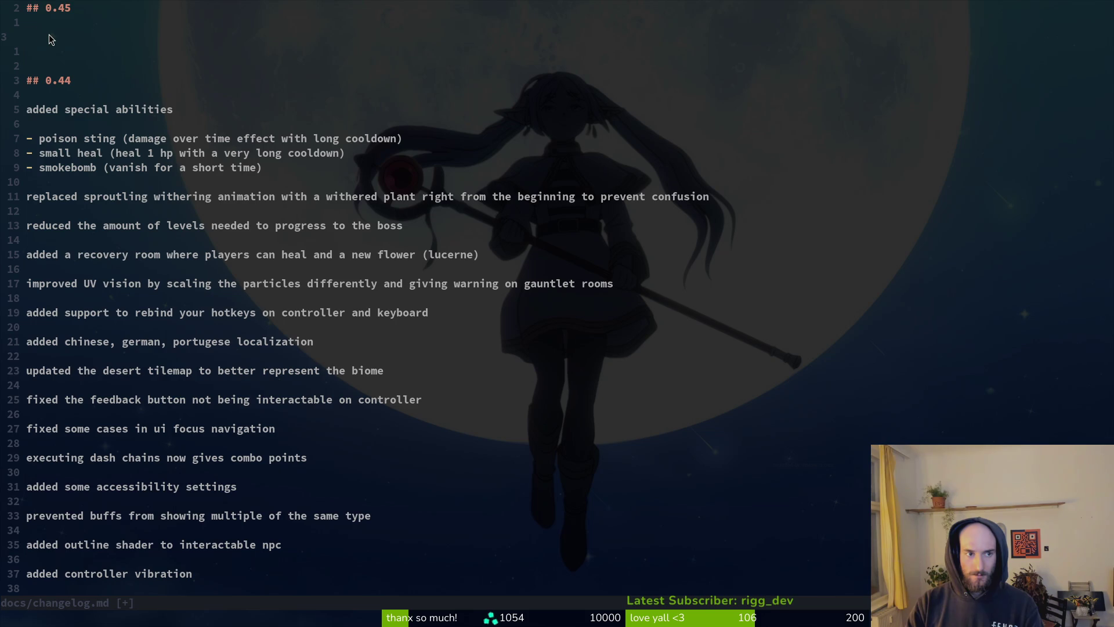
pyautogui.press('i')
pyautogui.press('BackSpace')
# Step: Write 'improved enemy mosquito behaviour' on a new line below ## 0.45, followed by blank lines
pyautogui.write('o')
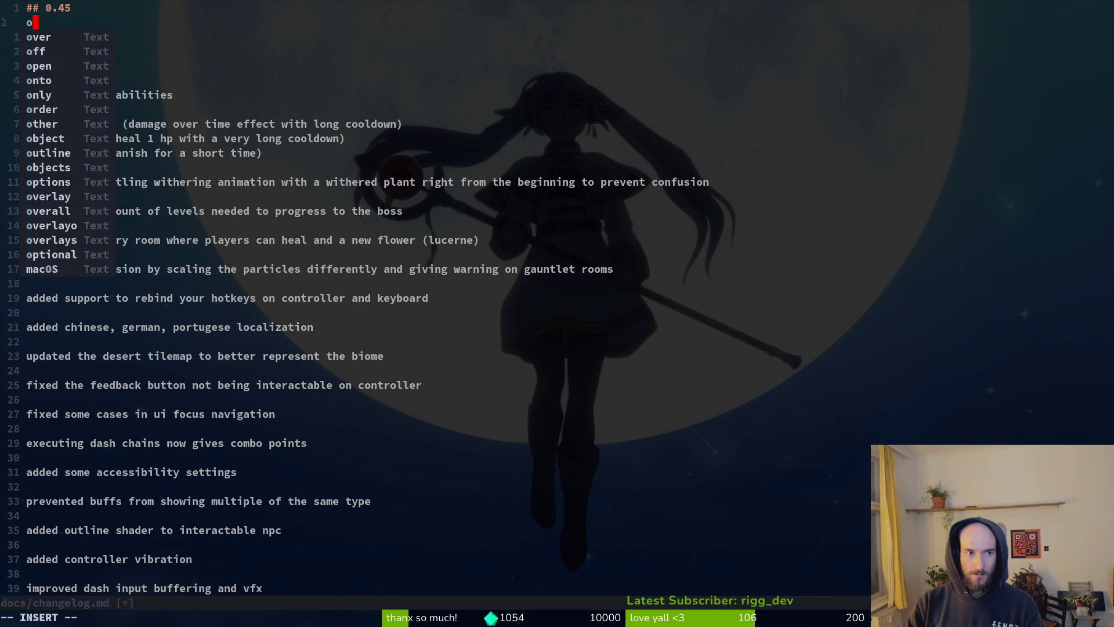
pyautogui.press('BackSpace')
pyautogui.press('Return')
pyautogui.write('i')
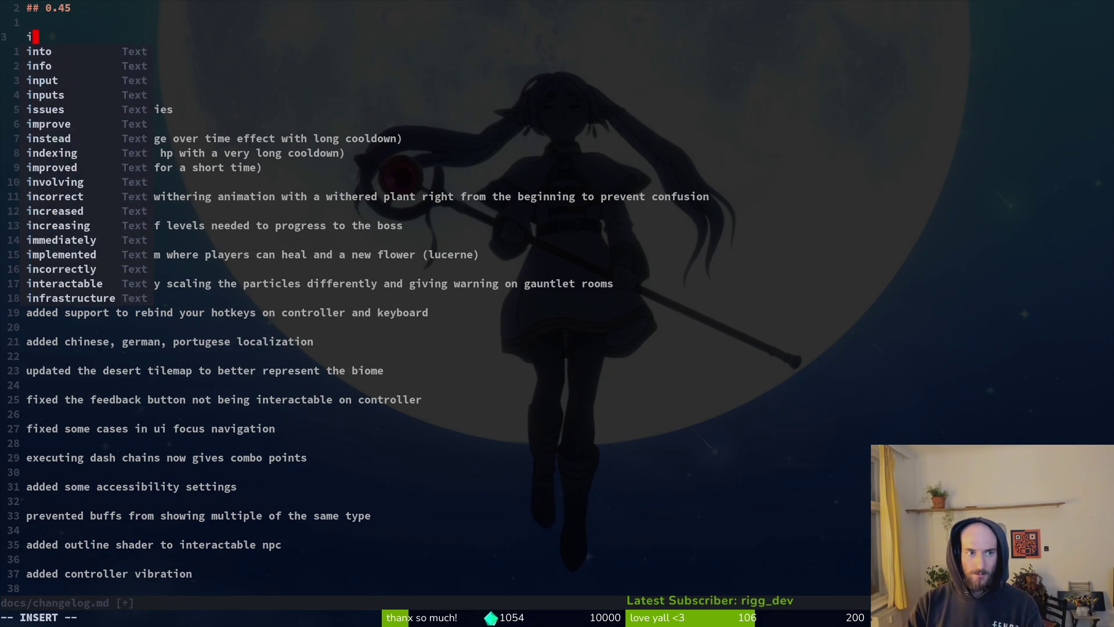
pyautogui.write('mproved enemy m')
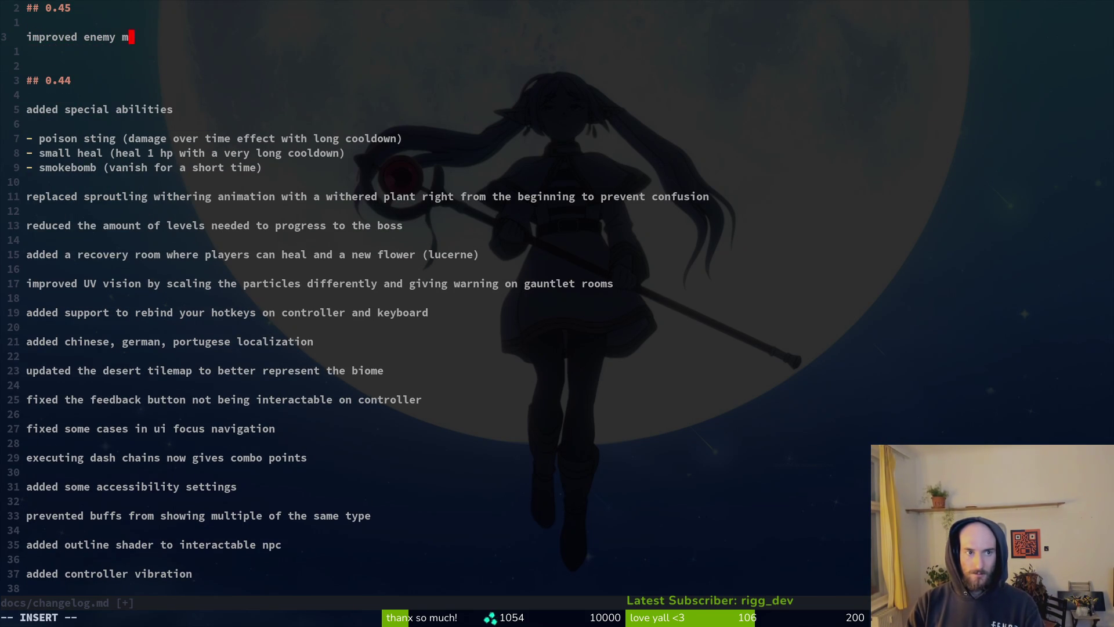
pyautogui.write('osquito be')
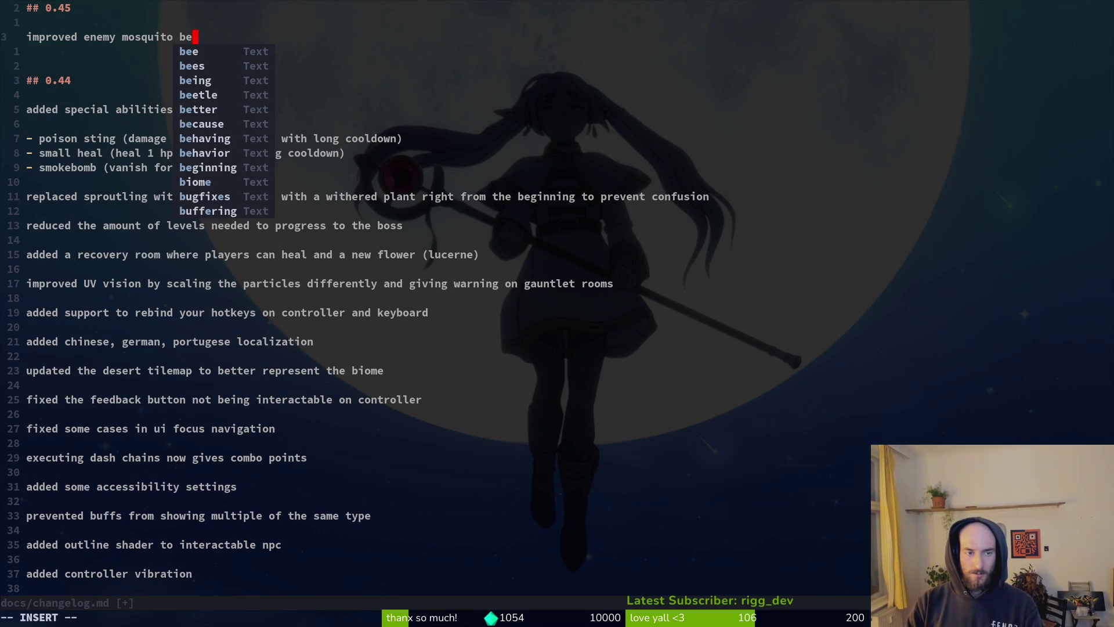
pyautogui.write('haviour')
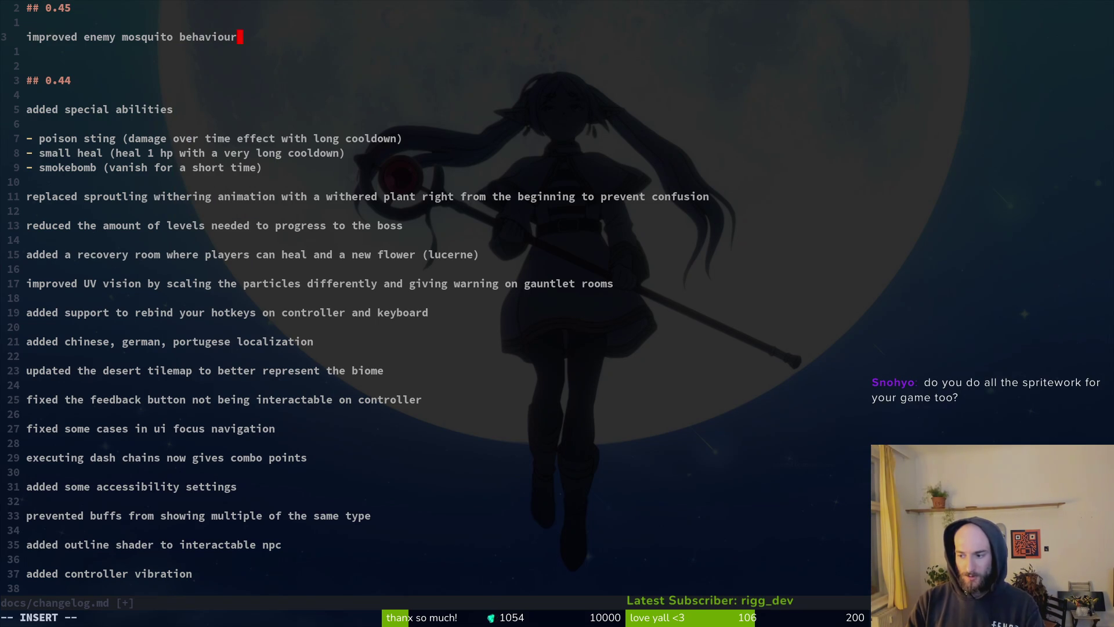
pyautogui.press('Return')
pyautogui.press('Return')
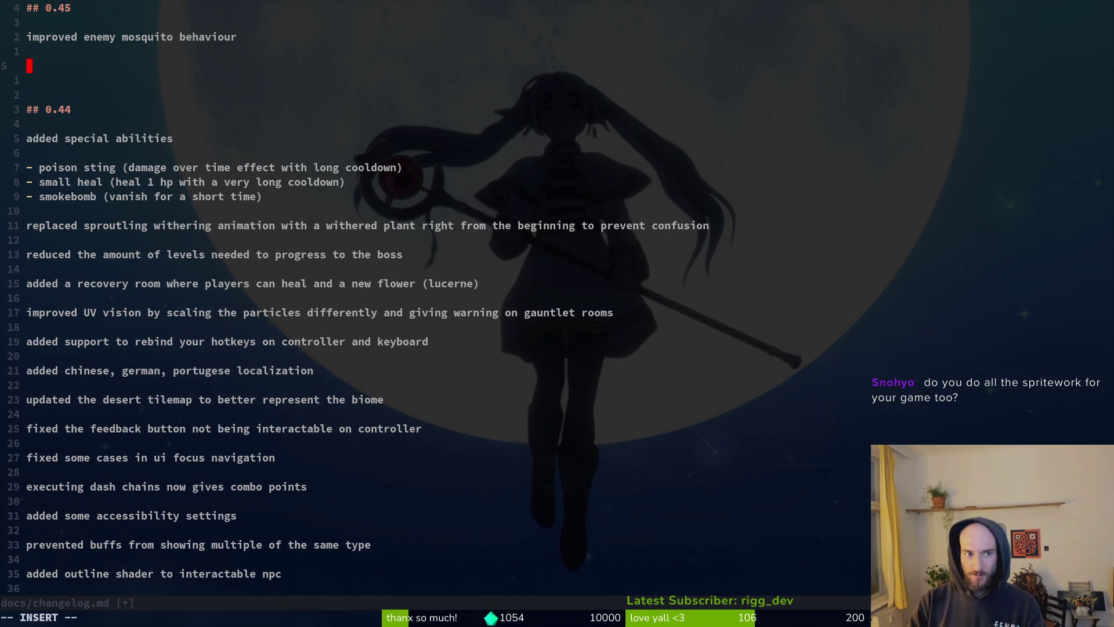
pyautogui.hotkey('alt', 'Tab')
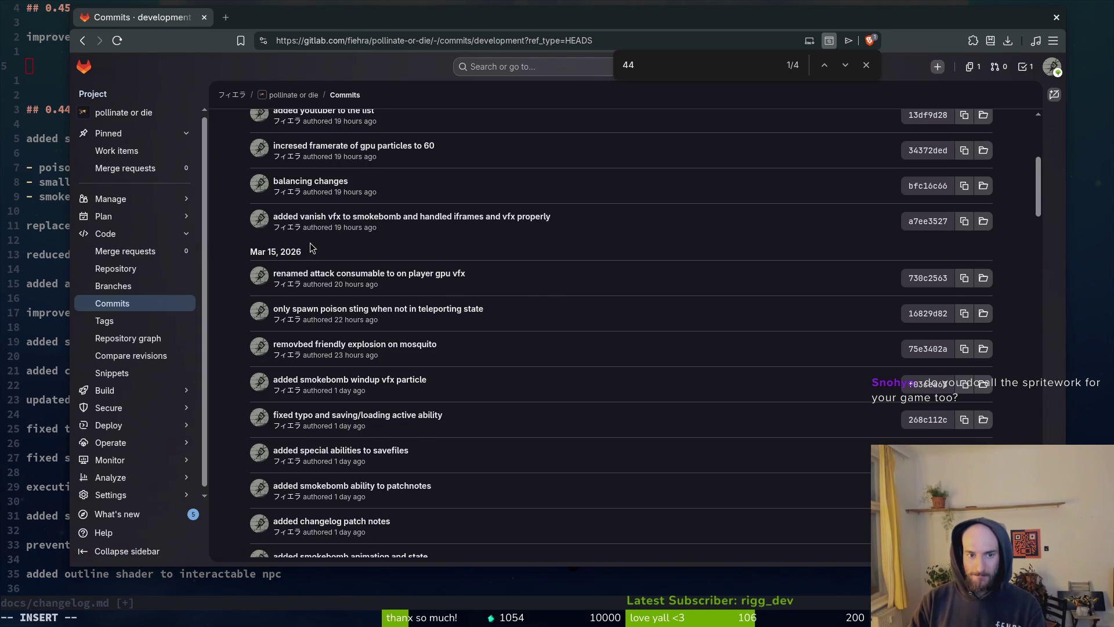
# Step: Add the entry 'increase gpuparticle framerate to 60fps' to the 0.45 section
pyautogui.scroll(3, 308, 313)
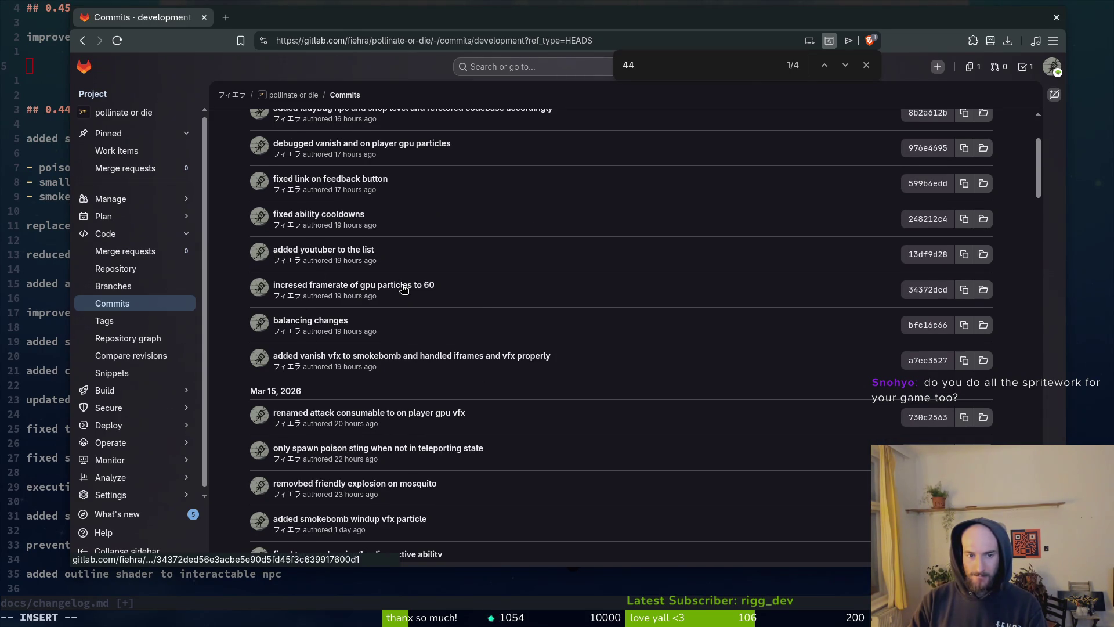
pyautogui.click(36, 65)
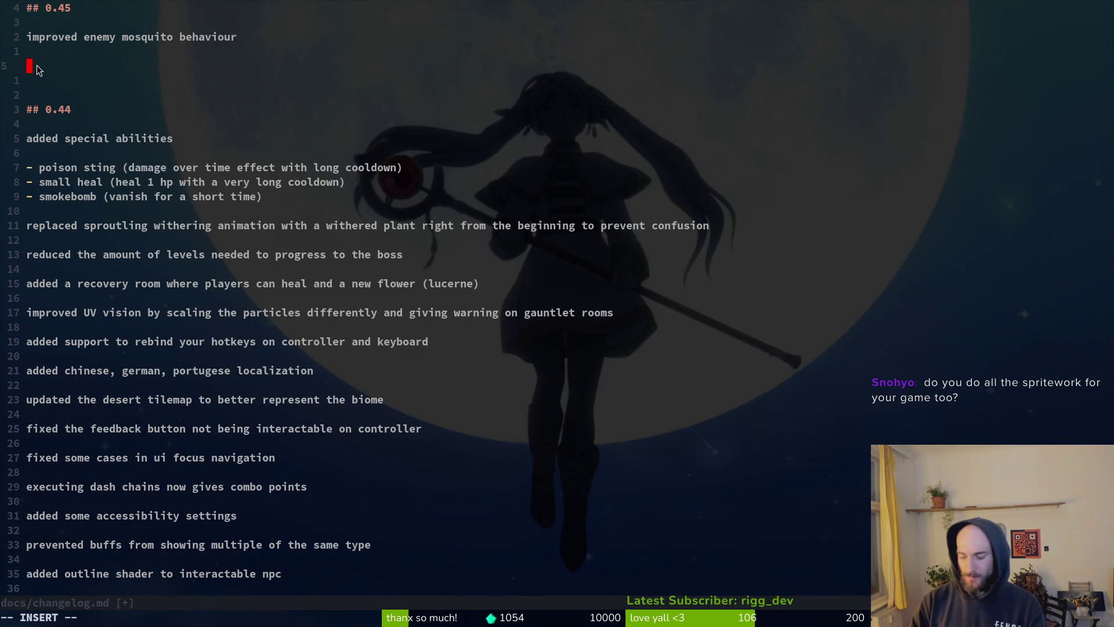
pyautogui.write('increase gpuparti')
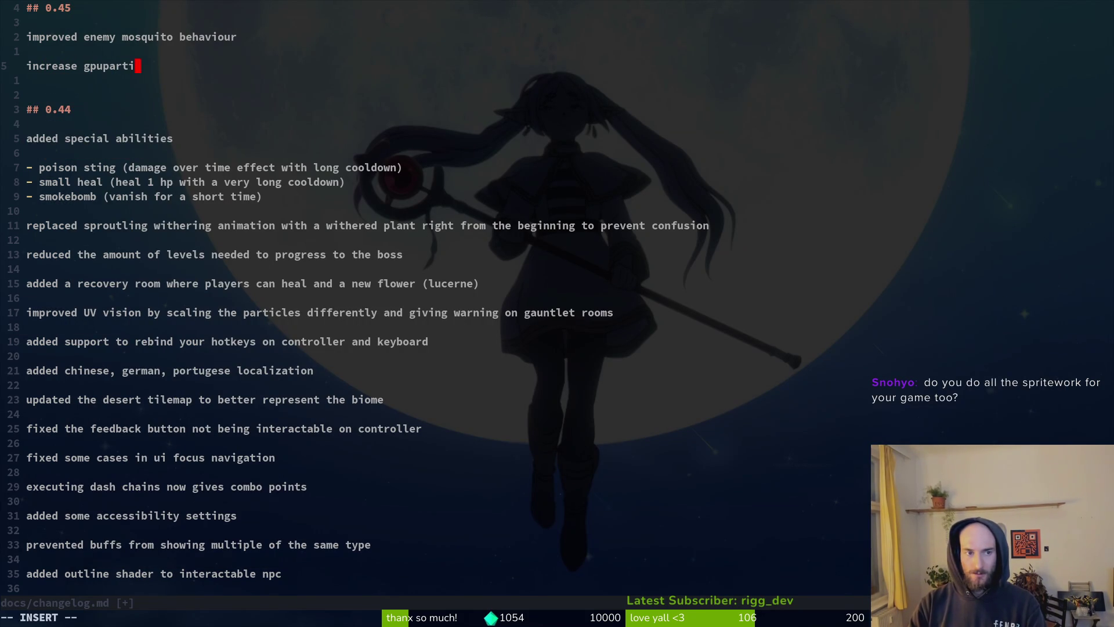
pyautogui.write('rajmera')
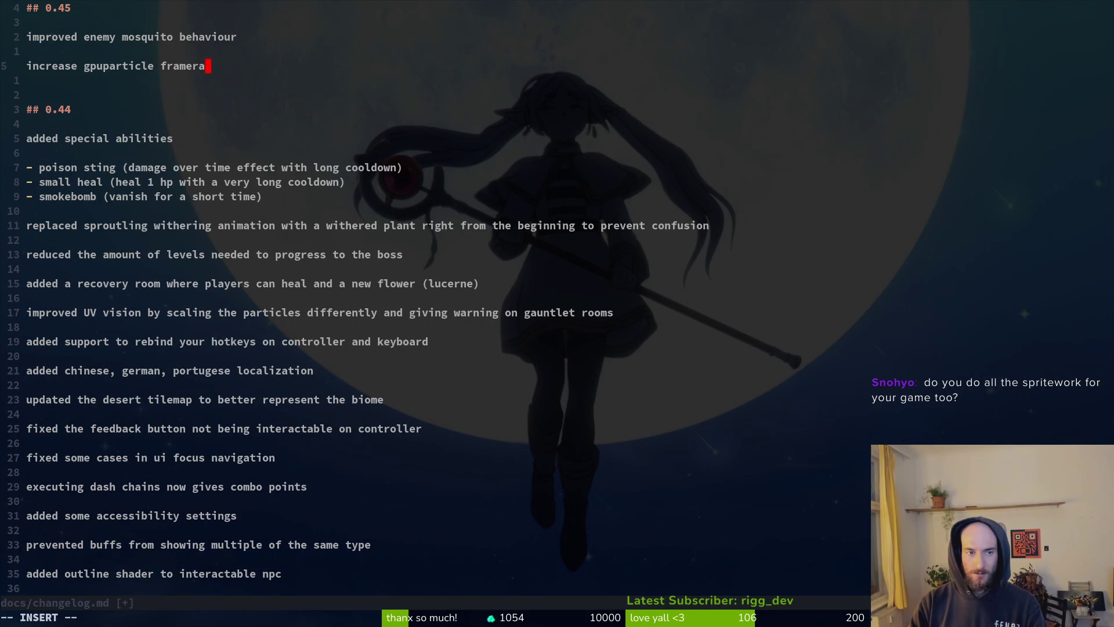
pyautogui.write('te to 6')
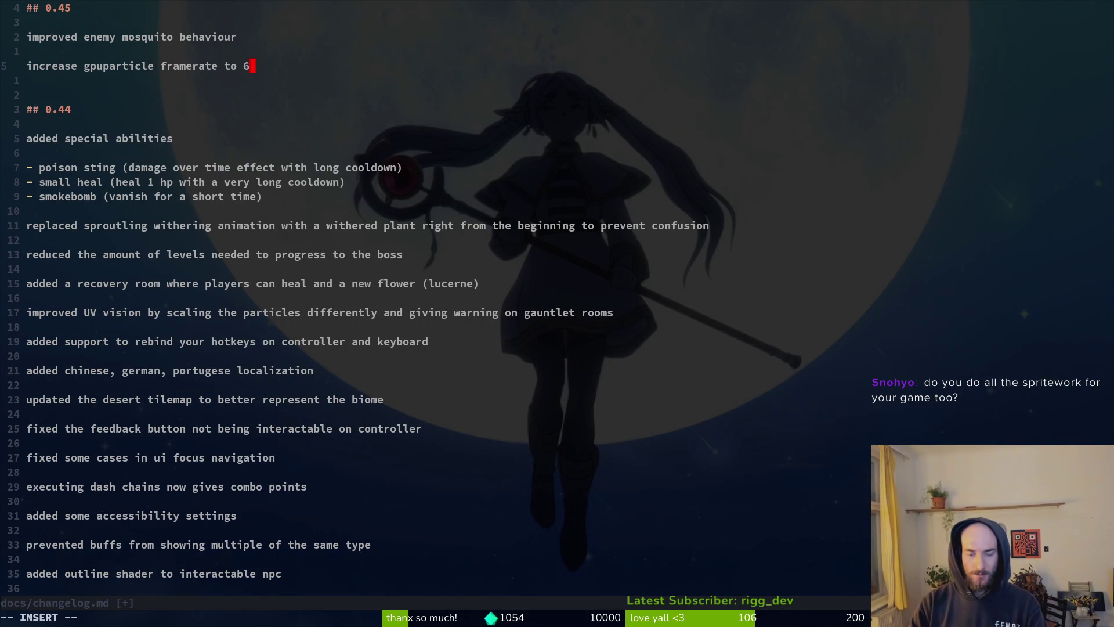
pyautogui.write('0fps')
pyautogui.press('Return')
pyautogui.press('Return')
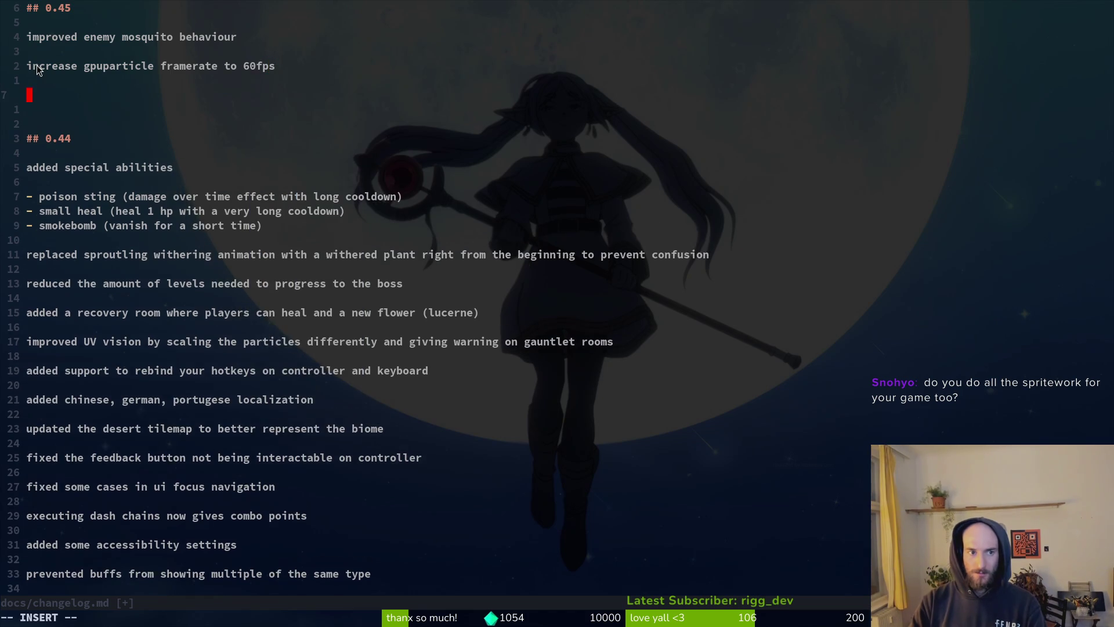
# Step: After checking the commits, add 'fixed a bug where special abilities had the wrong cooldown'
pyautogui.hotkey('alt', 'Tab')
pyautogui.scroll(2, 302, 278)
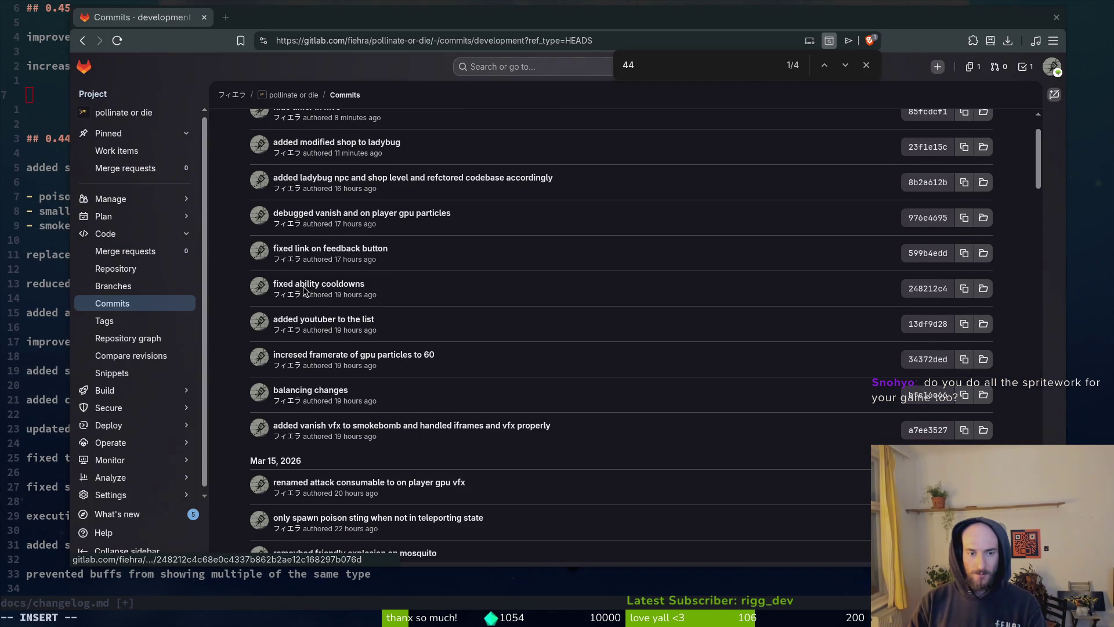
pyautogui.hotkey('alt', 'Tab')
pyautogui.write('fixed a b')
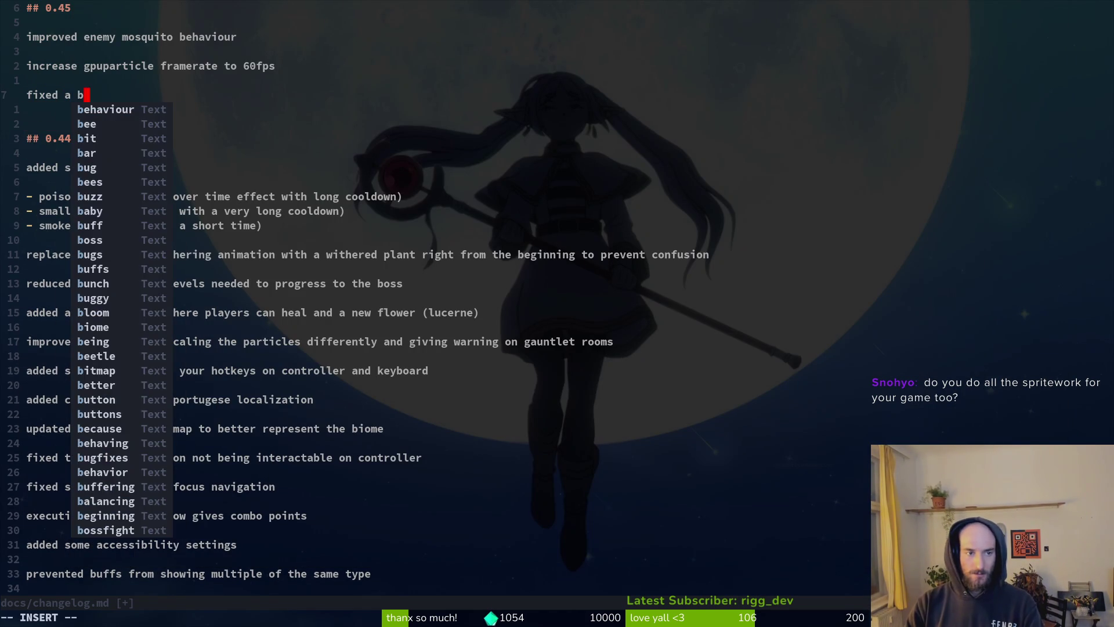
pyautogui.write('ug wehere')
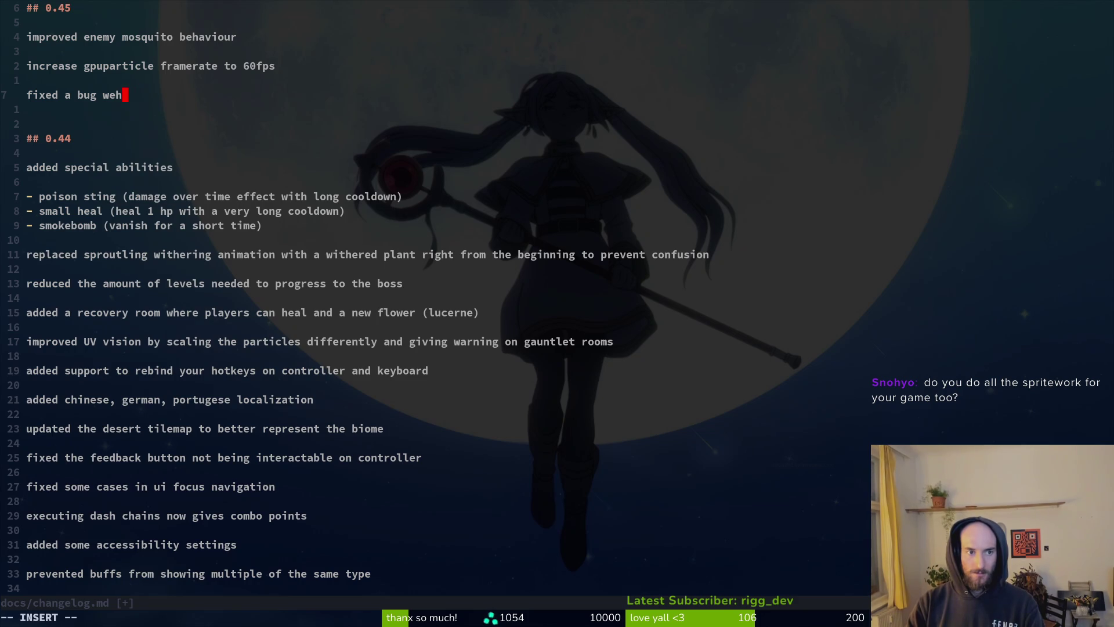
pyautogui.press('BackSpace')
pyautogui.press('BackSpace')
pyautogui.write('here special ability')
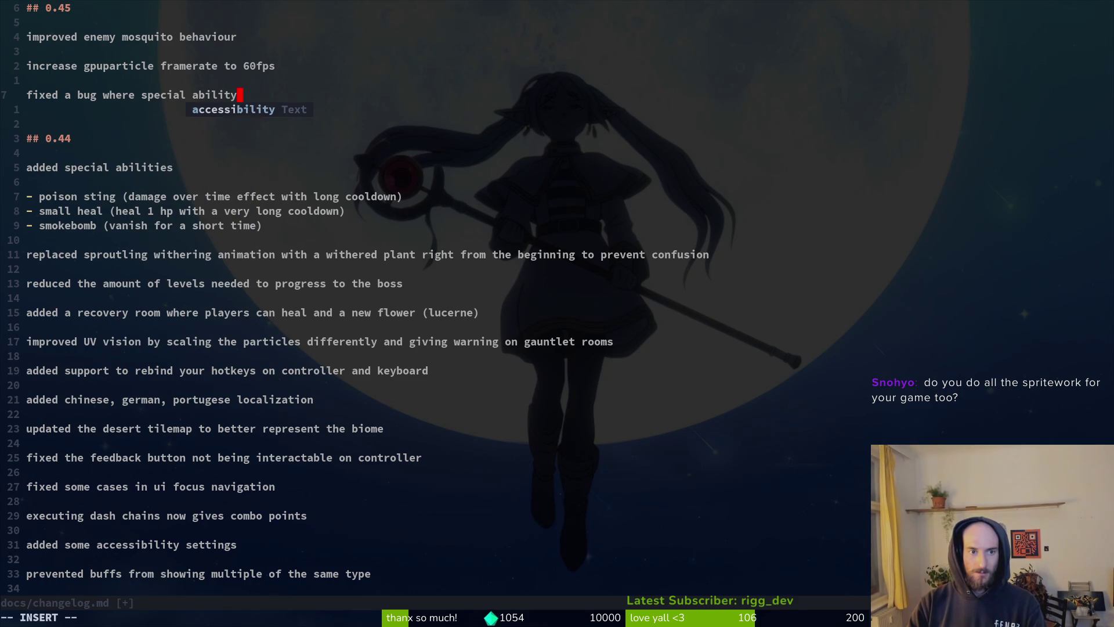
pyautogui.press('BackSpace')
pyautogui.write('ies had the ')
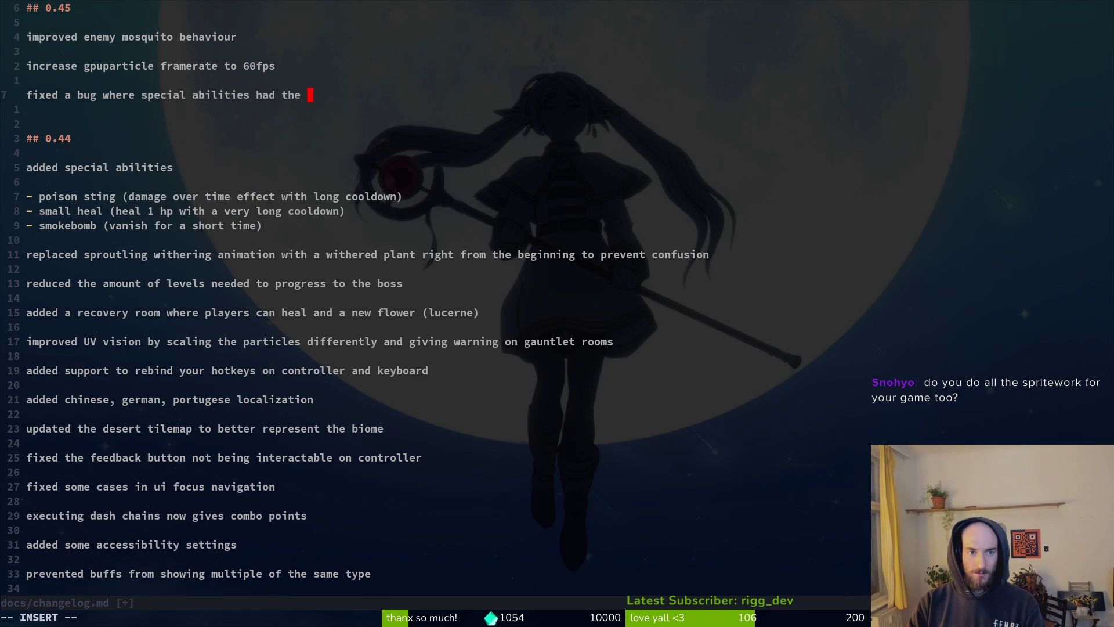
pyautogui.write('wrong cooldown')
pyautogui.hotkey('alt', 'Tab')
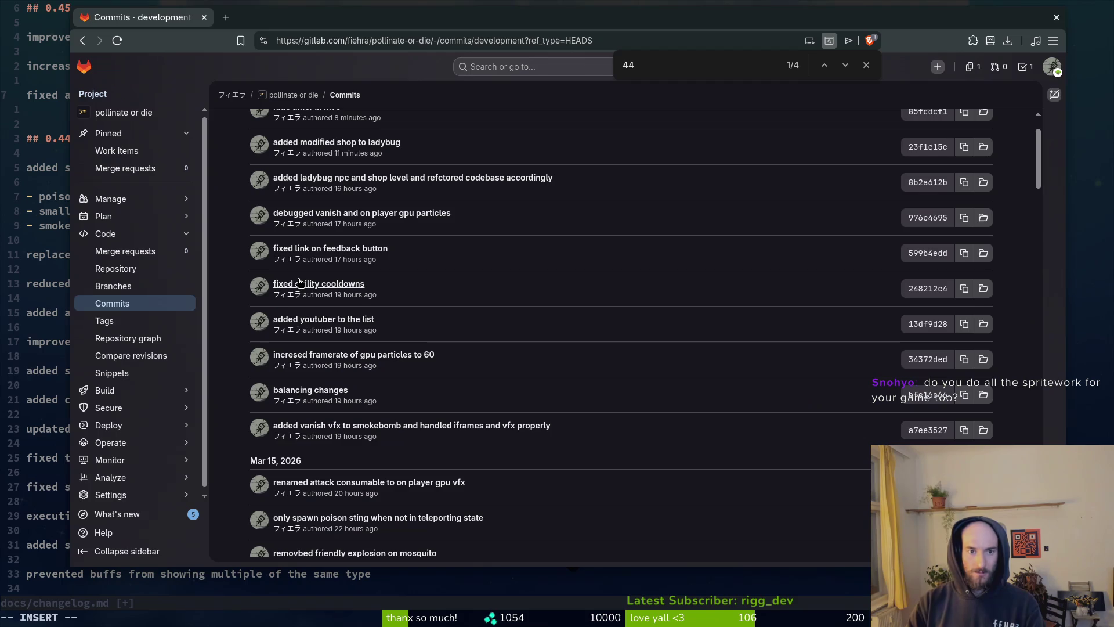
# Step: In Godot, inspect the heal, poisonSting and smokebomb ability resources and save the scene
pyautogui.hotkey('alt', 'Tab')
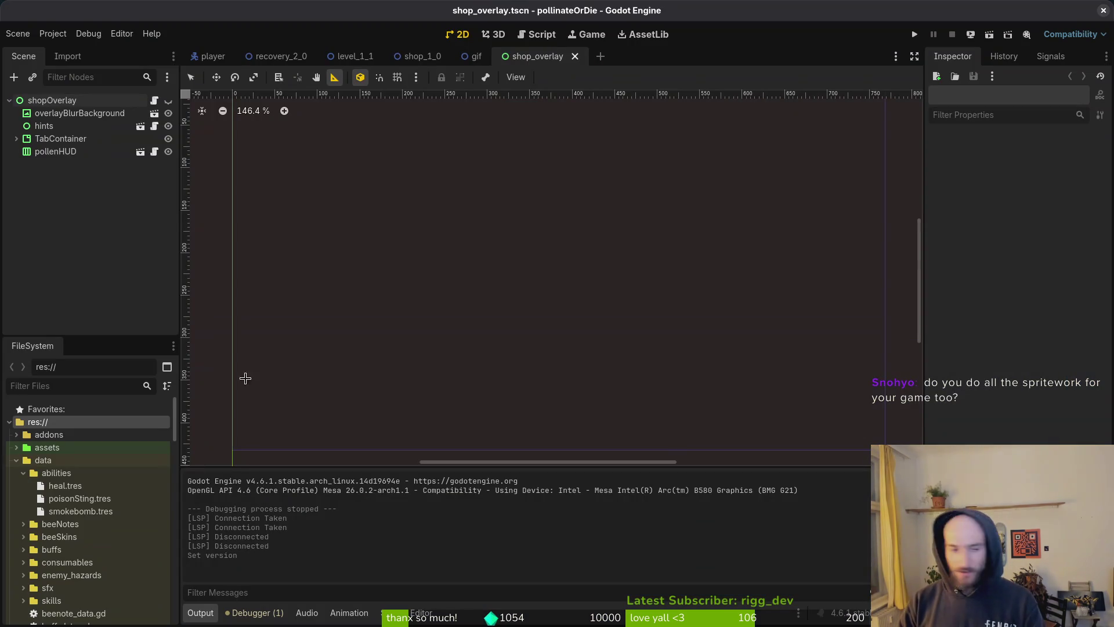
pyautogui.click(65, 485)
pyautogui.click(77, 499)
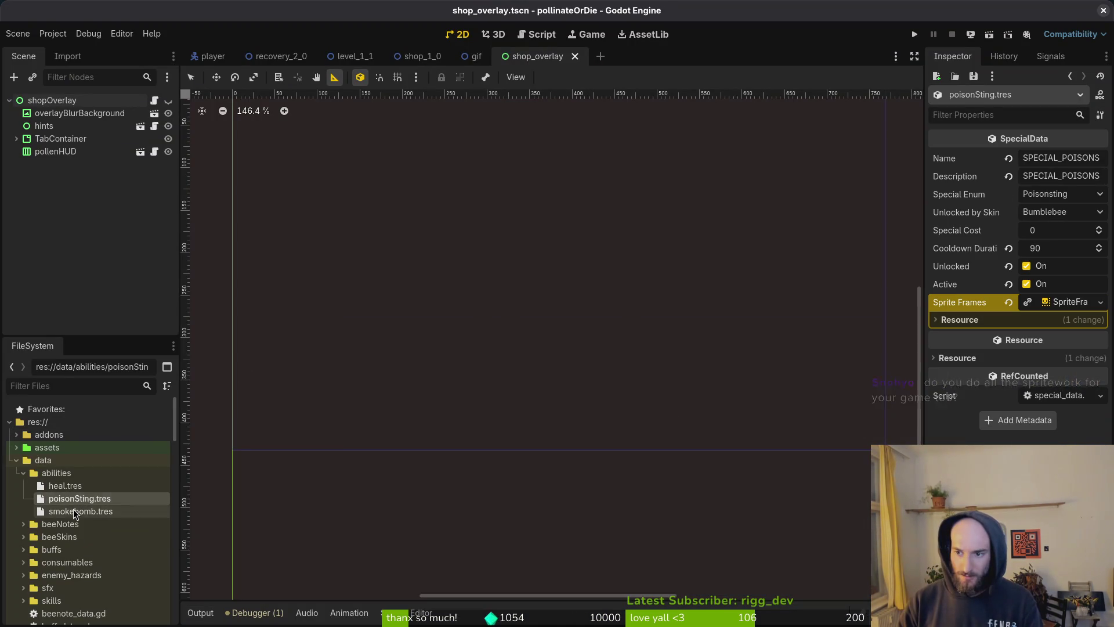
pyautogui.click(79, 511)
pyautogui.hotkey('ctrl', 's')
pyautogui.hotkey('alt', 'Tab')
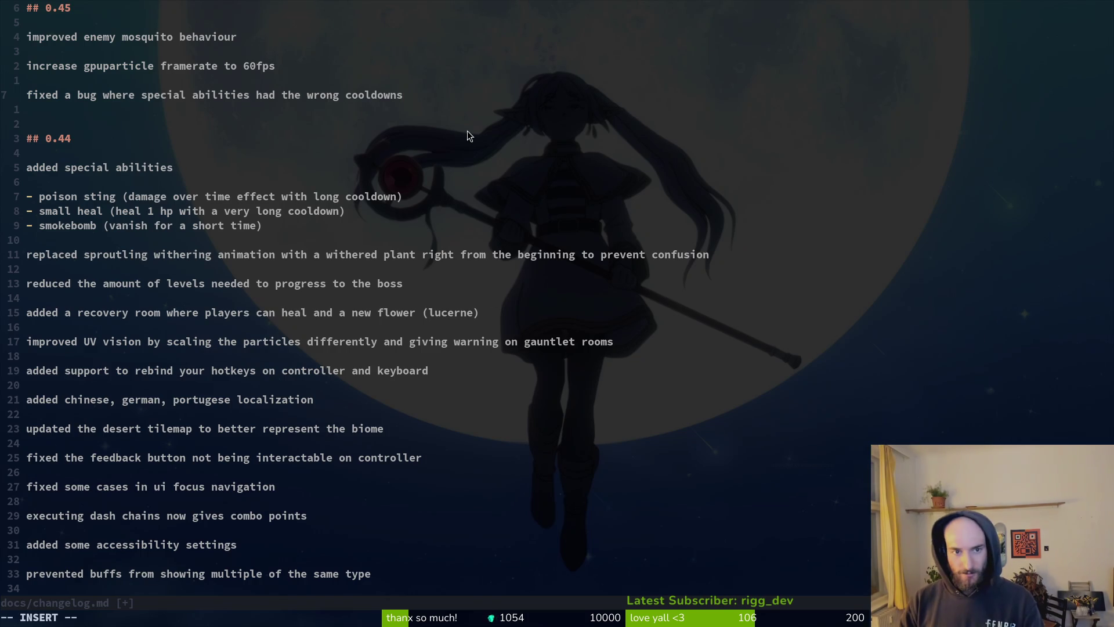
# Step: Add the entry 'fixed feedback button' under ## 0.45
pyautogui.hotkey('alt', 'Tab')
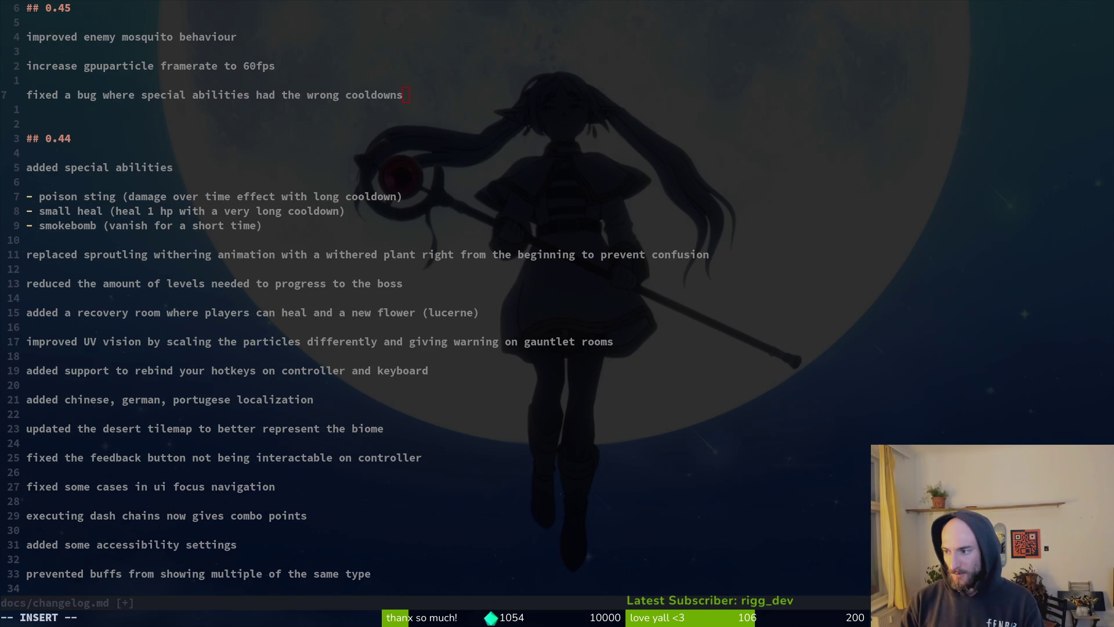
pyautogui.hotkey('alt', 'Tab')
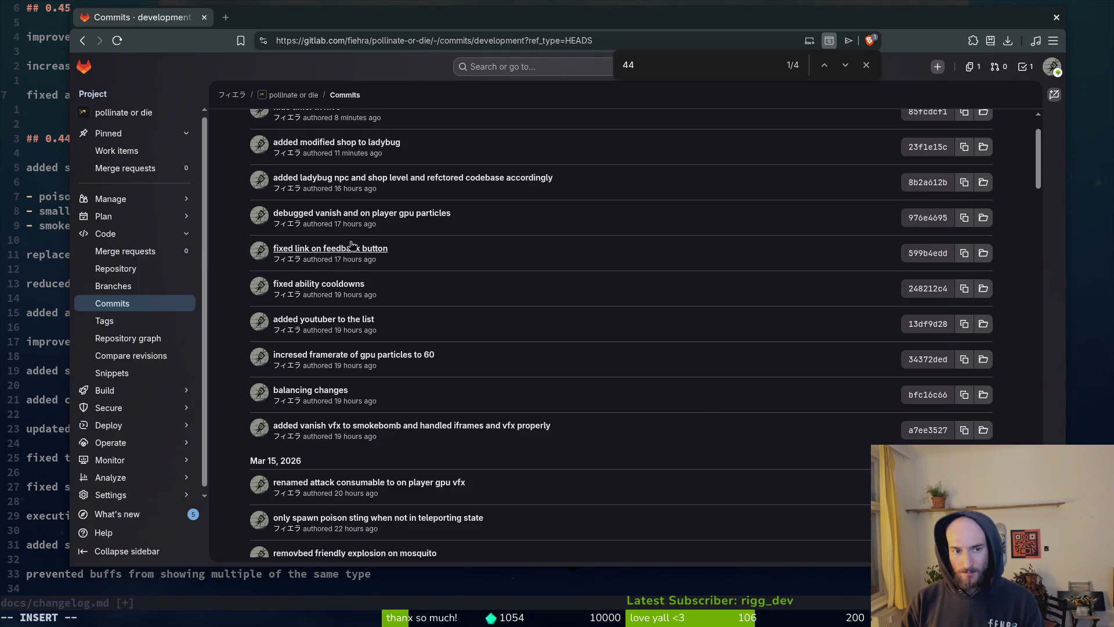
pyautogui.click(44, 97)
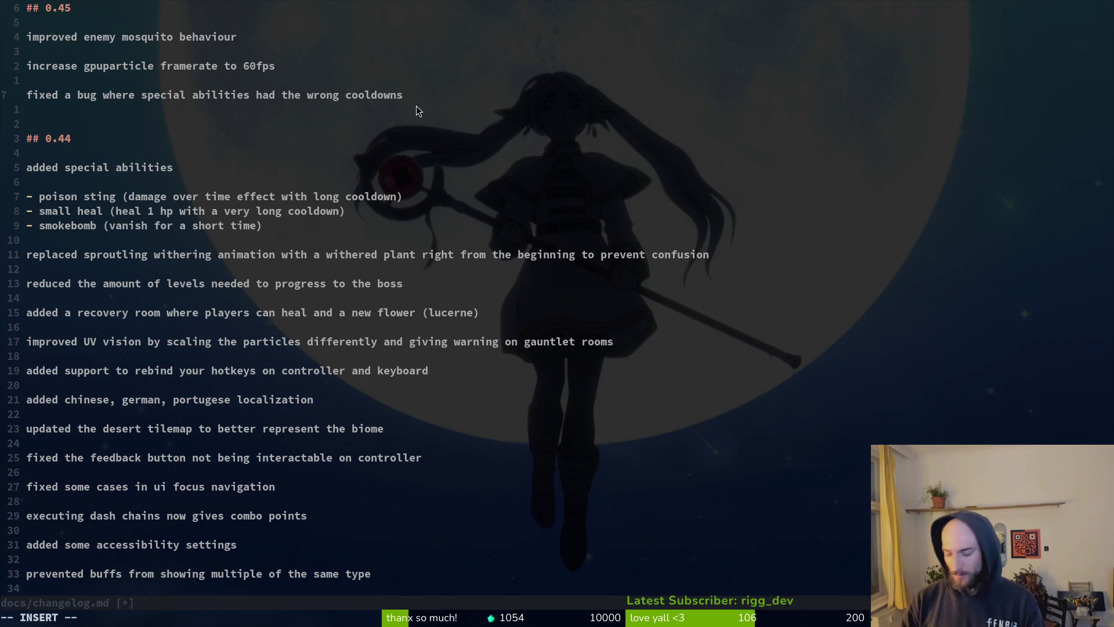
pyautogui.write('o')
pyautogui.press('Return')
pyautogui.press('Return')
pyautogui.write('fixed ')
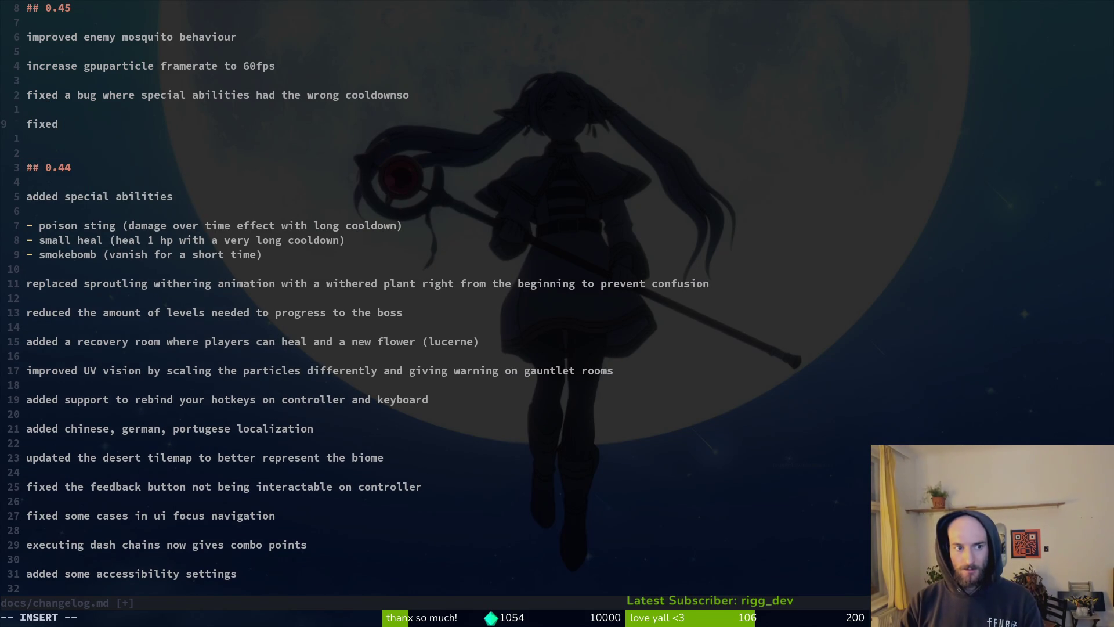
pyautogui.write('feedback button')
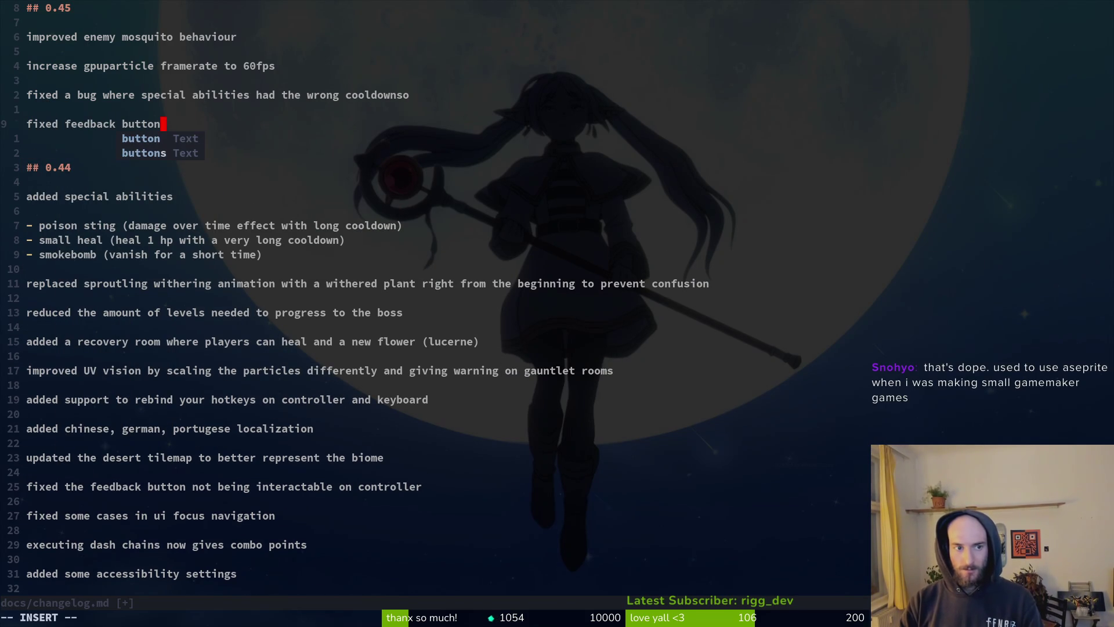
pyautogui.press('Return')
pyautogui.press('Return')
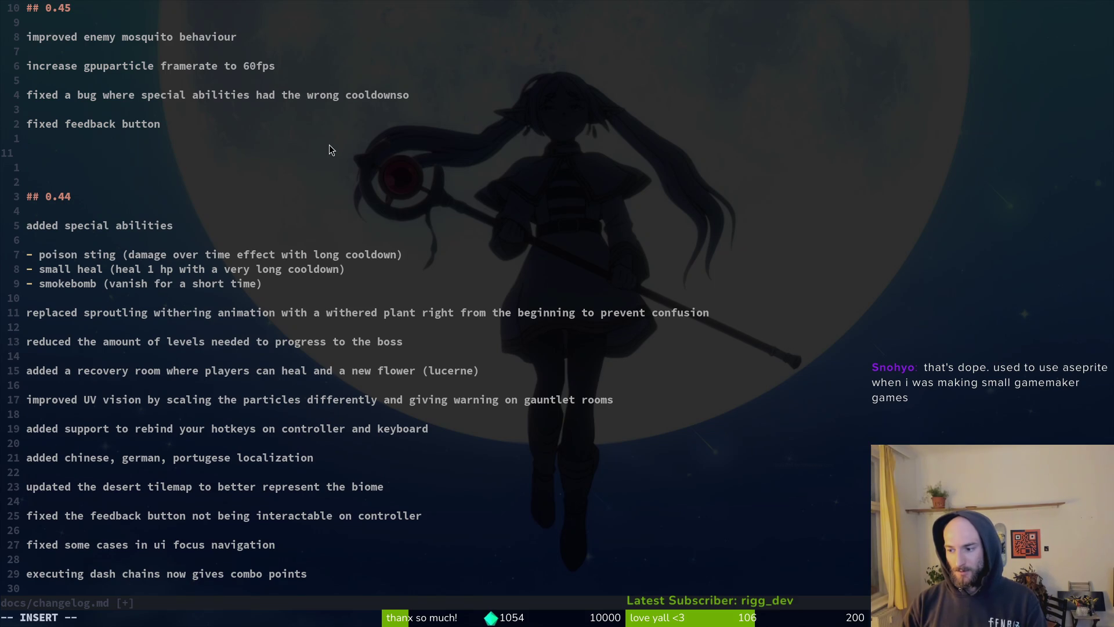
# Step: Add 'replaced recovery room with merchant so players can buy consumables during the run'
pyautogui.hotkey('alt', 'Tab')
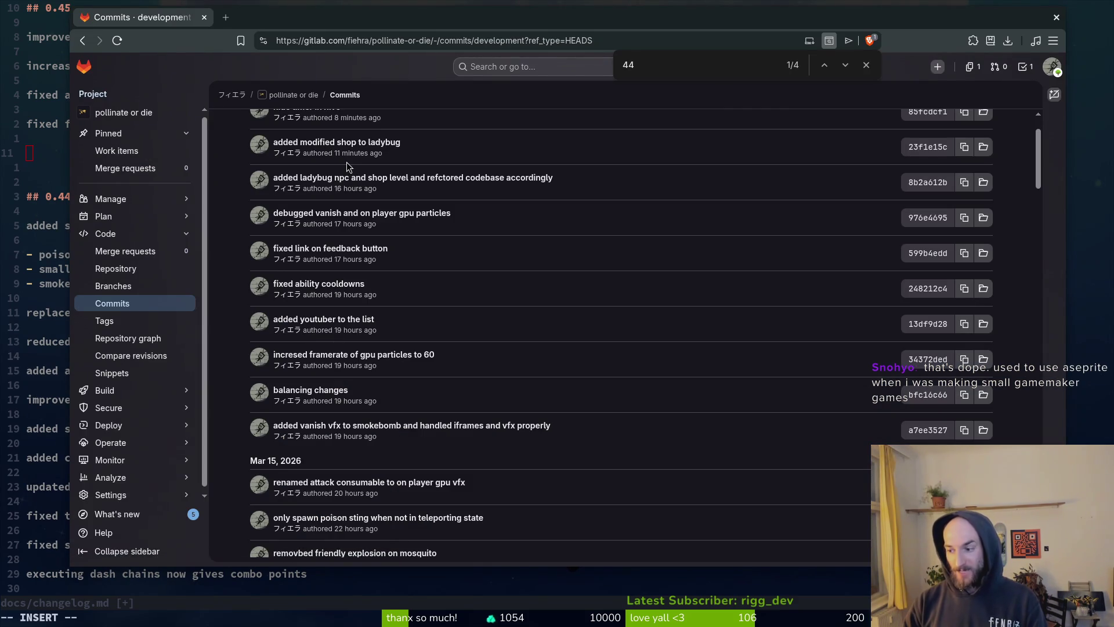
pyautogui.scroll(2, 398, 190)
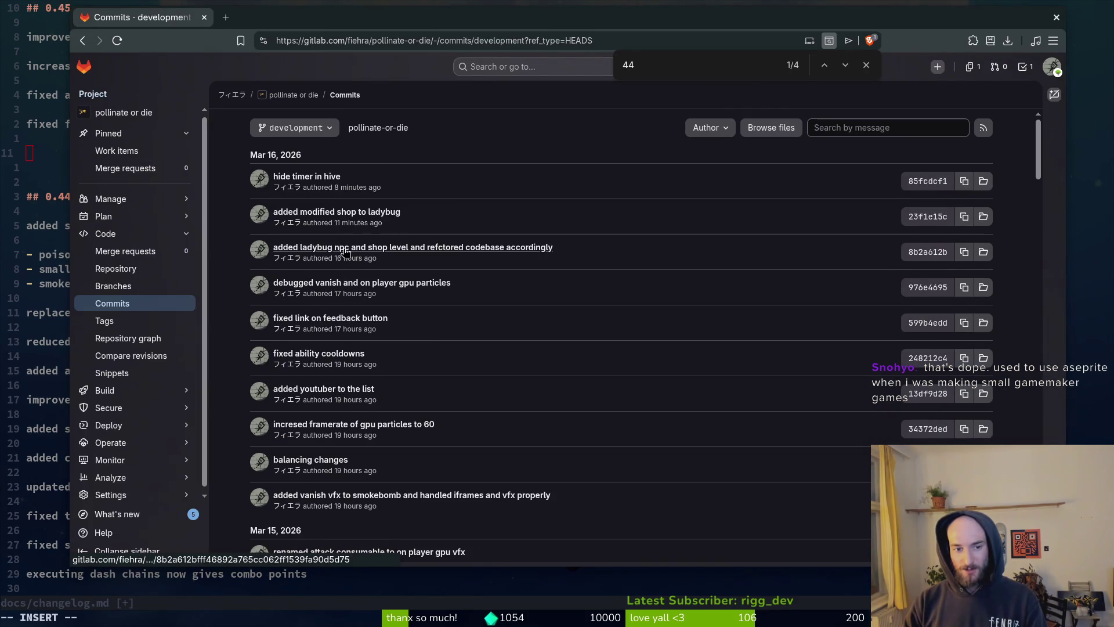
pyautogui.click(43, 153)
pyautogui.write('ad')
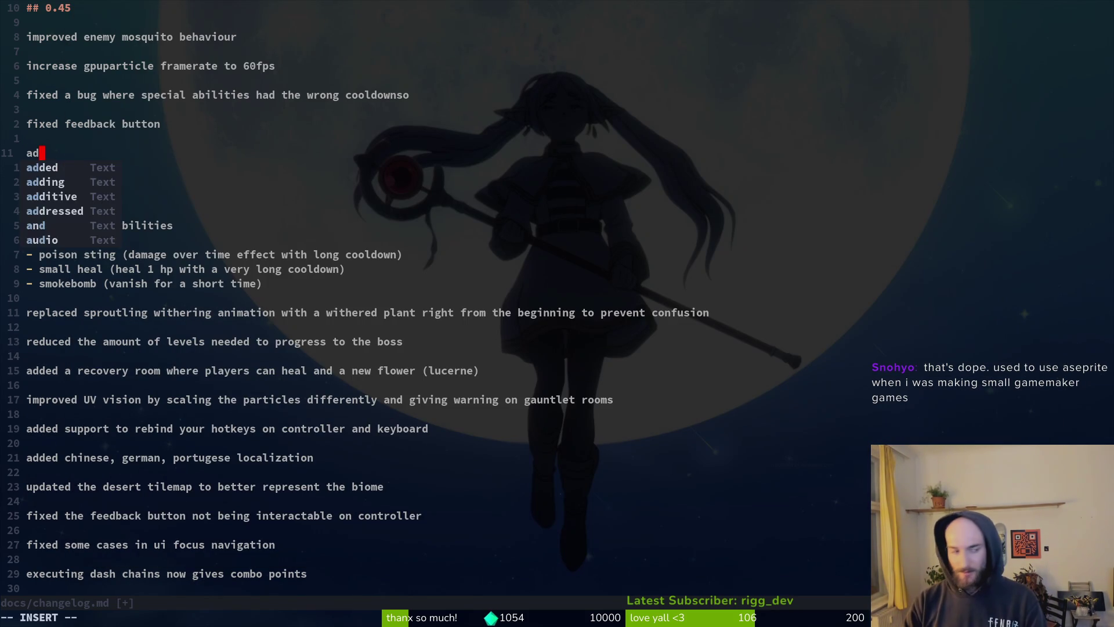
pyautogui.write('ded merchang')
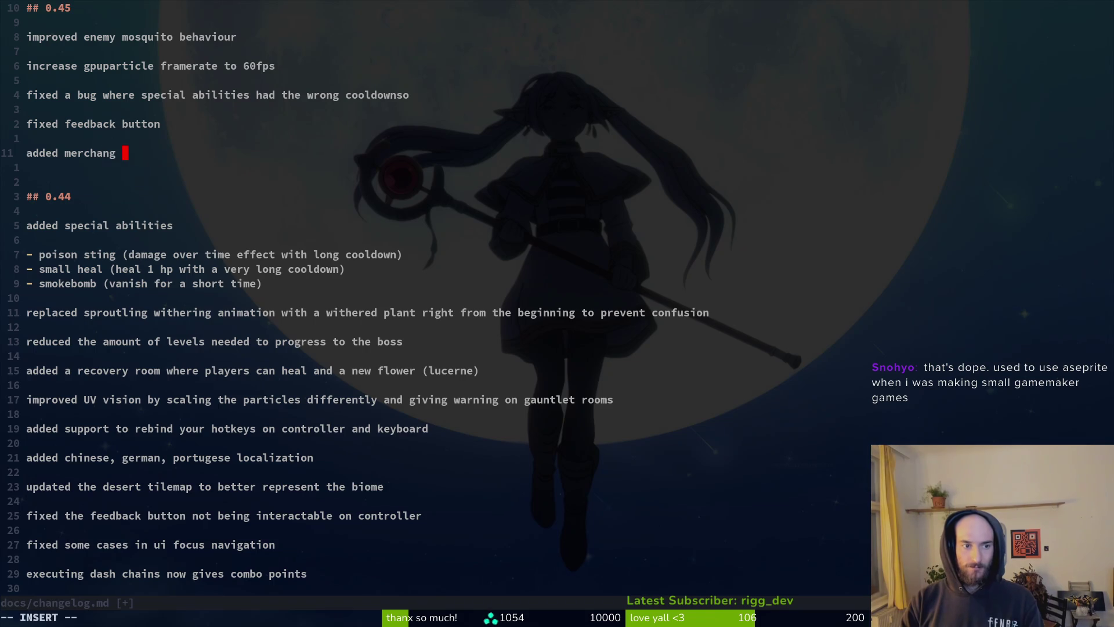
pyautogui.press('BackSpace')
pyautogui.press('BackSpace')
pyautogui.press('BackSpace')
pyautogui.write('re')
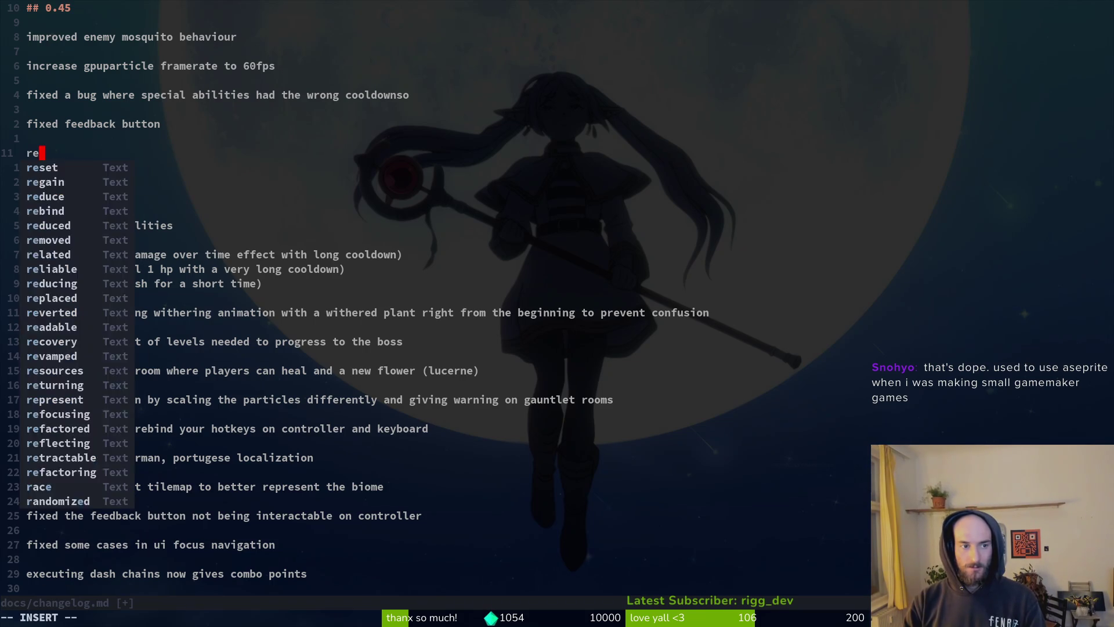
pyautogui.write('placed recovery r')
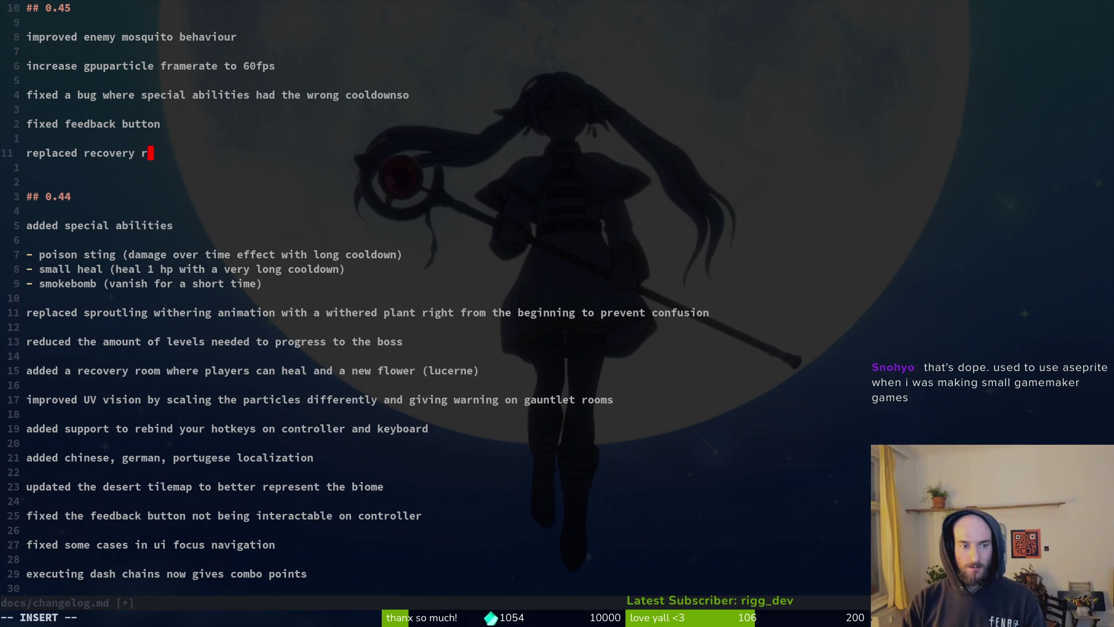
pyautogui.write('oom with ')
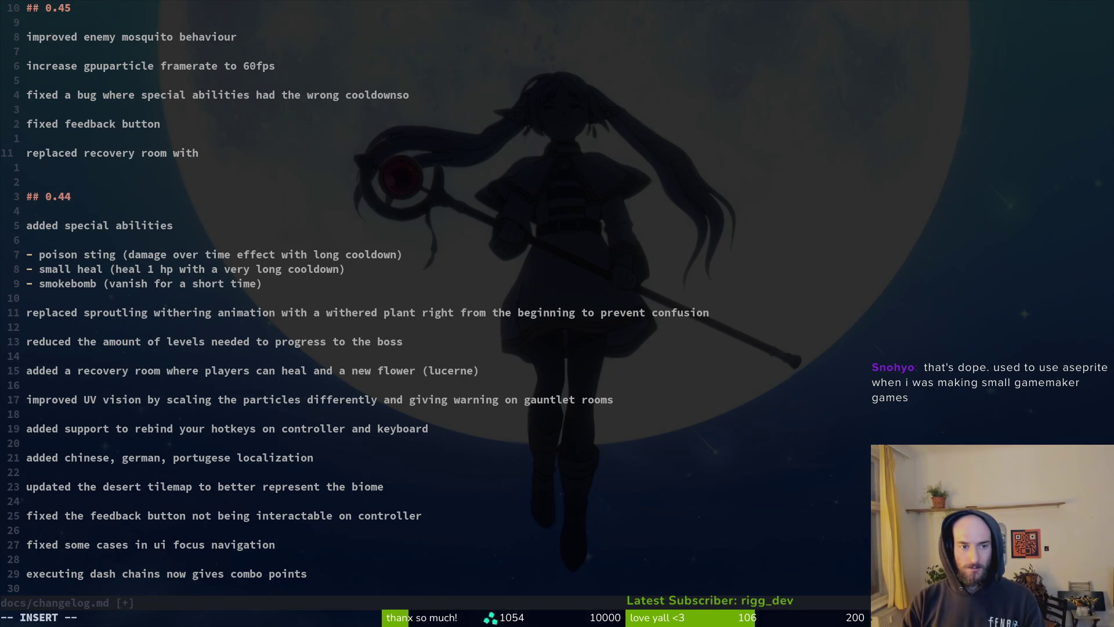
pyautogui.write('merchant t')
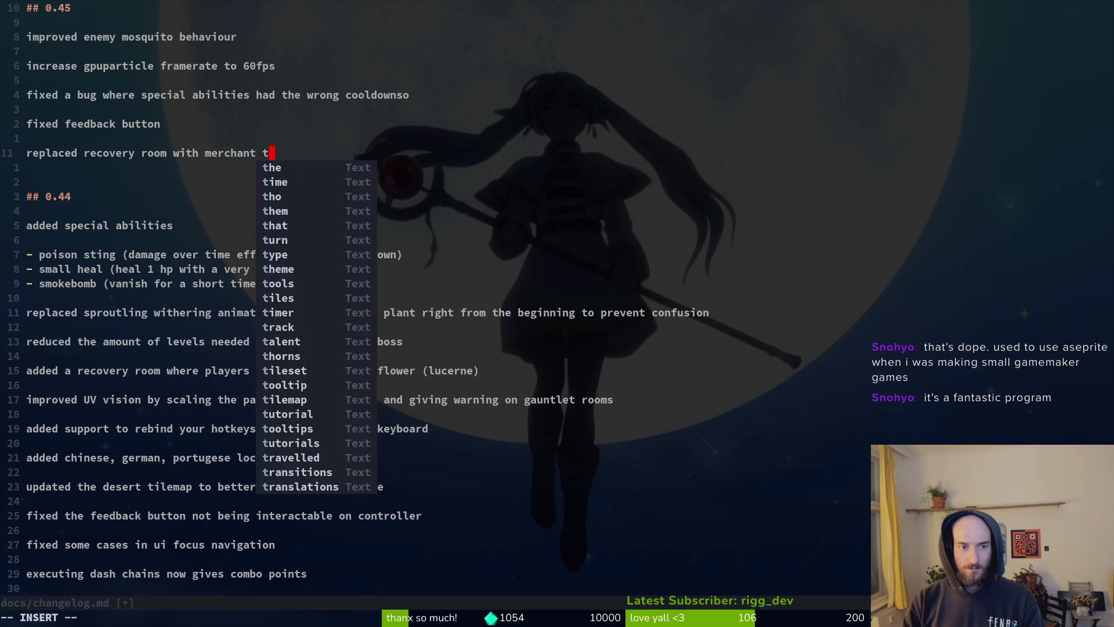
pyautogui.press('BackSpace')
pyautogui.write('so players ')
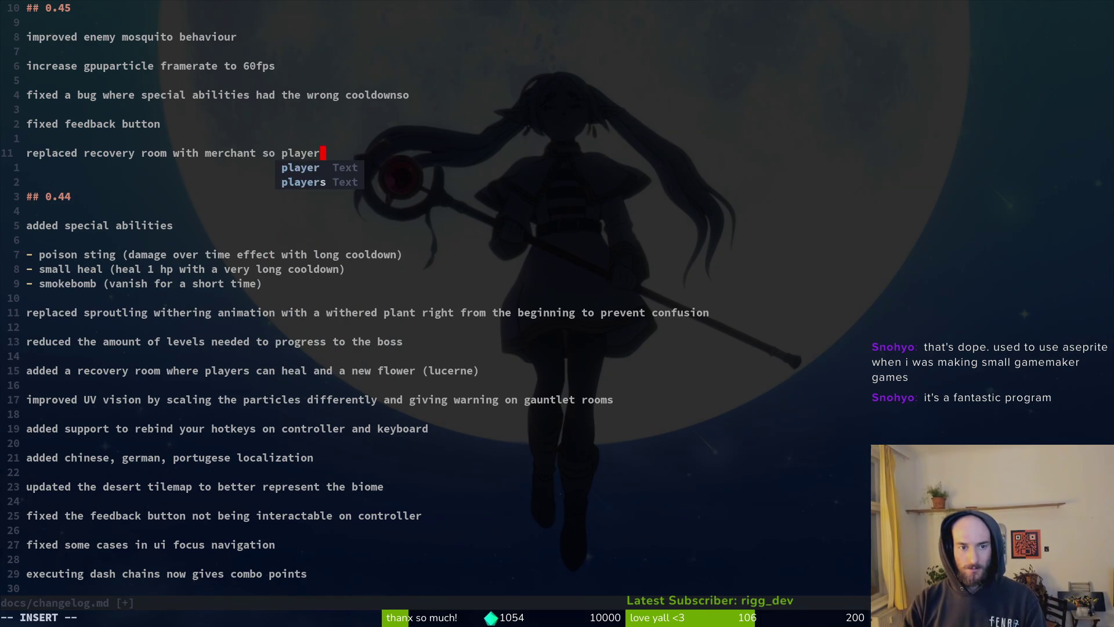
pyautogui.write('can ')
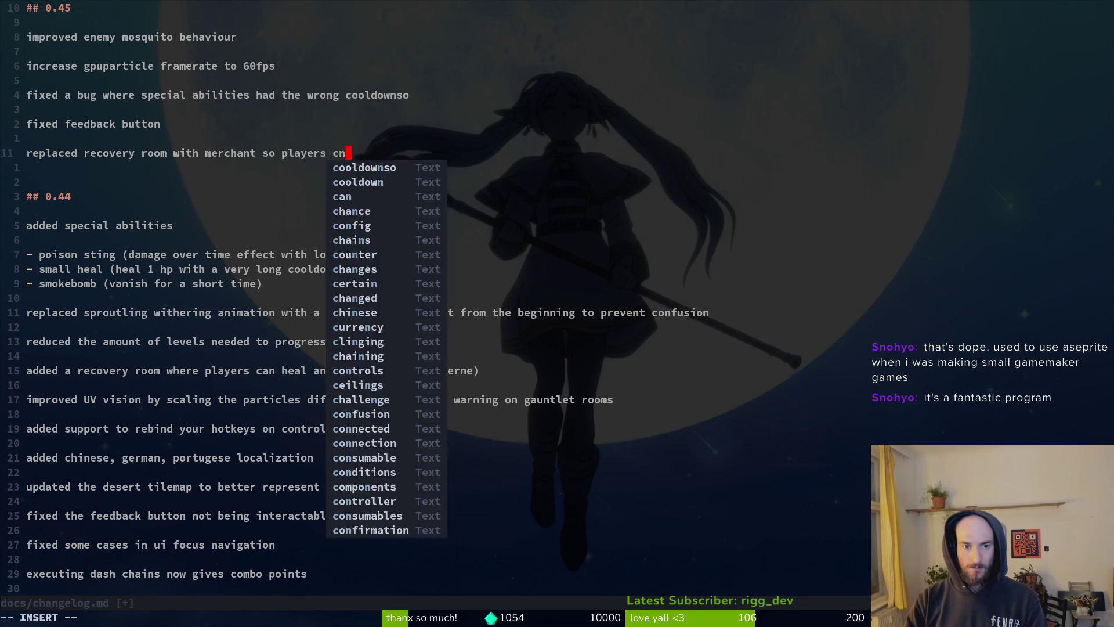
pyautogui.write('buy consumab')
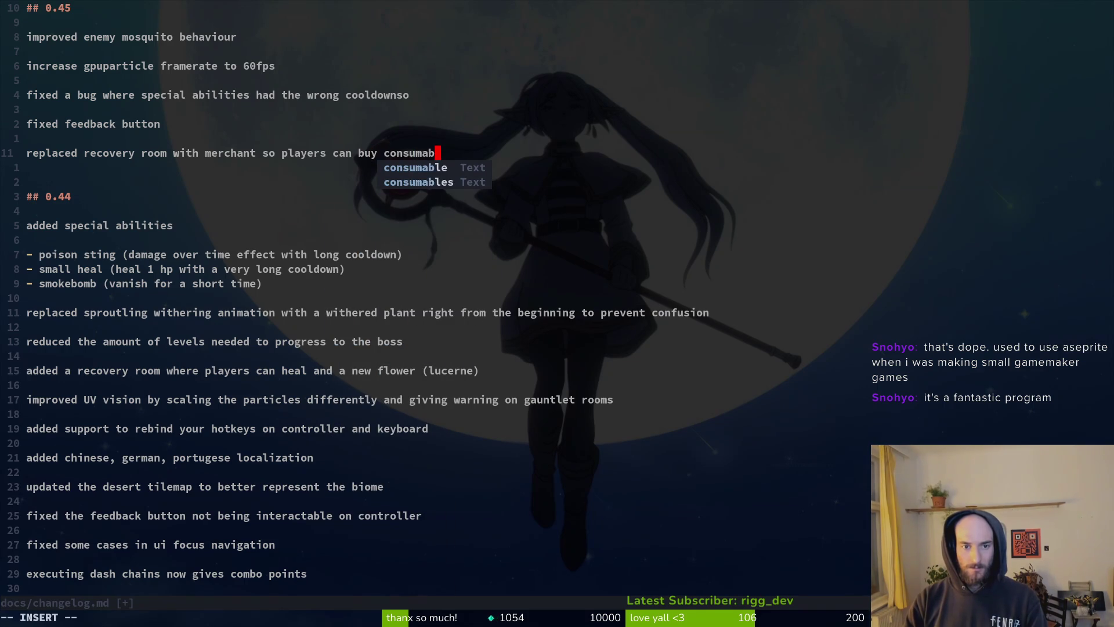
pyautogui.write('les during the run')
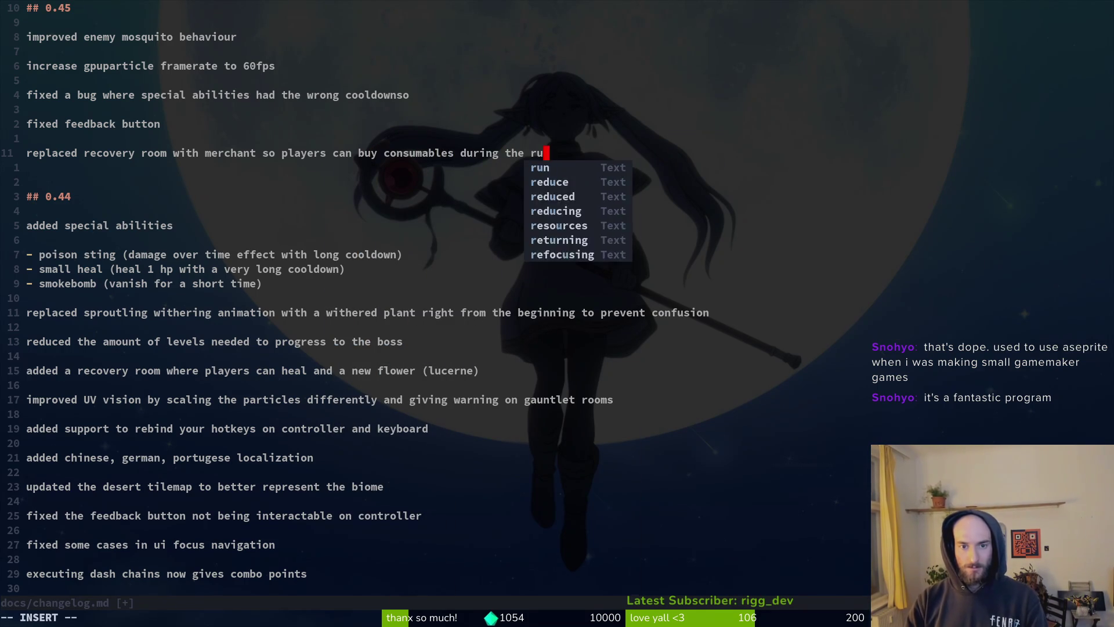
pyautogui.press('Return')
pyautogui.press('Return')
pyautogui.hotkey('alt', 'Tab')
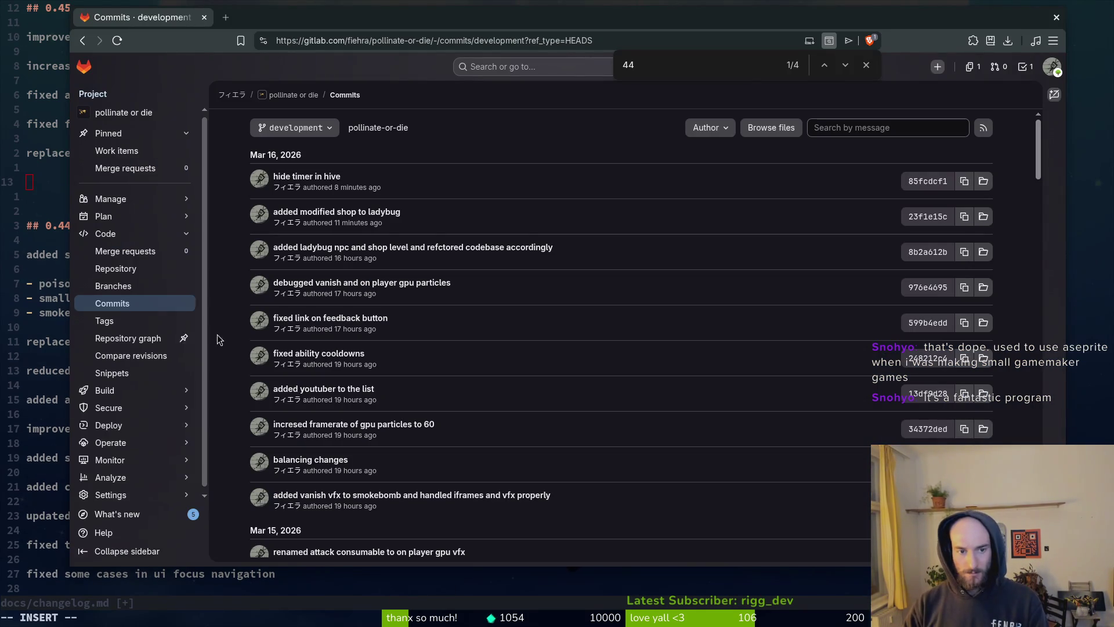
pyautogui.scroll(-3, 385, 264)
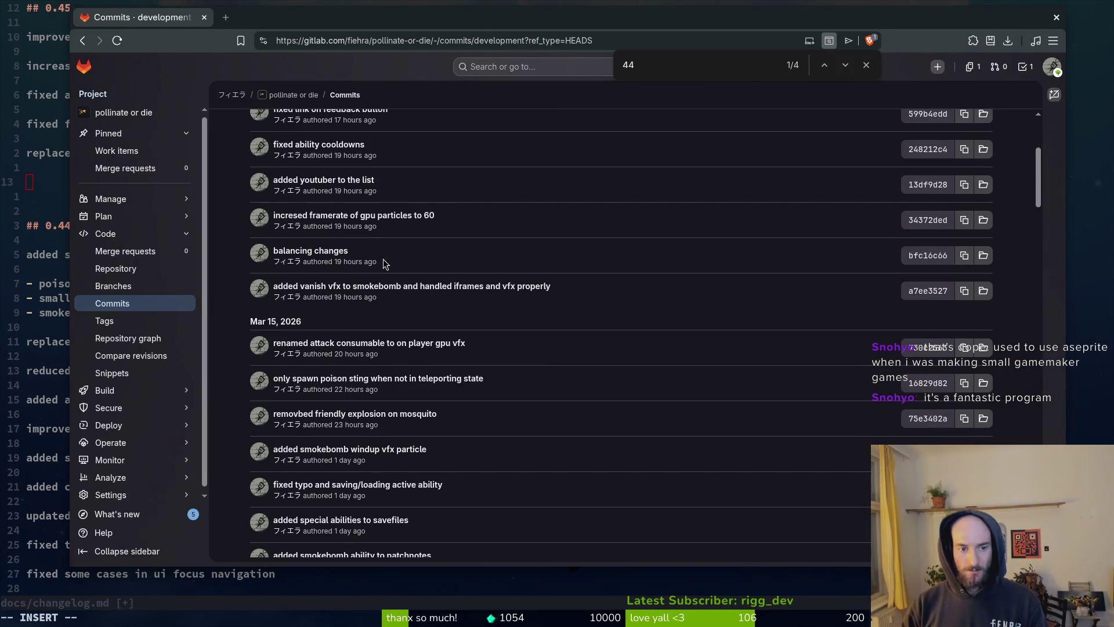
pyautogui.hotkey('alt', 'Tab')
# Step: Write the closing entry 'some more bug fixes and balance changes' and save docs/changelog.md
pyautogui.write('some m')
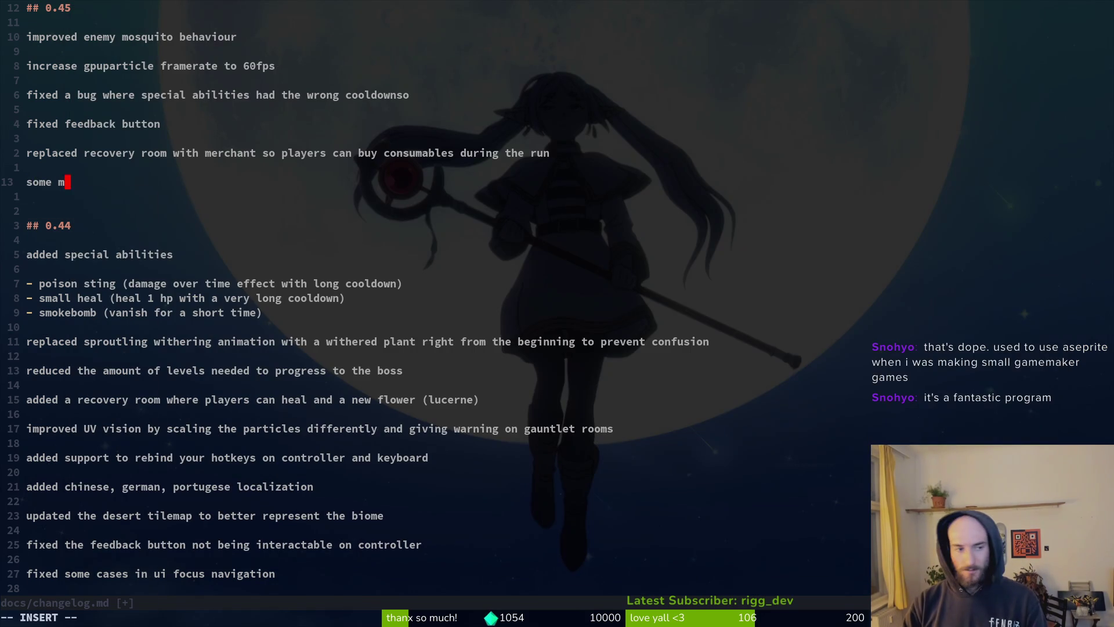
pyautogui.write('ore hotfixes')
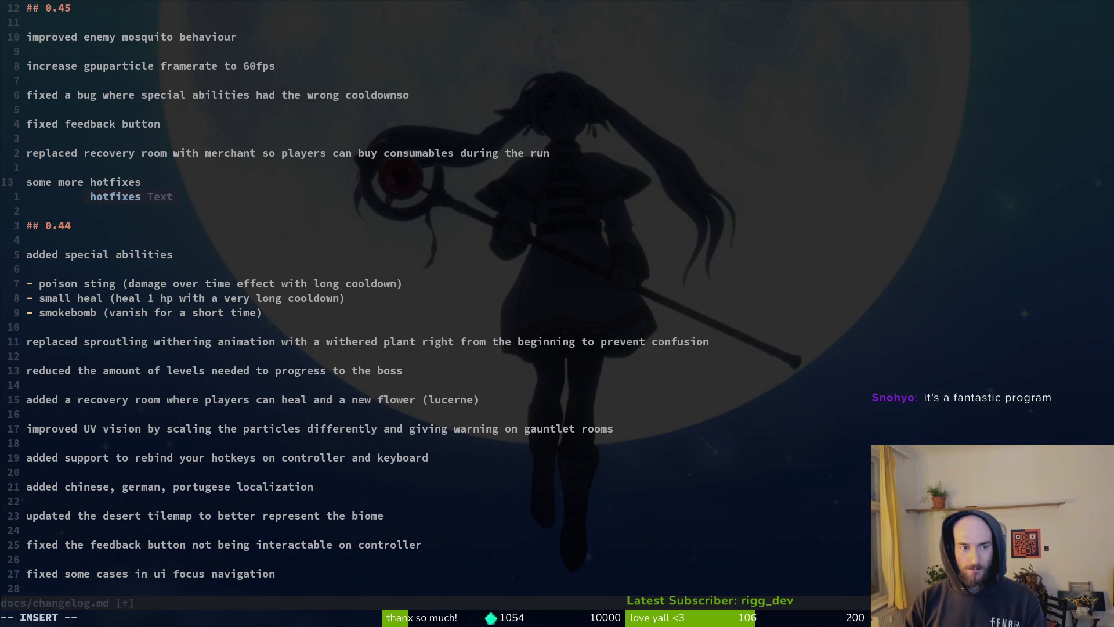
pyautogui.press('BackSpace')
pyautogui.press('BackSpace')
pyautogui.press('BackSpace')
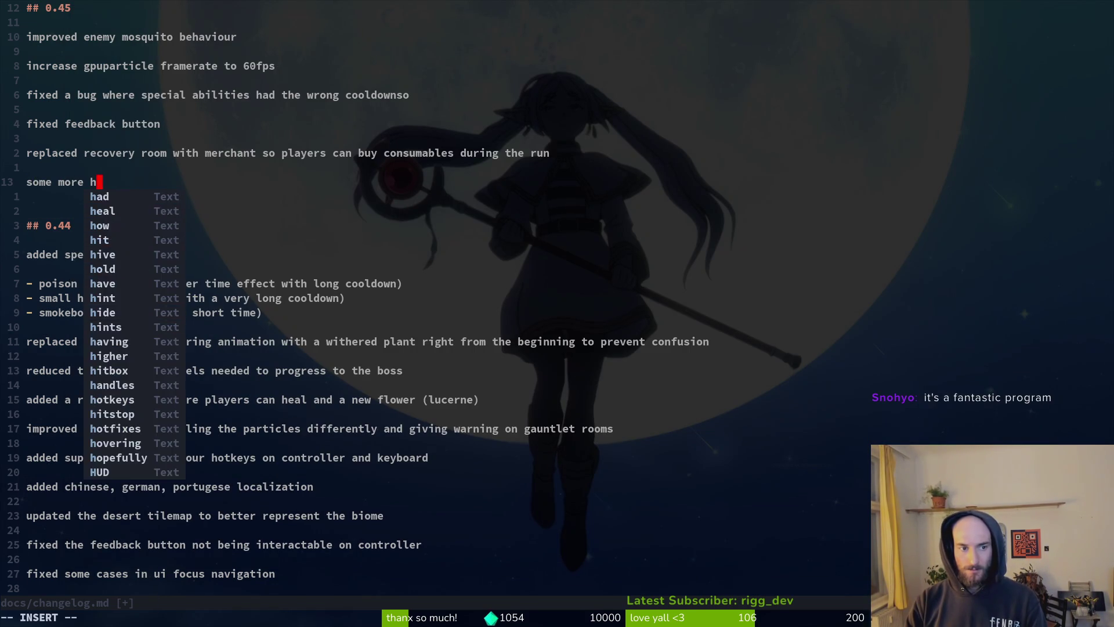
pyautogui.write('bug fixes')
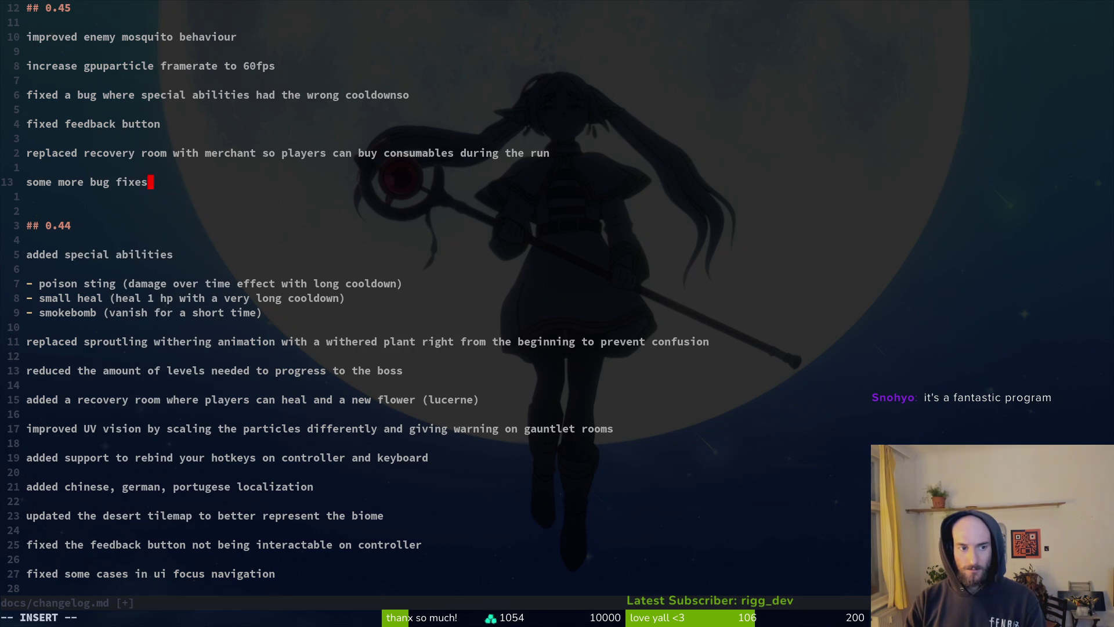
pyautogui.hotkey('alt', 'Tab')
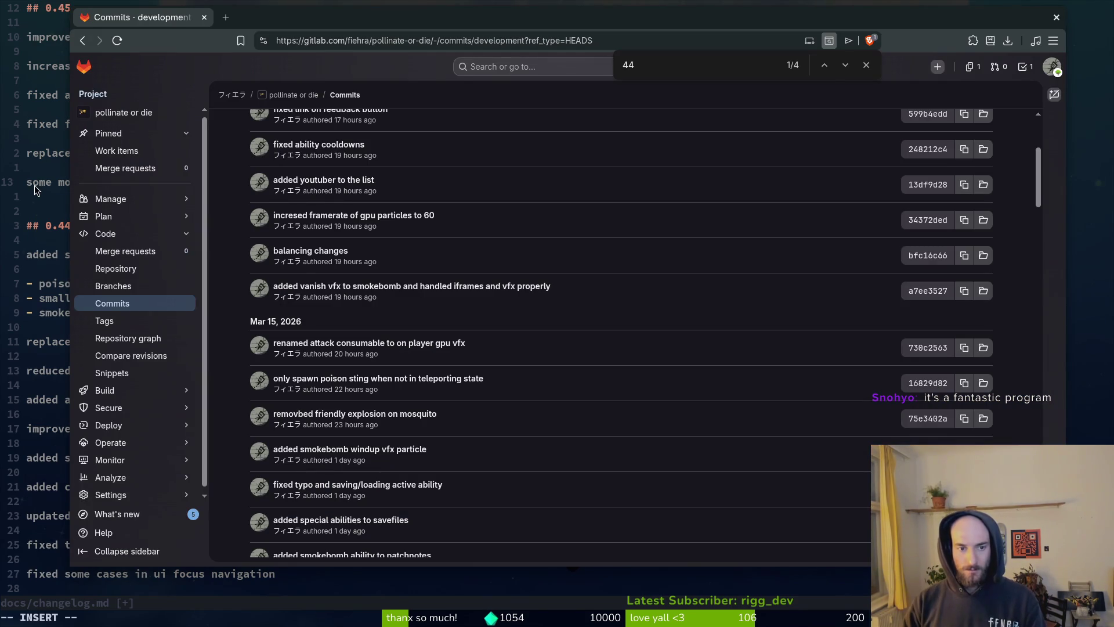
pyautogui.click(35, 185)
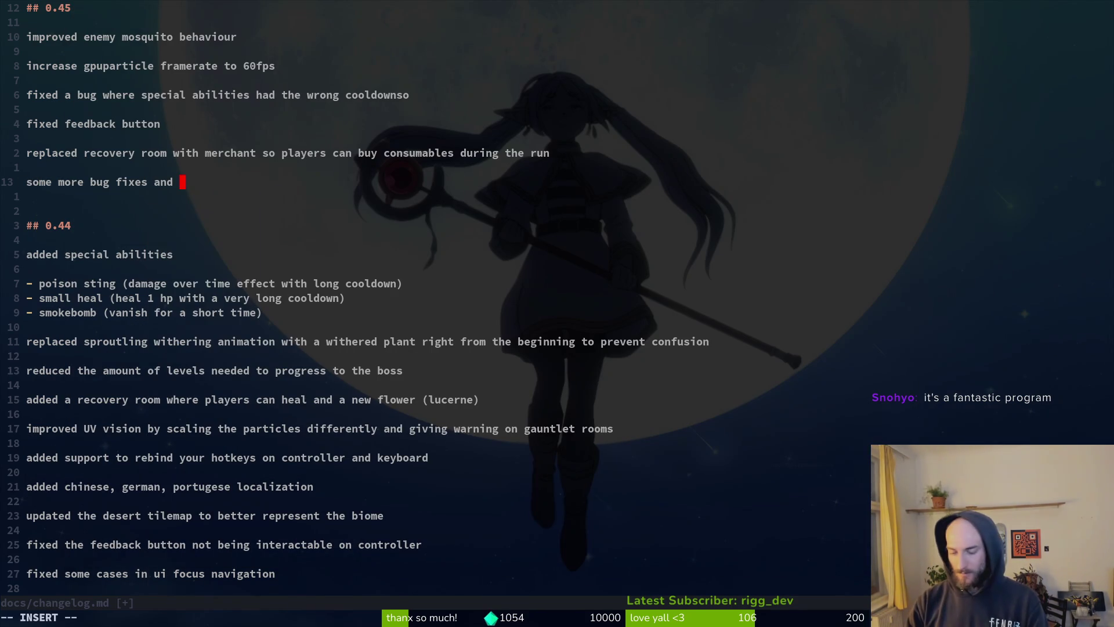
pyautogui.write('balancing')
pyautogui.press('BackSpace')
pyautogui.press('BackSpace')
pyautogui.press('BackSpace')
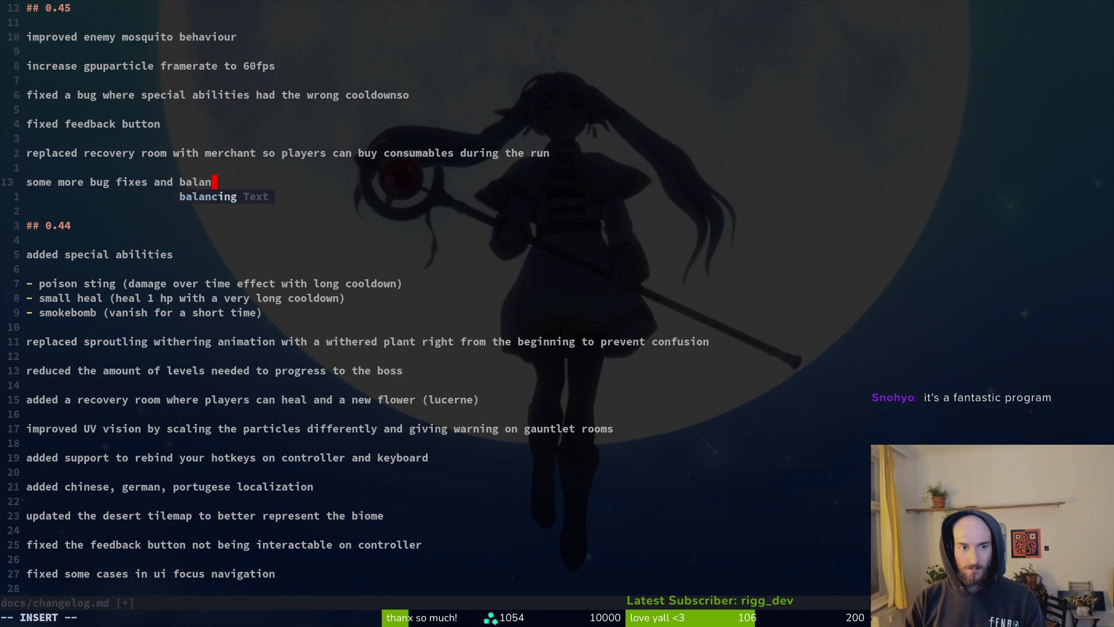
pyautogui.write('ce changes')
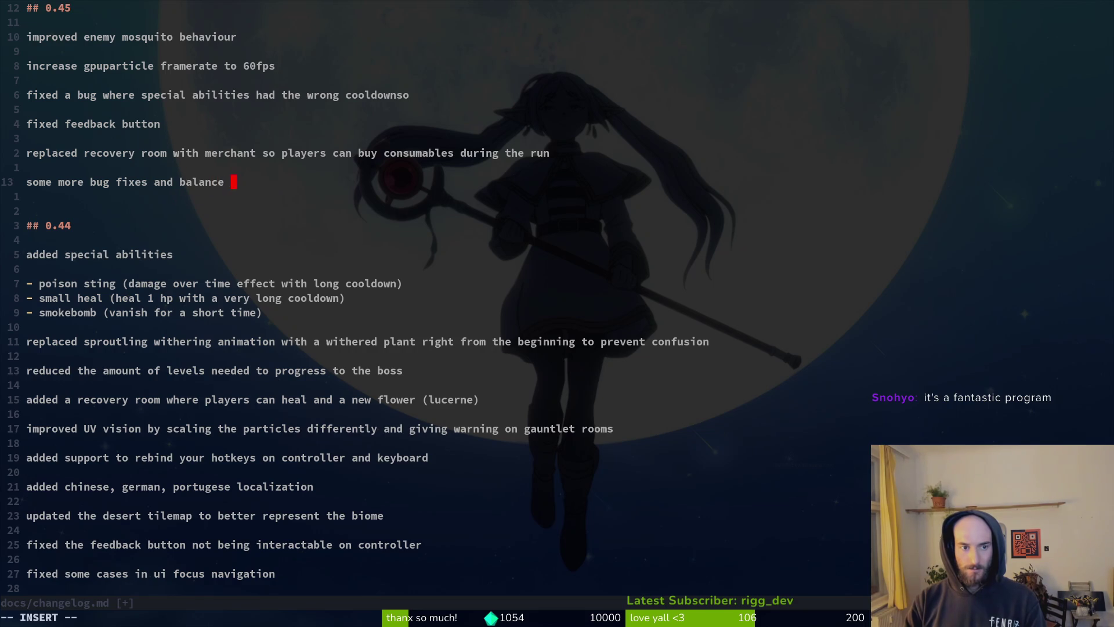
pyautogui.press('Escape')
pyautogui.write(':w')
pyautogui.press('Return')
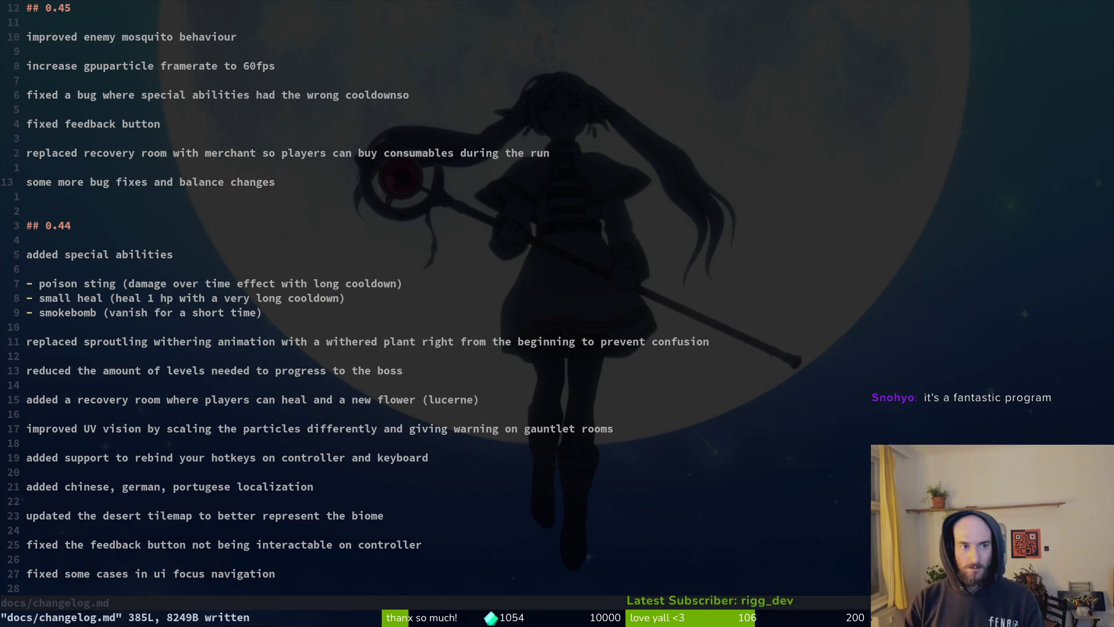
pyautogui.hotkey('alt', 'Tab')
# Step: Open and close an empty browser tab and nudge the browser window into place
pyautogui.hotkey('ctrl', 't')
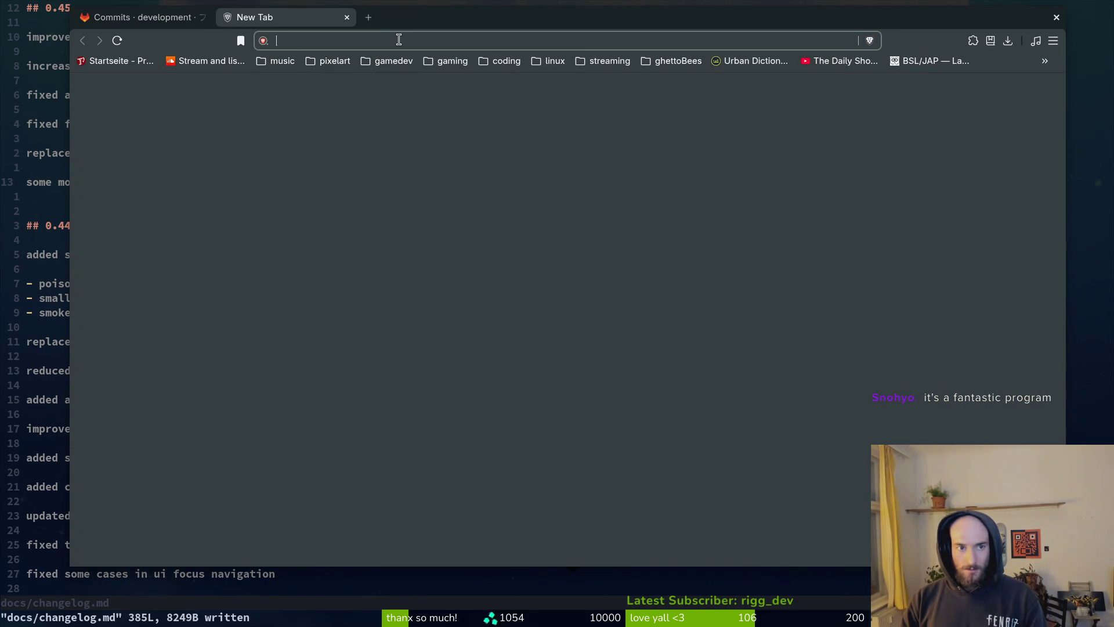
pyautogui.click(360, 18)
pyautogui.moveTo(259, 26)
pyautogui.mouseDown()
pyautogui.moveTo(256, 44)
pyautogui.moveTo(274, 40)
pyautogui.mouseUp()
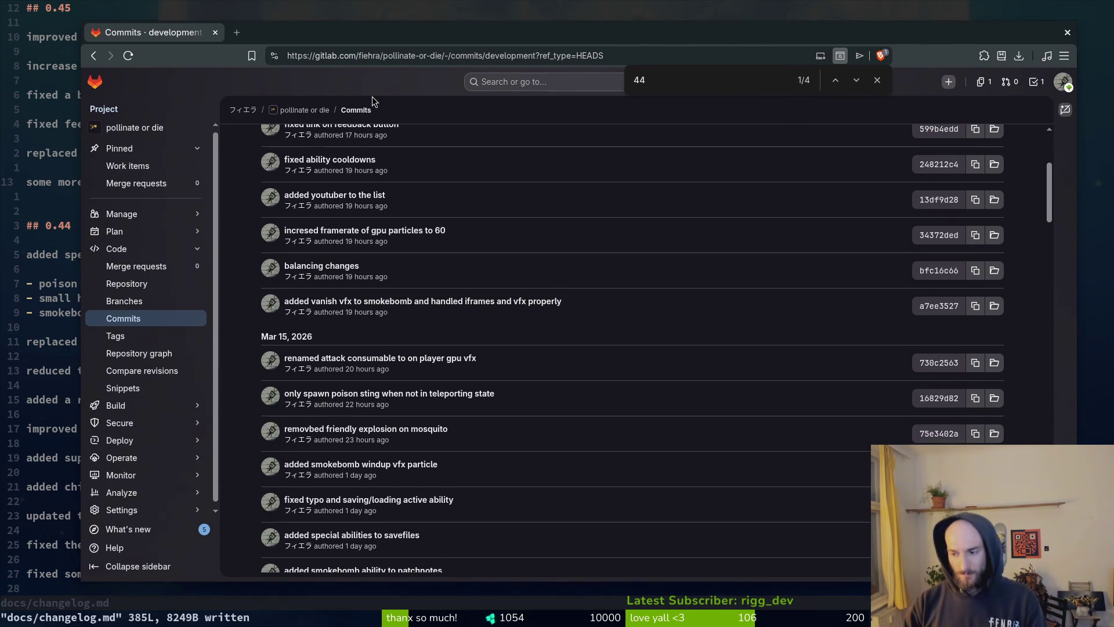
# Step: Quit the changelog in vim and stage changelog.md and project.godot in tig
pyautogui.click(48, 138)
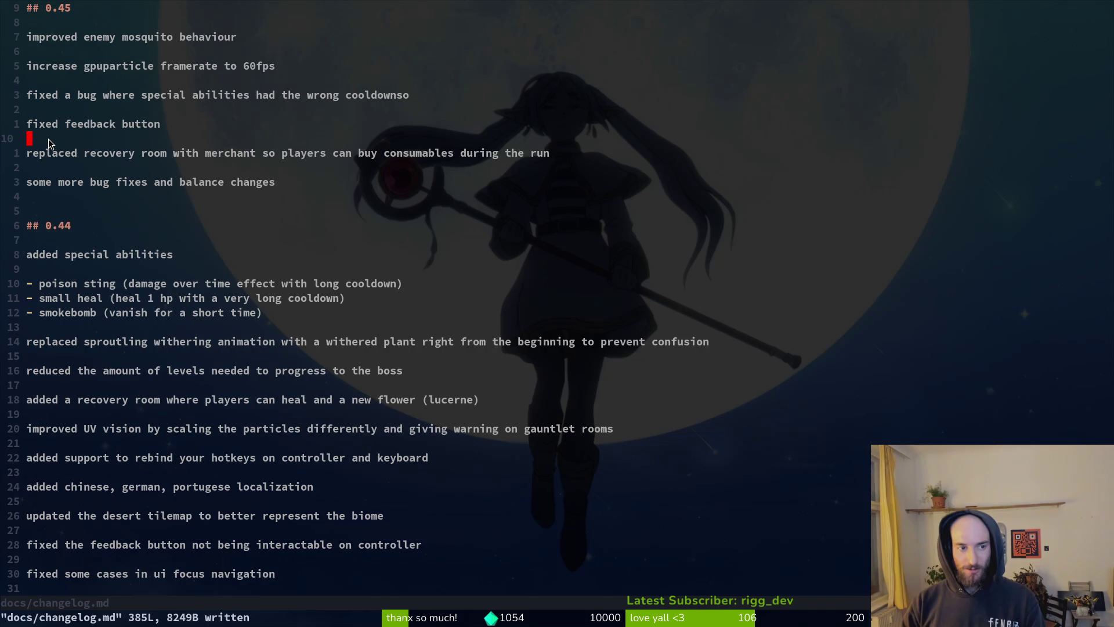
pyautogui.write(':q')
pyautogui.press('Return')
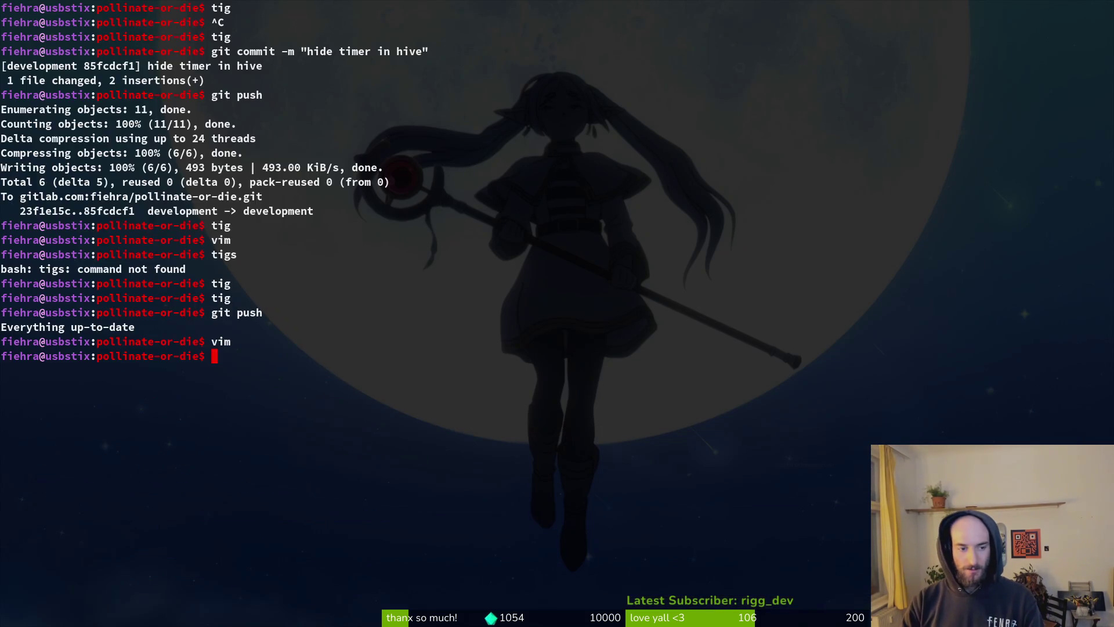
pyautogui.write('tig')
pyautogui.press('Return')
pyautogui.press('s')
pyautogui.press('Down')
pyautogui.press('Return')
pyautogui.press('u')
pyautogui.press('u')
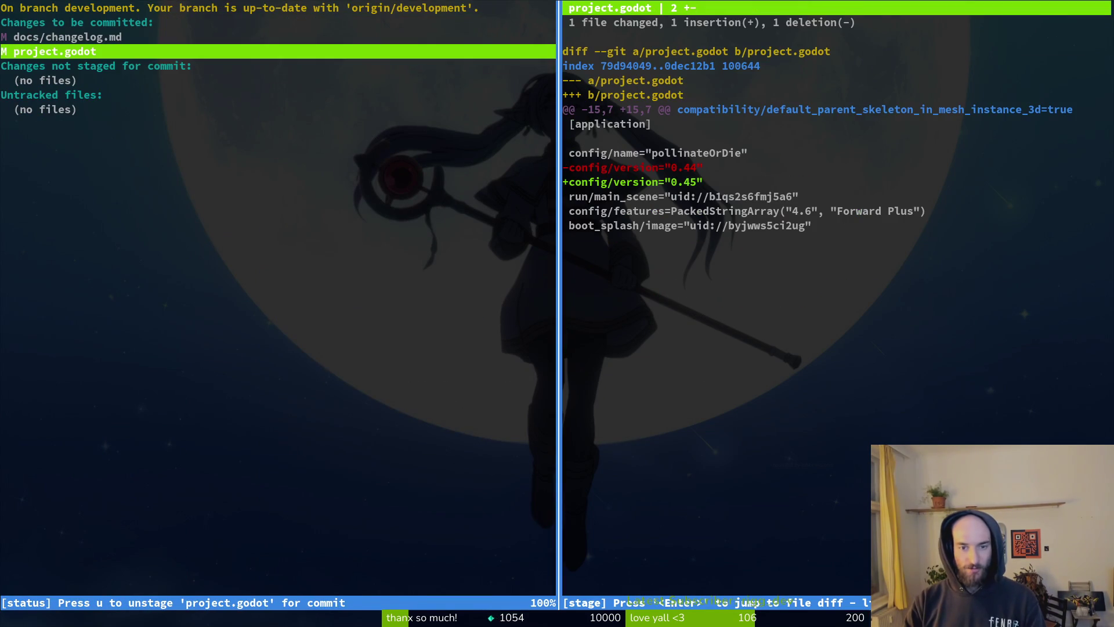
# Step: Commit with message "patchnotes and bumped version to 0.45" and git push it
pyautogui.write('qgit commit -')
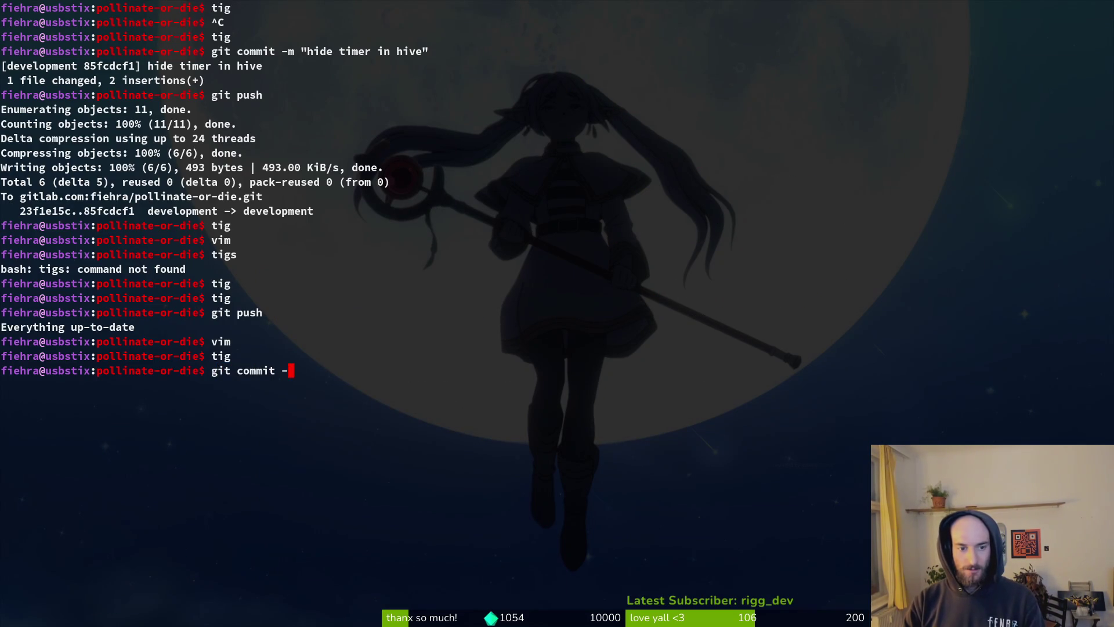
pyautogui.write('m "p')
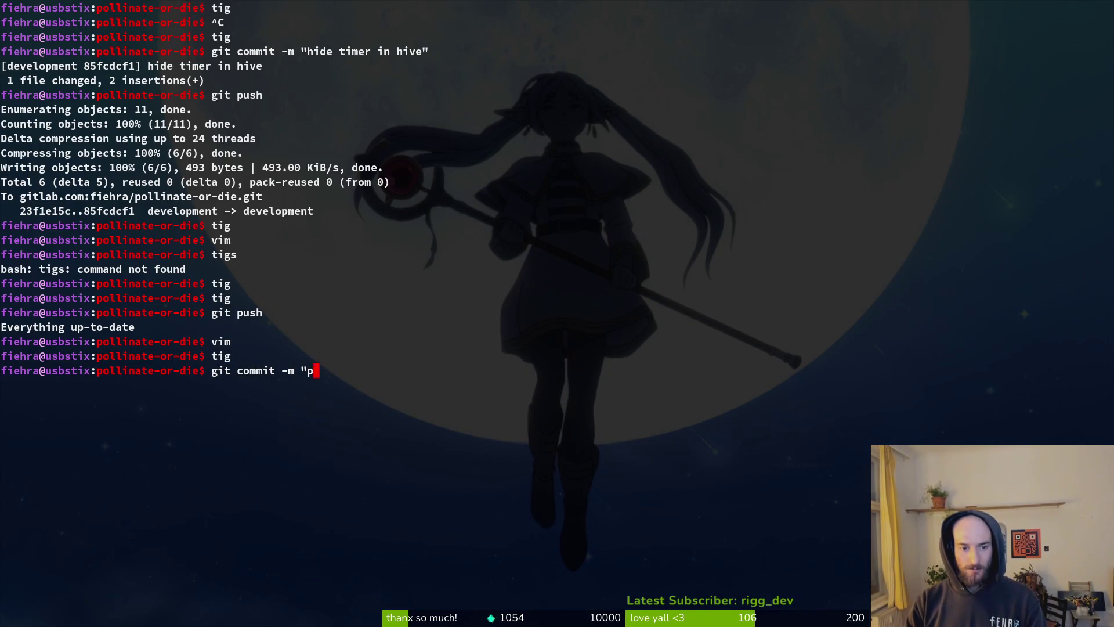
pyautogui.write('atchnotes for 0.')
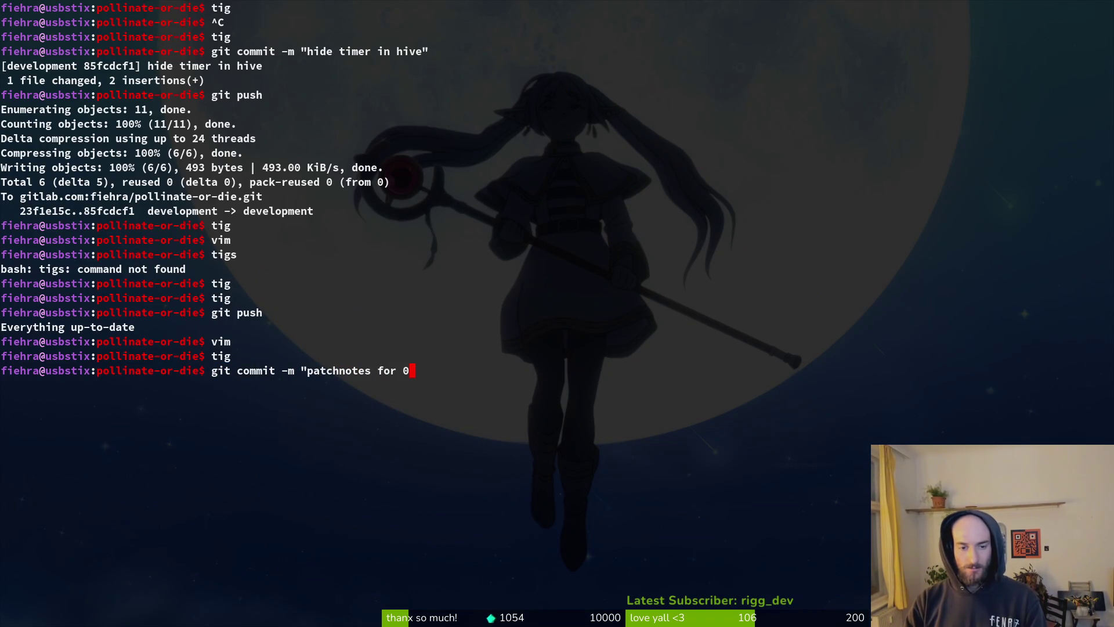
pyautogui.press('BackSpace')
pyautogui.press('BackSpace')
pyautogui.press('BackSpace')
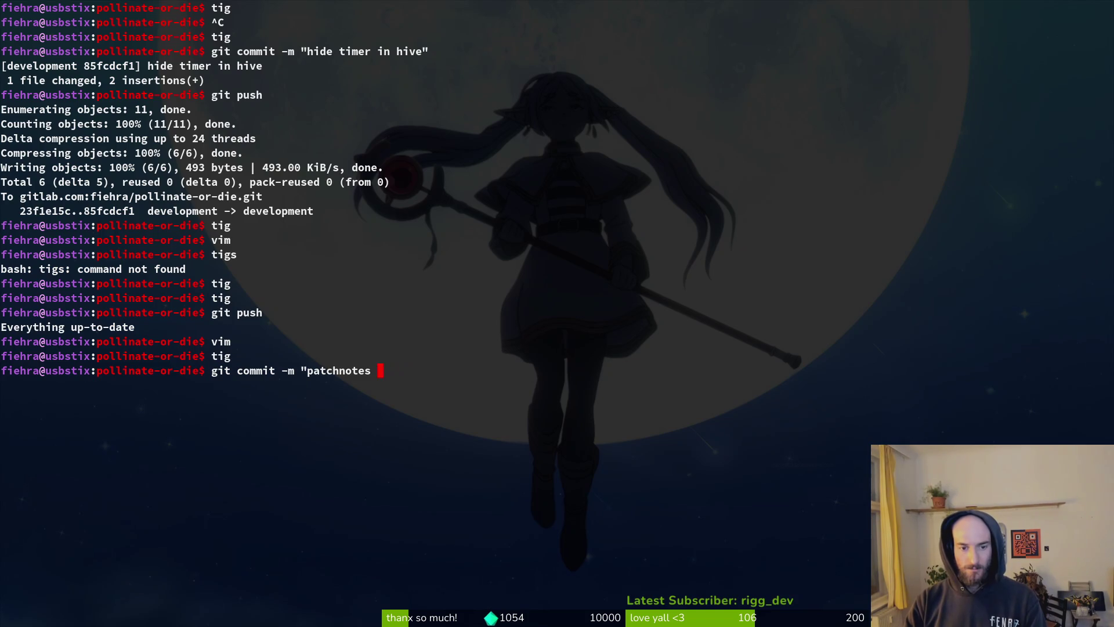
pyautogui.write('and bumped ver')
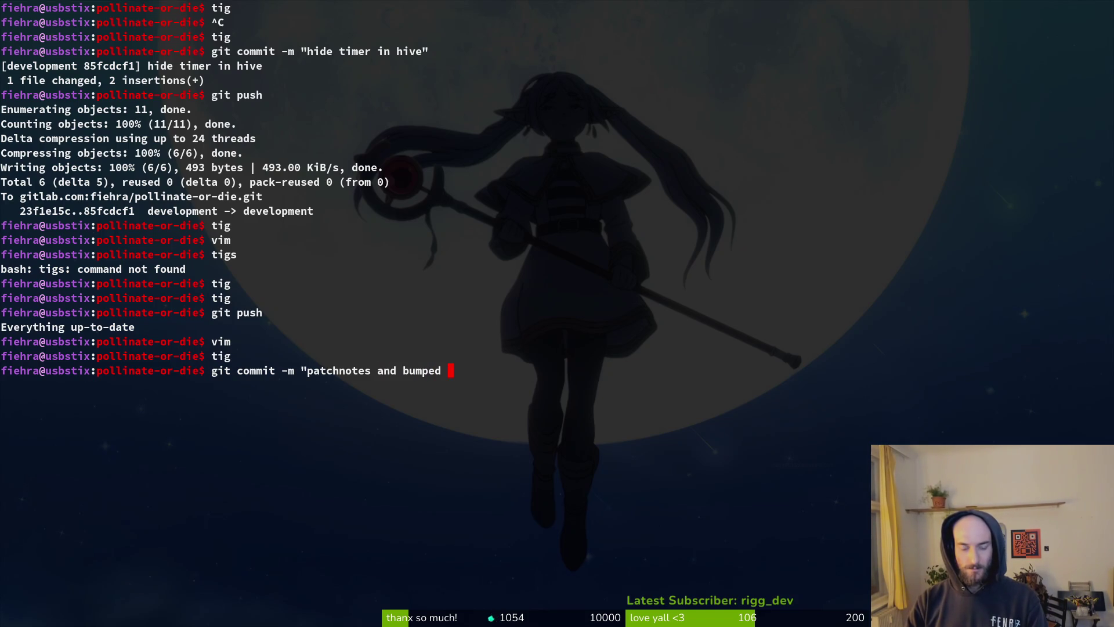
pyautogui.write('sion to ')
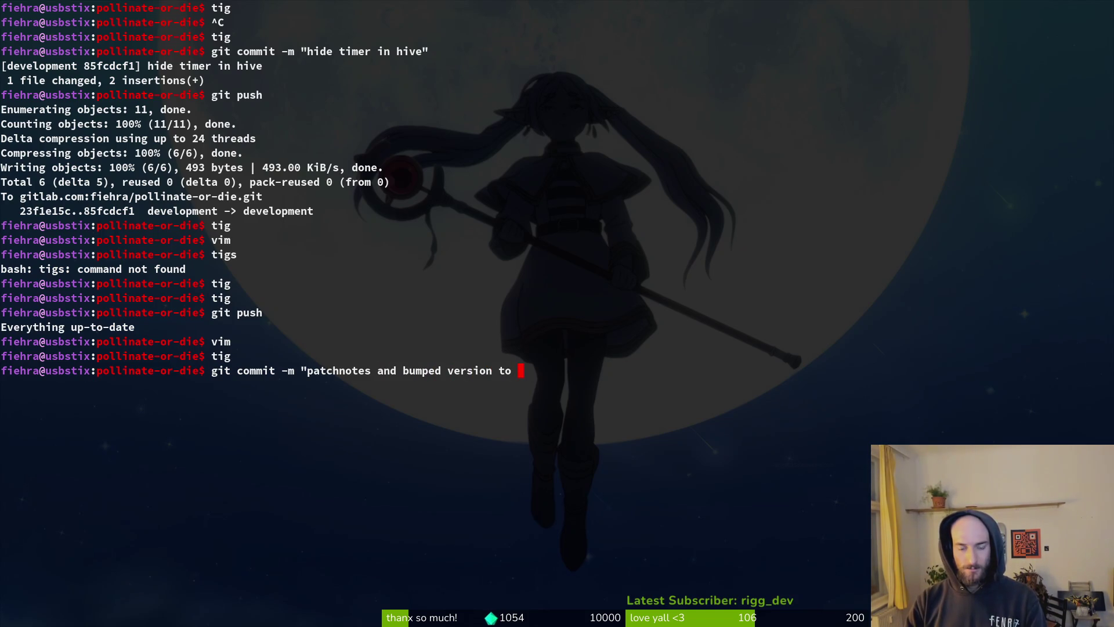
pyautogui.write('0.45"')
pyautogui.press('Return')
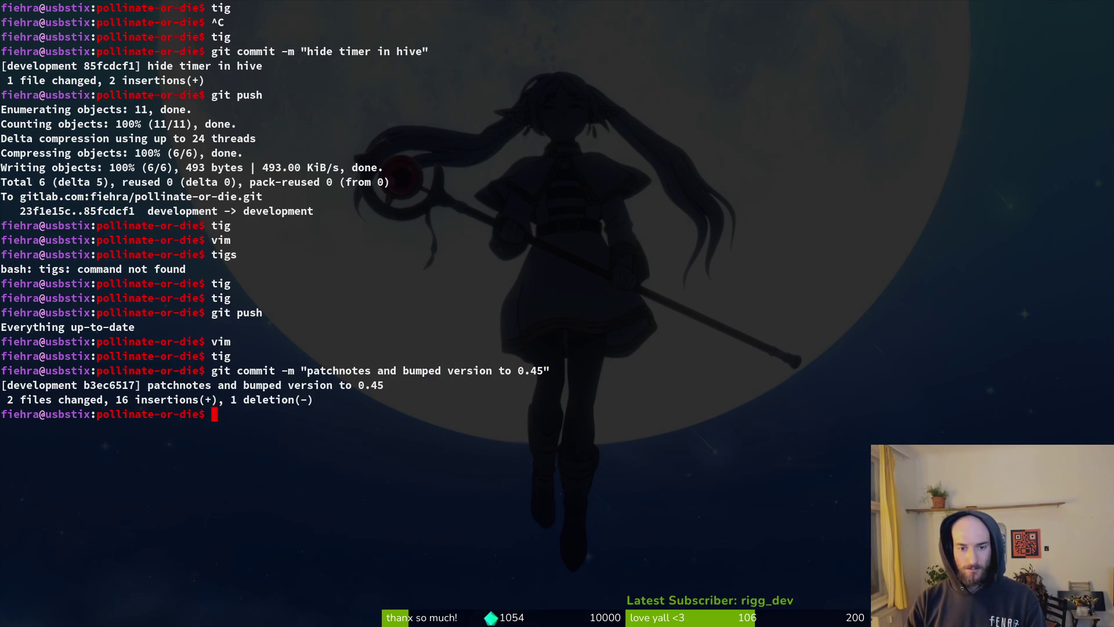
pyautogui.write('git push')
pyautogui.press('Return')
pyautogui.hotkey('alt', 'Tab')
# Step: Reload the GitLab commit list to check the push, then select shopOverlay in Godot
pyautogui.press('F5')
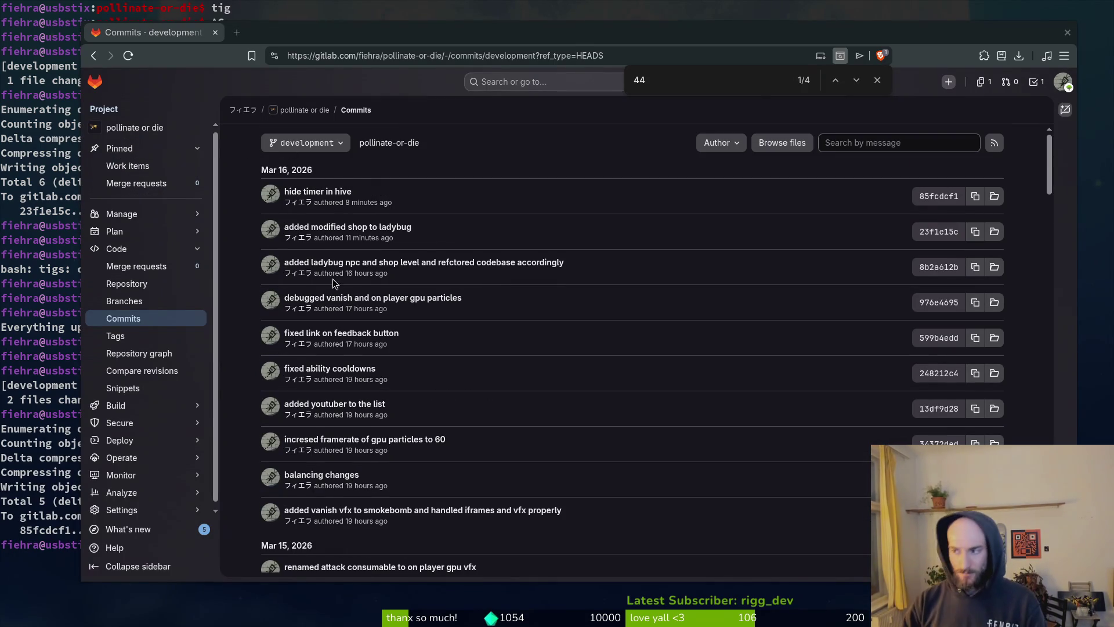
pyautogui.hotkey('alt', 'Tab')
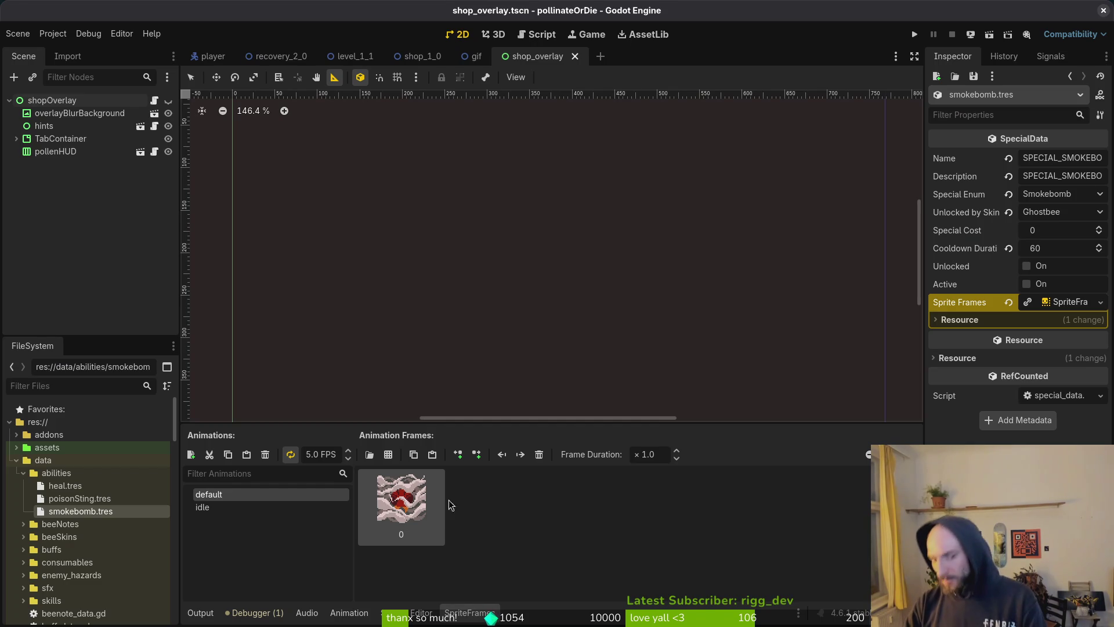
pyautogui.click(52, 100)
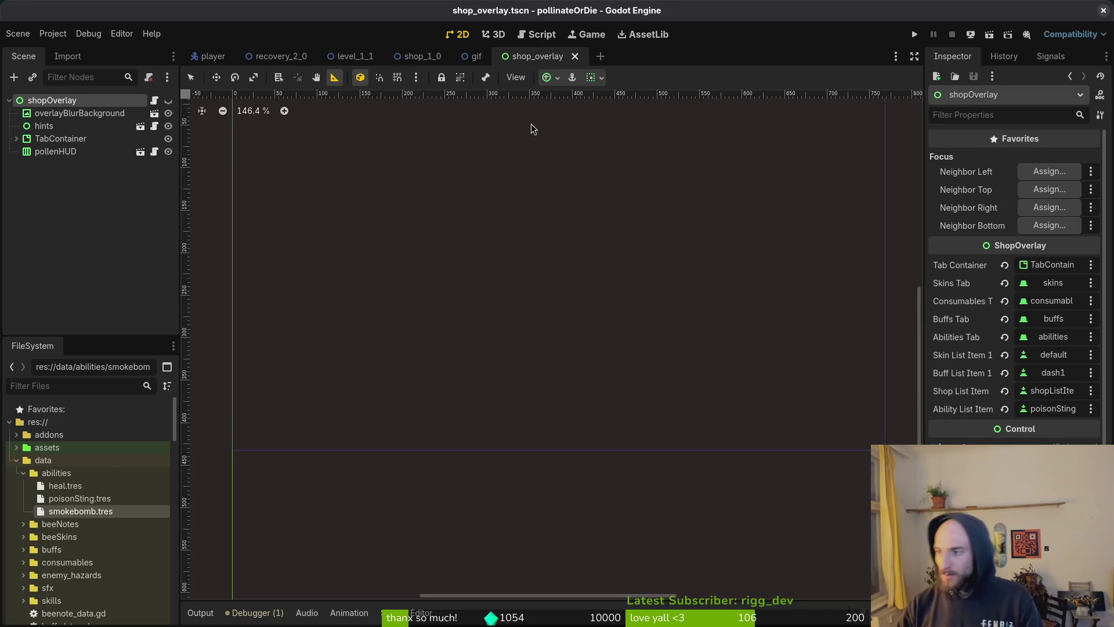
# Step: Save and close the changelog in vim with :wq
pyautogui.hotkey('alt', 'Tab')
pyautogui.press('w')
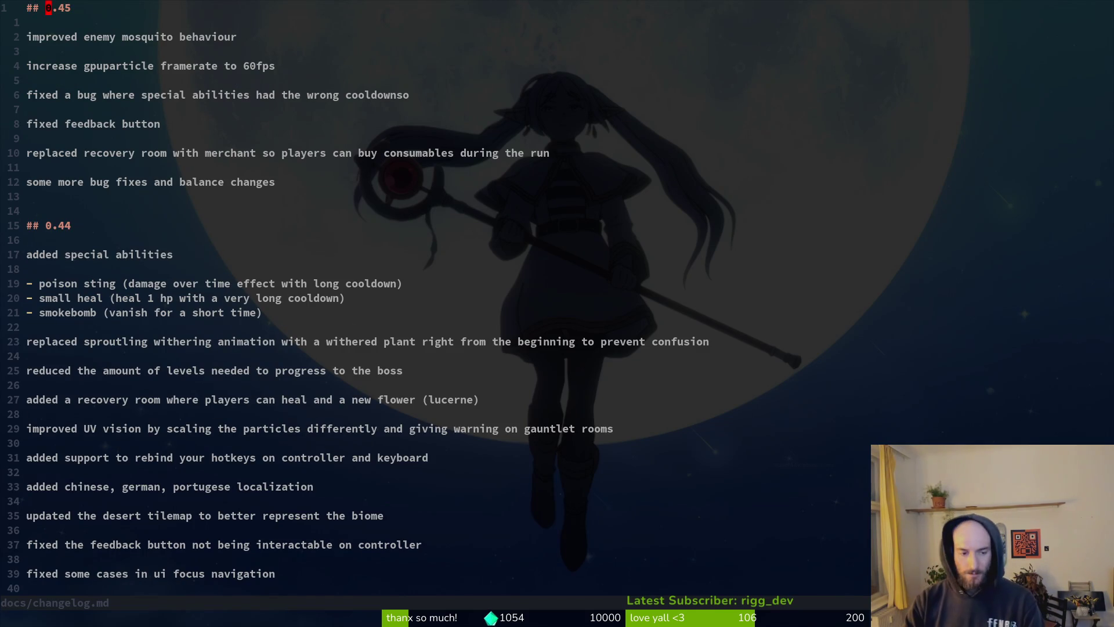
pyautogui.write('l')
pyautogui.write(':wq')
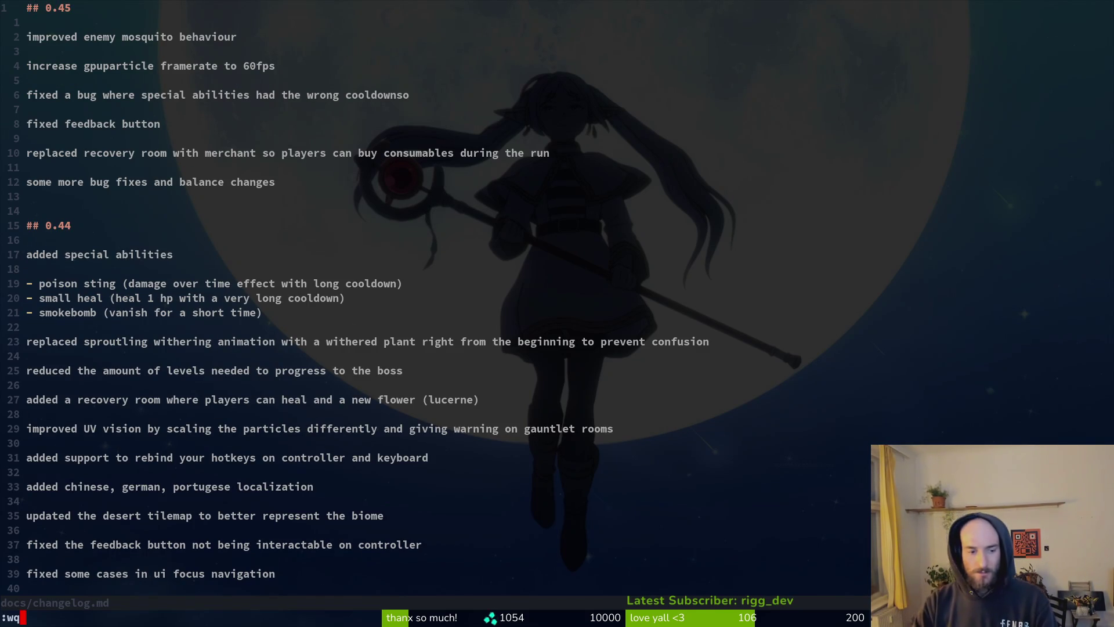
pyautogui.press('Return')
# Step: Check the repository status in tig, then return to the Godot editor
pyautogui.hotkey('alt', 'Tab')
pyautogui.hotkey('alt', 'Tab')
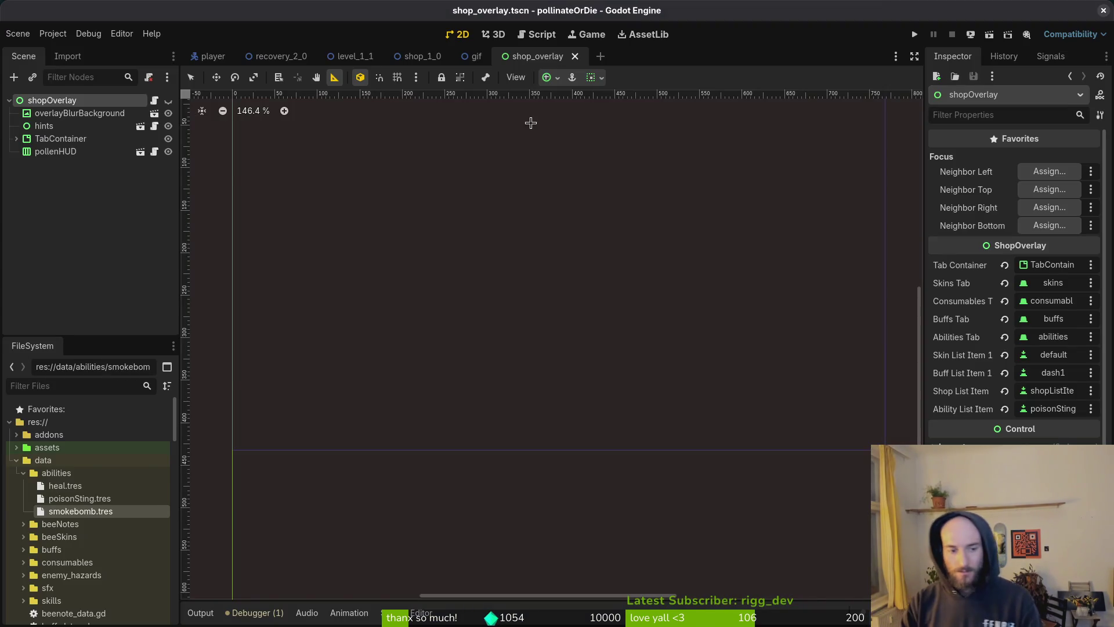
pyautogui.hotkey('alt', 'Tab')
pyautogui.write('tig')
pyautogui.press('Return')
pyautogui.press('q')
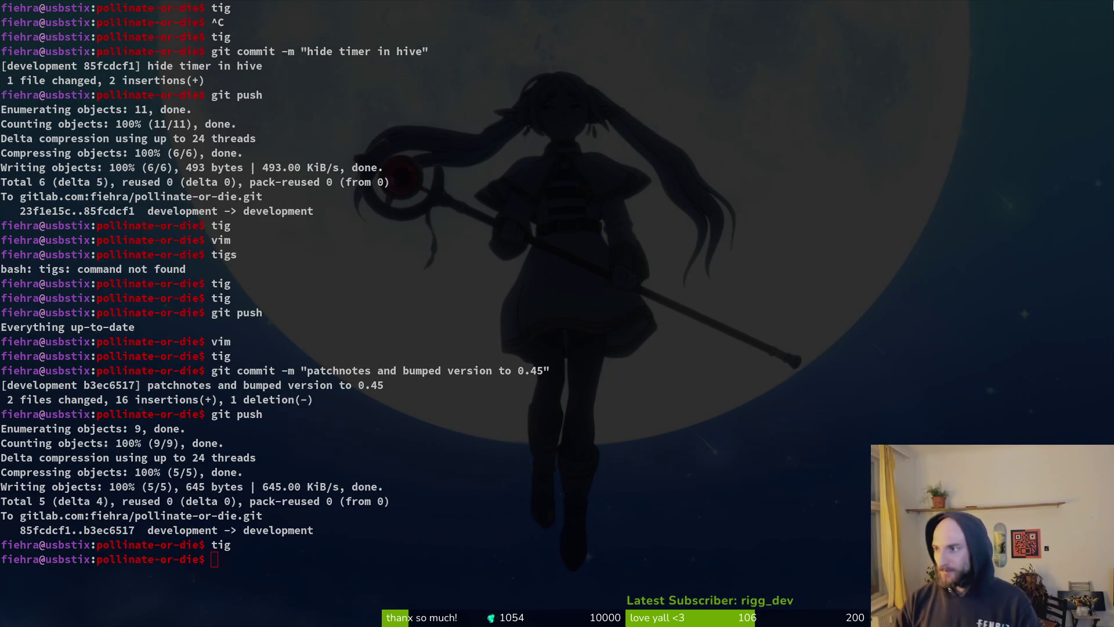
pyautogui.hotkey('alt', 'Tab')
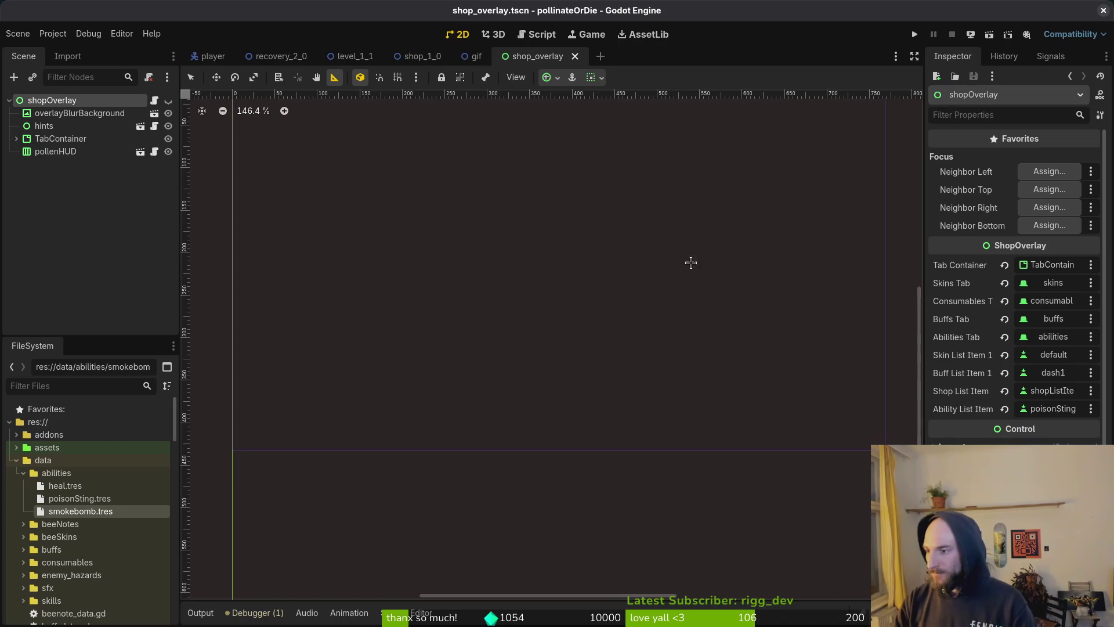
pyautogui.click(68, 33)
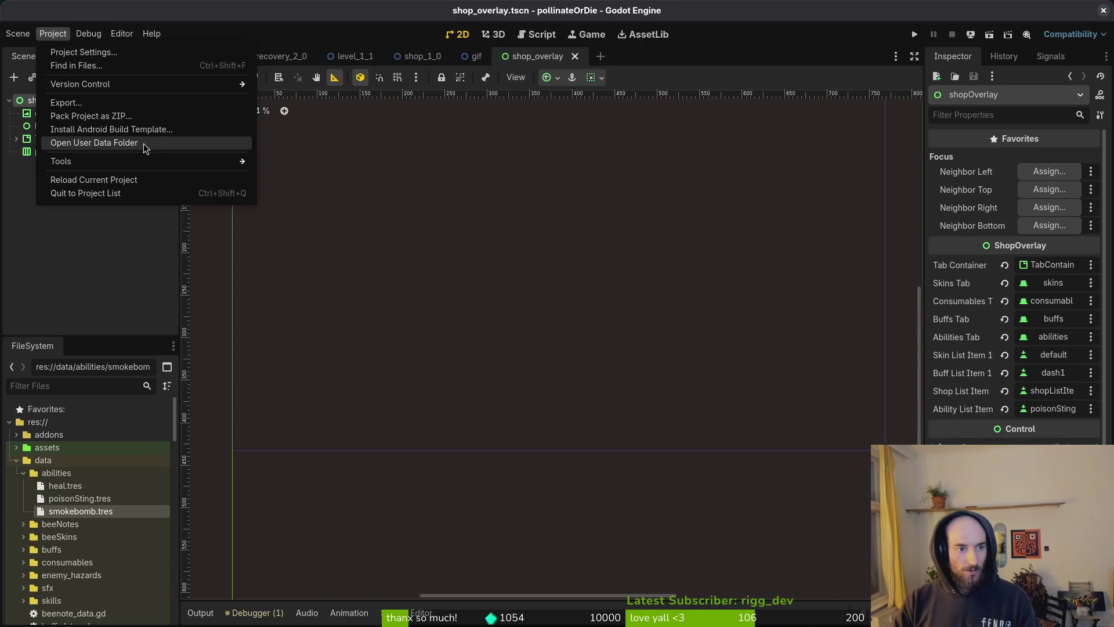
# Step: Trash all five items in the pollinateOrDie user data folder, then collapse shopOverlay
pyautogui.click(119, 143)
pyautogui.press('Delete')
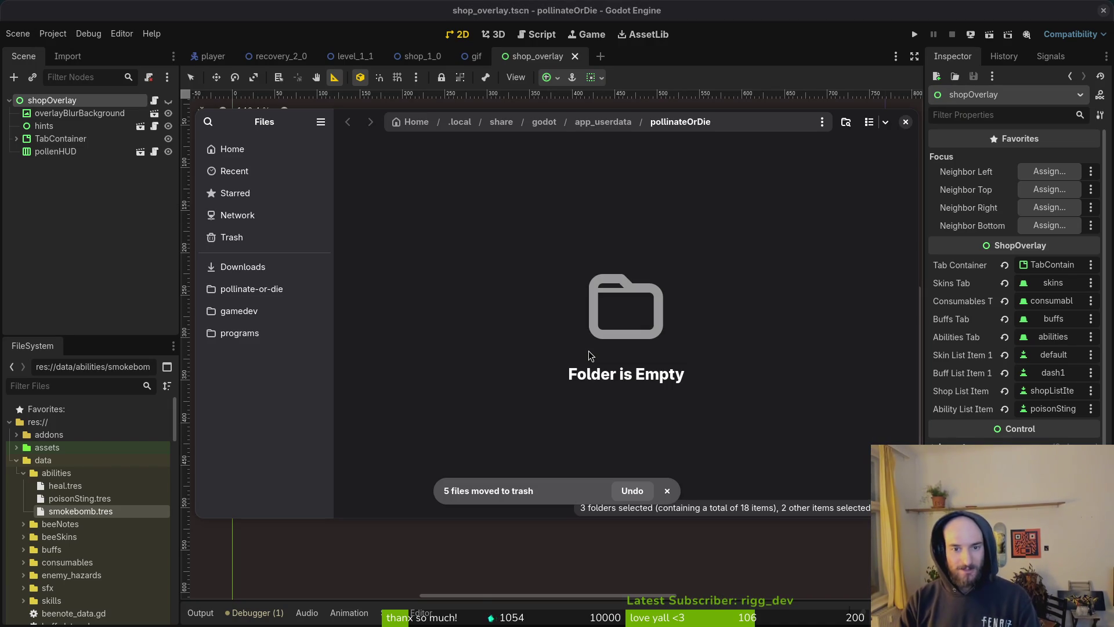
pyautogui.click(905, 121)
pyautogui.click(100, 233)
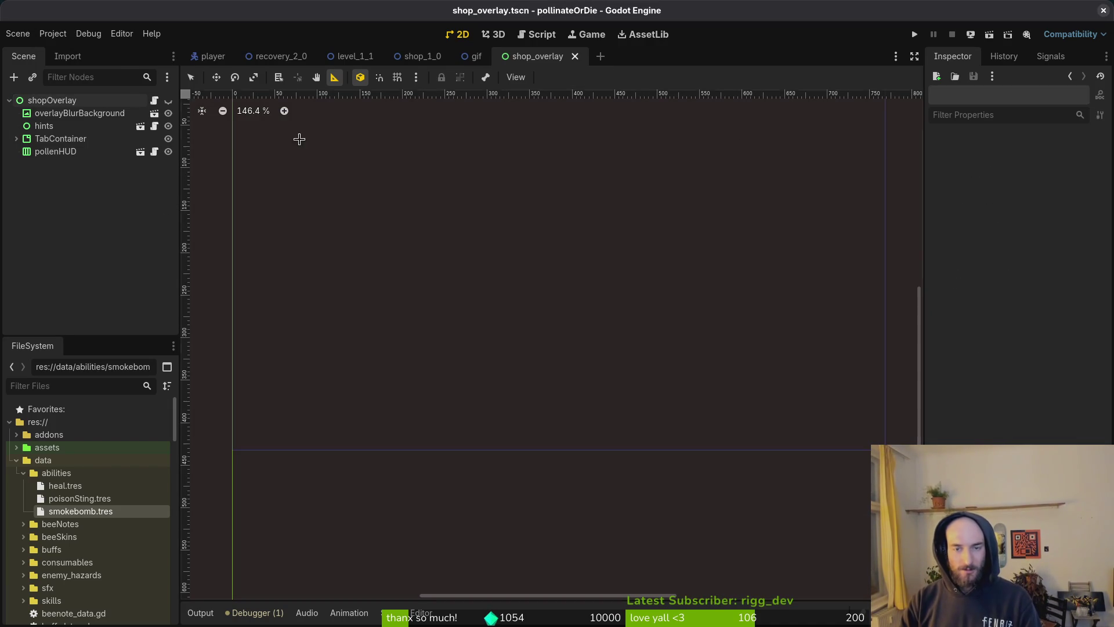
pyautogui.click(9, 102)
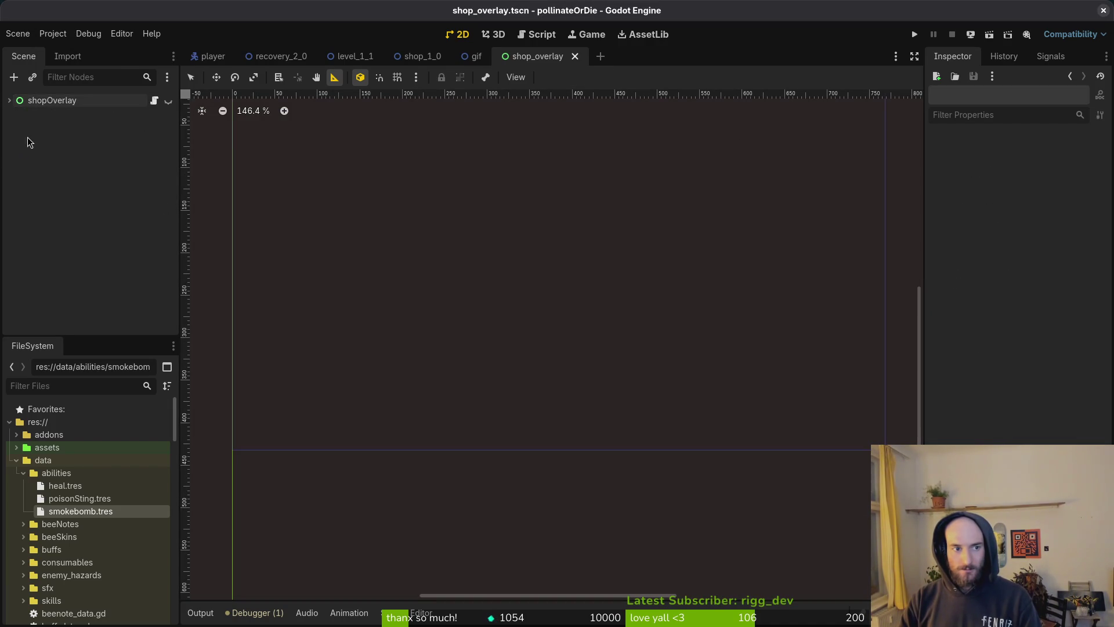
# Step: Launch Neovim in the project and open save_manager.gd via the fuzzy finder
pyautogui.moveTo(285, 59)
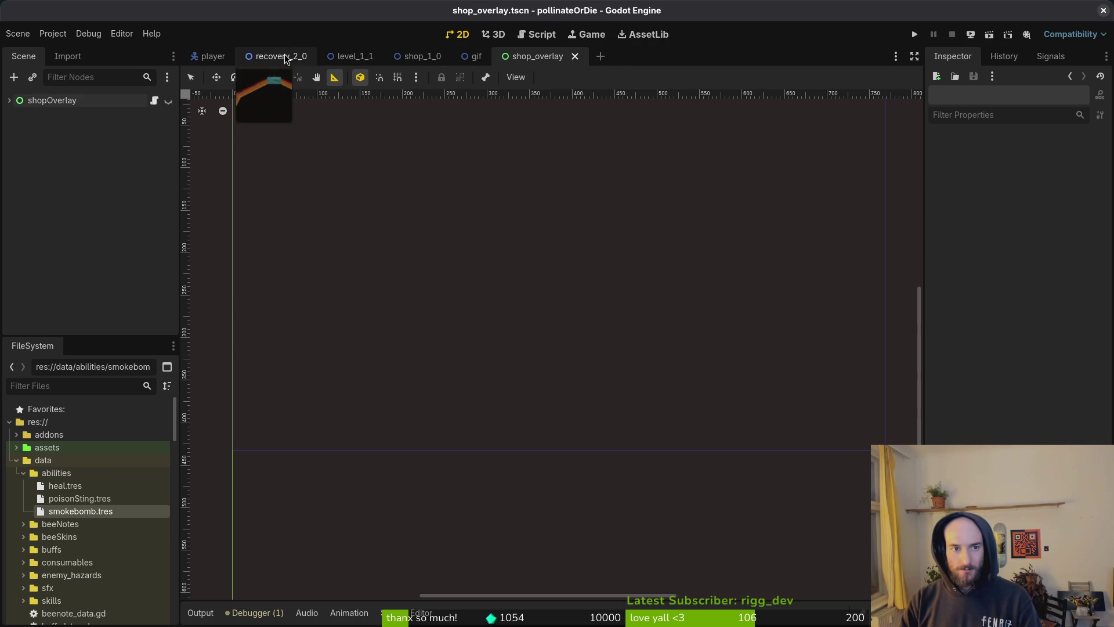
pyautogui.hotkey('alt', 'Tab')
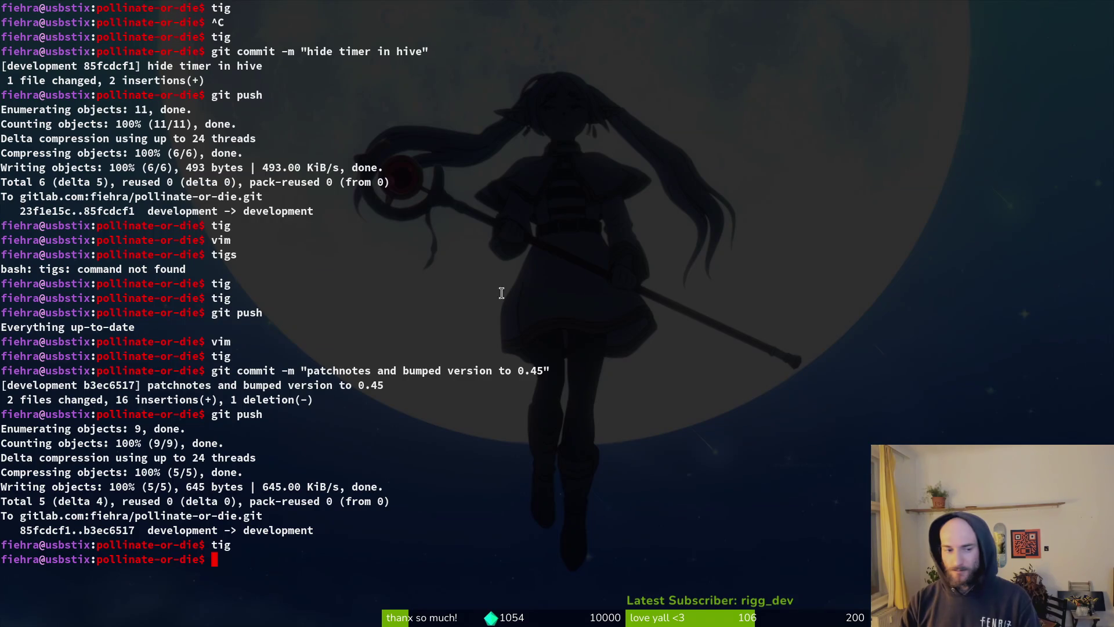
pyautogui.write('nvim')
pyautogui.press('Return')
pyautogui.write('nv')
pyautogui.press('Return')
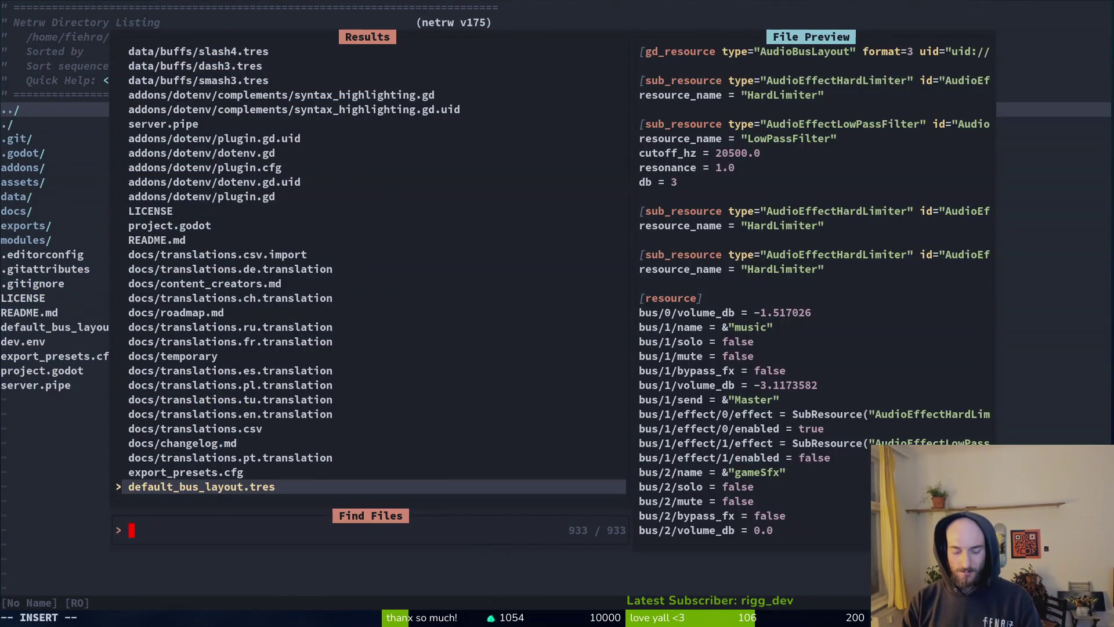
pyautogui.write('savem')
pyautogui.press('Return')
# Step: Open data/save_data.gd and yank the word is_valid
pyautogui.scroll(-3, 432, 204)
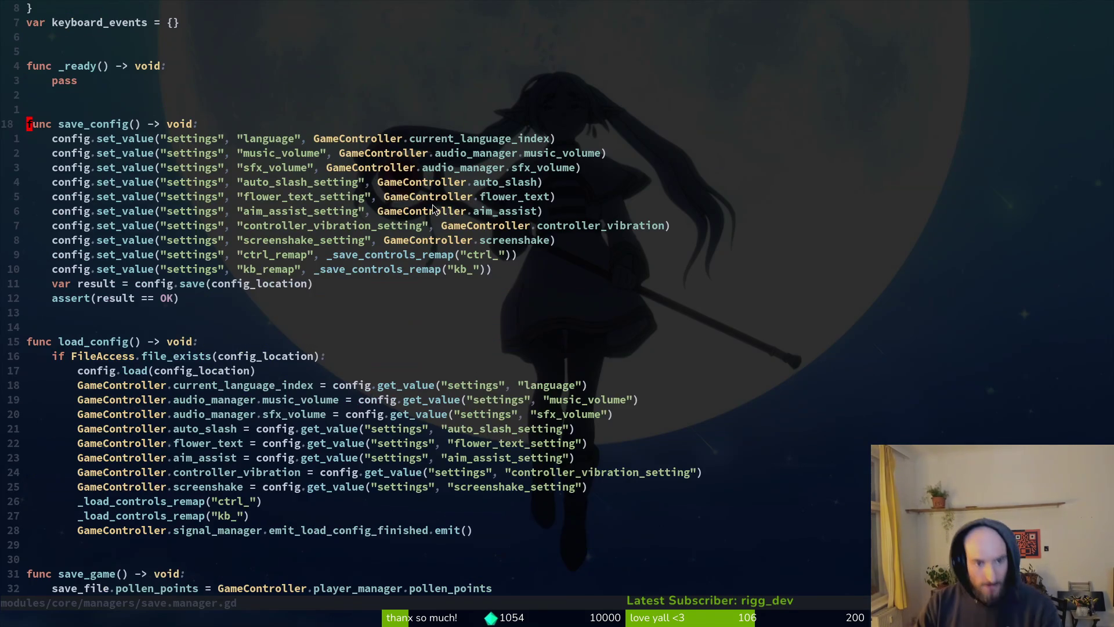
pyautogui.press('space')
pyautogui.write('pfsavdata')
pyautogui.press('Return')
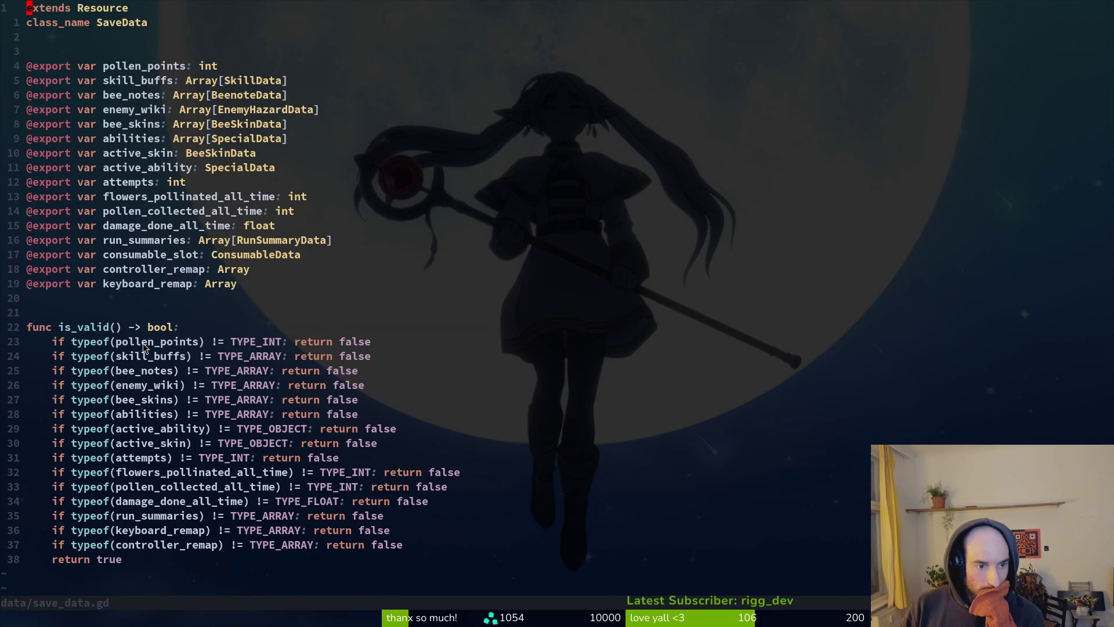
pyautogui.click(96, 331)
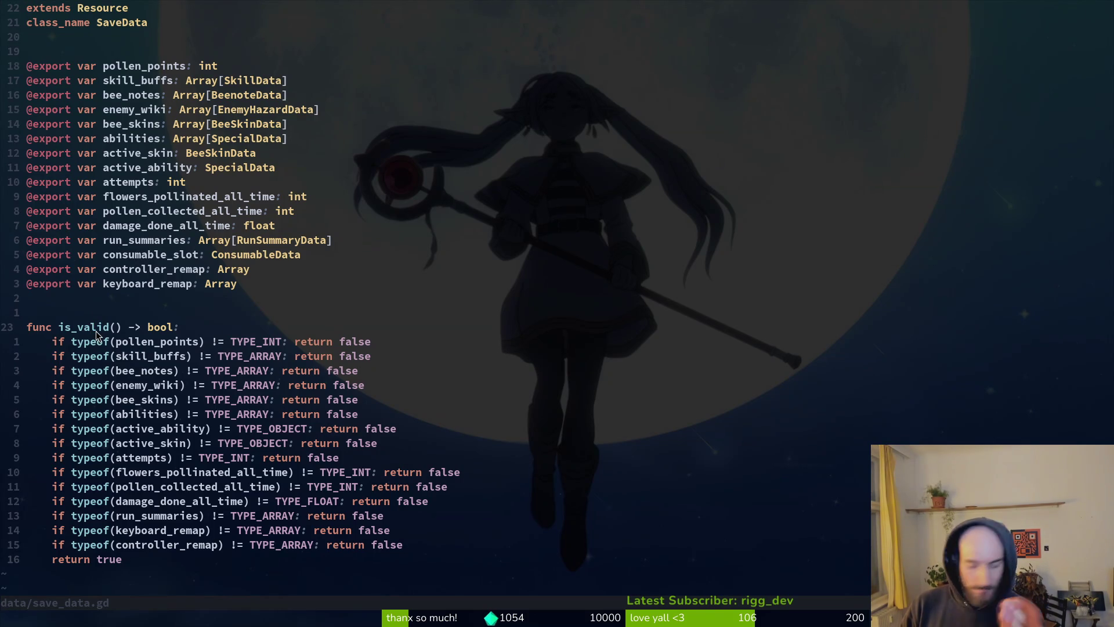
pyautogui.press('v')
pyautogui.press('i')
pyautogui.press('w')
pyautogui.press('y')
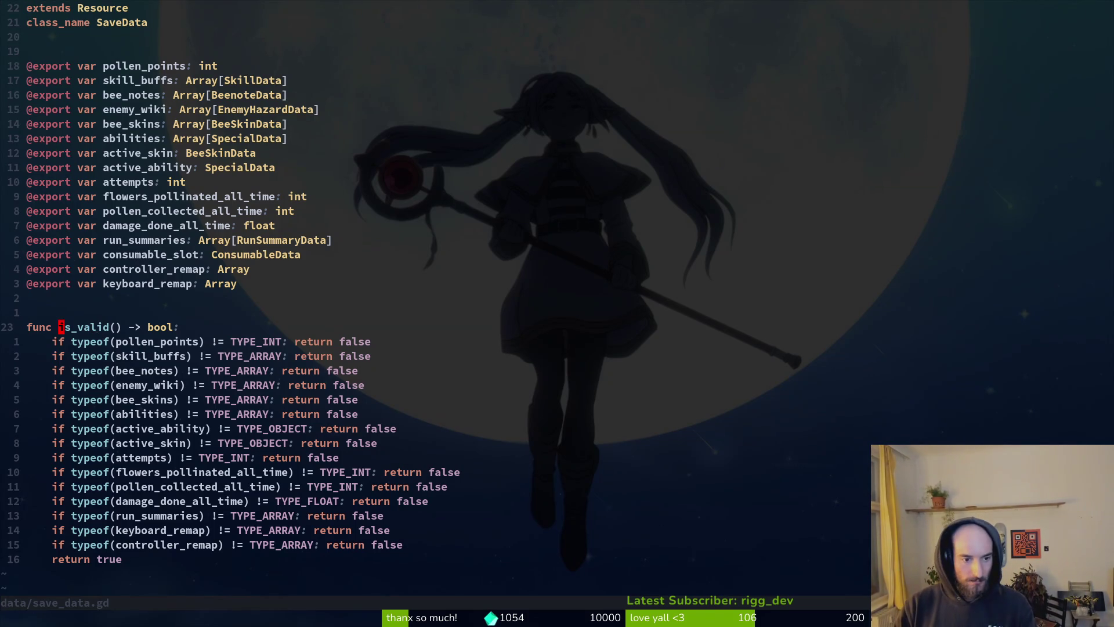
# Step: Grep the project for is_valid and preview its call in the save manager
pyautogui.press('space')
pyautogui.press('f')
pyautogui.press('w')
pyautogui.hotkey('ctrl', 'r')
pyautogui.press('"')
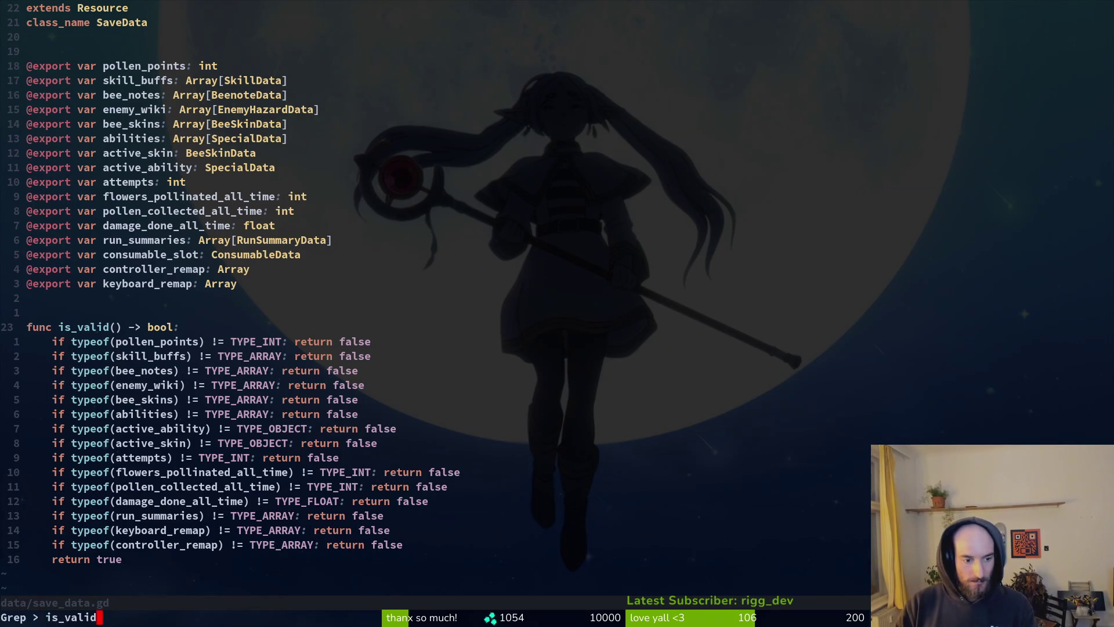
pyautogui.press('Return')
pyautogui.press('Up')
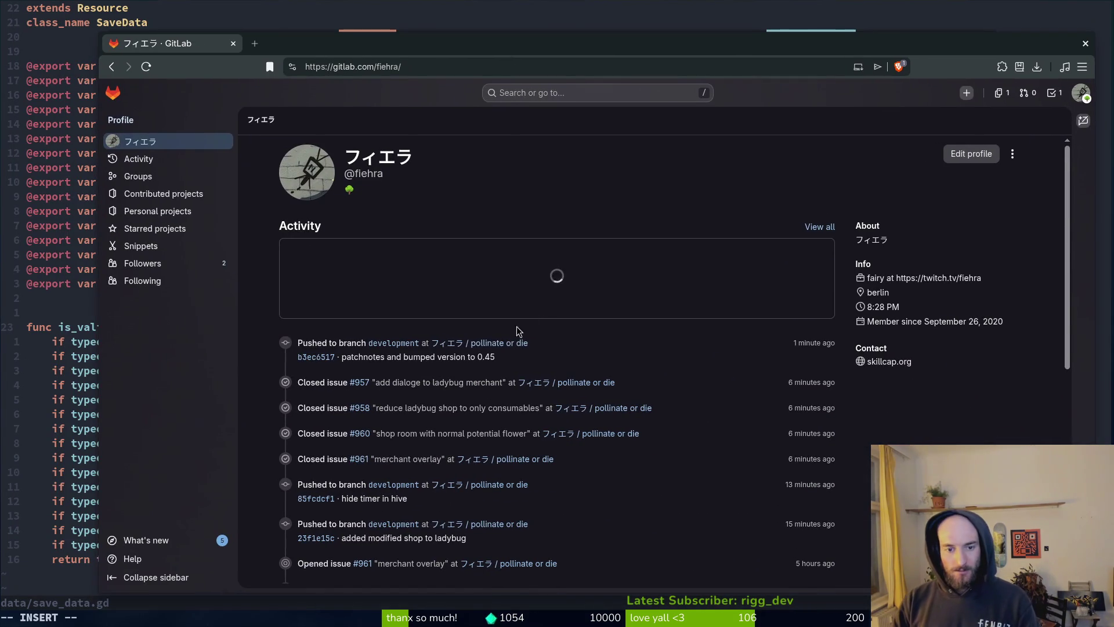
# Step: Open the pollinate or die project and start a new work item
pyautogui.moveTo(303, 343); pyautogui.dragTo(526, 343)
pyautogui.click(526, 343)
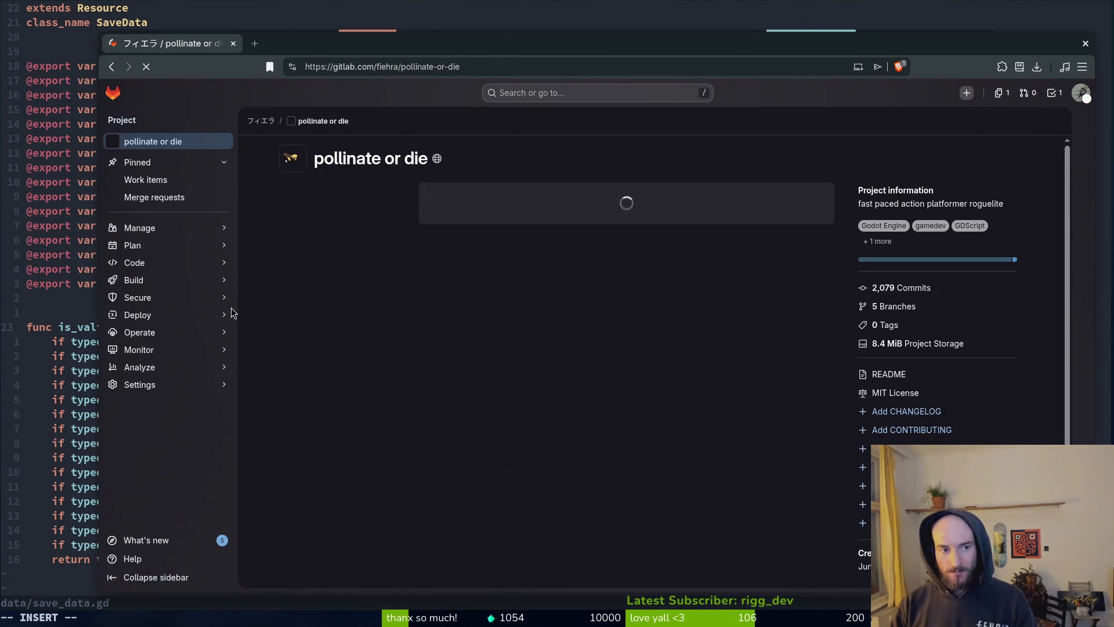
pyautogui.click(179, 179)
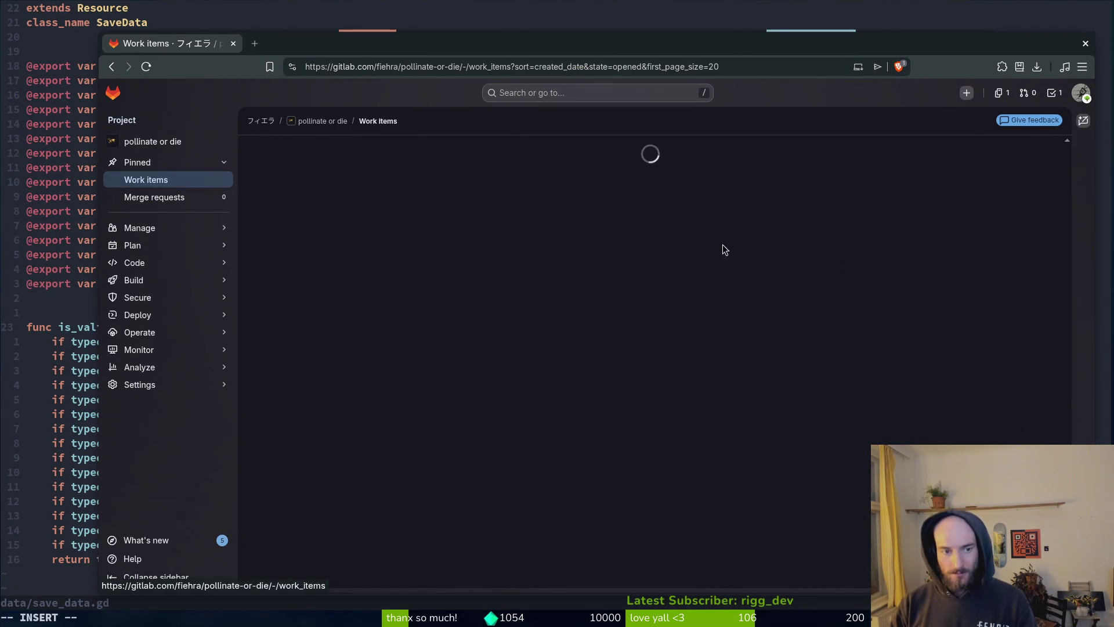
pyautogui.click(1028, 150)
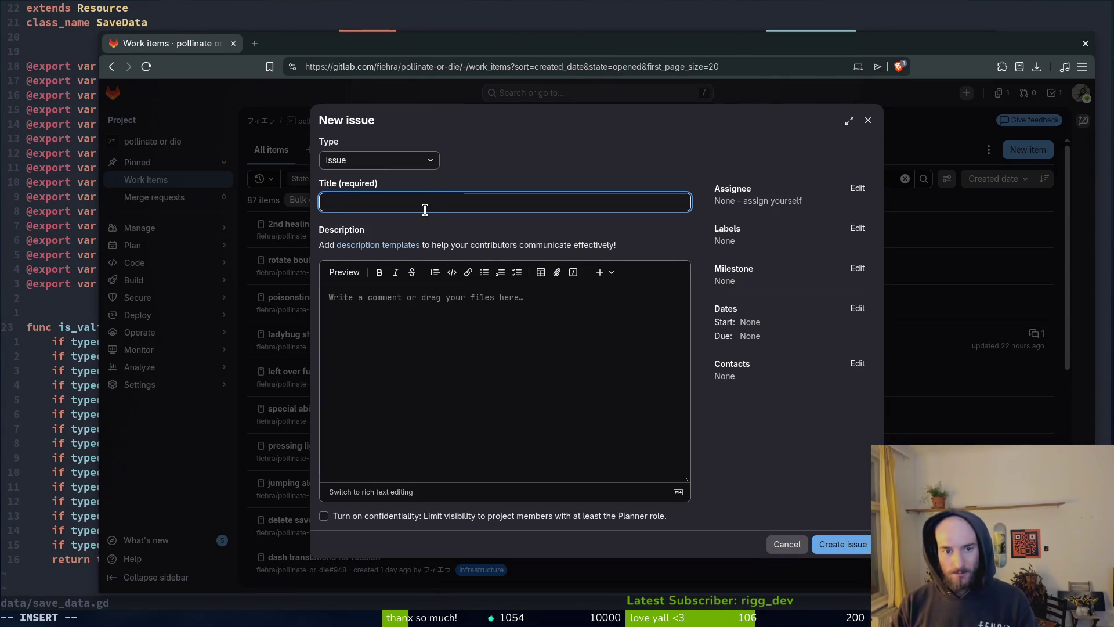
# Step: Title the issue 'improve savefile validation' and describe the savefile crash and proposed fix
pyautogui.write('improve savefile validation')
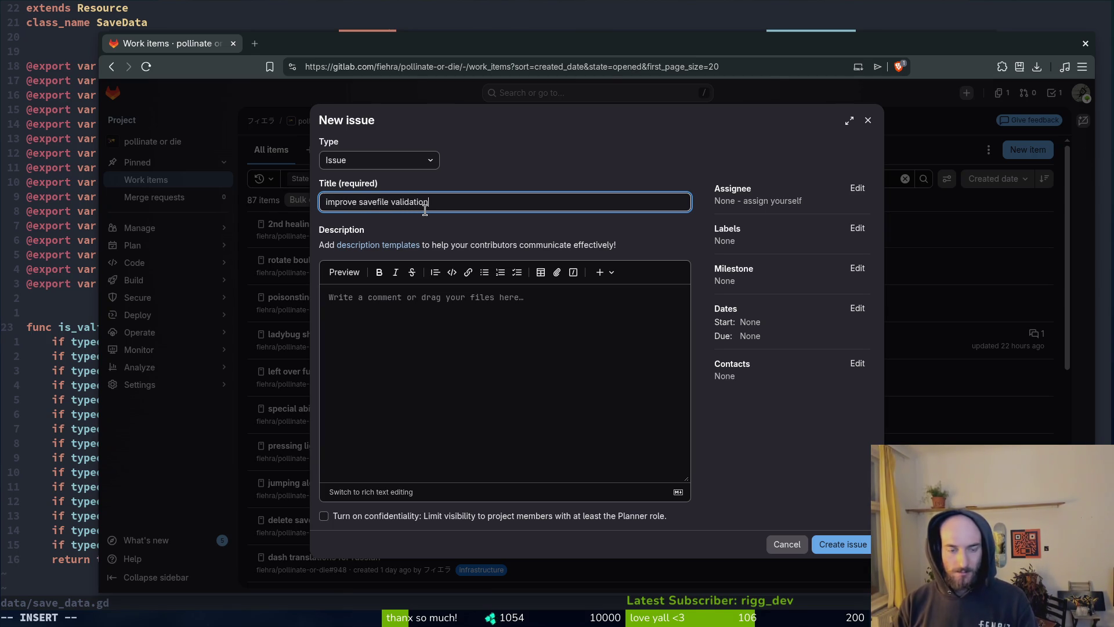
pyautogui.click(479, 334)
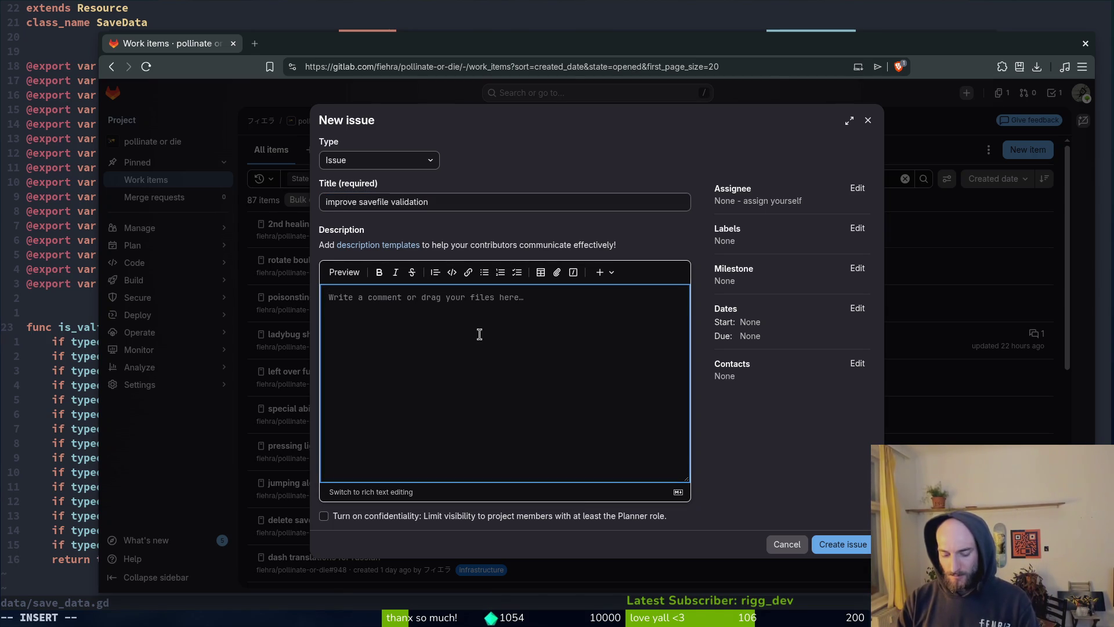
pyautogui.write('if')
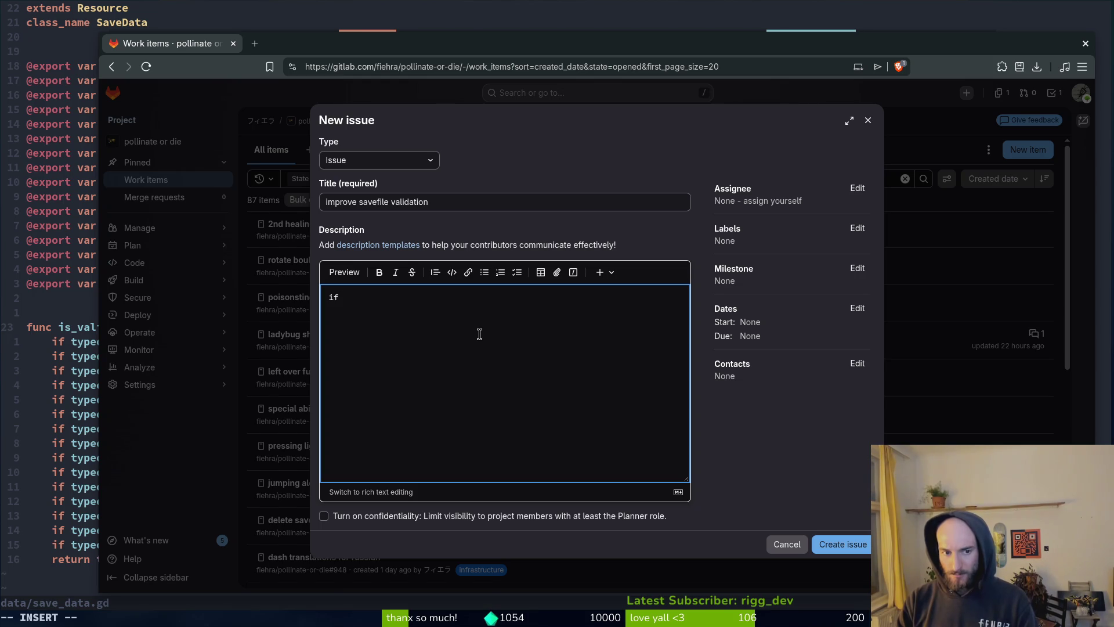
pyautogui.write(' custo')
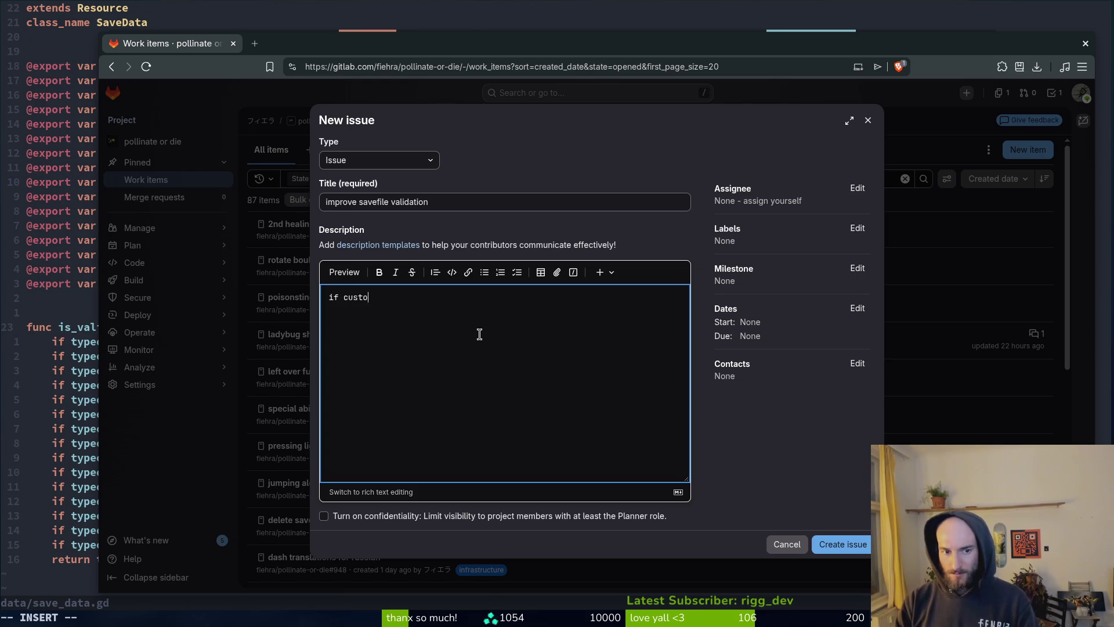
pyautogui.write('m types have')
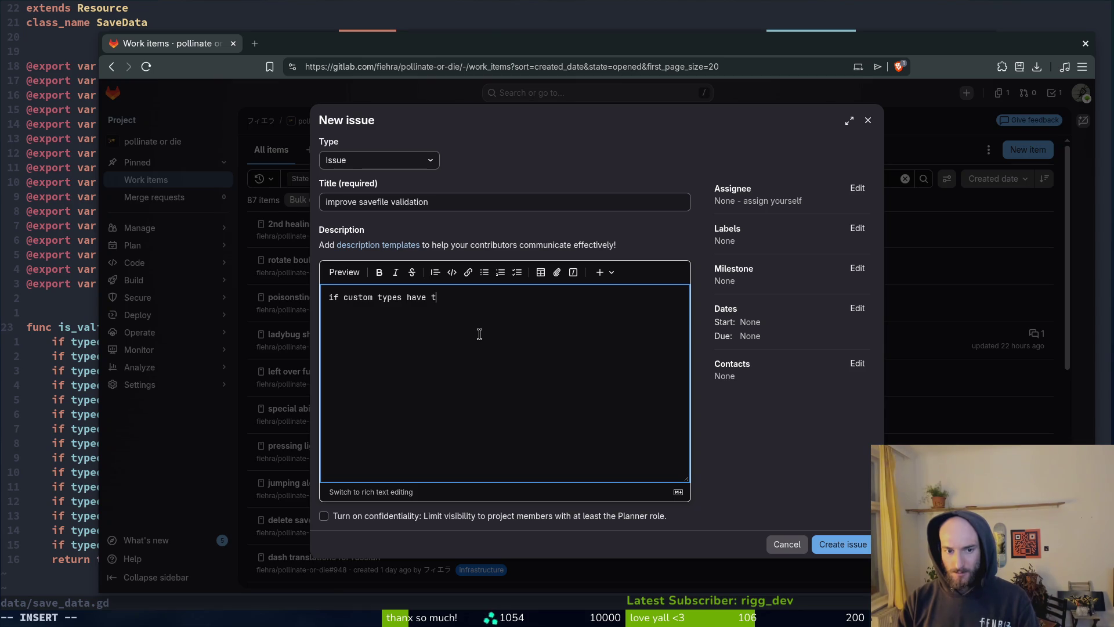
pyautogui.write(' changed ')
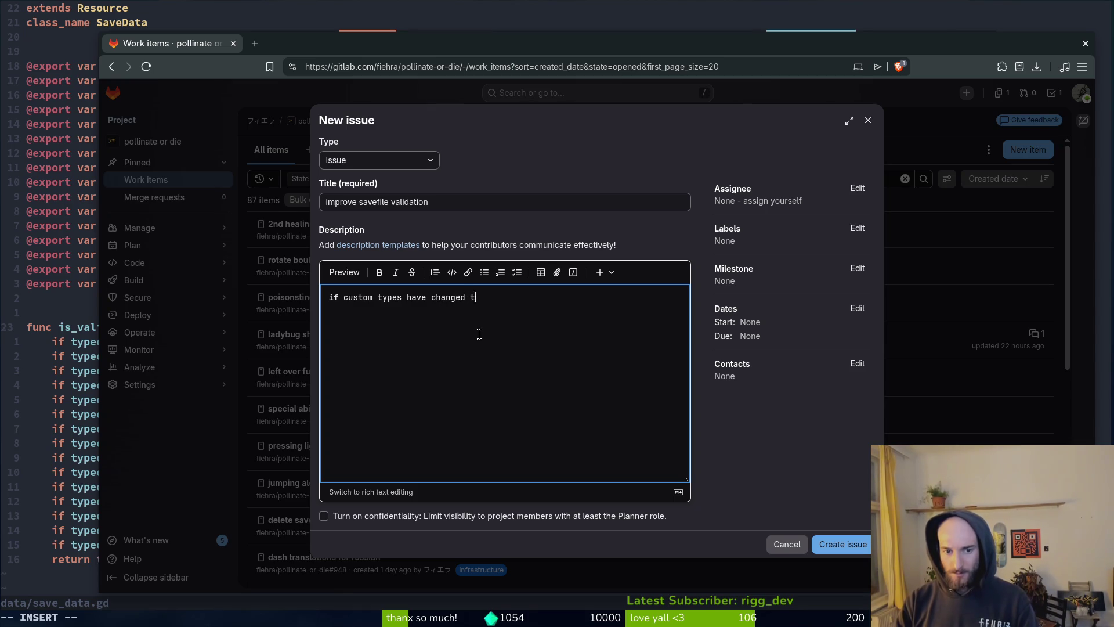
pyautogui.write('re ')
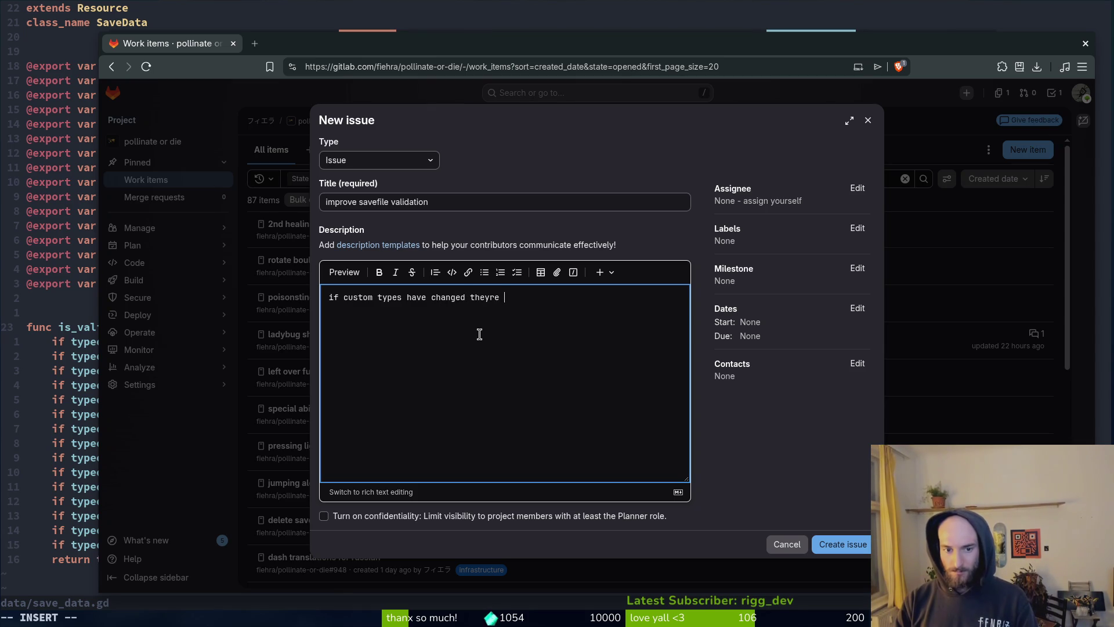
pyautogui.write('properties')
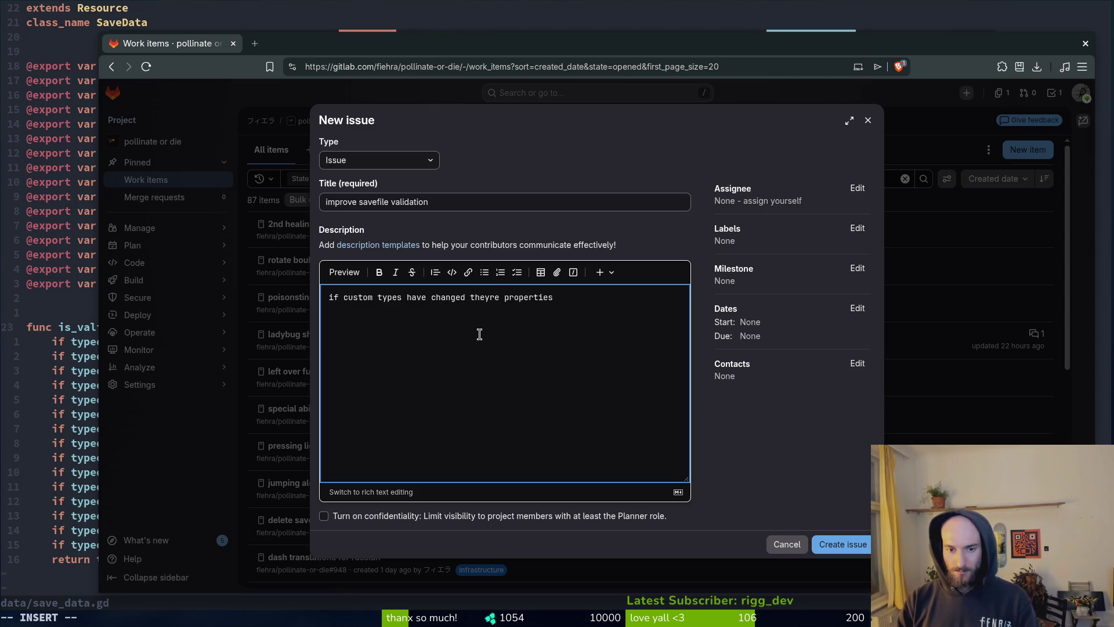
pyautogui.write(' loading will crash the game and only')
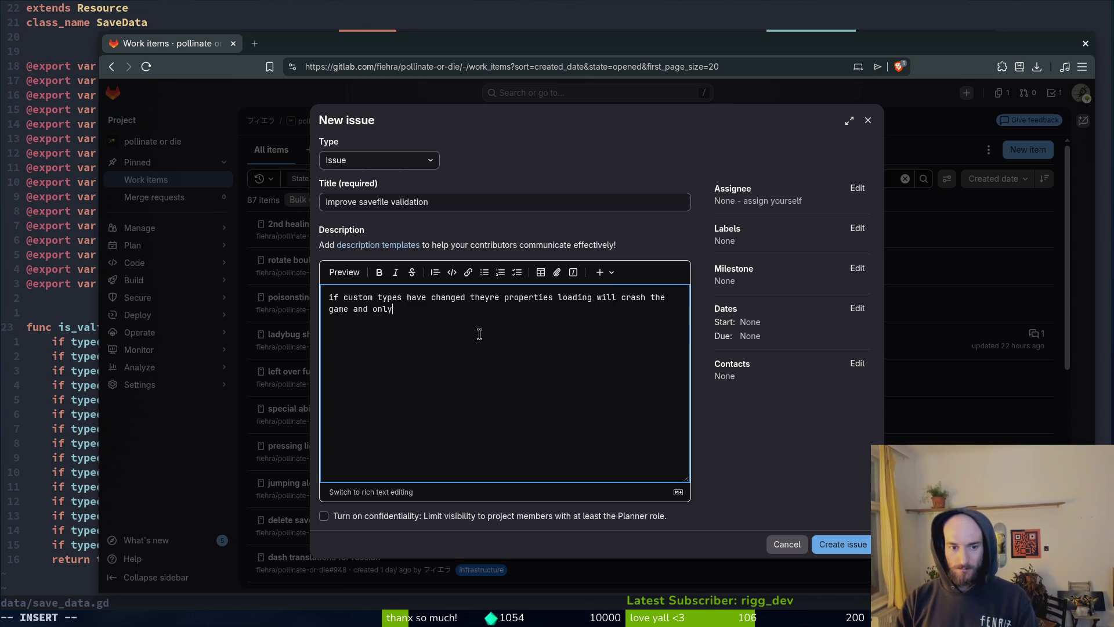
pyautogui.write(' deleting s')
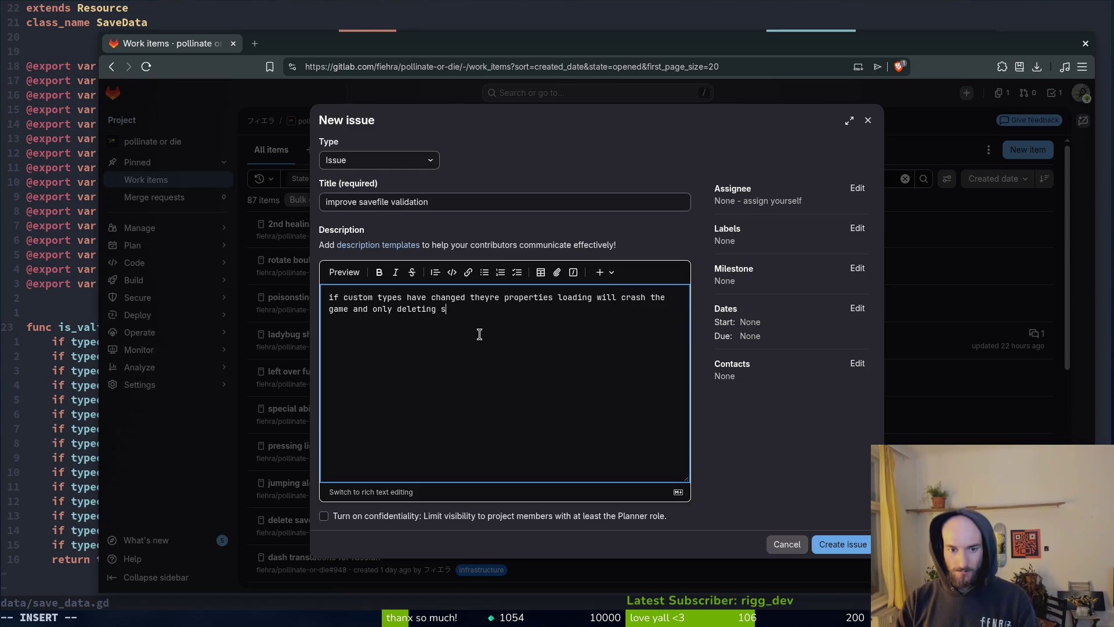
pyautogui.write('fix this')
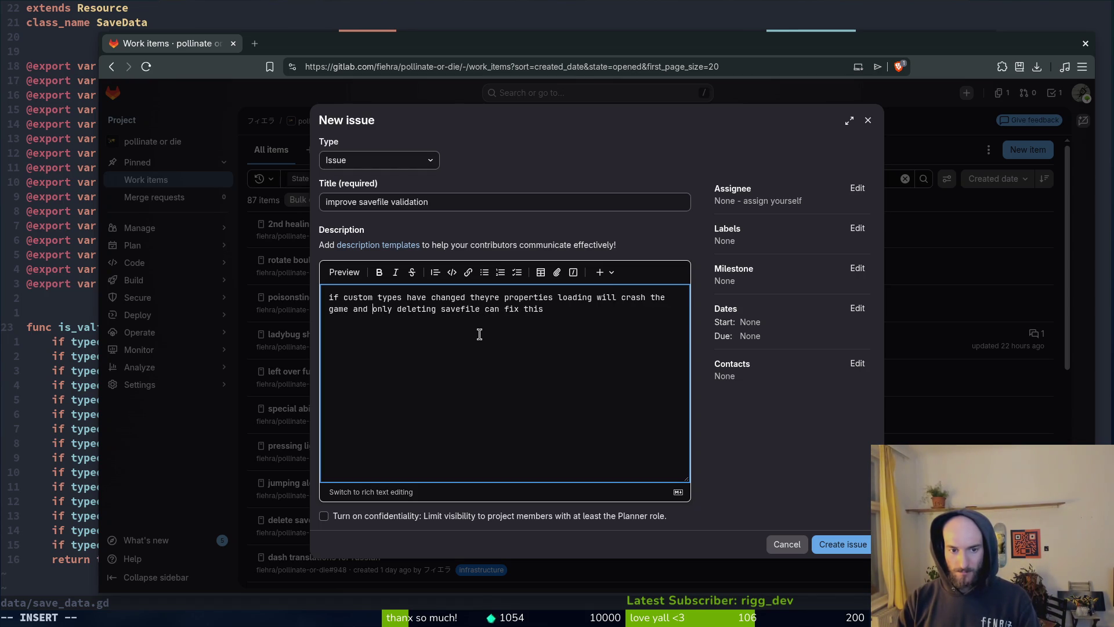
pyautogui.write(' manually')
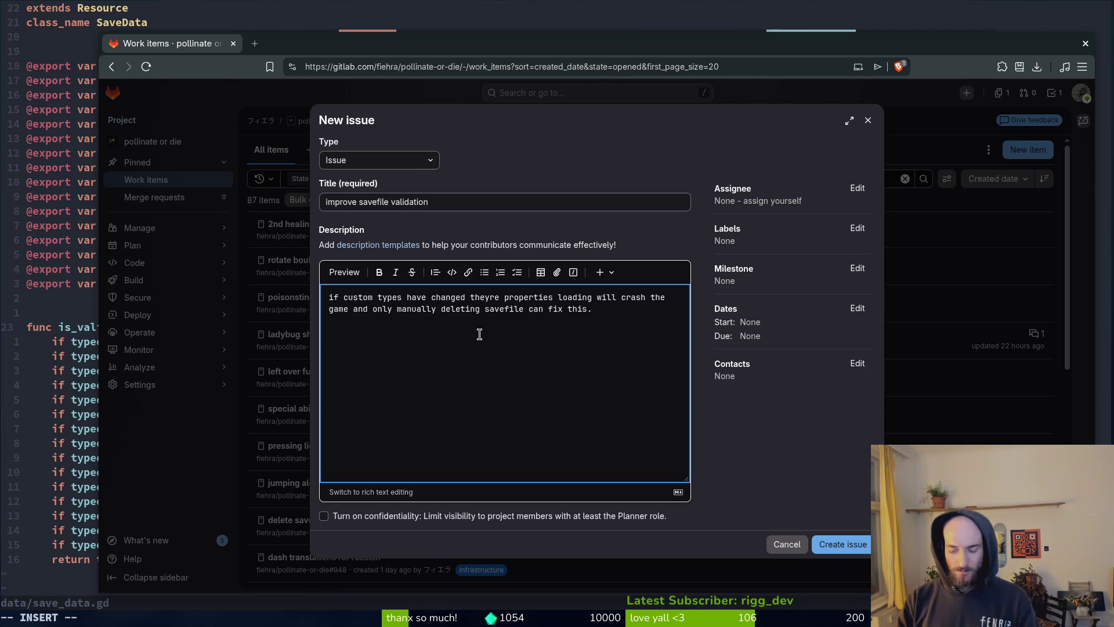
pyautogui.write('impro')
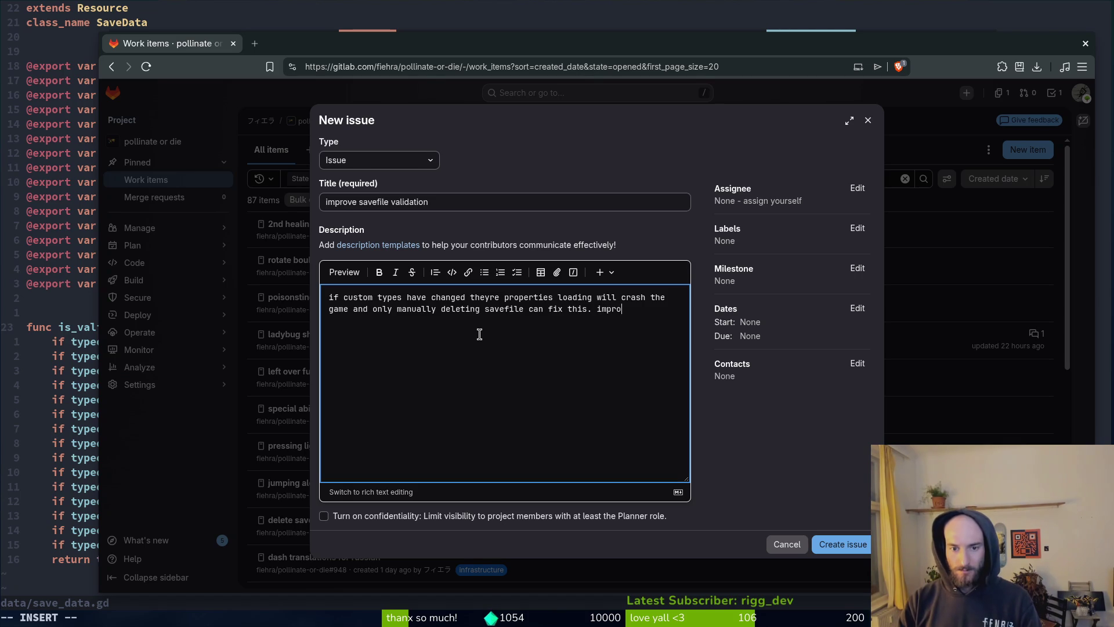
pyautogui.write('ve validation')
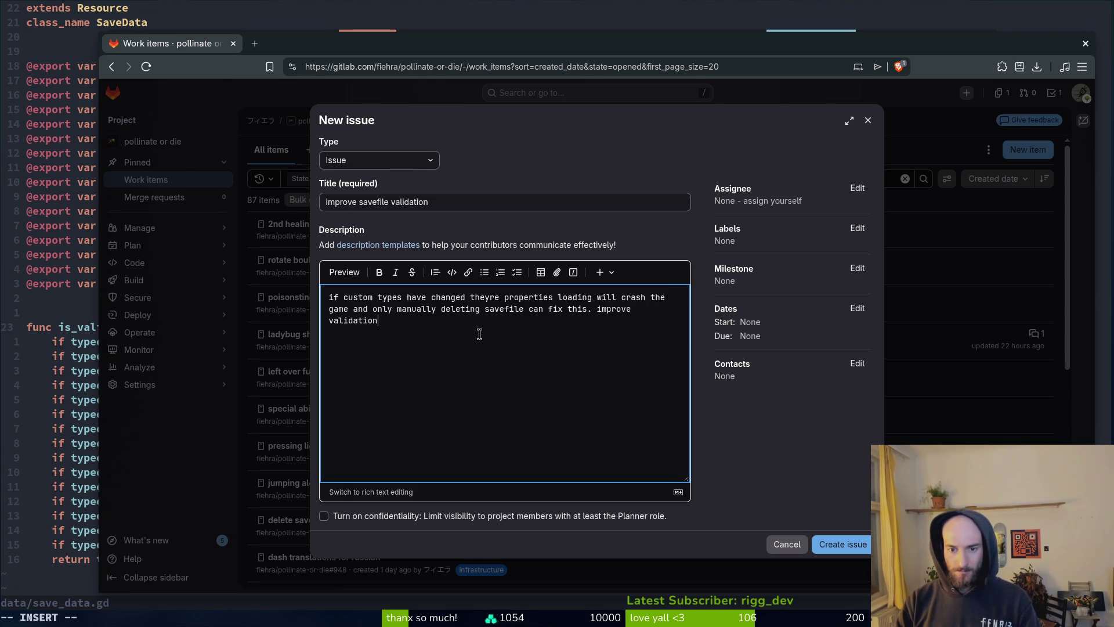
pyautogui.write(' of the savefile and ')
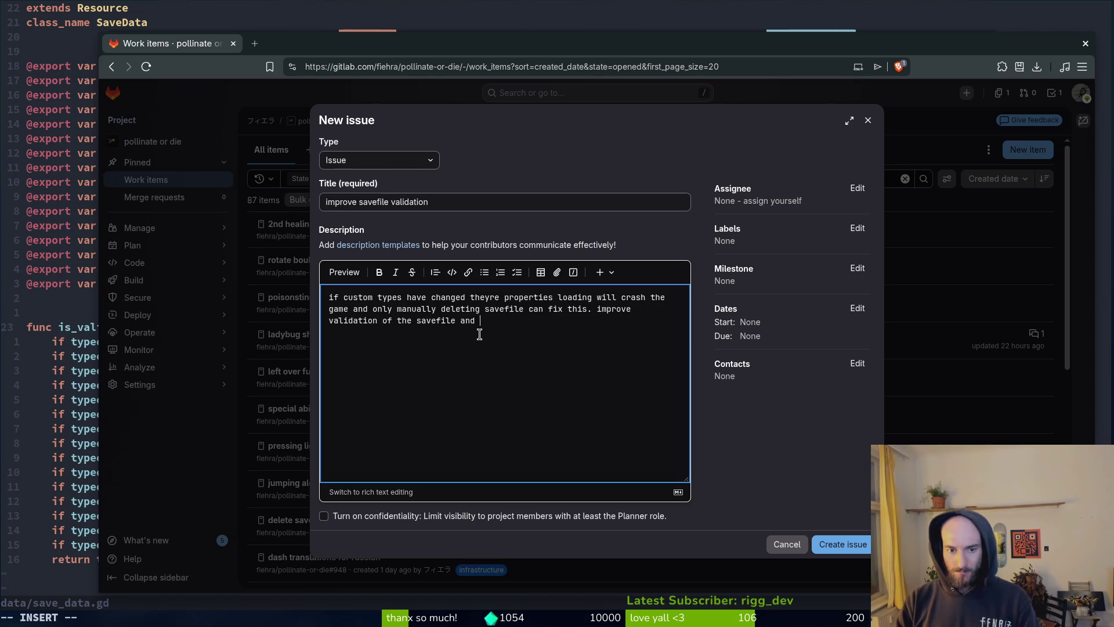
pyautogui.write('create a new')
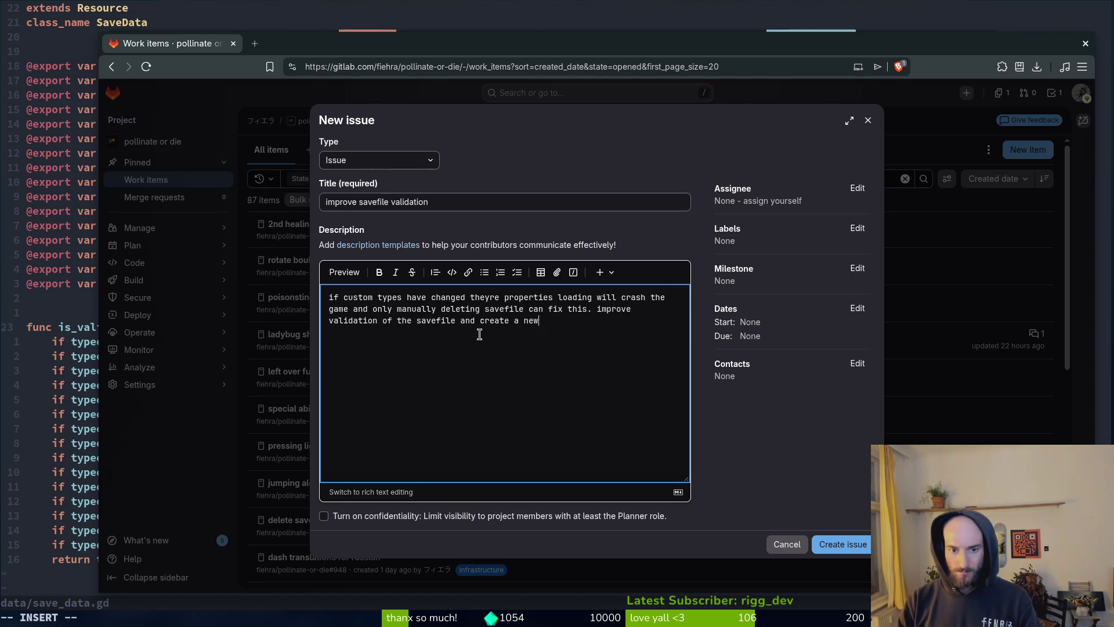
pyautogui.write(' one if it fails')
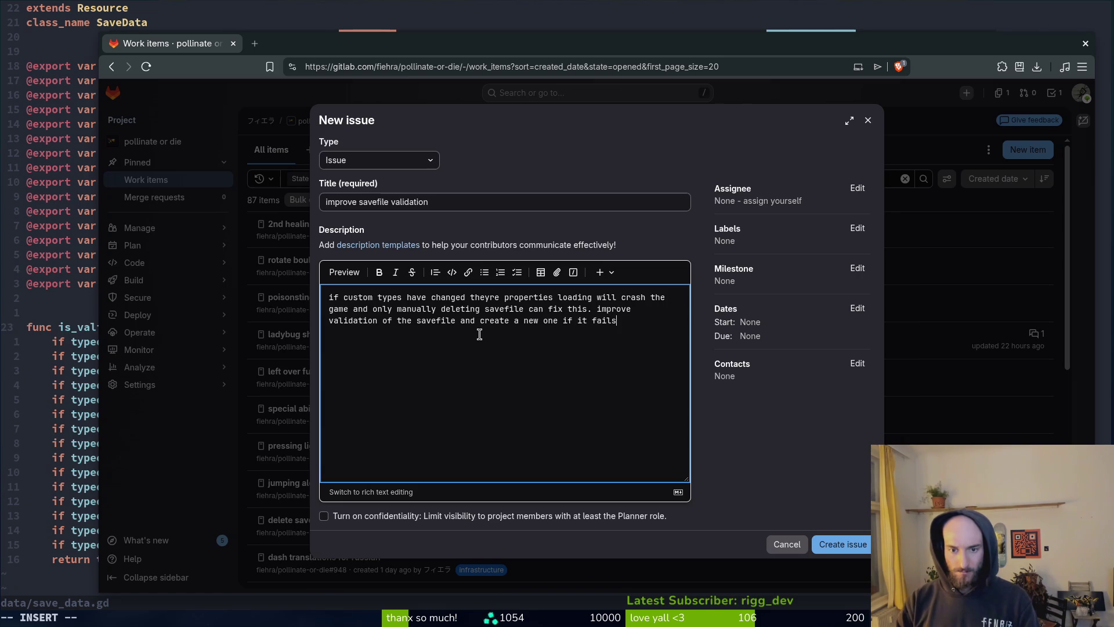
# Step: Label the issue bug and infrastructure and create it
pyautogui.click(857, 228)
pyautogui.click(760, 338)
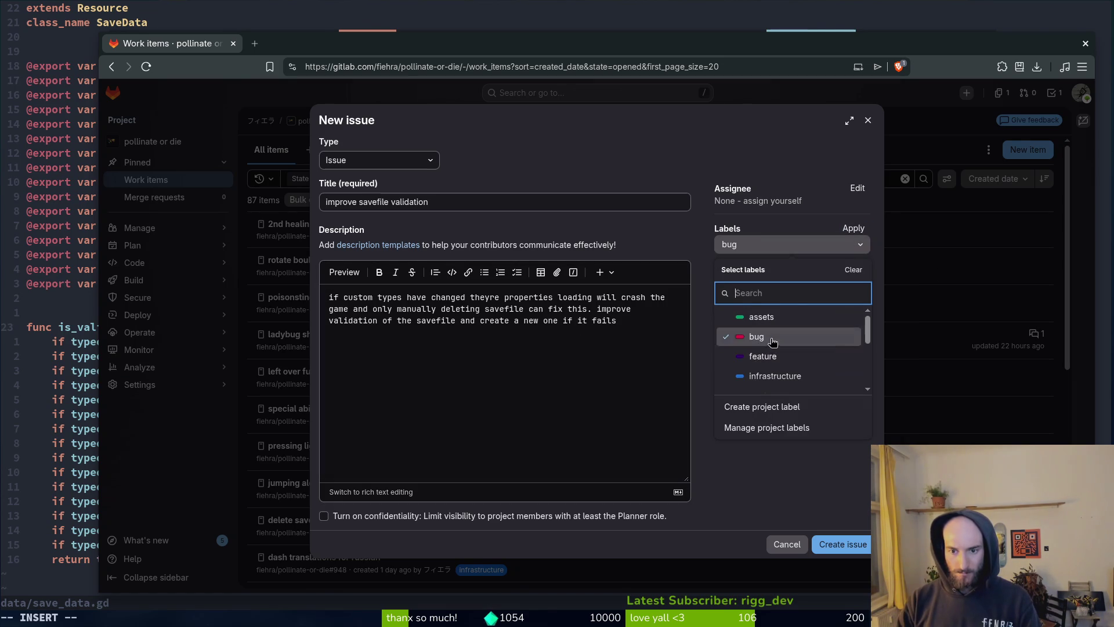
pyautogui.scroll(-3, 778, 348)
pyautogui.scroll(2, 800, 362)
pyautogui.click(800, 360)
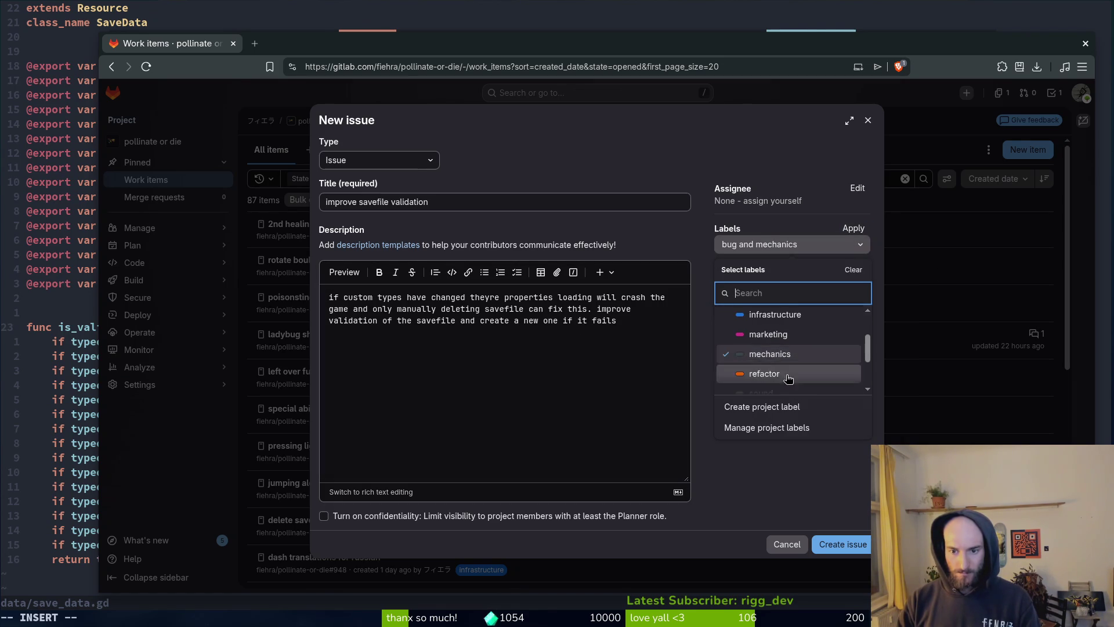
pyautogui.click(795, 356)
pyautogui.click(776, 314)
pyautogui.click(822, 548)
pyautogui.click(821, 547)
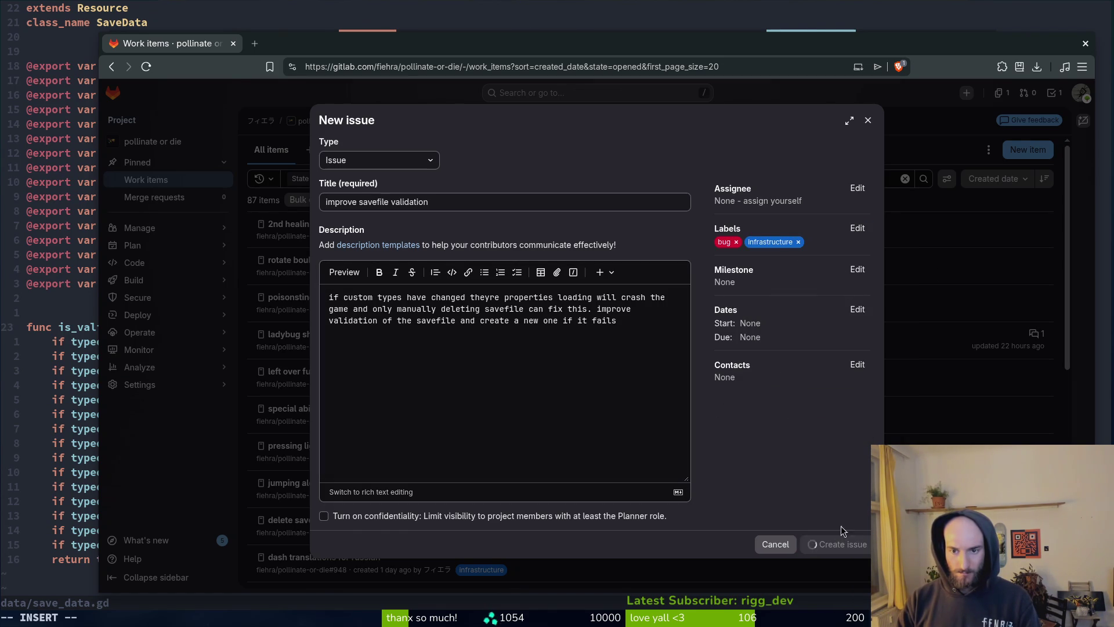
pyautogui.hotkey('ctrl', 't')
# Step: Close the Neovim search results and open Godot's Export dialog
pyautogui.press('super+b')
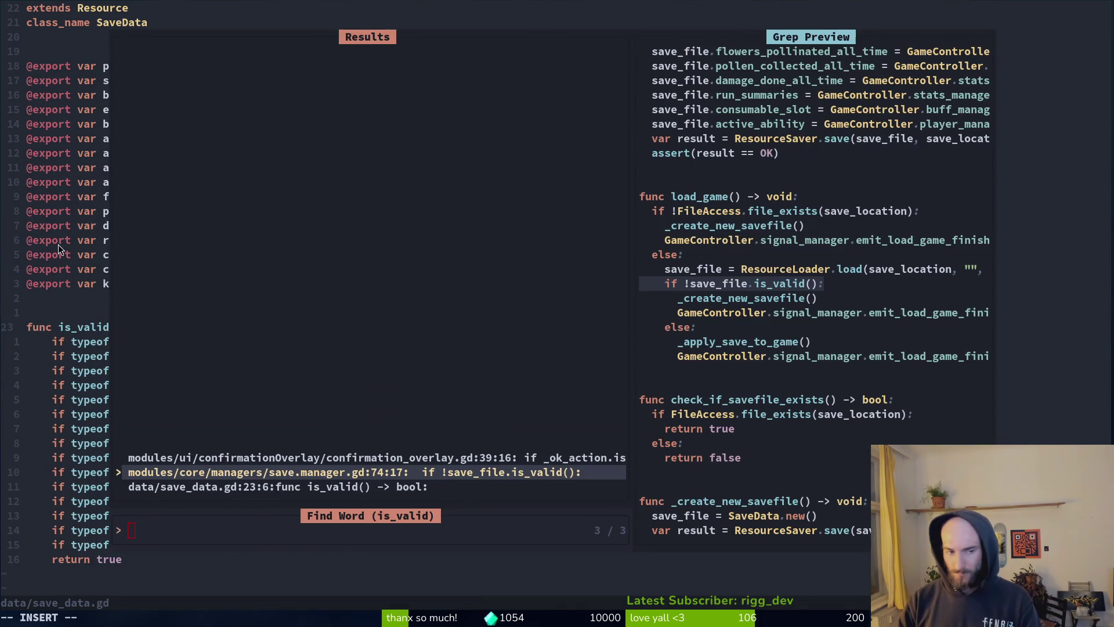
pyautogui.press('Escape')
pyautogui.press('super+g')
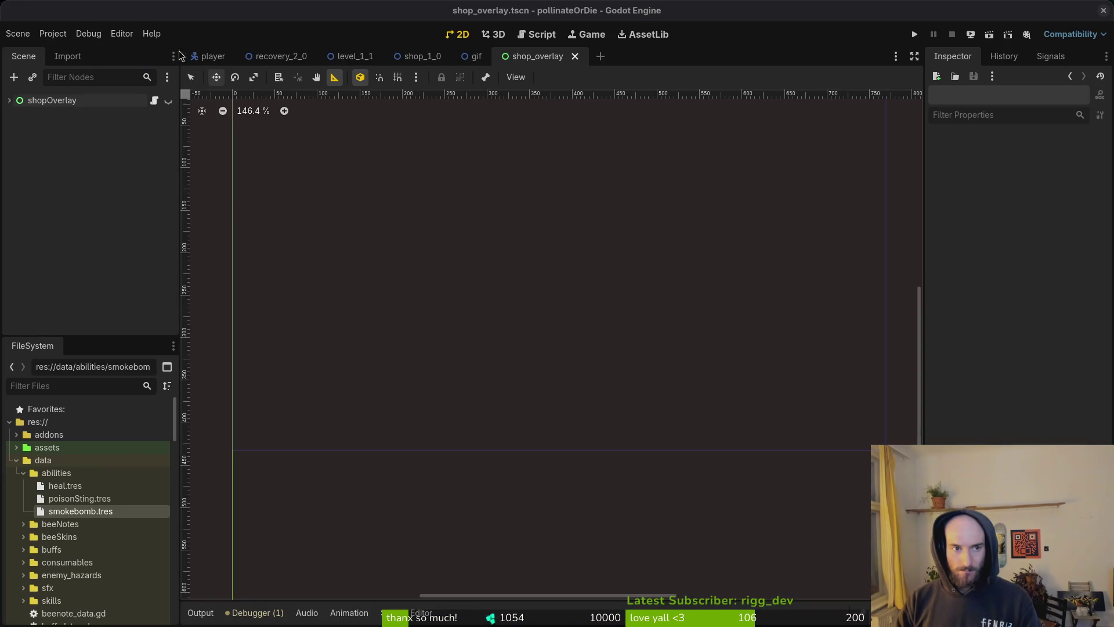
pyautogui.click(52, 33)
pyautogui.click(65, 105)
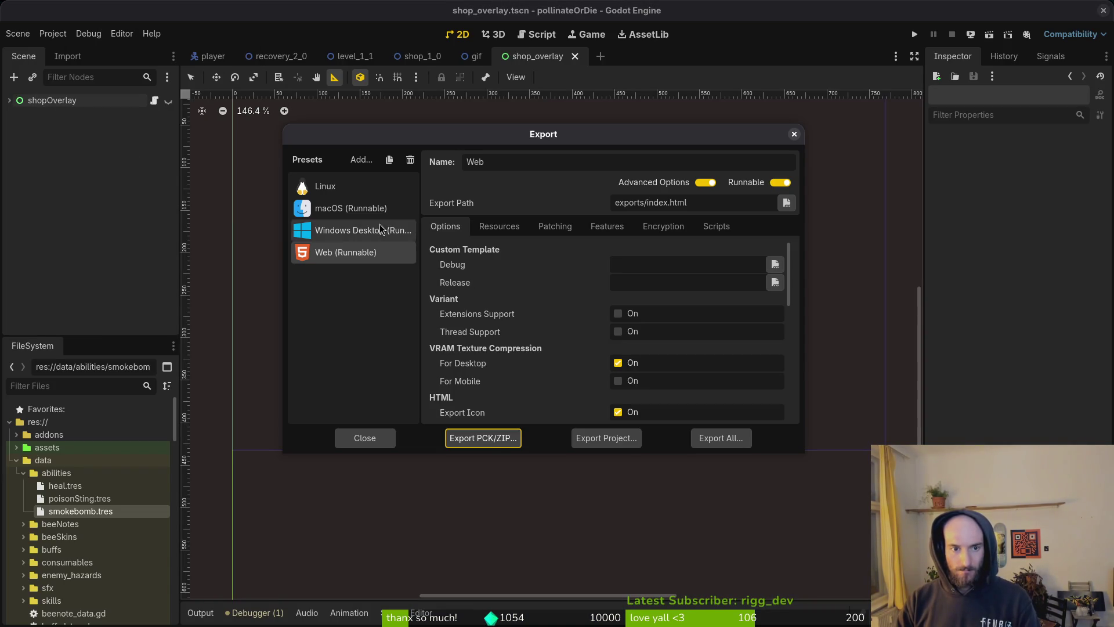
# Step: Trash all old files in the exports folder from the export file picker
pyautogui.click(325, 186)
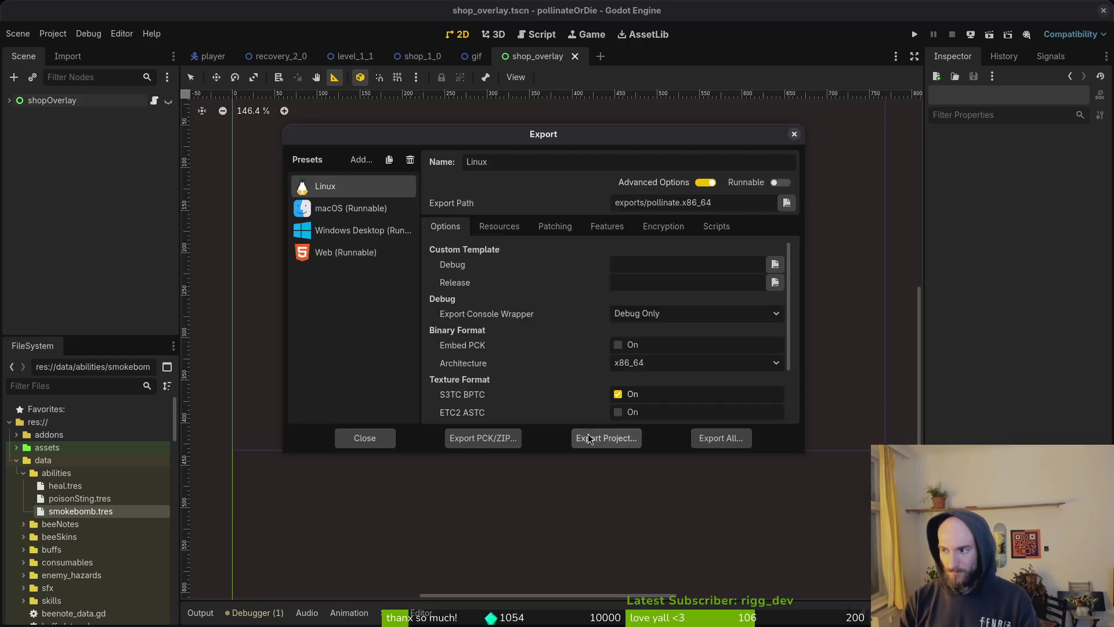
pyautogui.click(588, 438)
pyautogui.click(252, 289)
pyautogui.doubleClick(467, 283)
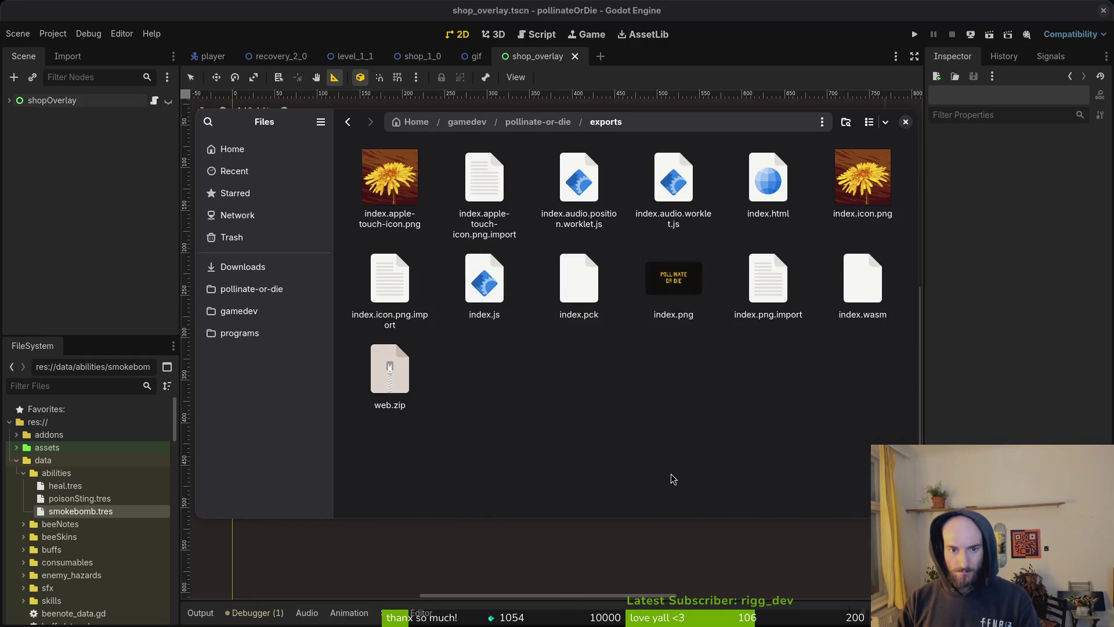
pyautogui.hotkey('ctrl', 'a')
pyautogui.press('Delete')
pyautogui.press('Escape')
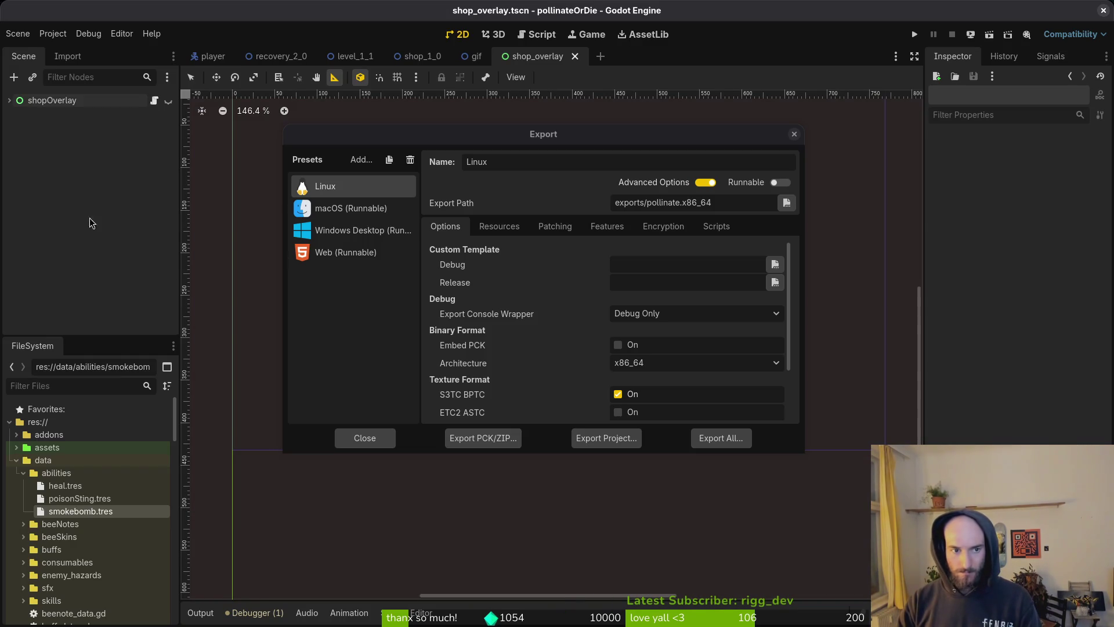
# Step: Export the Web preset to exports/index.html
pyautogui.click(360, 250)
pyautogui.click(607, 438)
pyautogui.click(668, 502)
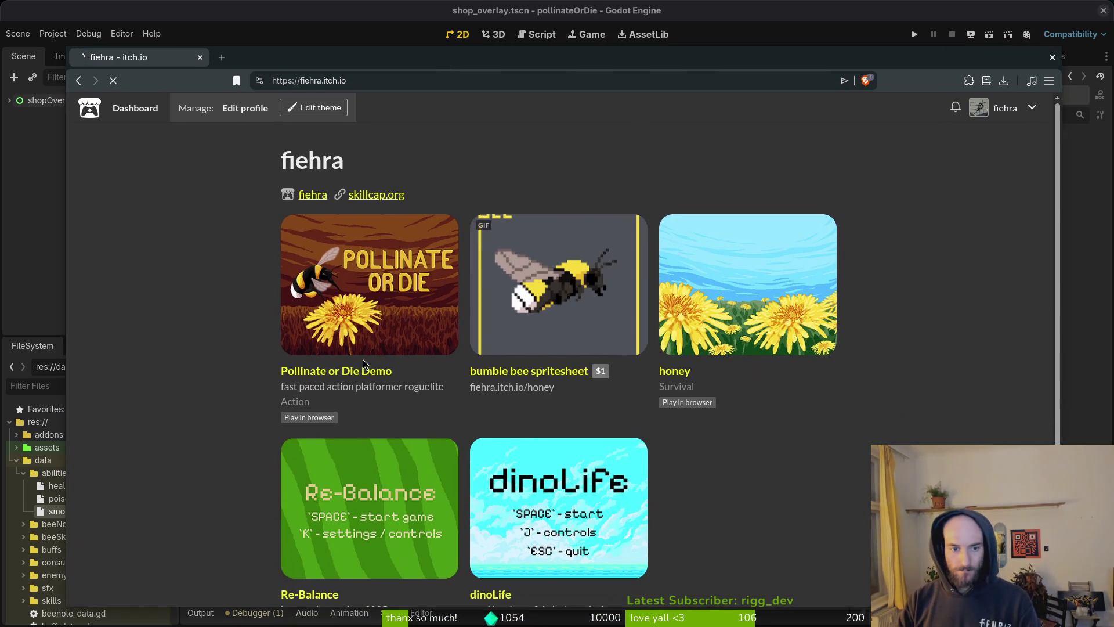
# Step: Open the Pollinate or Die edit page on itch.io
pyautogui.click(343, 320)
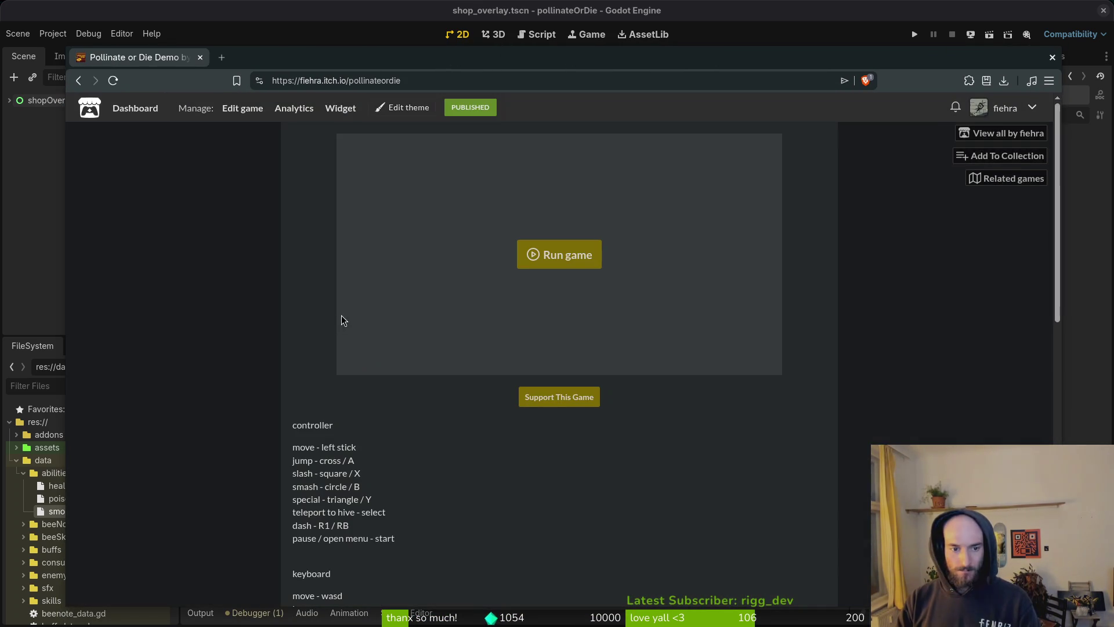
pyautogui.click(244, 109)
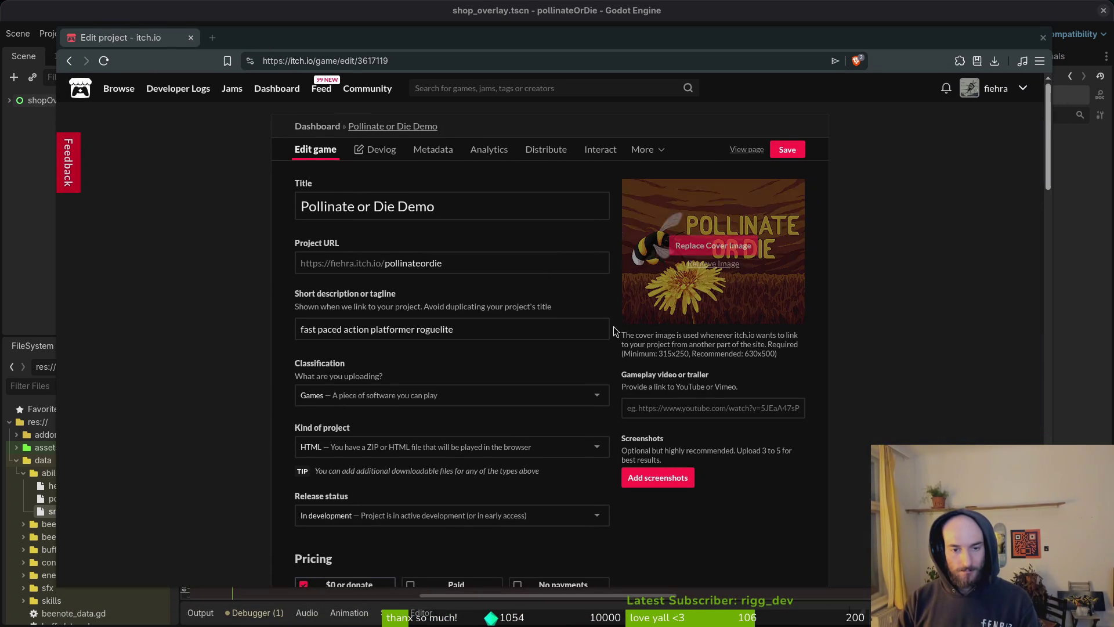
pyautogui.hotkey('alt', 'Tab')
pyautogui.press('super')
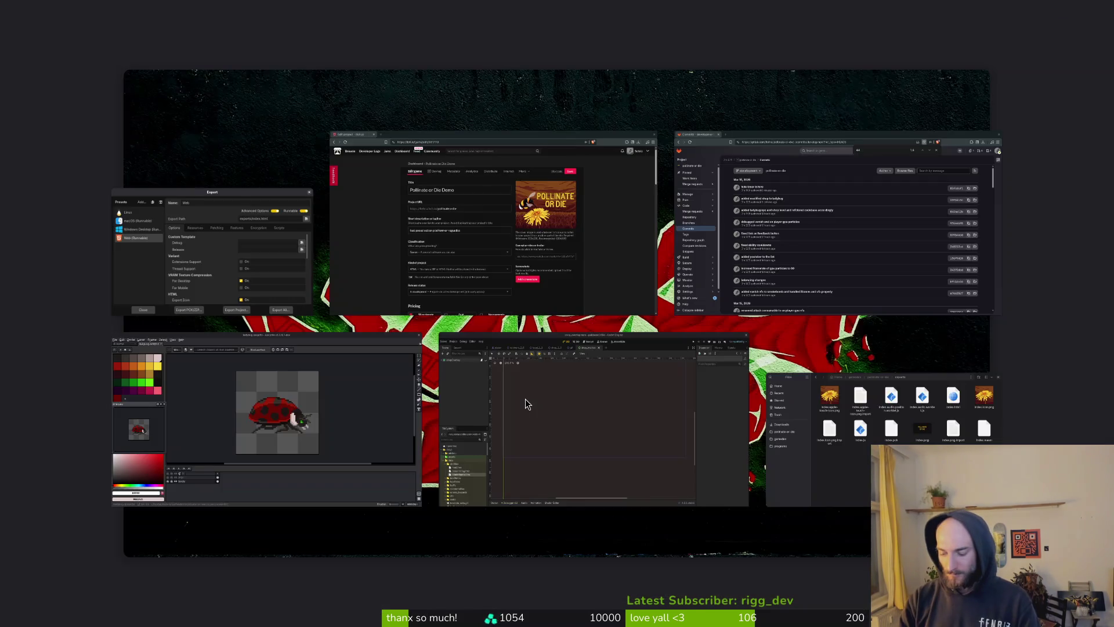
# Step: Compress every file in the exports folder into an archive named web.zip
pyautogui.click(525, 404)
pyautogui.hotkey('ctrl', 'a')
pyautogui.rightClick(602, 295)
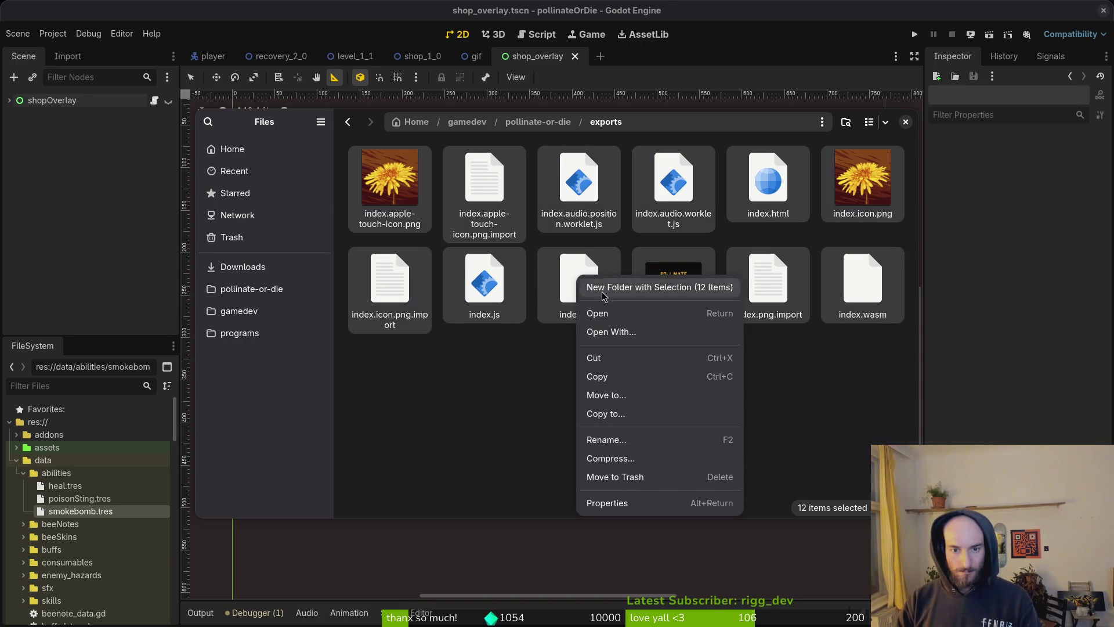
pyautogui.click(611, 458)
pyautogui.write('web')
pyautogui.press('Return')
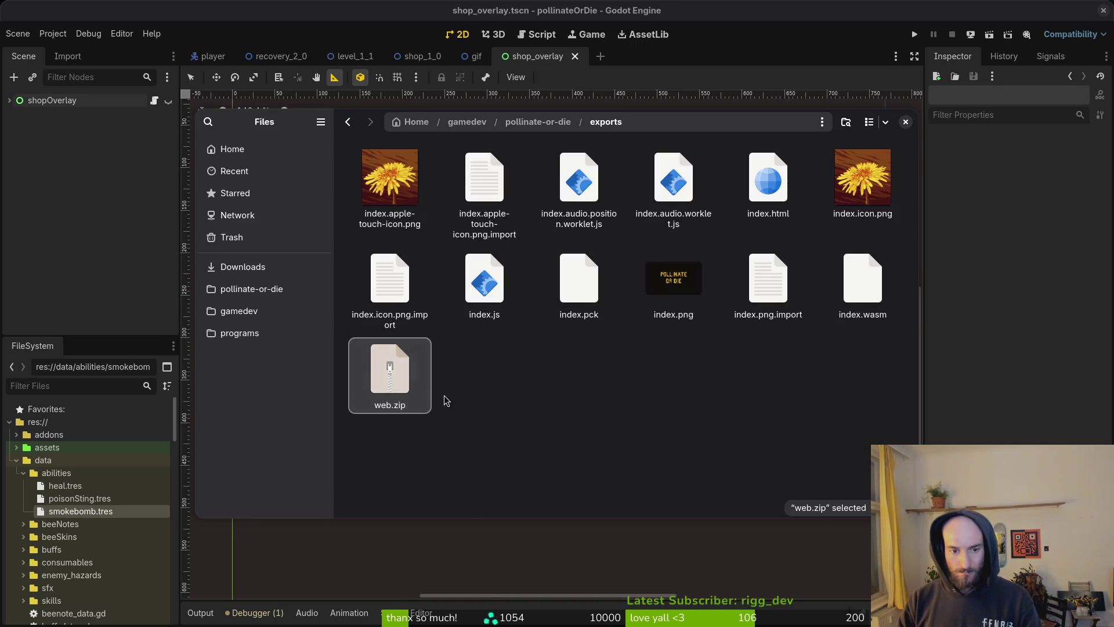
# Step: Review the Linux export preset in Godot, then return to the itch.io edit page
pyautogui.hotkey('alt', 'Tab')
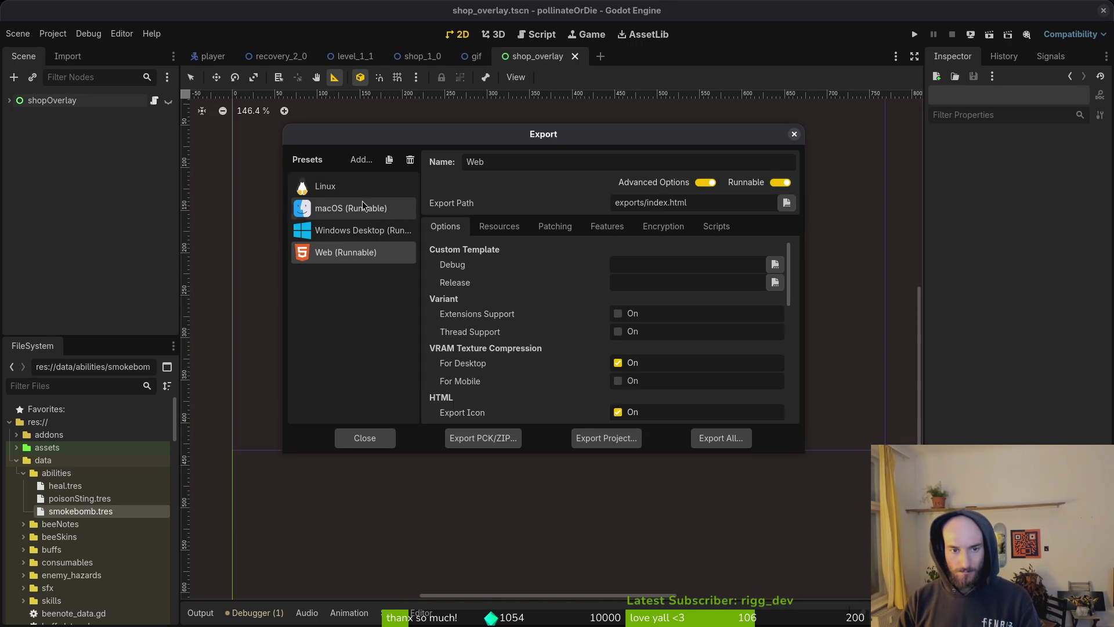
pyautogui.click(347, 186)
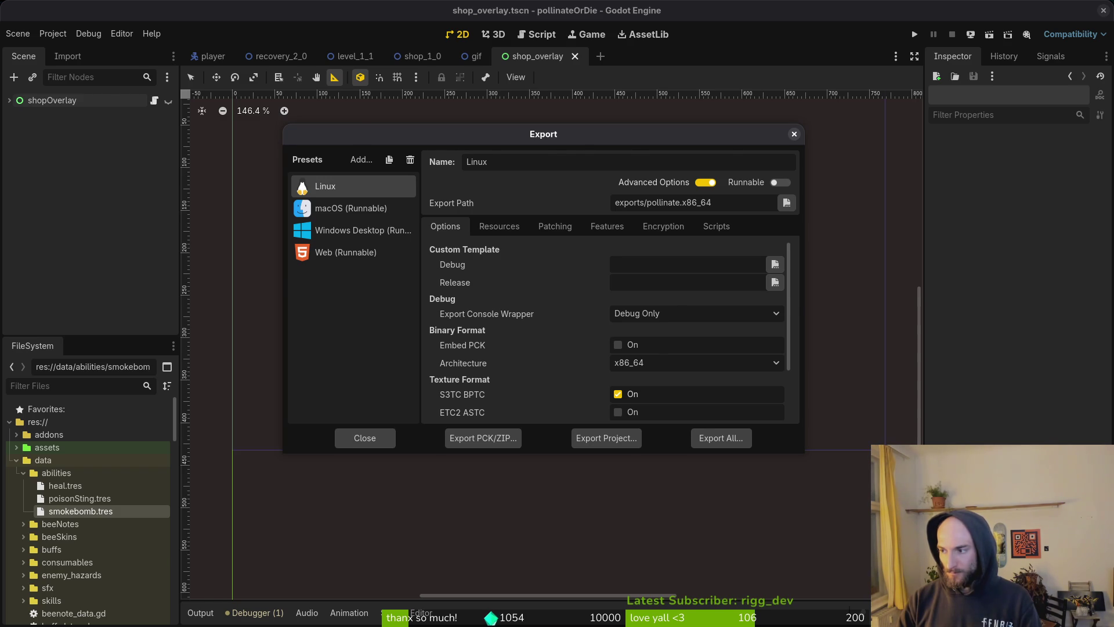
pyautogui.hotkey('alt', 'Tab')
# Step: Upload exports/web.zip, mark it as played in the browser, and save the project
pyautogui.scroll(-10, 232, 294)
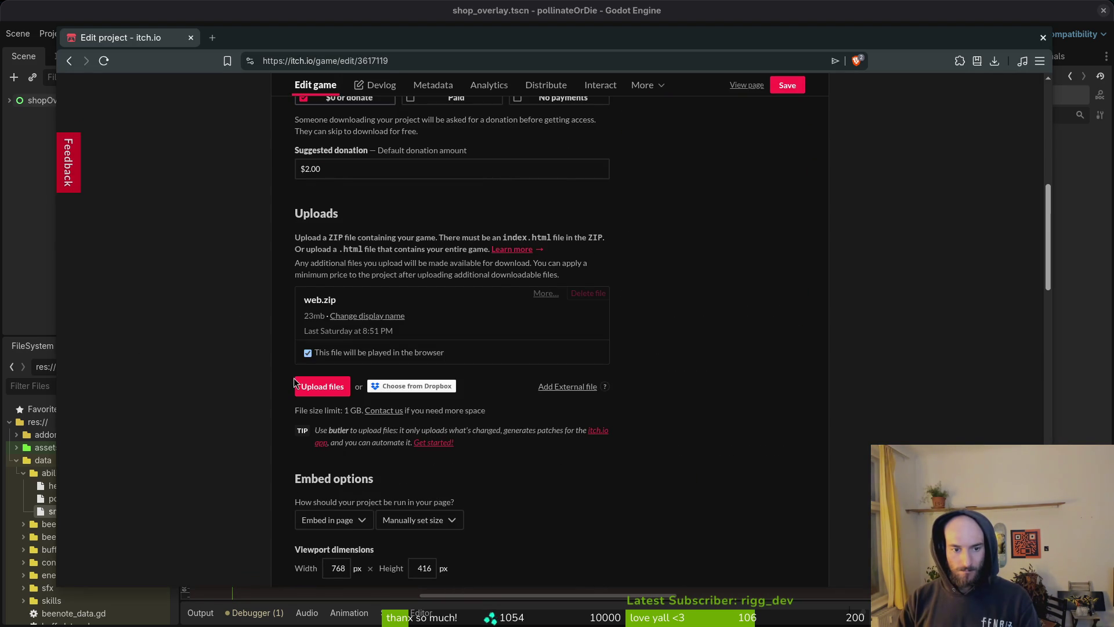
pyautogui.click(322, 387)
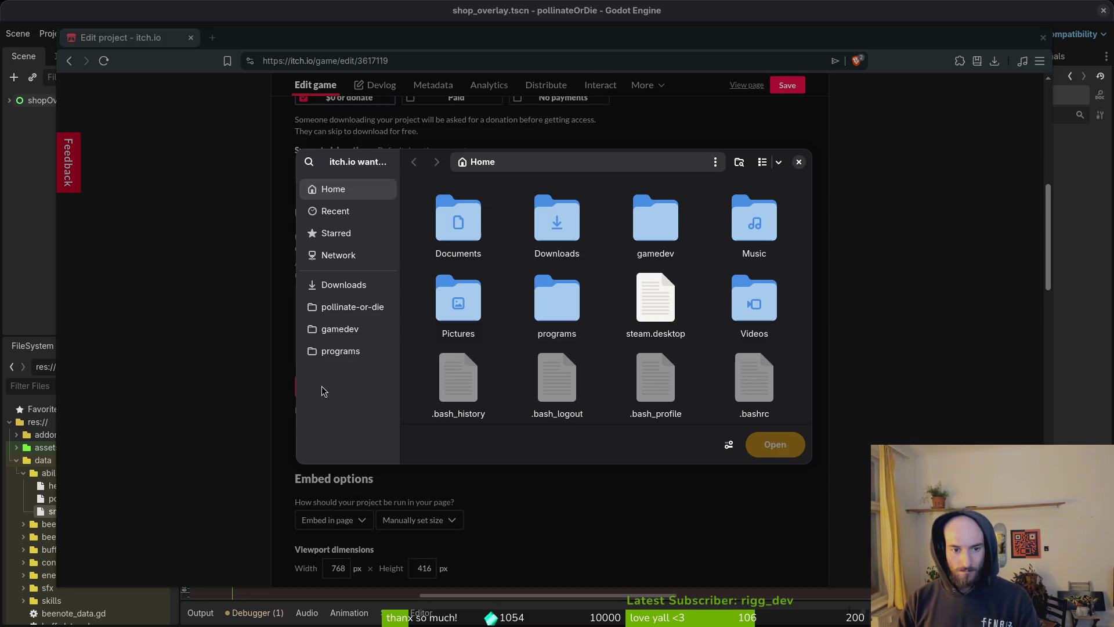
pyautogui.click(367, 314)
pyautogui.doubleClick(766, 331)
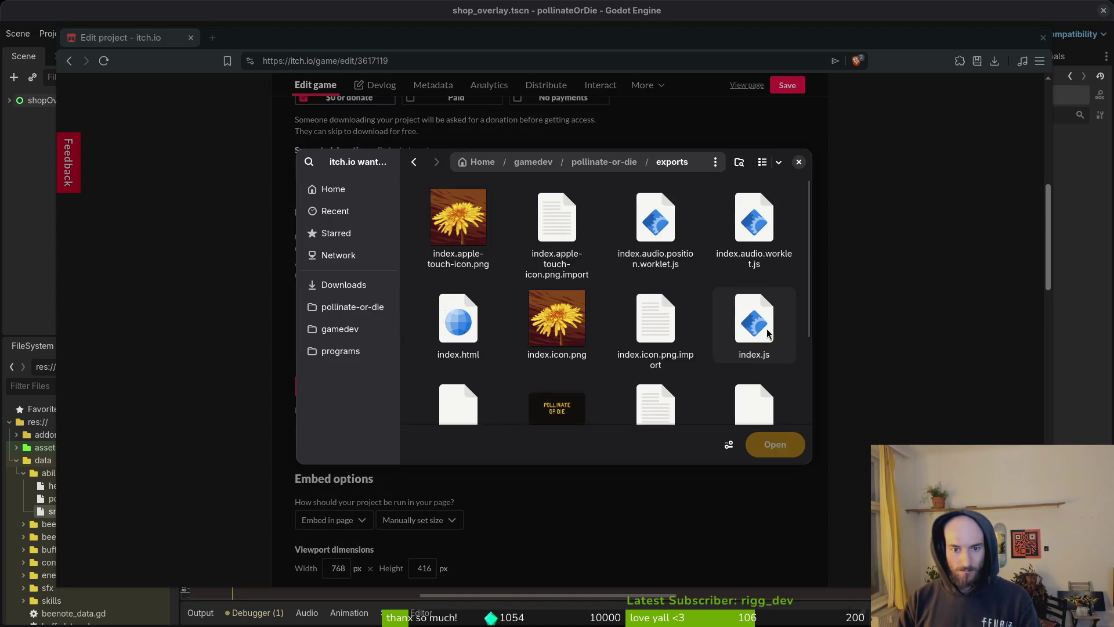
pyautogui.scroll(-2, 697, 325)
pyautogui.click(461, 375)
pyautogui.click(776, 445)
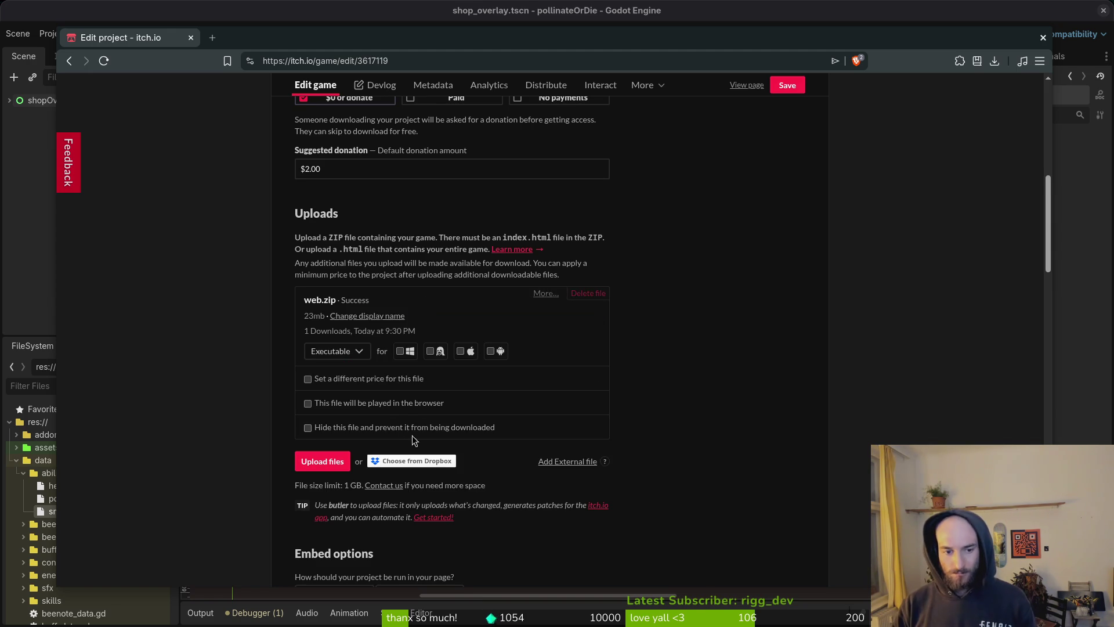
pyautogui.click(402, 404)
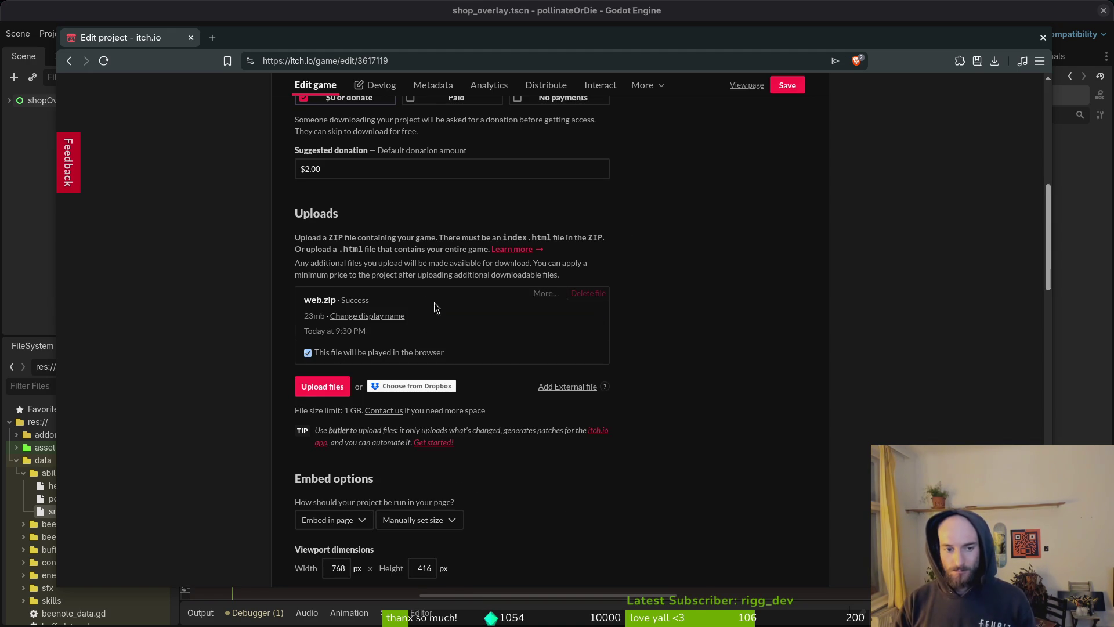
pyautogui.click(787, 86)
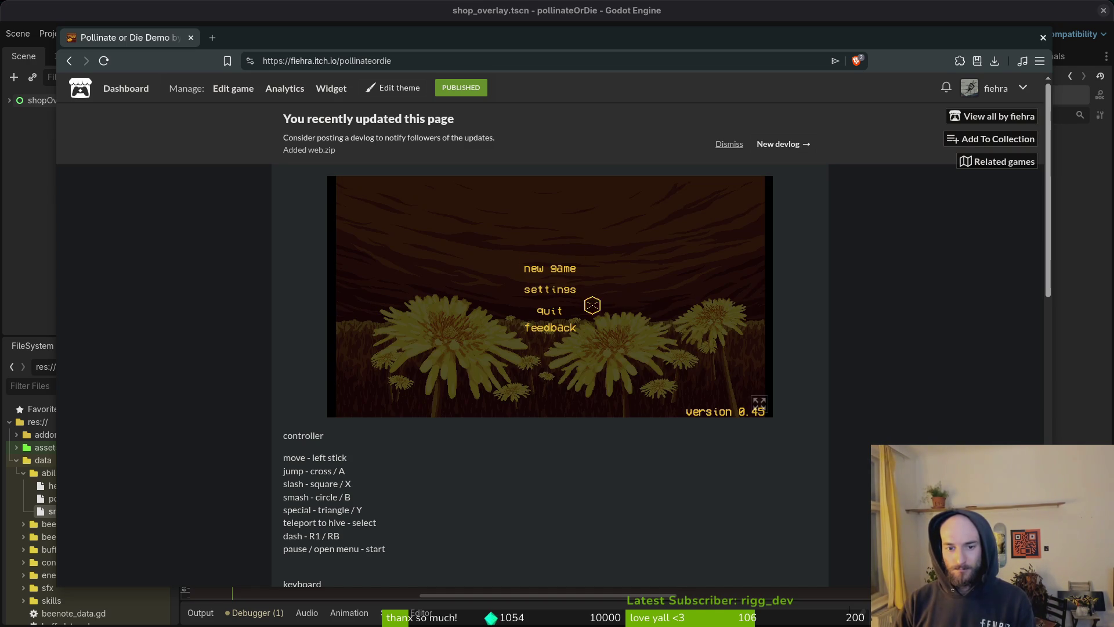
# Step: Start a new full-screen game and fly the bee up through the platforms to the sprout ledge
pyautogui.click(759, 402)
pyautogui.press('Return')
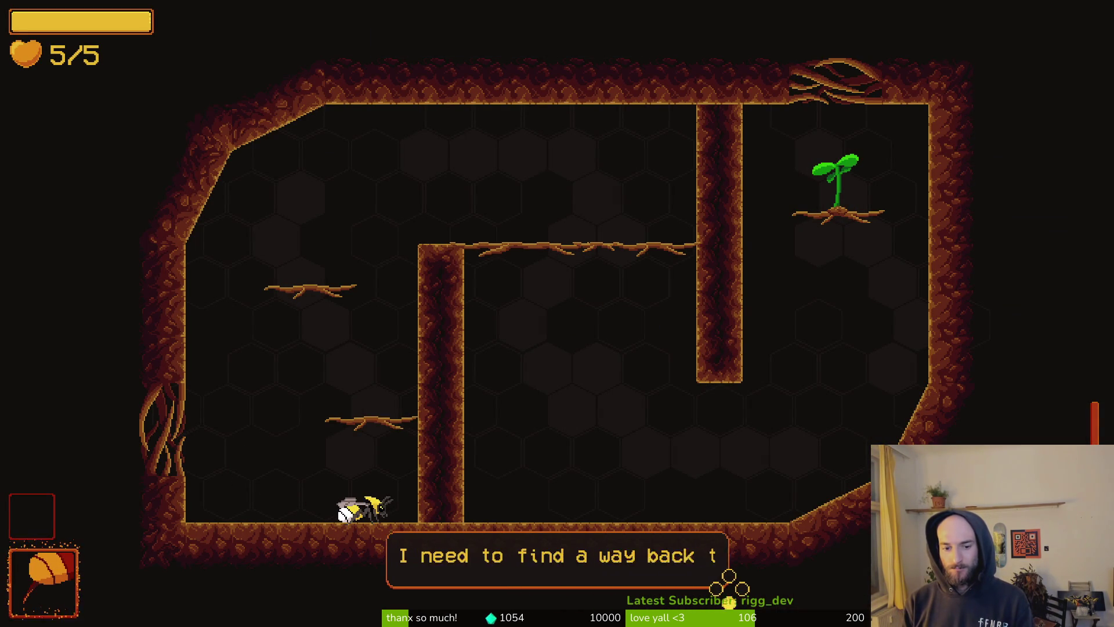
pyautogui.press('a')
pyautogui.press('d')
pyautogui.press('space')
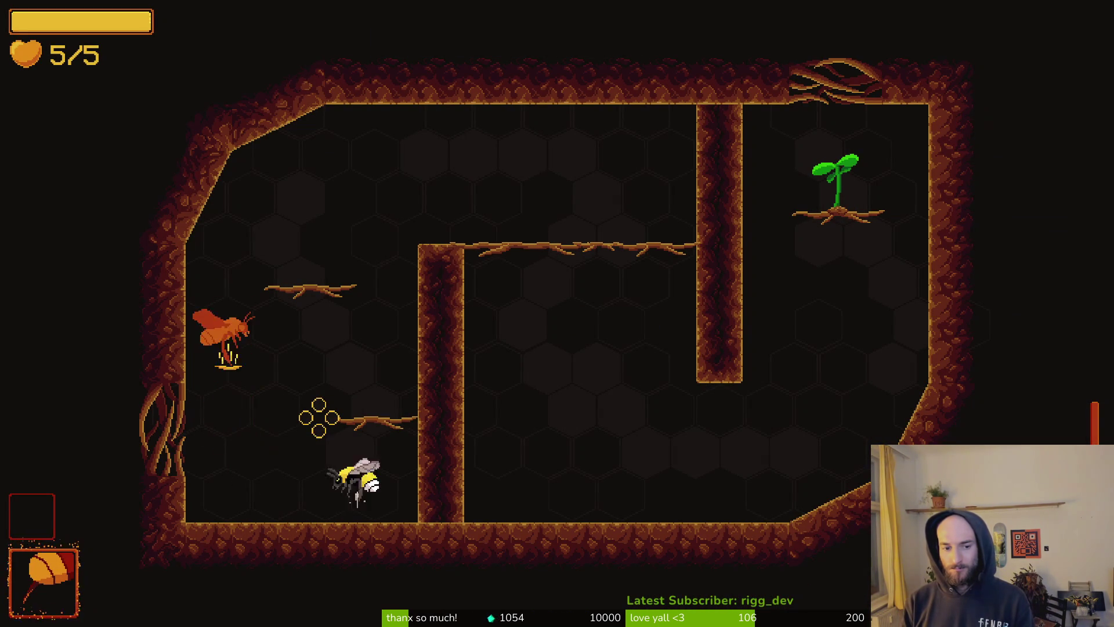
pyautogui.press('d')
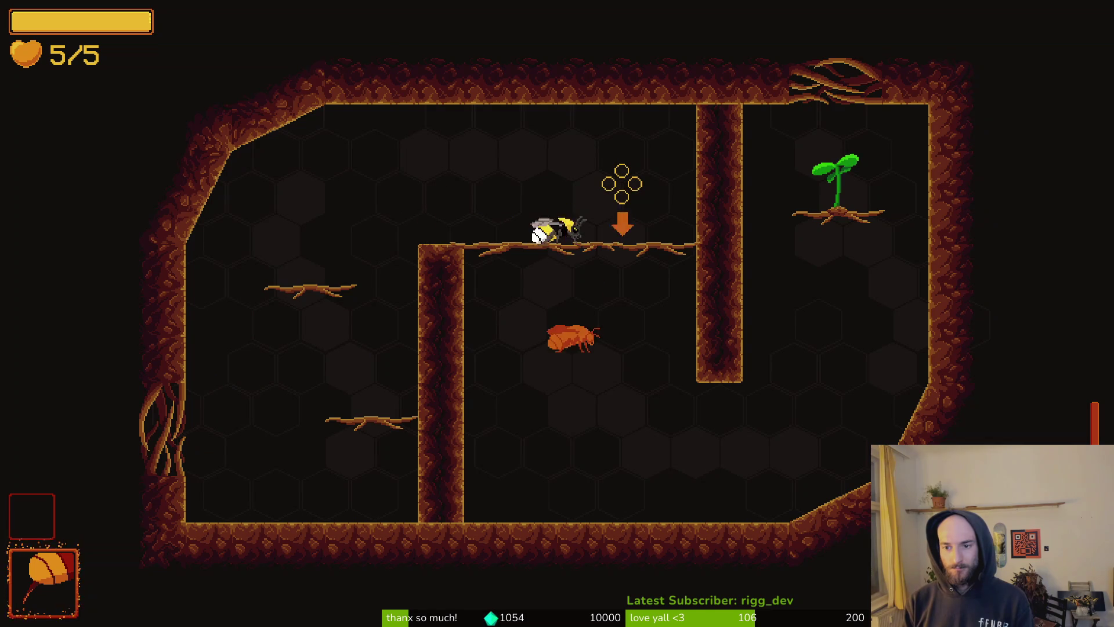
pyautogui.press('s')
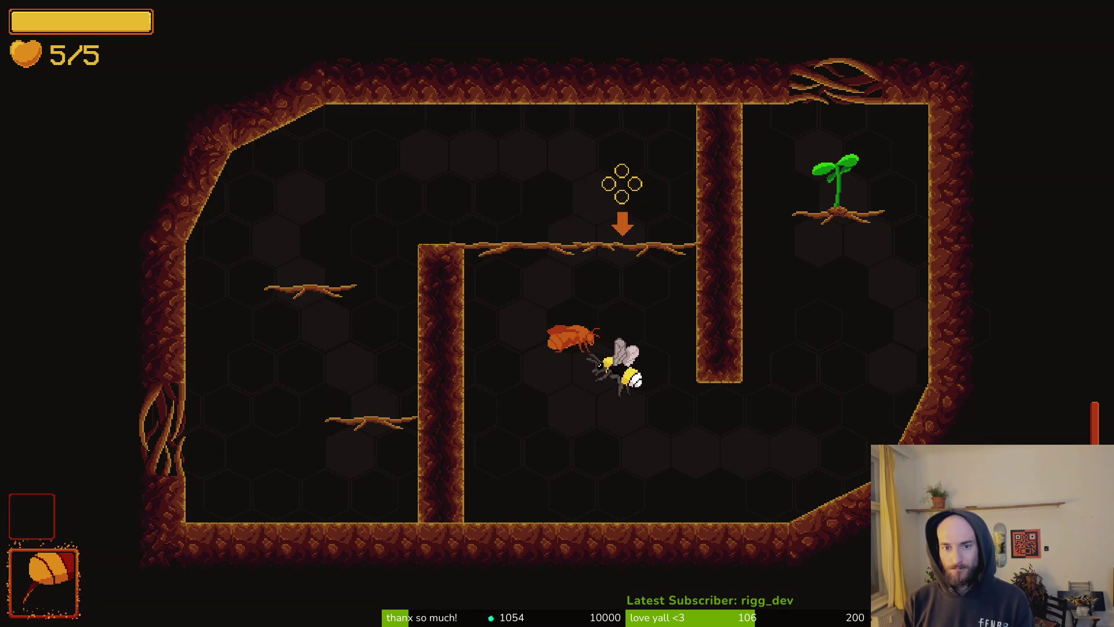
pyautogui.press('d')
pyautogui.press('space')
pyautogui.press('a')
pyautogui.press('space')
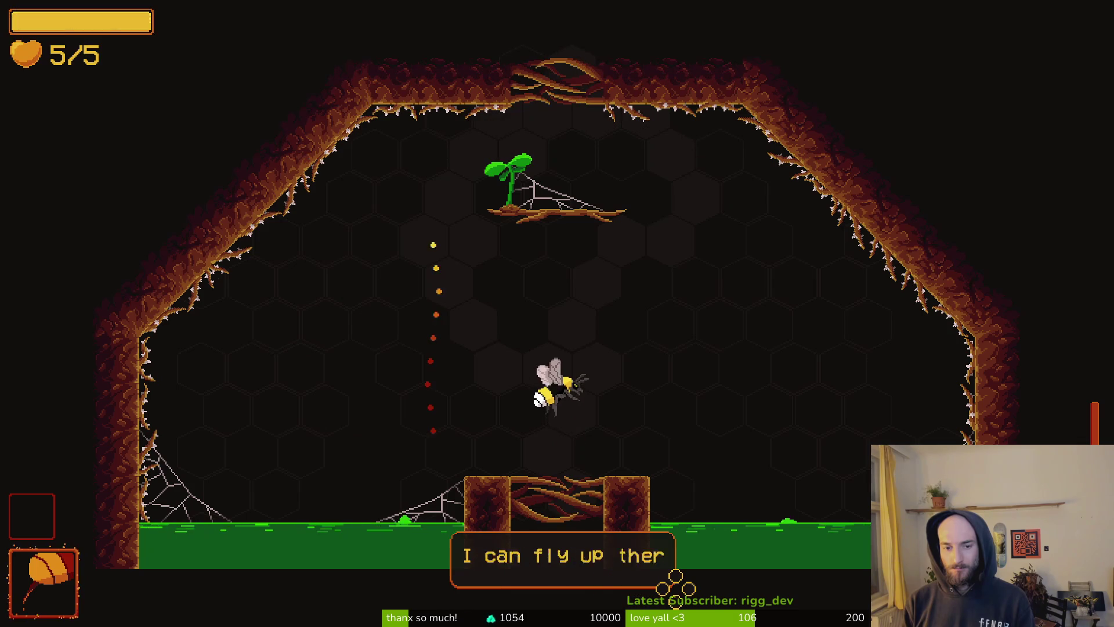
pyautogui.press('space')
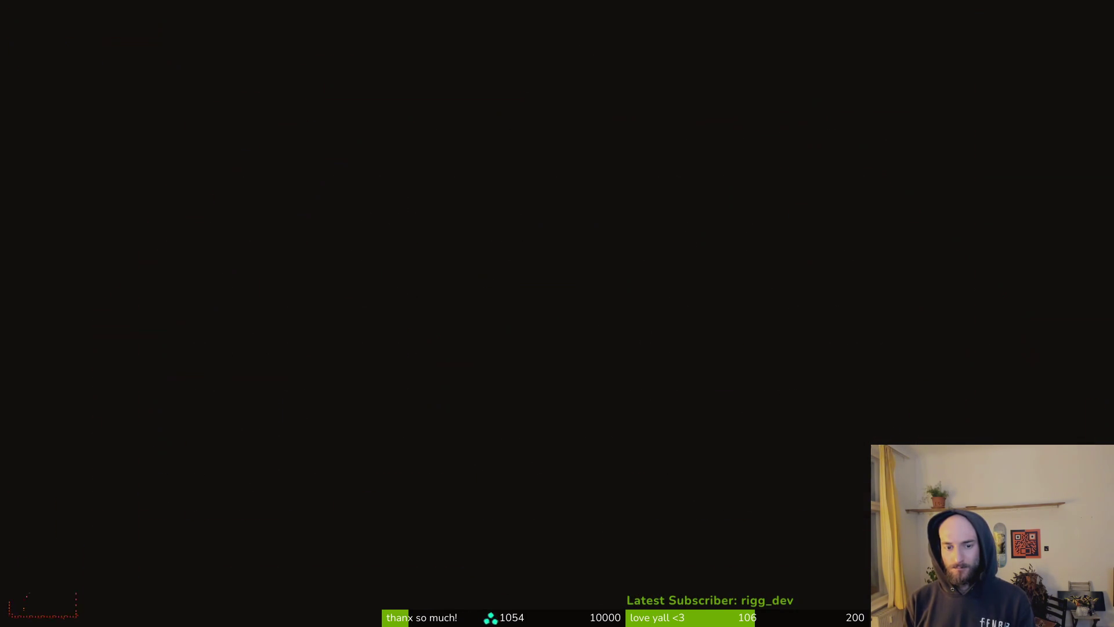
# Step: Climb the slope to the middle ledge and jump up-left toward the moths
pyautogui.press('Right')
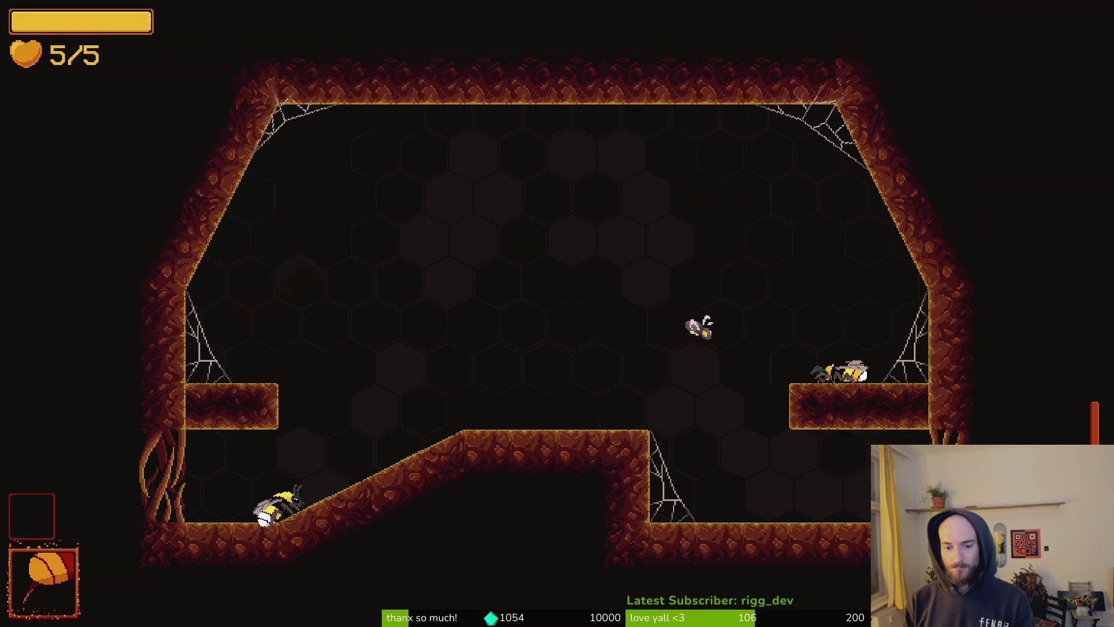
pyautogui.press('space')
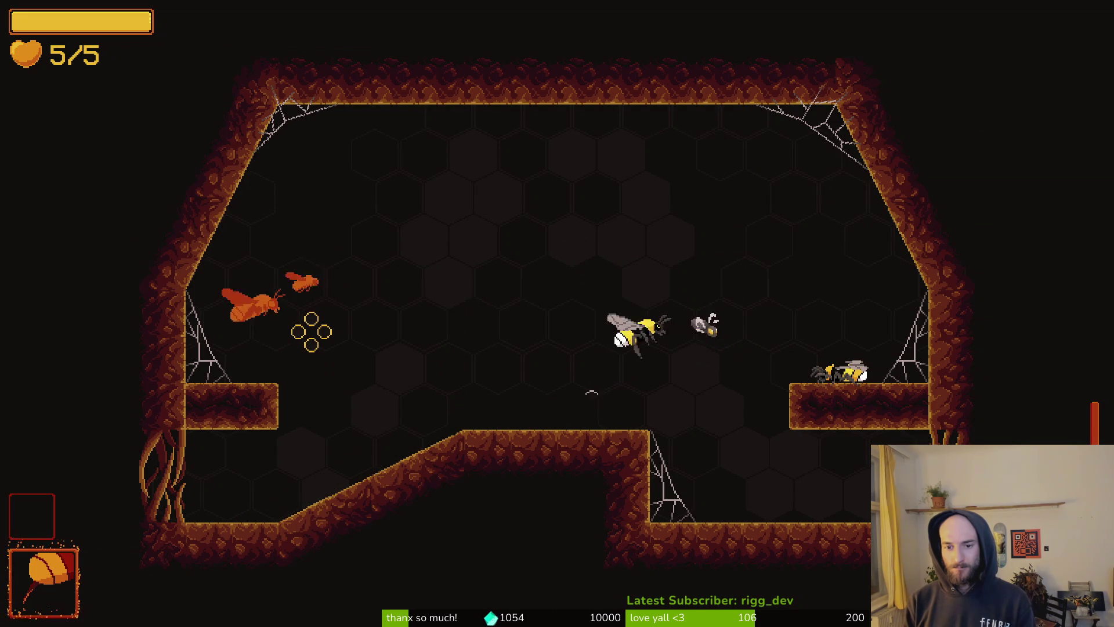
pyautogui.press('Left')
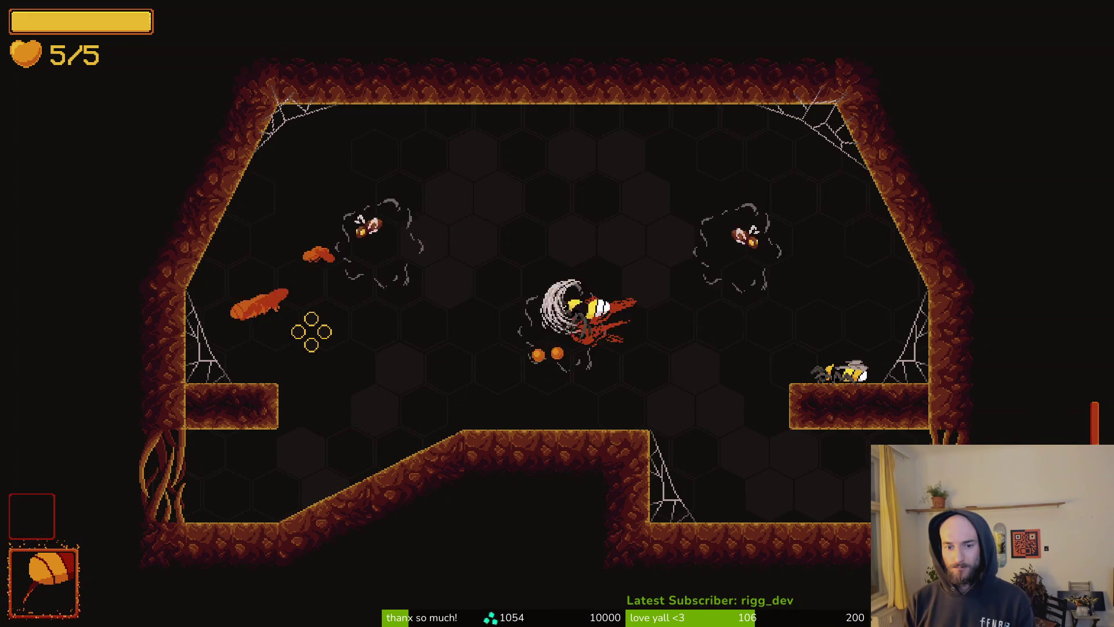
pyautogui.press('space')
# Step: Slash repeatedly at the moths by the left wall while moving across the room
pyautogui.click(311, 331)
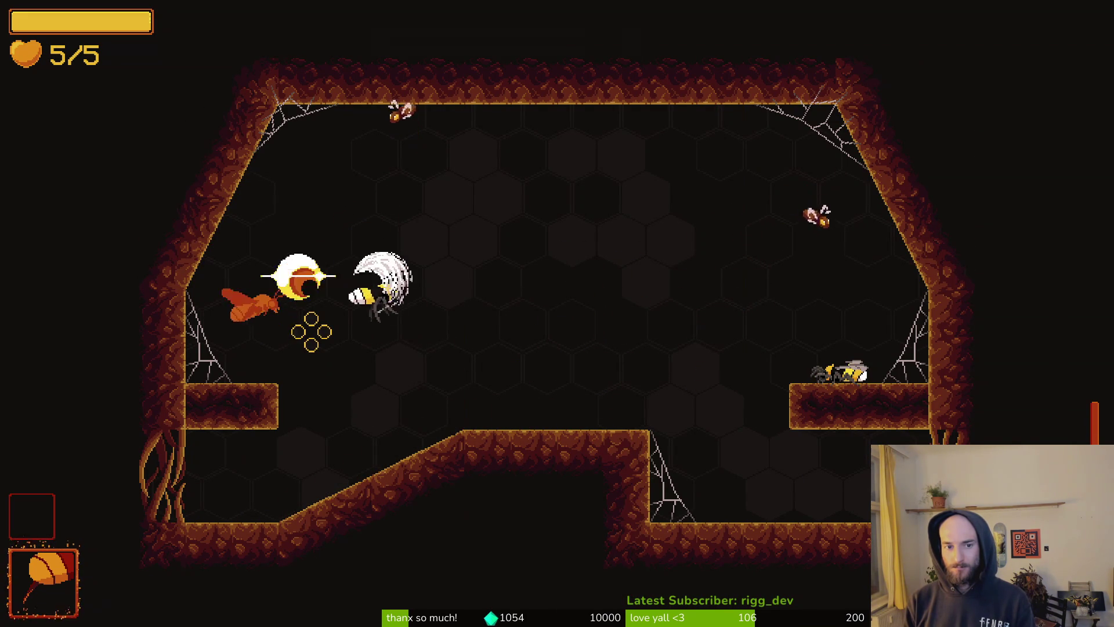
pyautogui.click(311, 331)
pyautogui.press('Right')
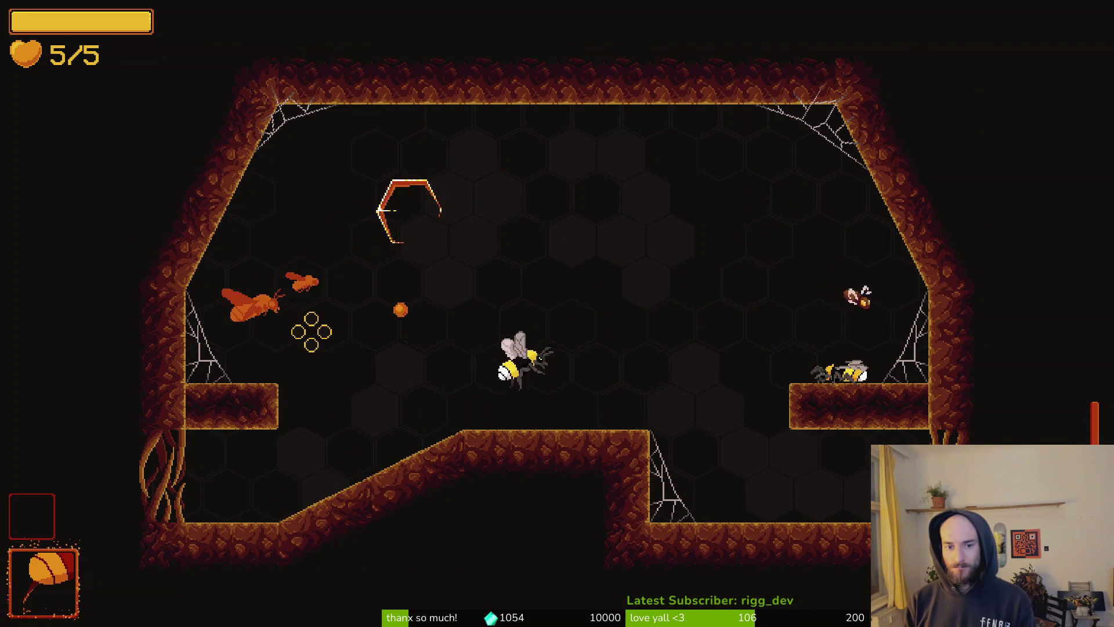
pyautogui.click(311, 331)
pyautogui.press('Left')
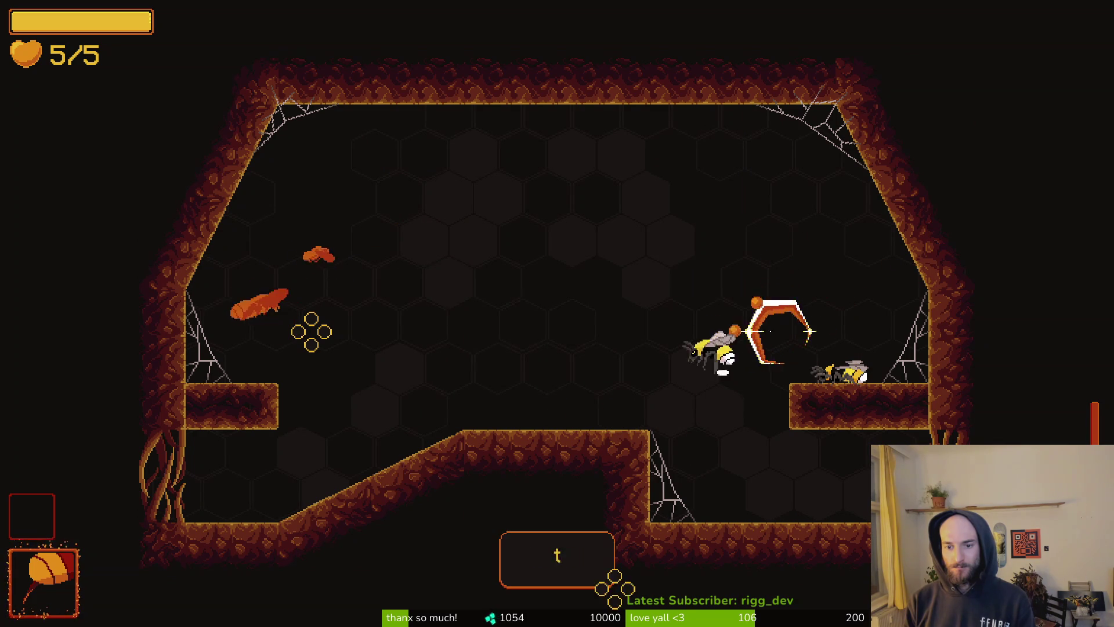
pyautogui.click(311, 332)
pyautogui.click(311, 331)
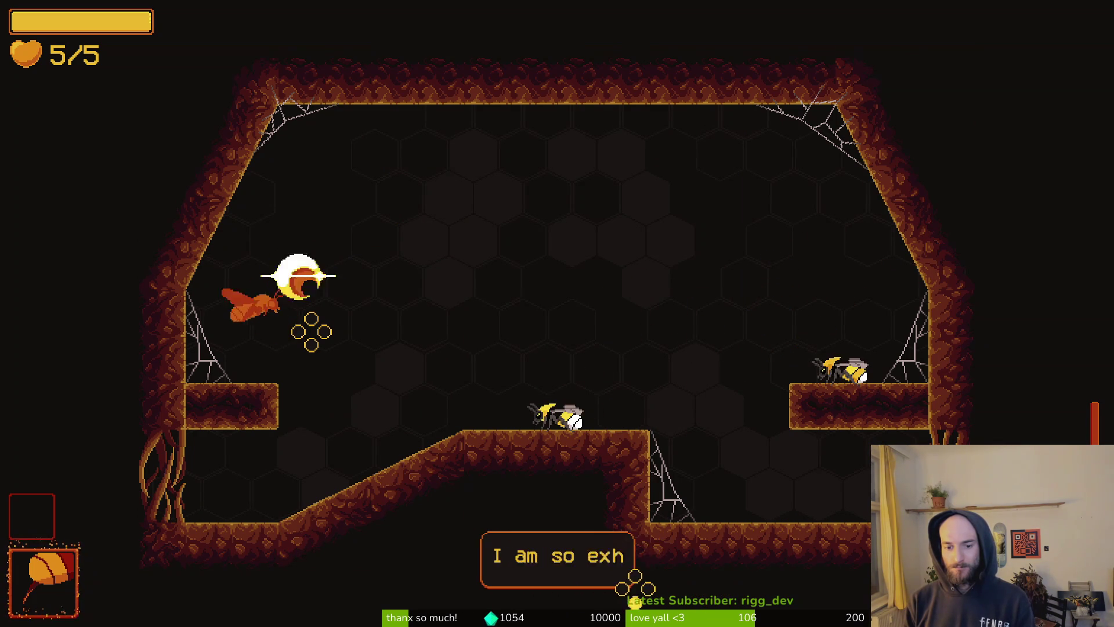
pyautogui.click(311, 331)
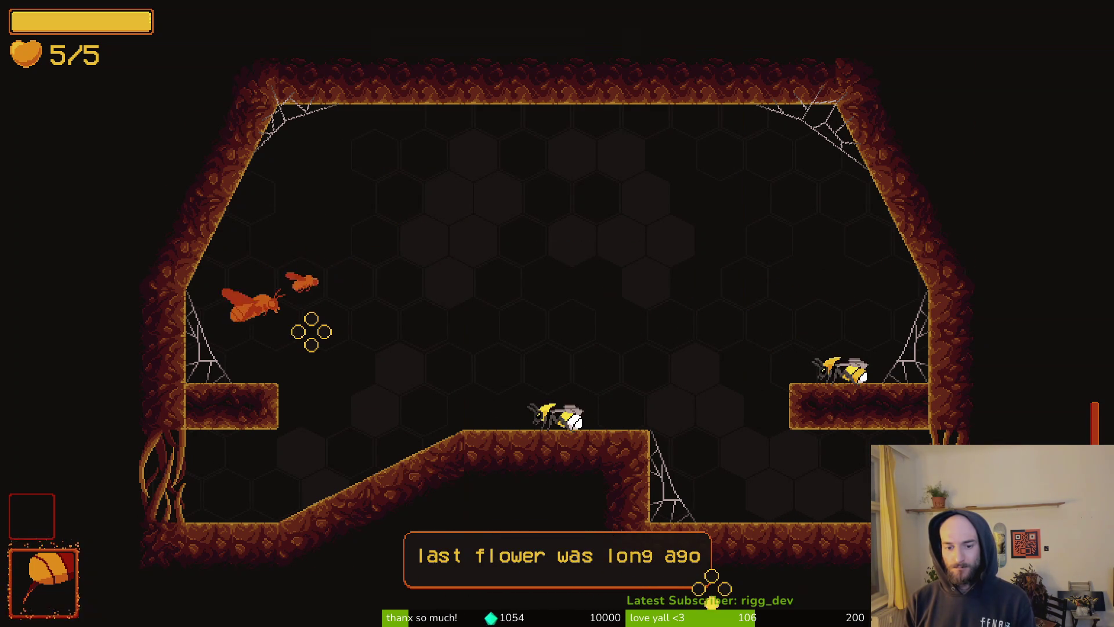
pyautogui.click(311, 331)
pyautogui.press('Right')
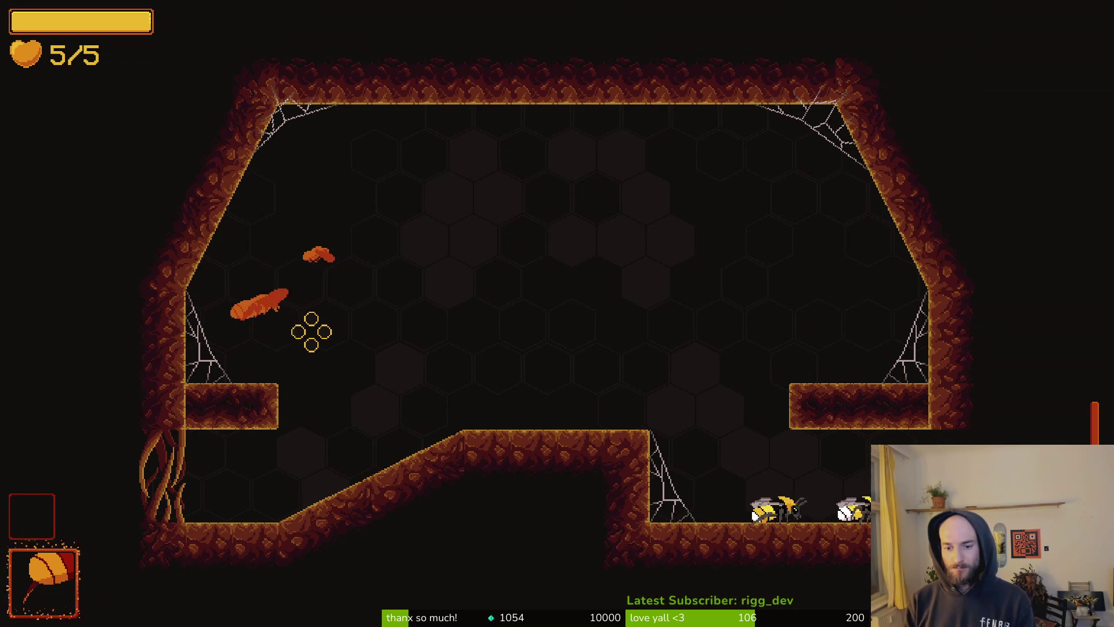
pyautogui.click(311, 331)
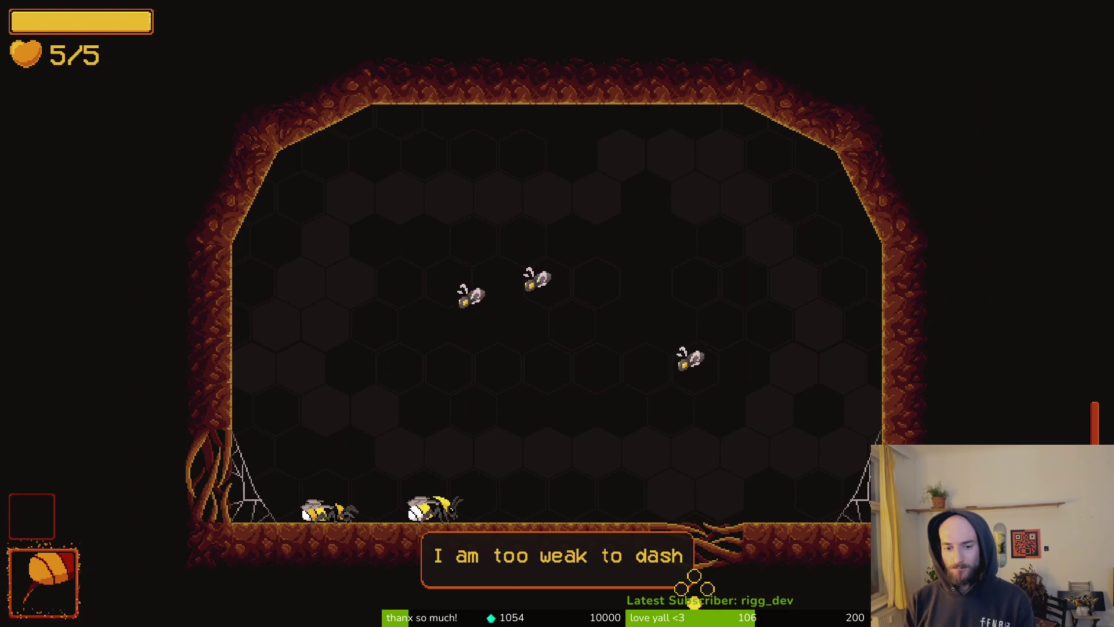
# Step: Dash to finish the last moth, drop through the floor gap and attack the rhino beetle
pyautogui.press('Up')
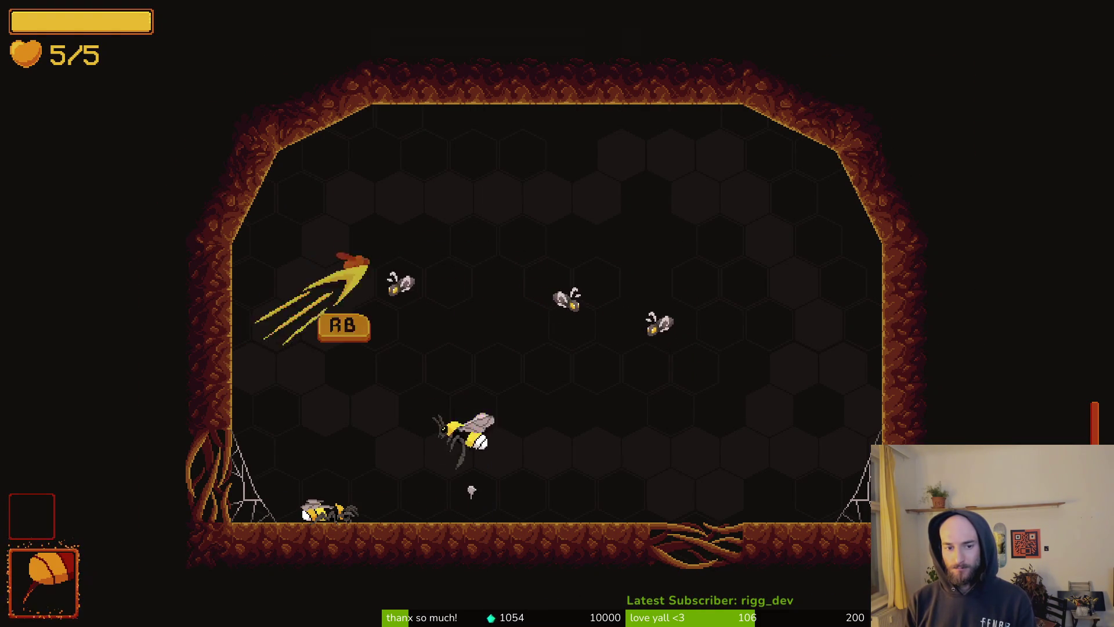
pyautogui.press('Right')
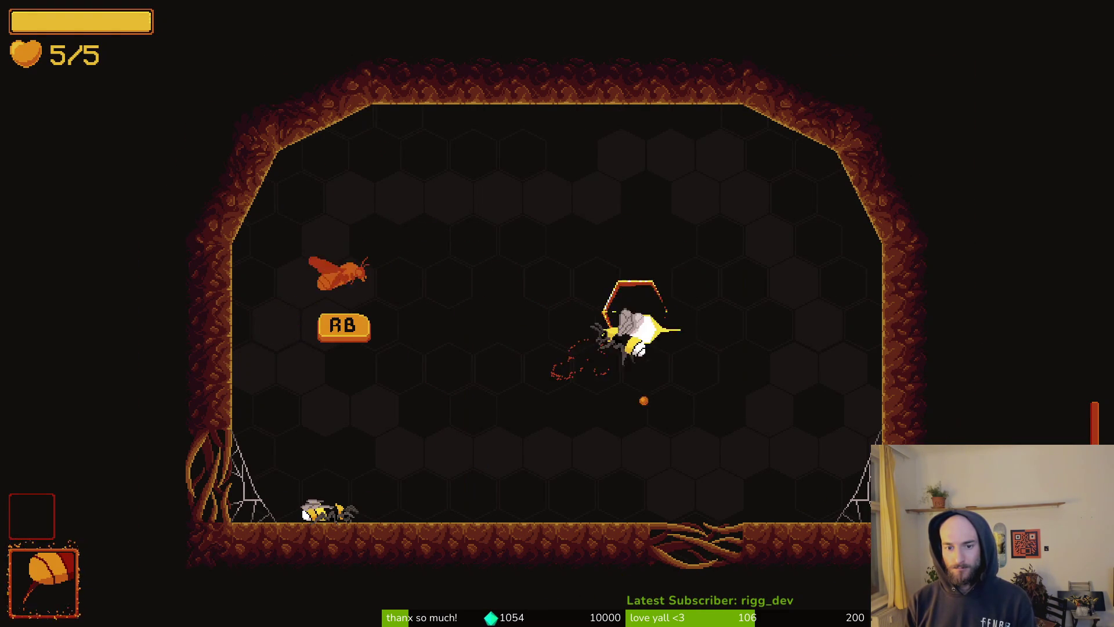
pyautogui.press('shift')
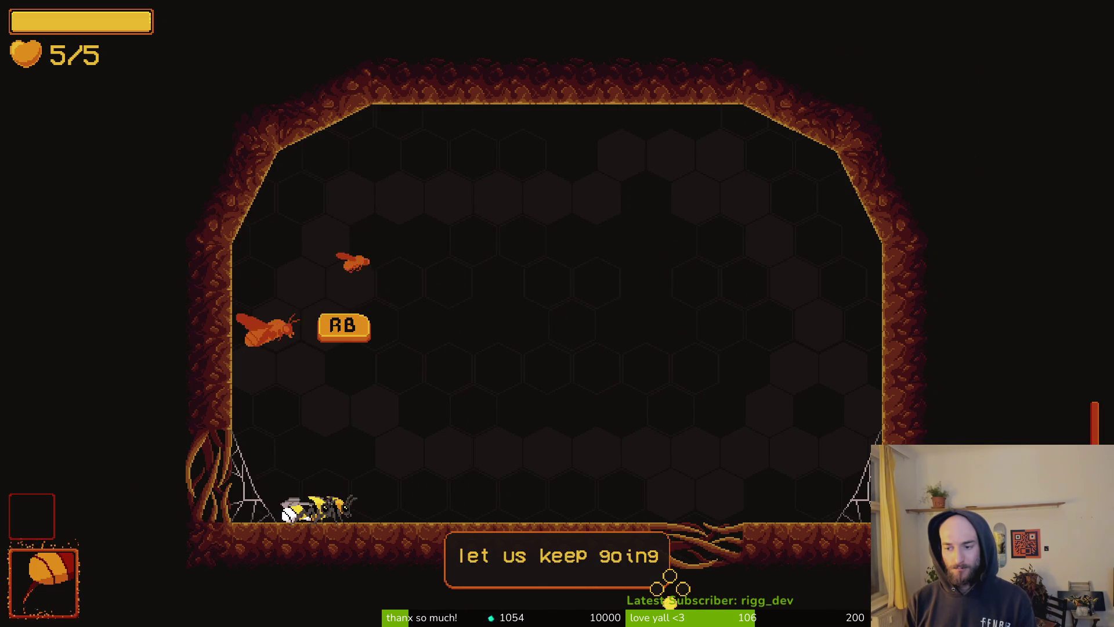
pyautogui.press('Right')
pyautogui.press('Right')
pyautogui.press('Up')
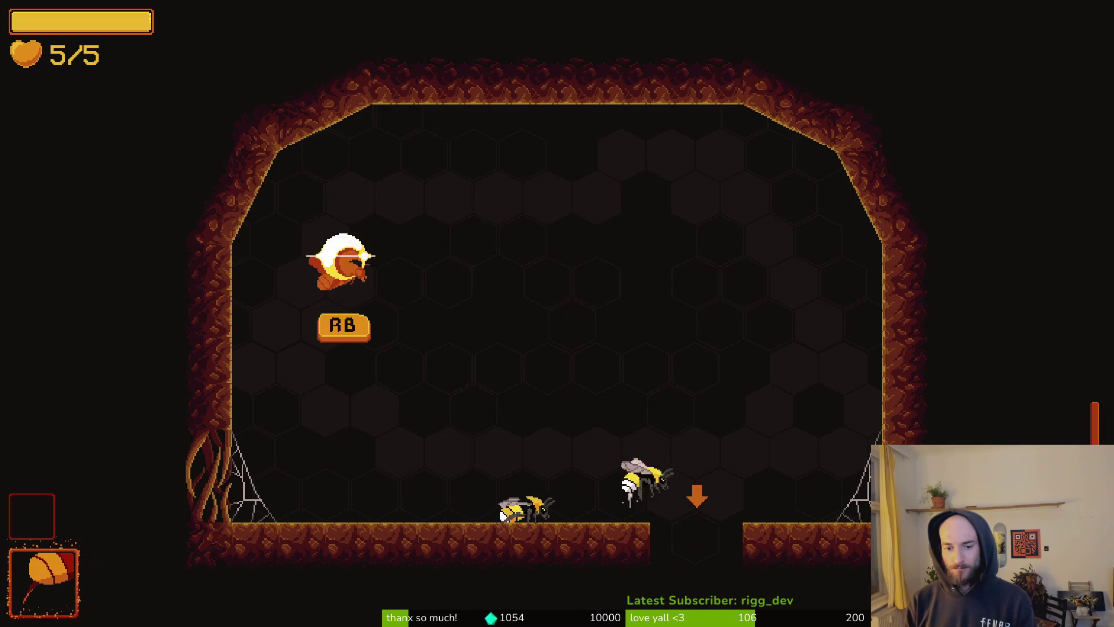
pyautogui.press('Left')
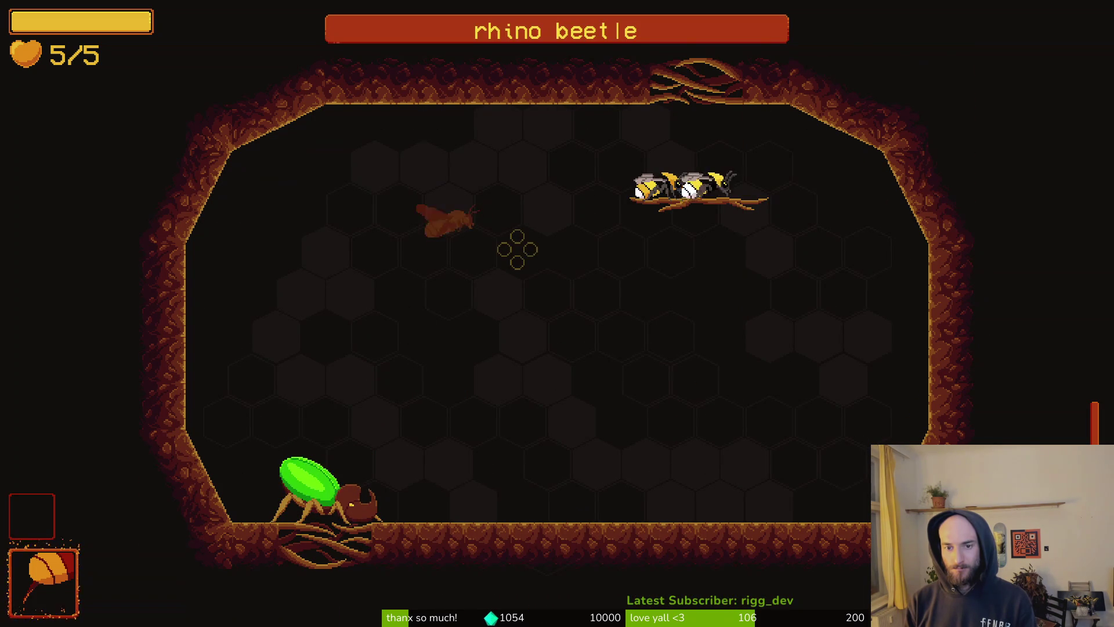
pyautogui.press('s')
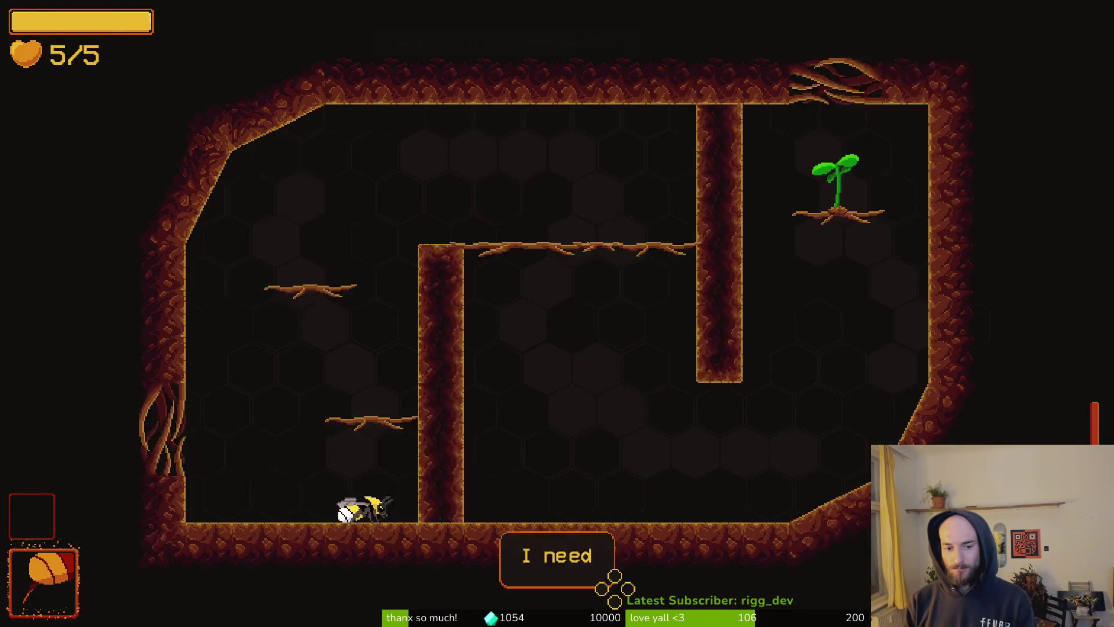
pyautogui.press('a')
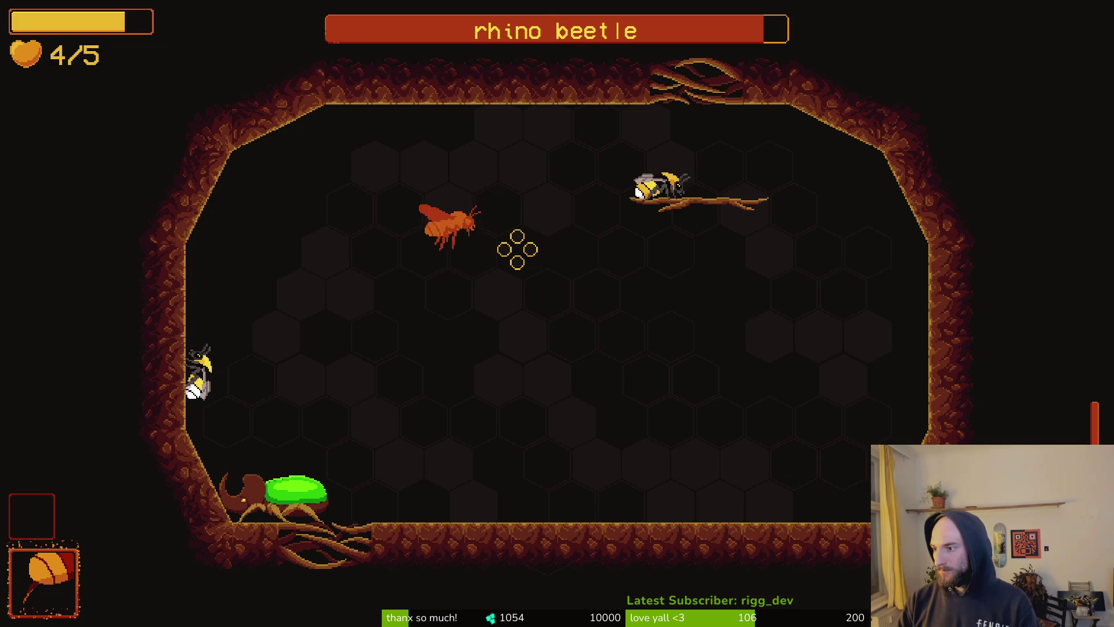
# Step: Open the pollinate or die project's work items list in GitLab
pyautogui.hotkey('alt', 'Tab')
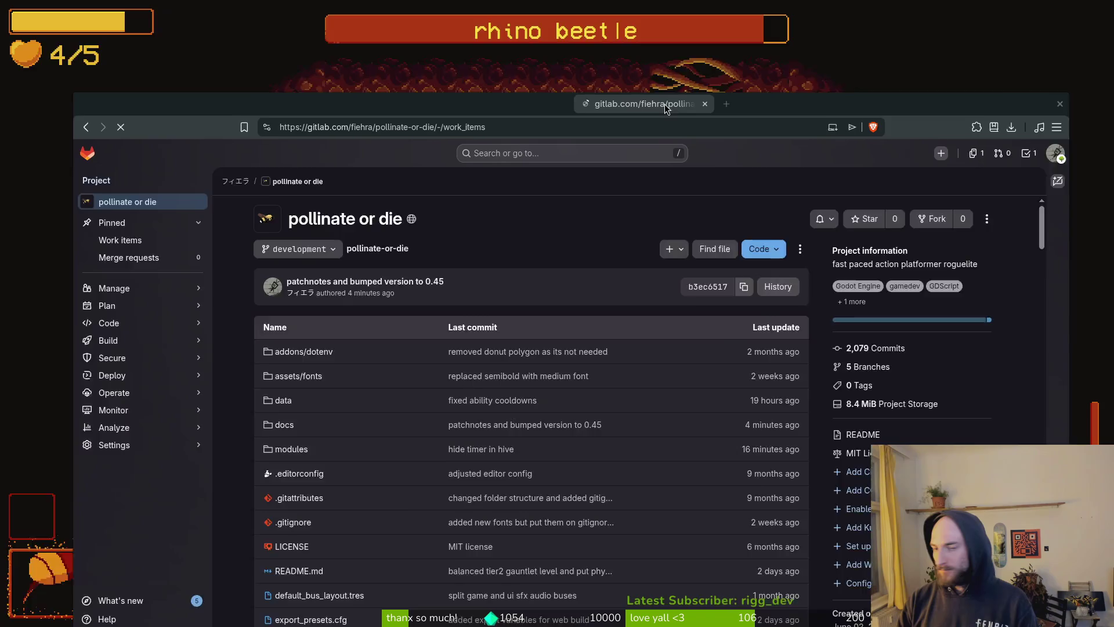
pyautogui.click(123, 173)
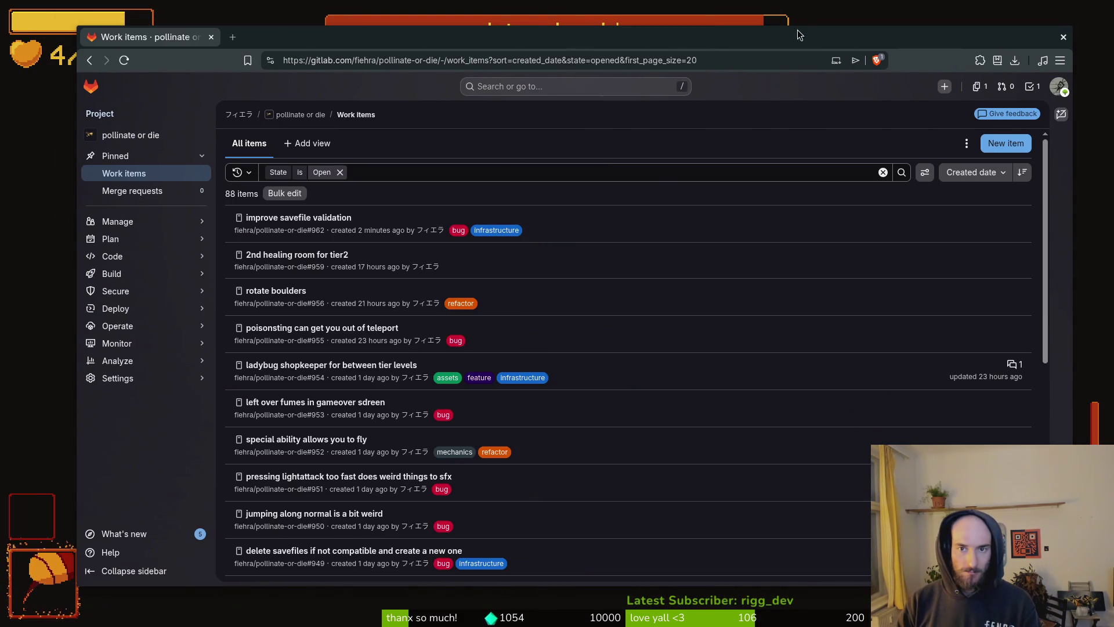
pyautogui.hotkey('alt', 'Tab')
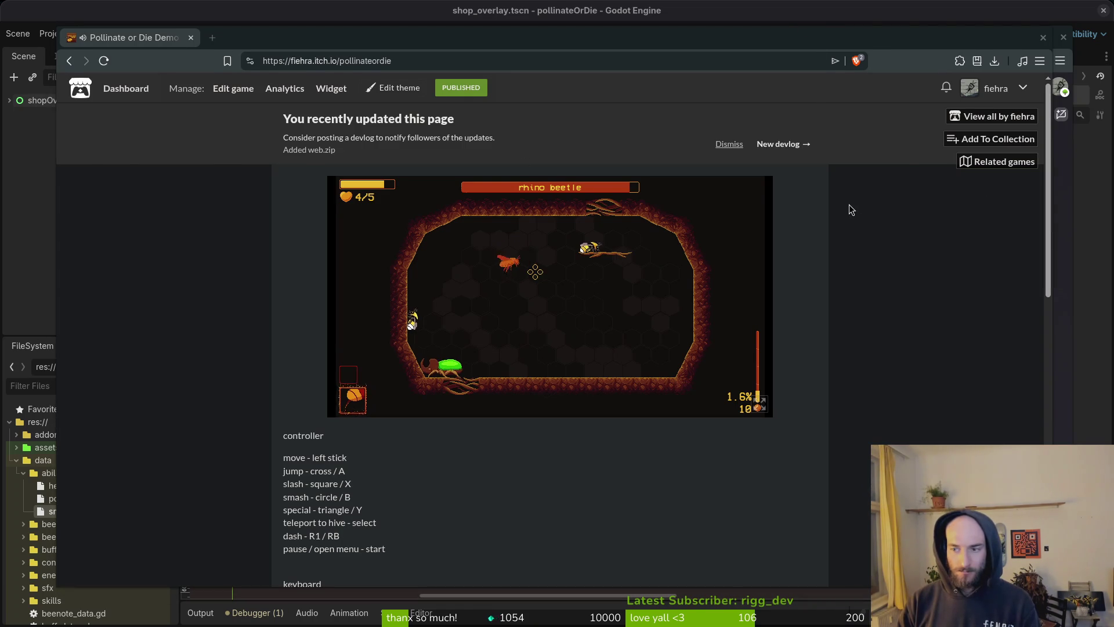
pyautogui.hotkey('alt', 'Tab')
# Step: Create a bug-labelled issue titled 'armored hits dont do vfx or sfx anymore'
pyautogui.click(1006, 143)
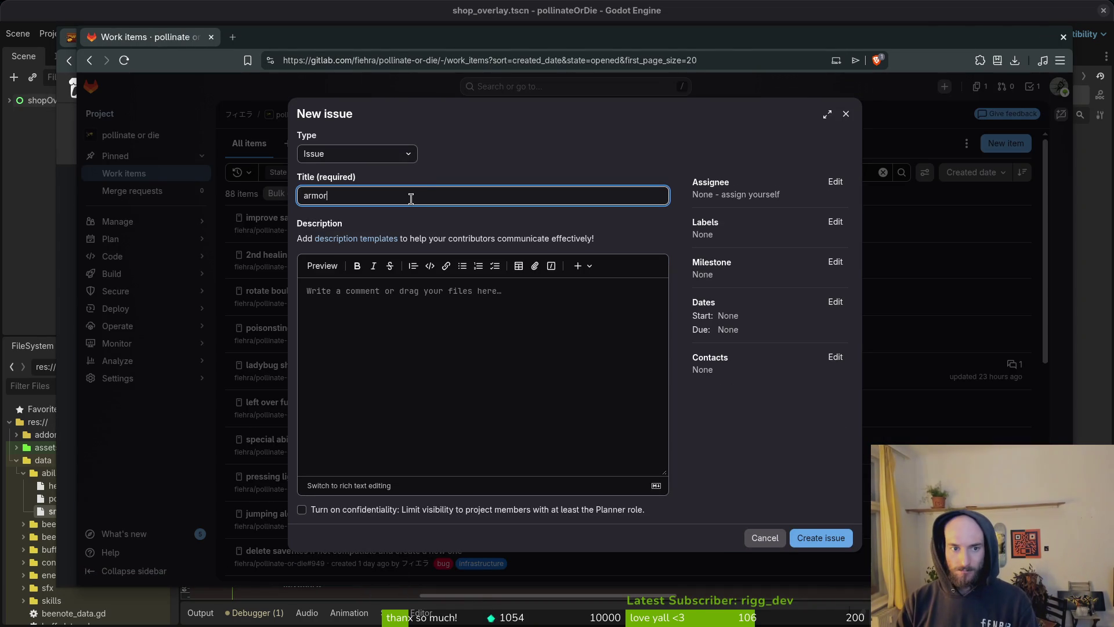
pyautogui.write('ed hits dont do vfx or sfx an')
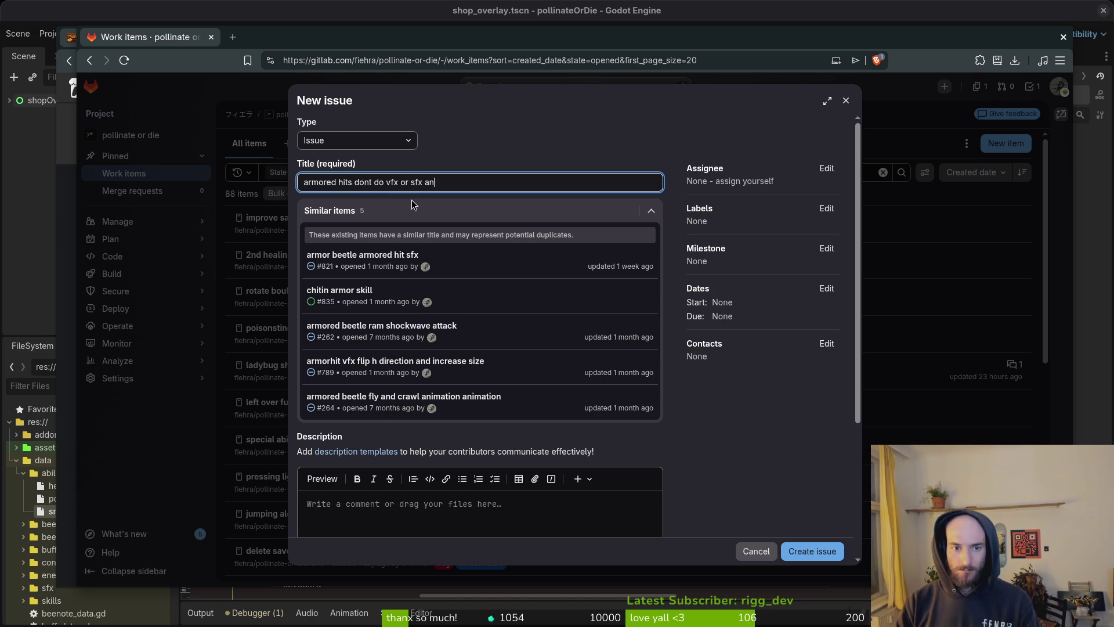
pyautogui.click(825, 210)
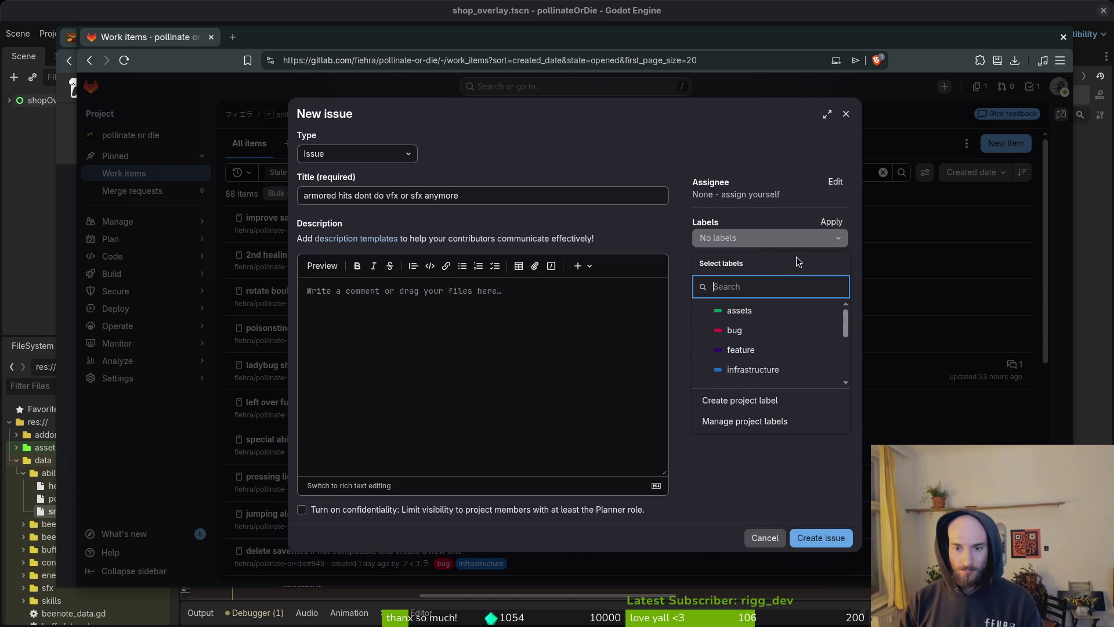
pyautogui.click(822, 538)
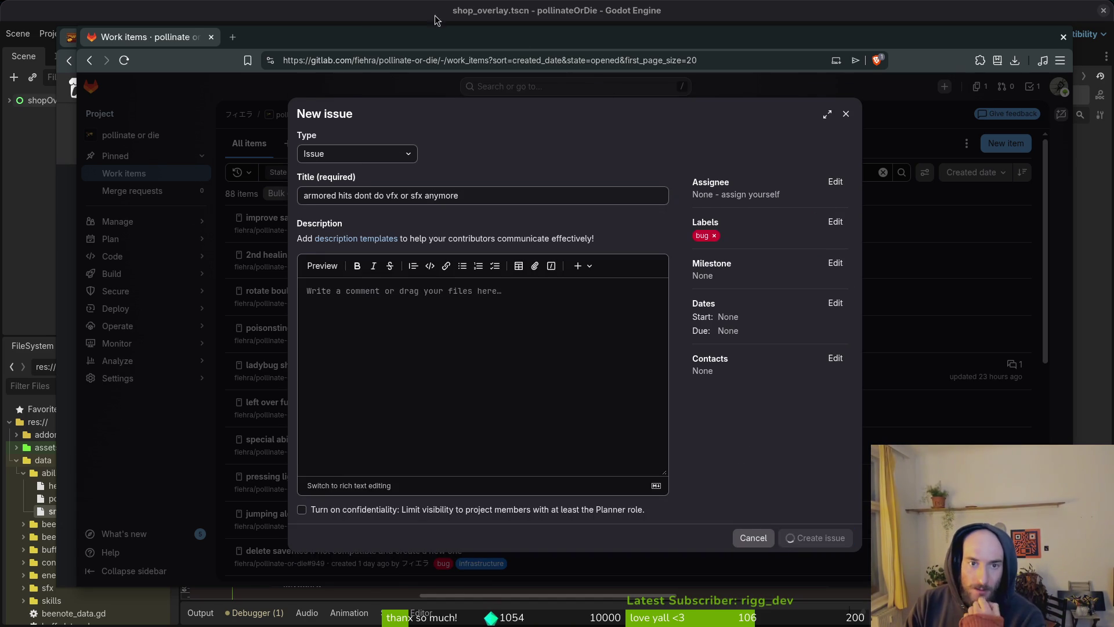
pyautogui.click(211, 37)
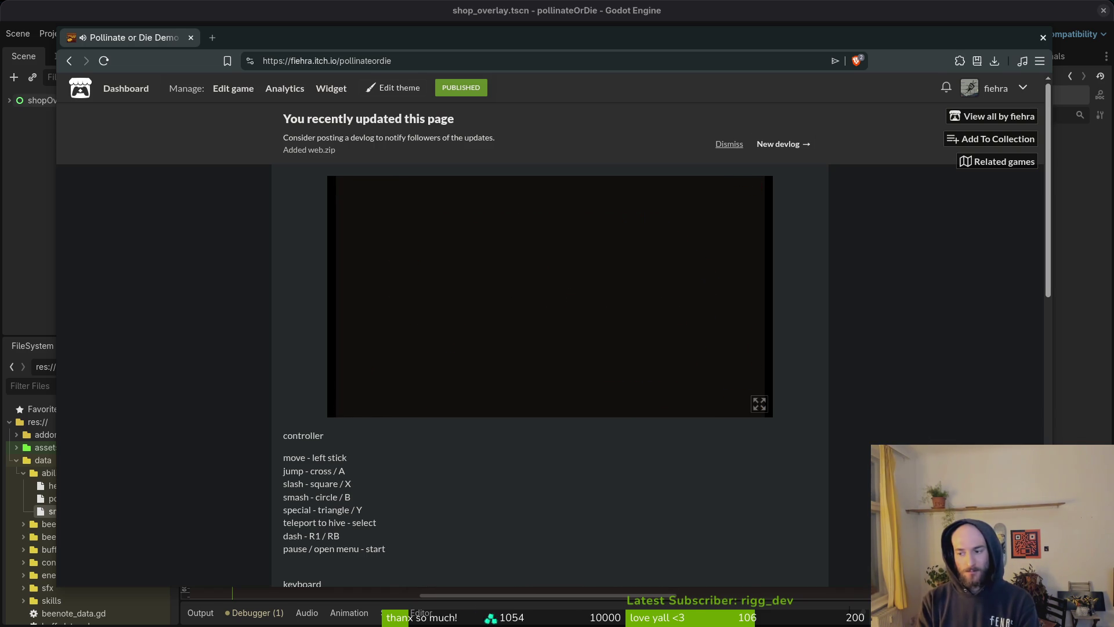
# Step: Open and close the items shop, drink the potion to reach 4/5 hearts, then reopen the shop
pyautogui.press('s')
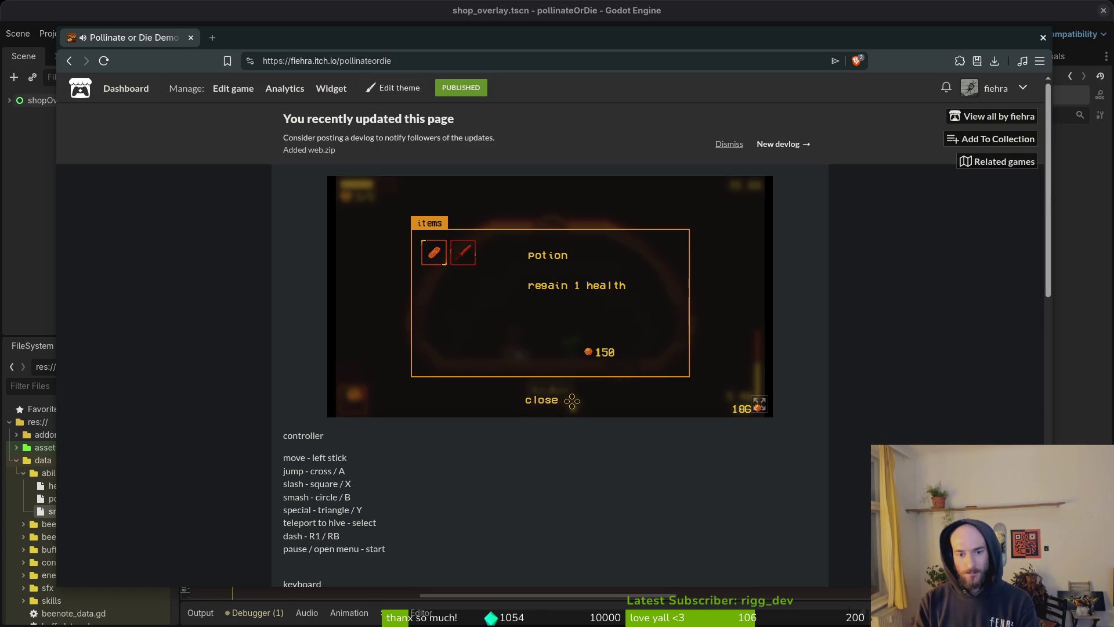
pyautogui.press('s')
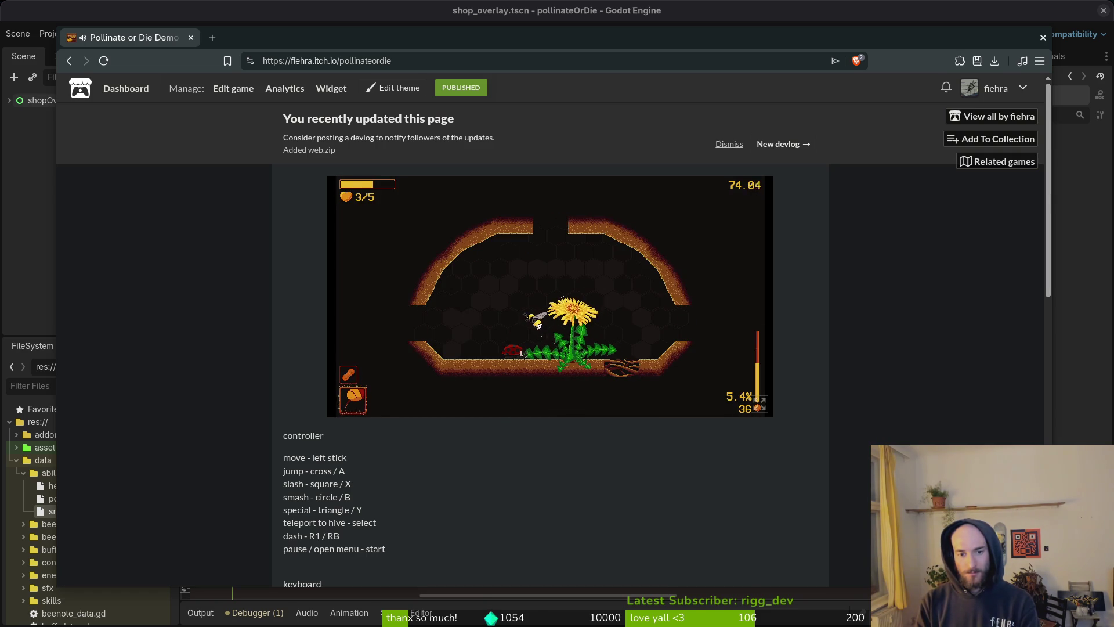
pyautogui.press('e')
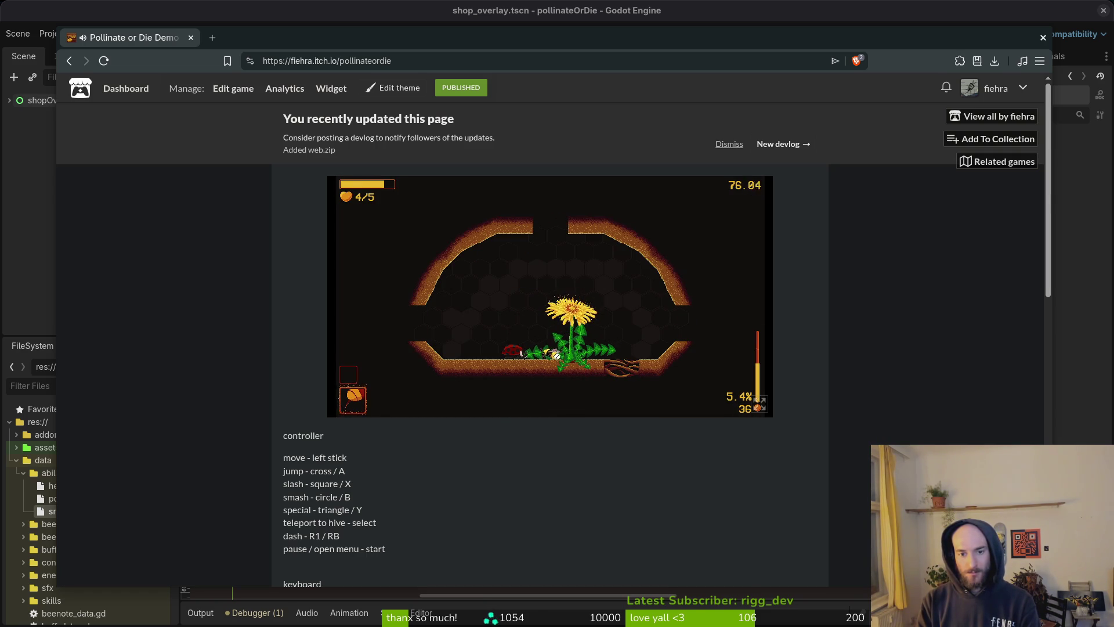
pyautogui.press('s')
pyautogui.press('s')
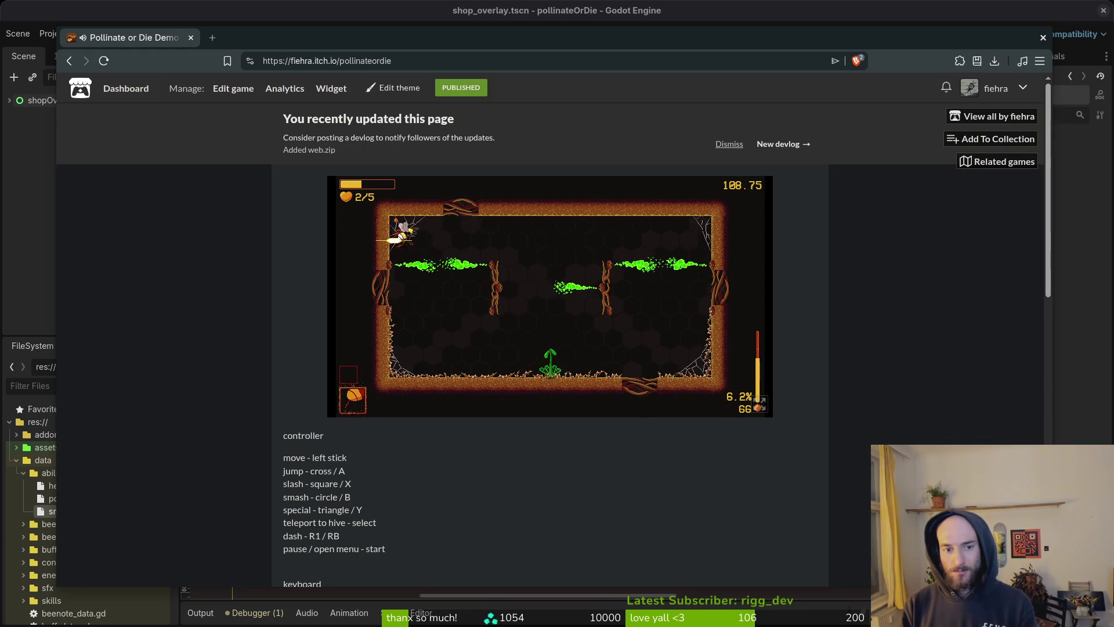
# Step: Pause the web game, open settings and browse the accessibility and controls tabs back to general
pyautogui.press('Escape')
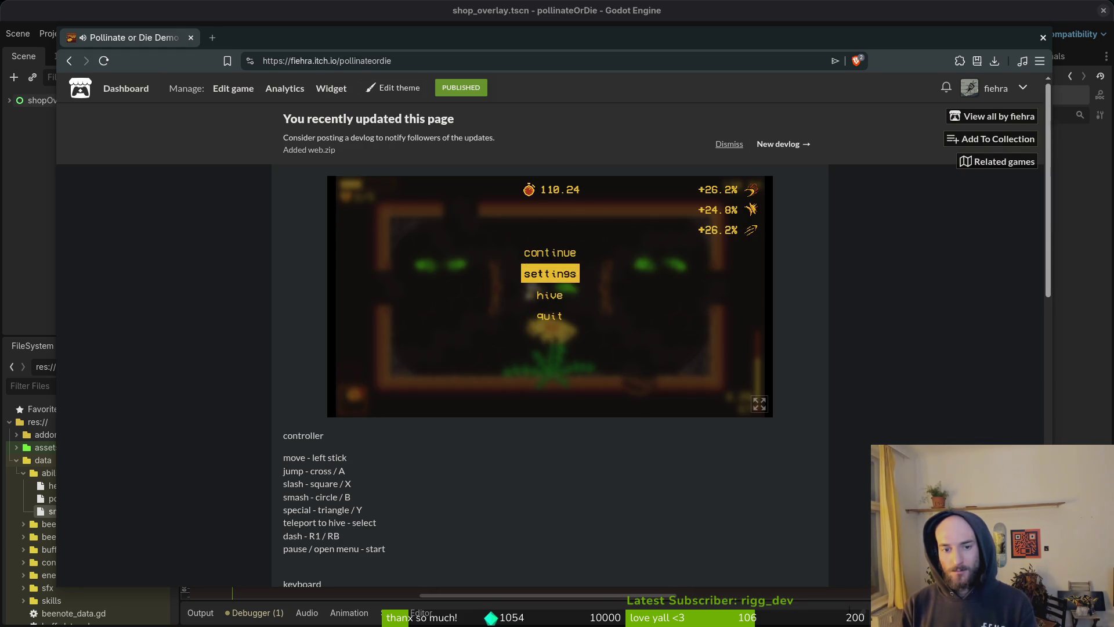
pyautogui.press('Return')
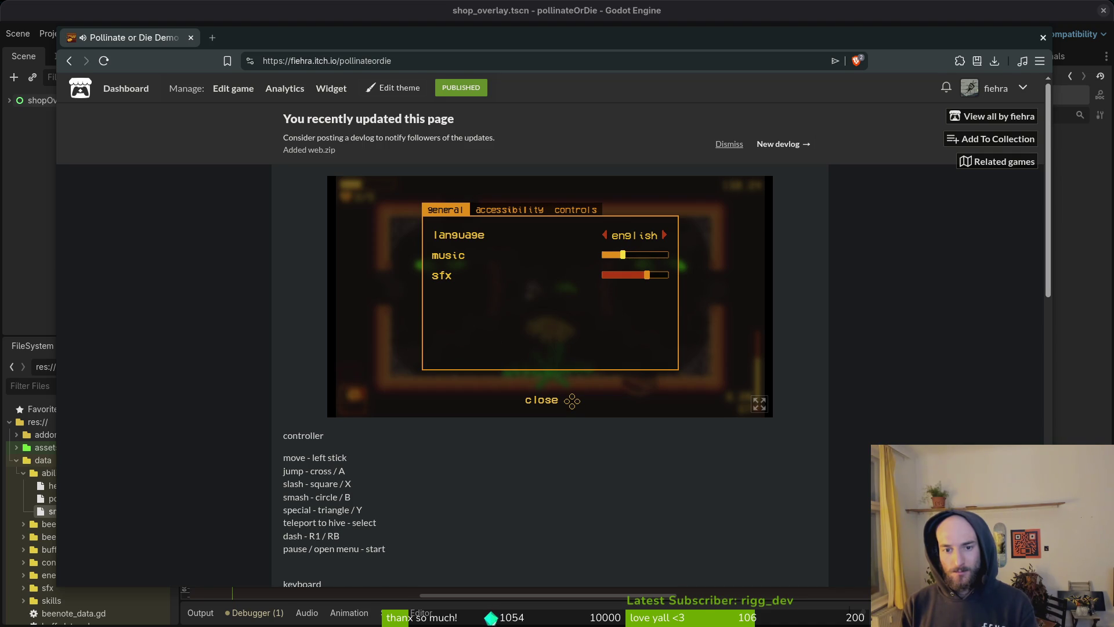
pyautogui.press('e')
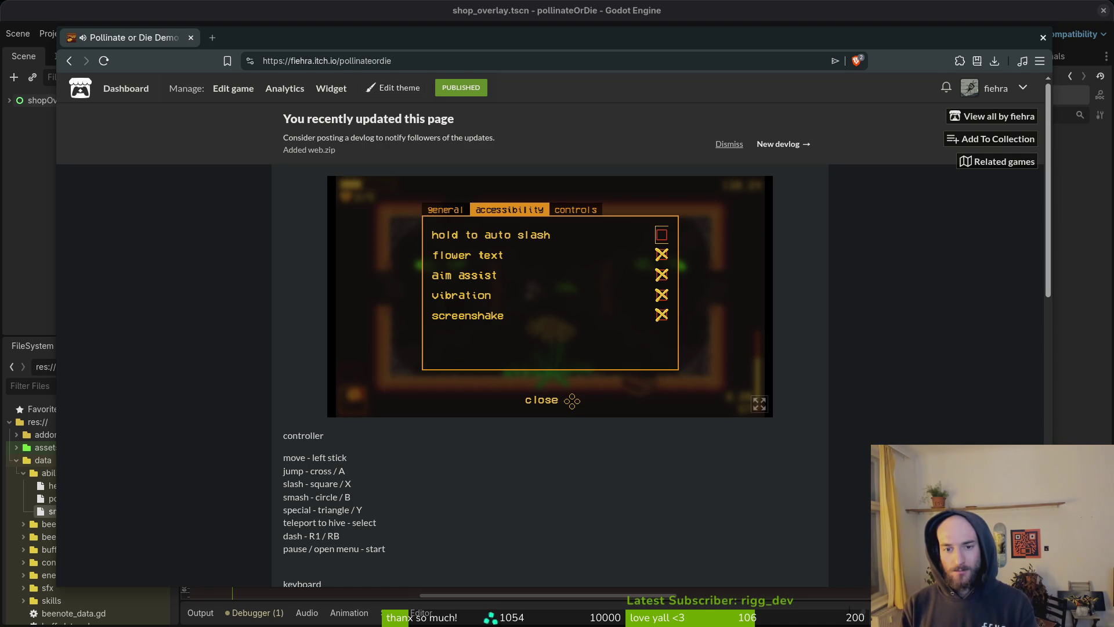
pyautogui.press('e')
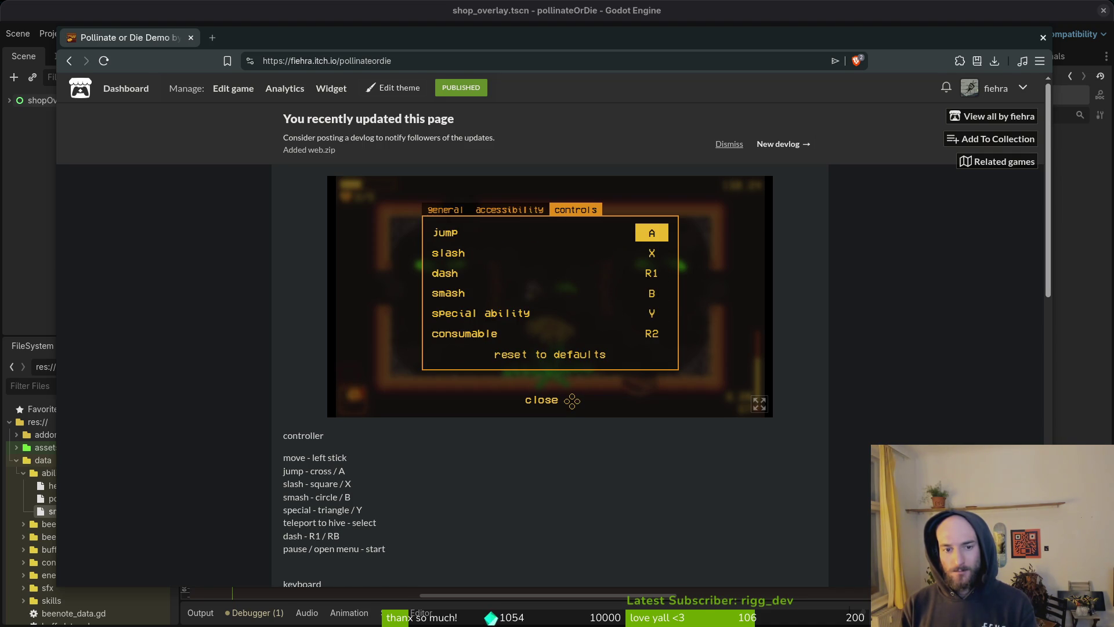
pyautogui.press('q')
pyautogui.press('q')
# Step: Cycle the language selector from english through Русский and settle on polski
pyautogui.press('Right')
pyautogui.press('Right')
pyautogui.press('Right')
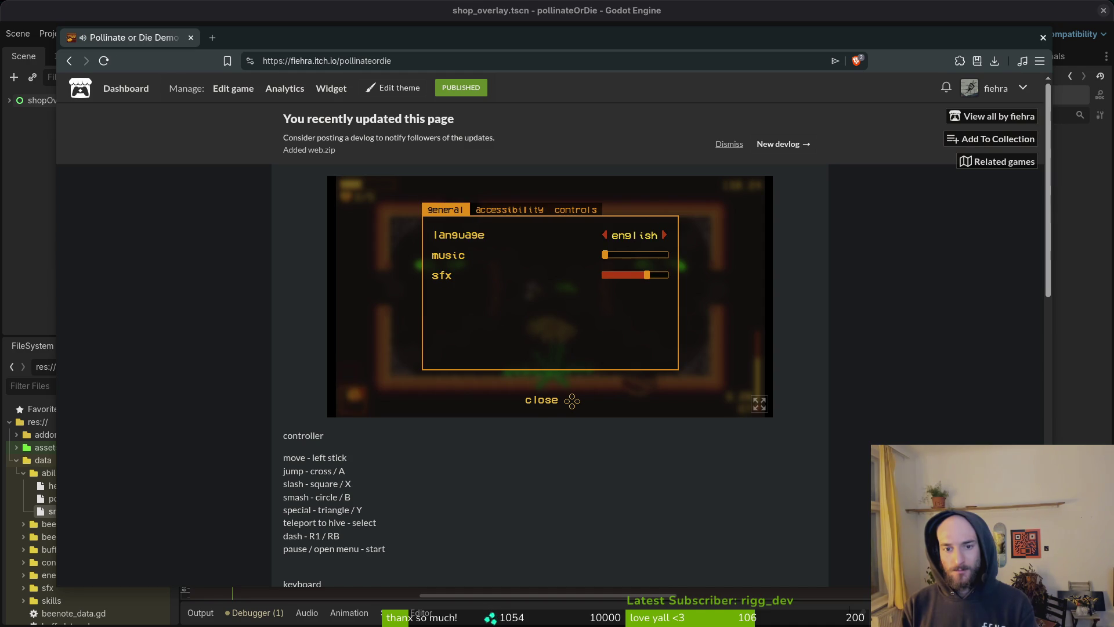
pyautogui.press('Right')
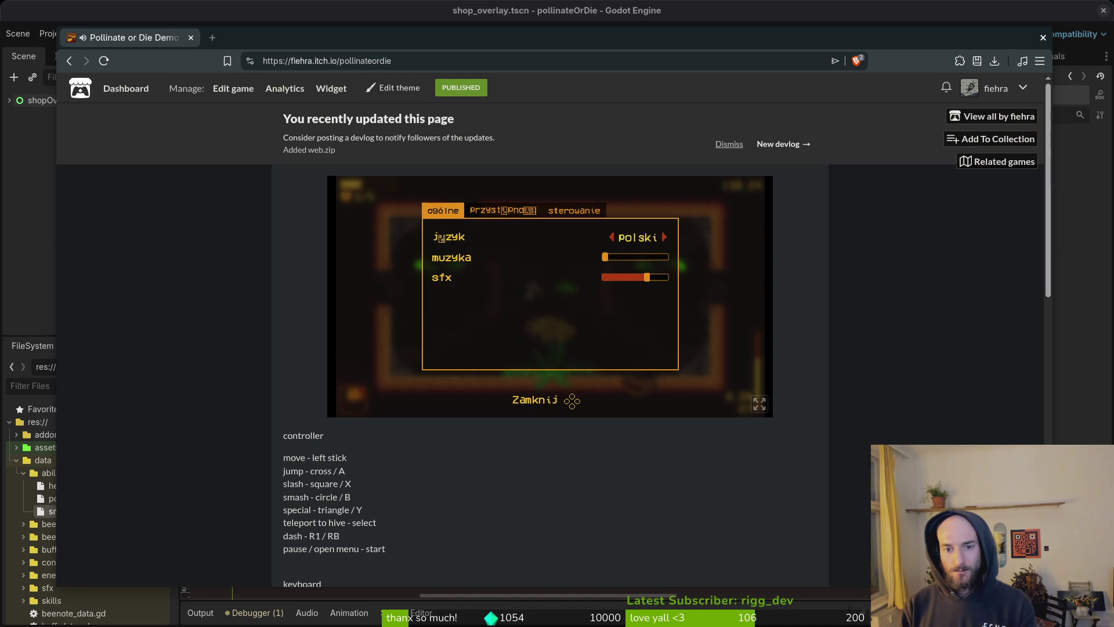
pyautogui.press('Left')
pyautogui.press('Right')
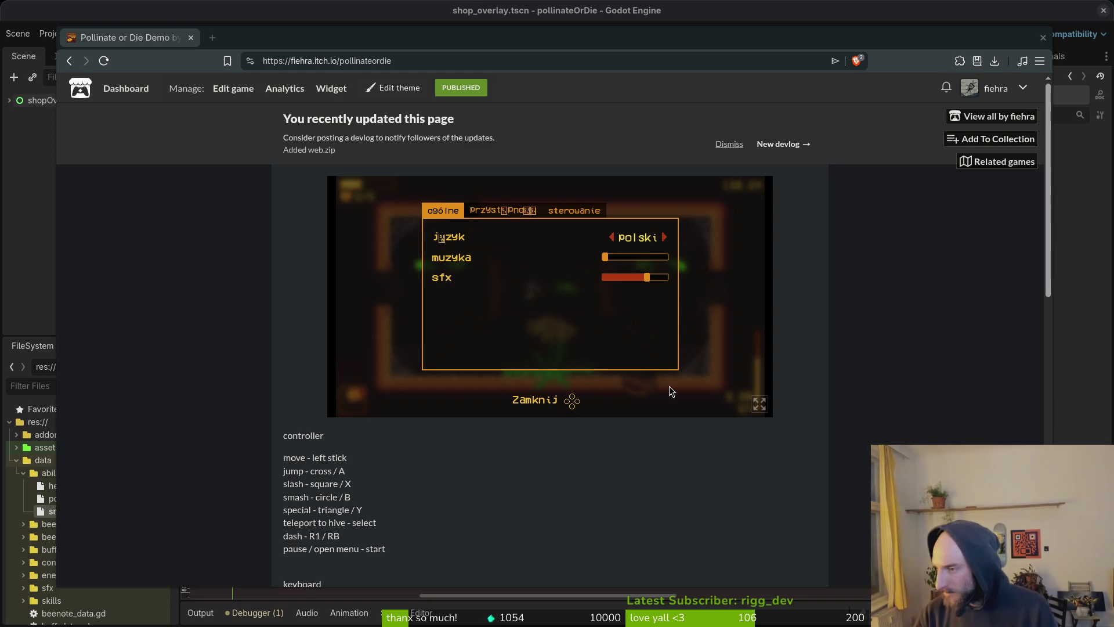
pyautogui.hotkey('alt', 'Tab')
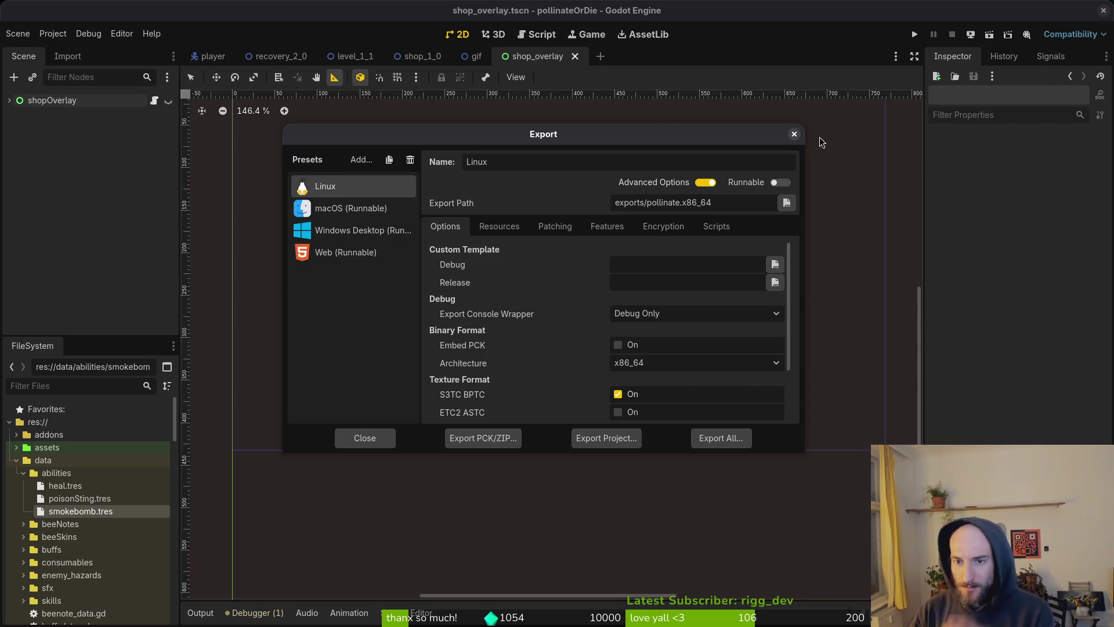
# Step: Close the Export dialog, run the debug build with F5, set its language to polski, then close it
pyautogui.click(795, 134)
pyautogui.press('F5')
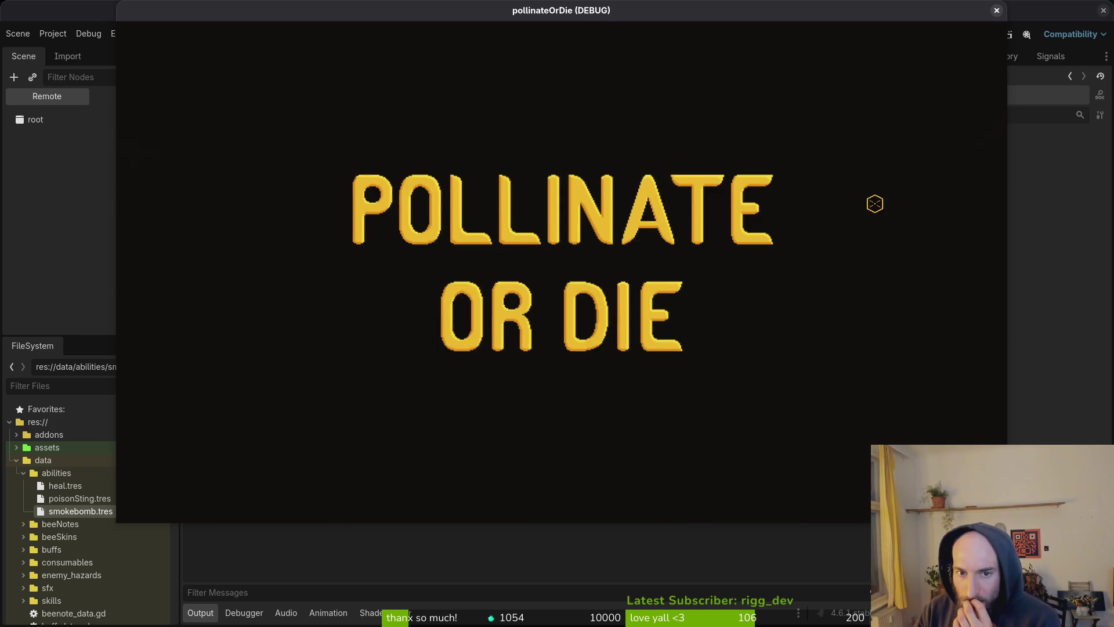
pyautogui.press('Down')
pyautogui.press('Return')
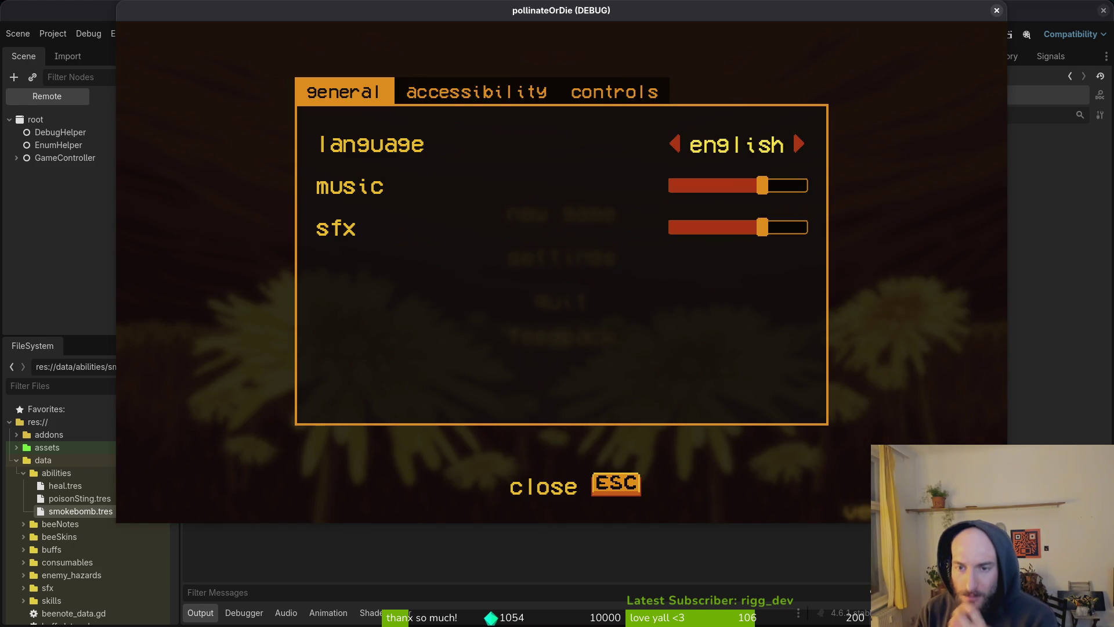
pyautogui.press('Right')
pyautogui.press('Right')
pyautogui.press('Right')
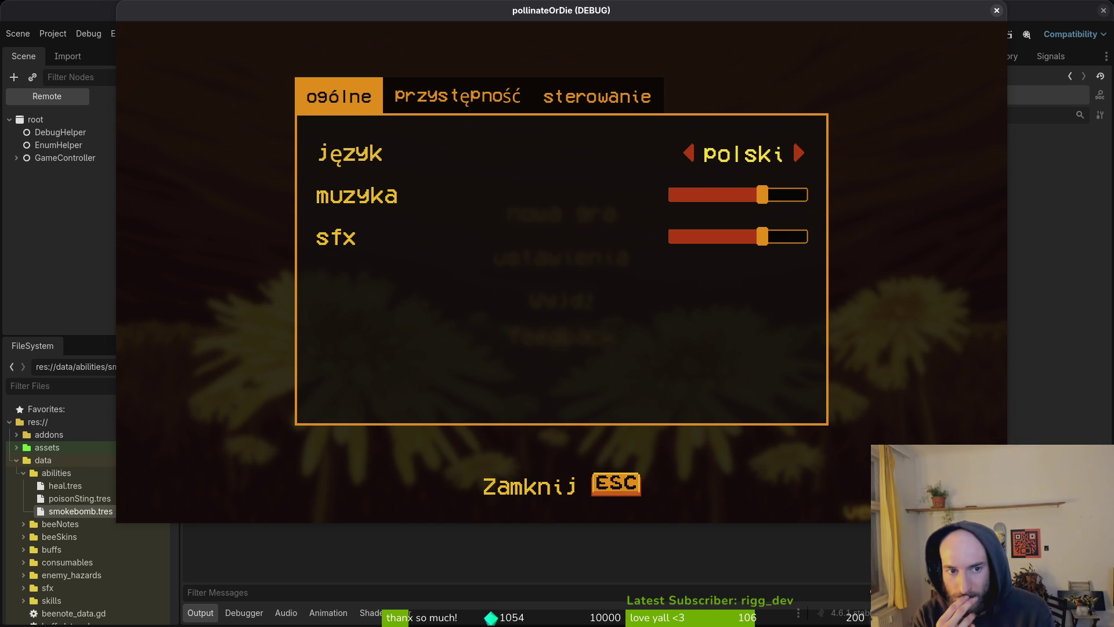
pyautogui.click(997, 10)
pyautogui.hotkey('alt', 'Tab')
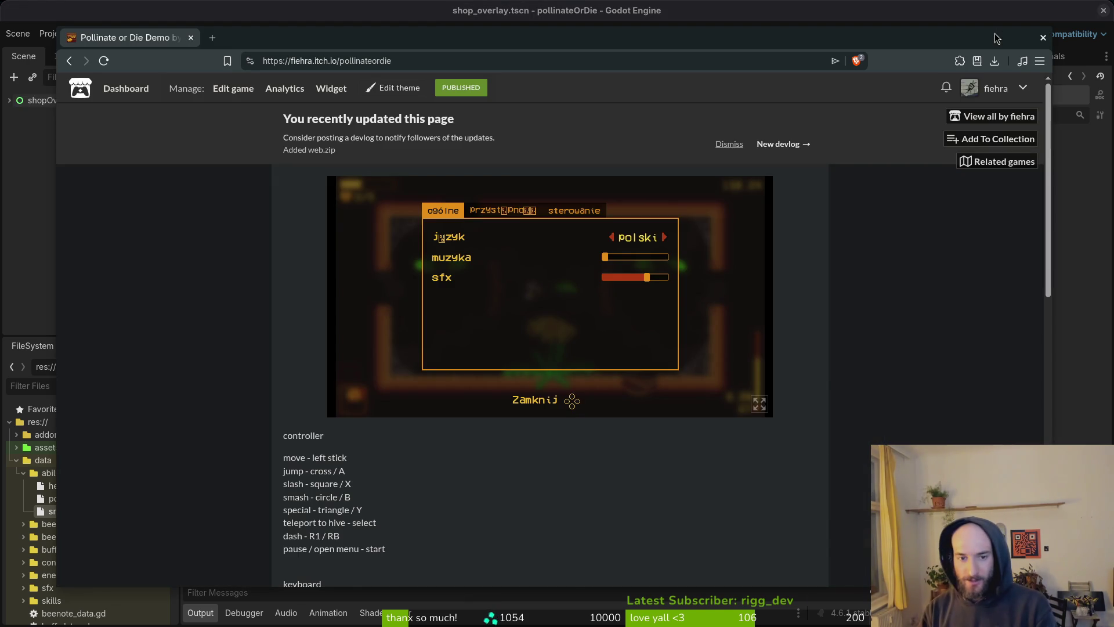
# Step: Flip between the general, accessibility and controls tabs in the web build's settings
pyautogui.press('e')
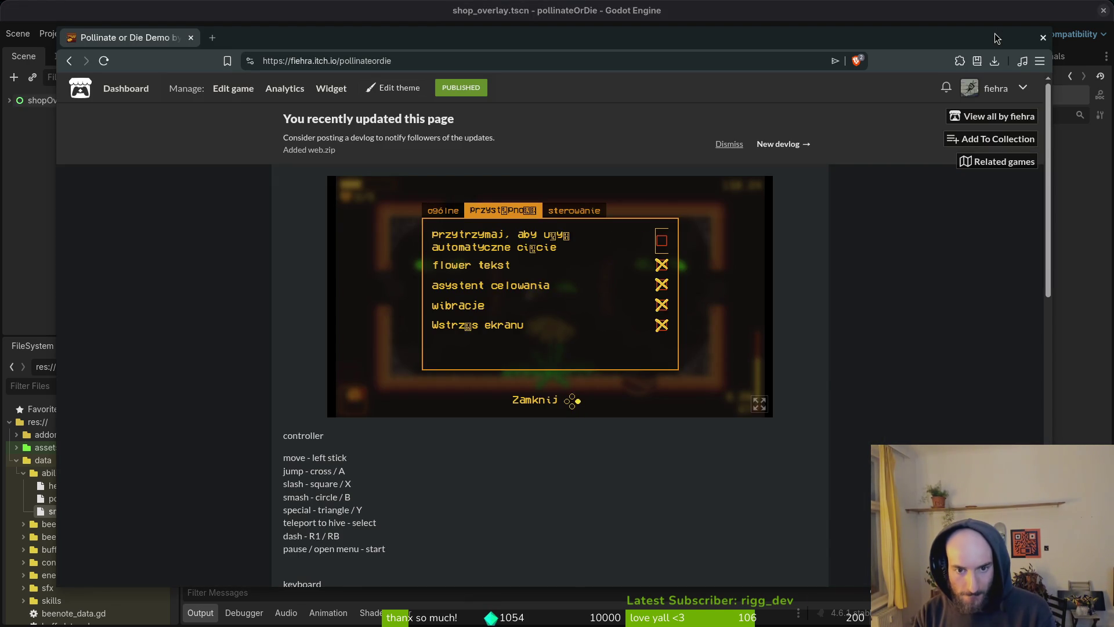
pyautogui.press('q')
pyautogui.press('e')
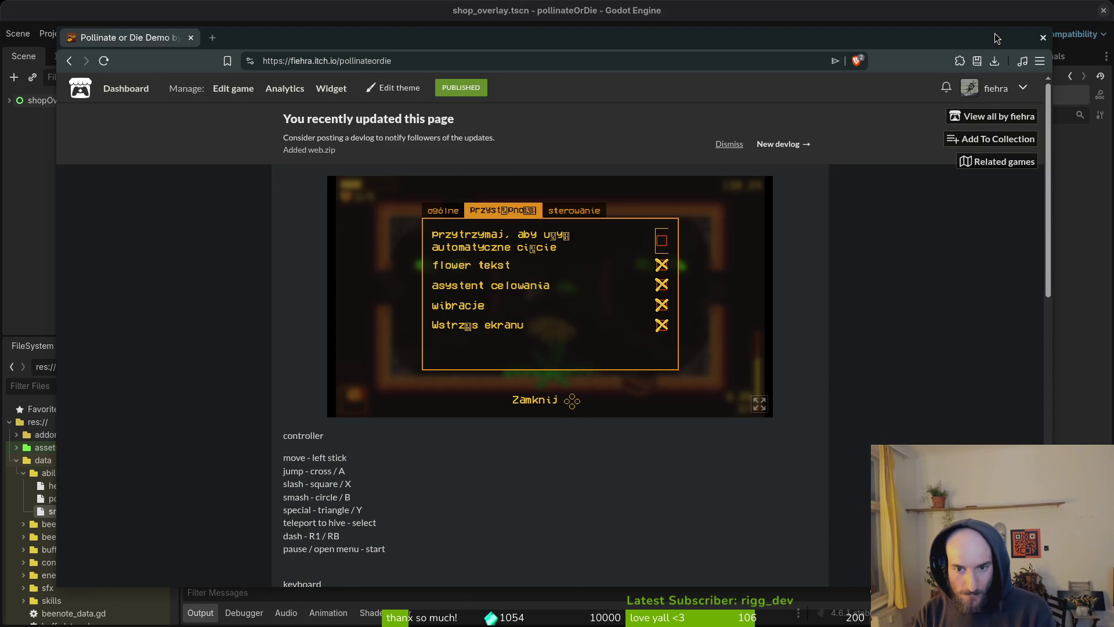
pyautogui.press('q')
pyautogui.press('e')
pyautogui.press('e')
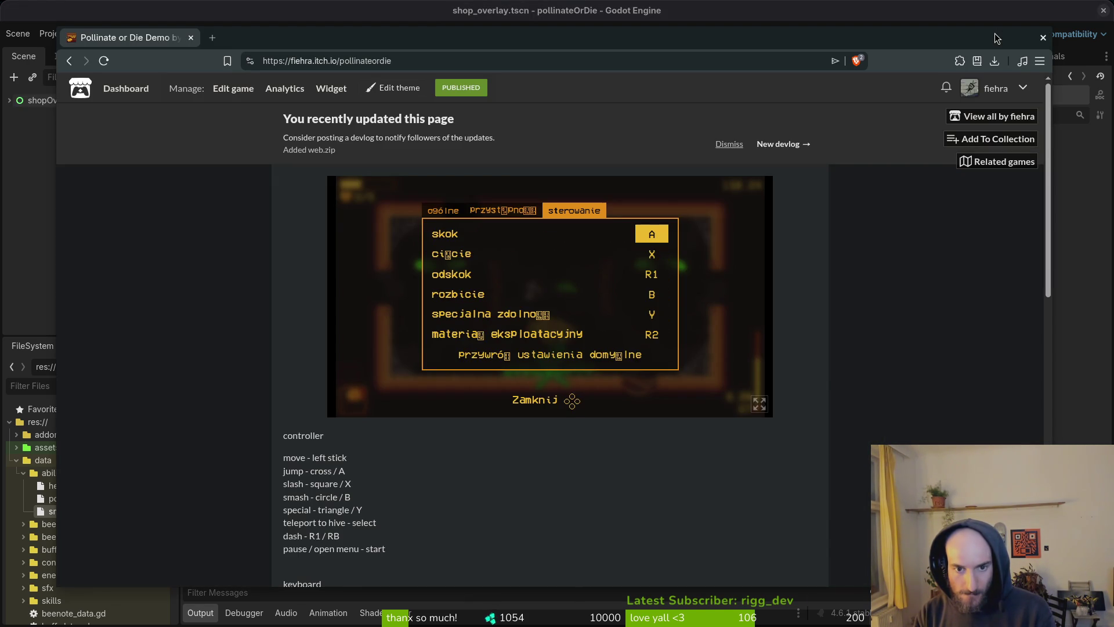
pyautogui.press('q')
pyautogui.press('q')
# Step: Change the web game's language to 中文 and step through the accessibility checkboxes
pyautogui.press('e')
pyautogui.press('q')
pyautogui.press('Right')
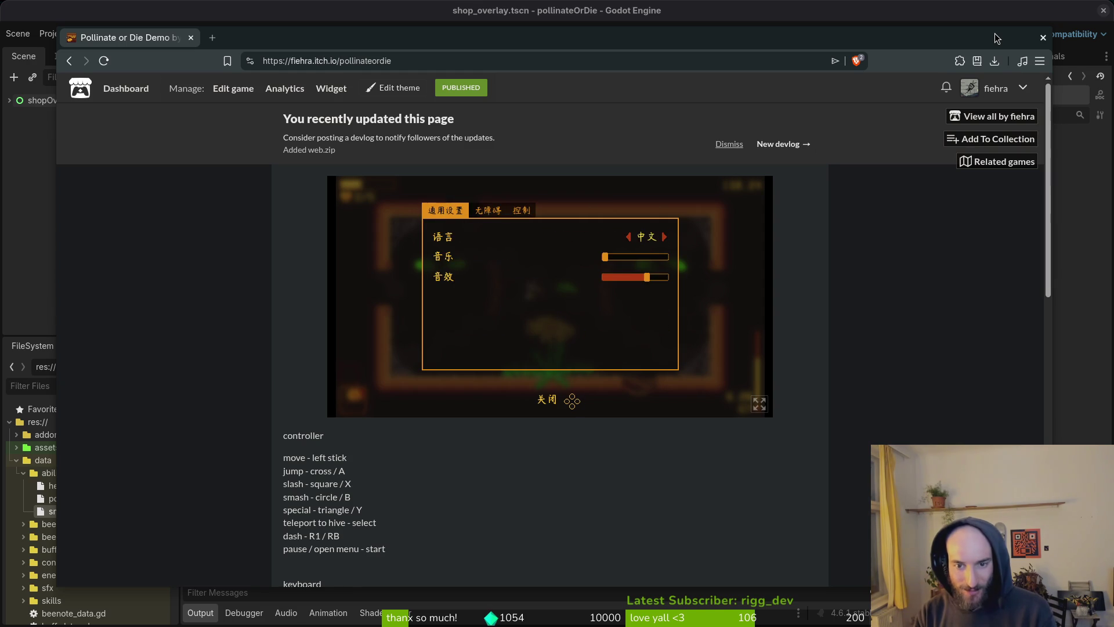
pyautogui.press('e')
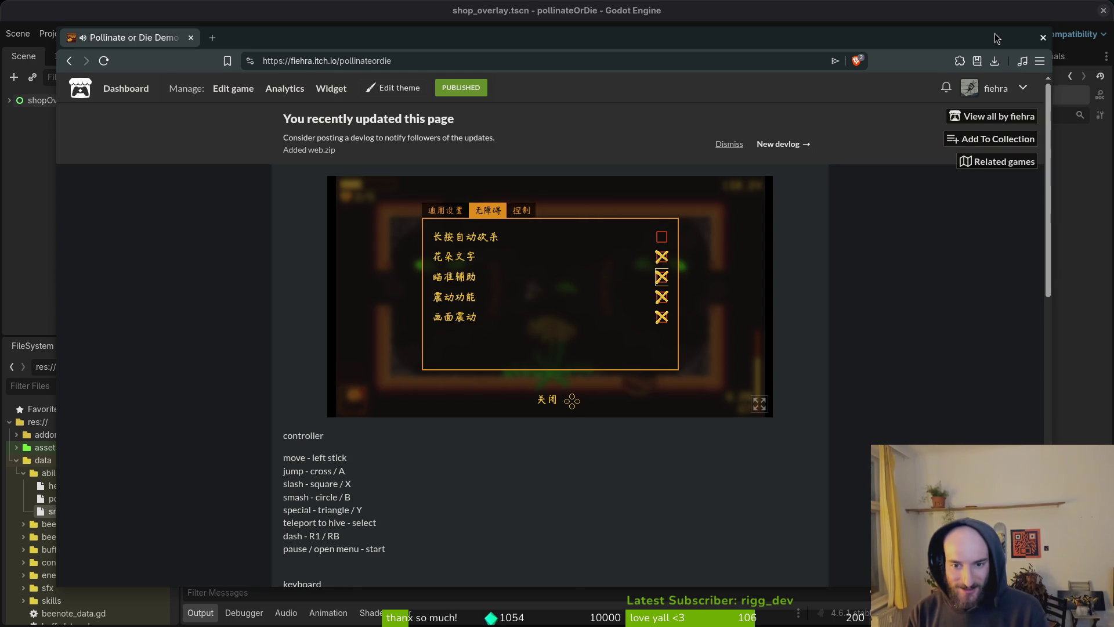
pyautogui.press('Down')
pyautogui.press('Down')
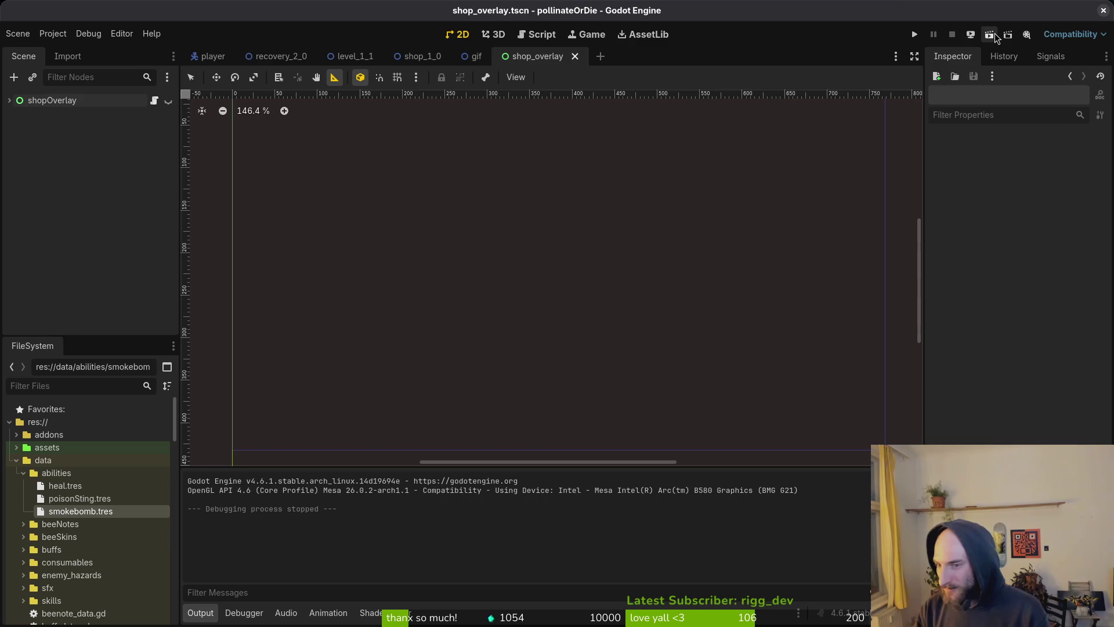
pyautogui.click(997, 39)
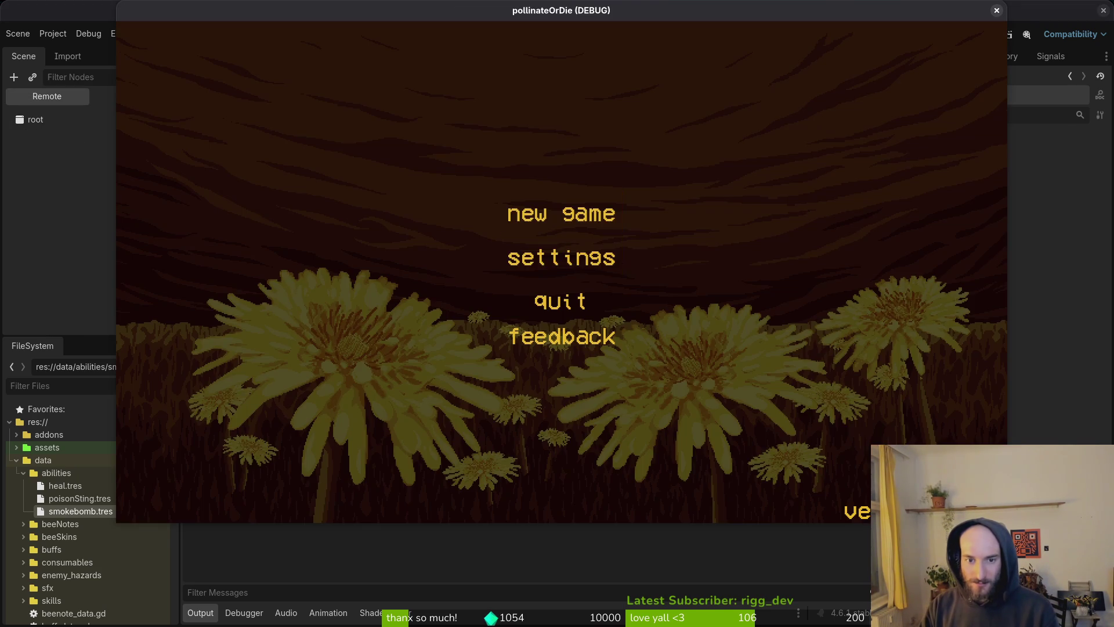
# Step: In the local debug run, step the language through español, Русский, polski to 中文 and view accessibility
pyautogui.click(581, 253)
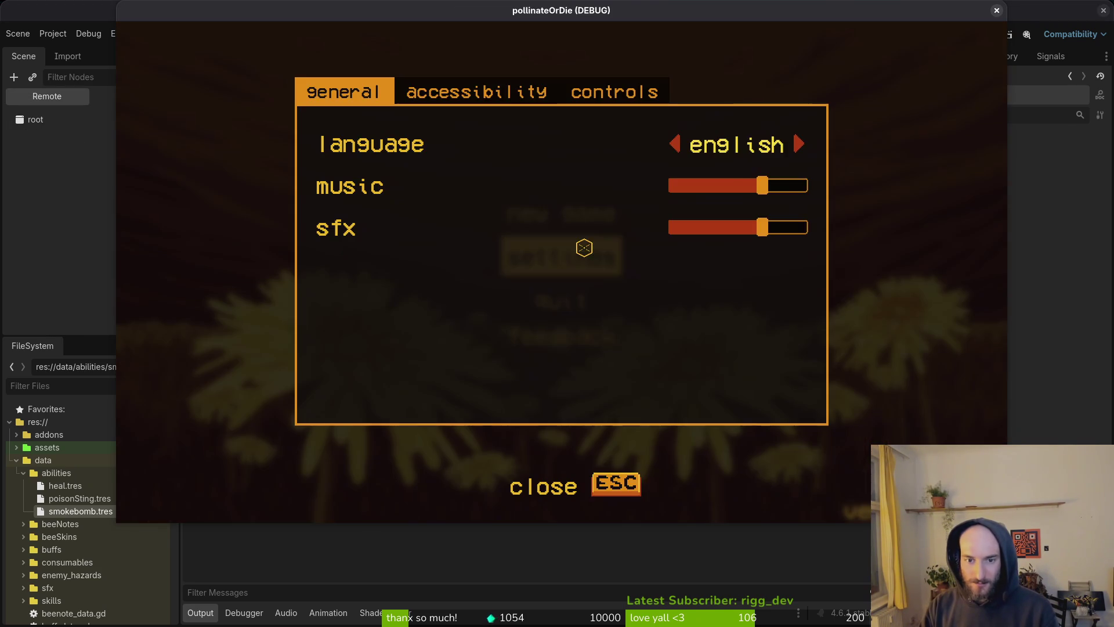
pyautogui.click(515, 110)
pyautogui.click(345, 92)
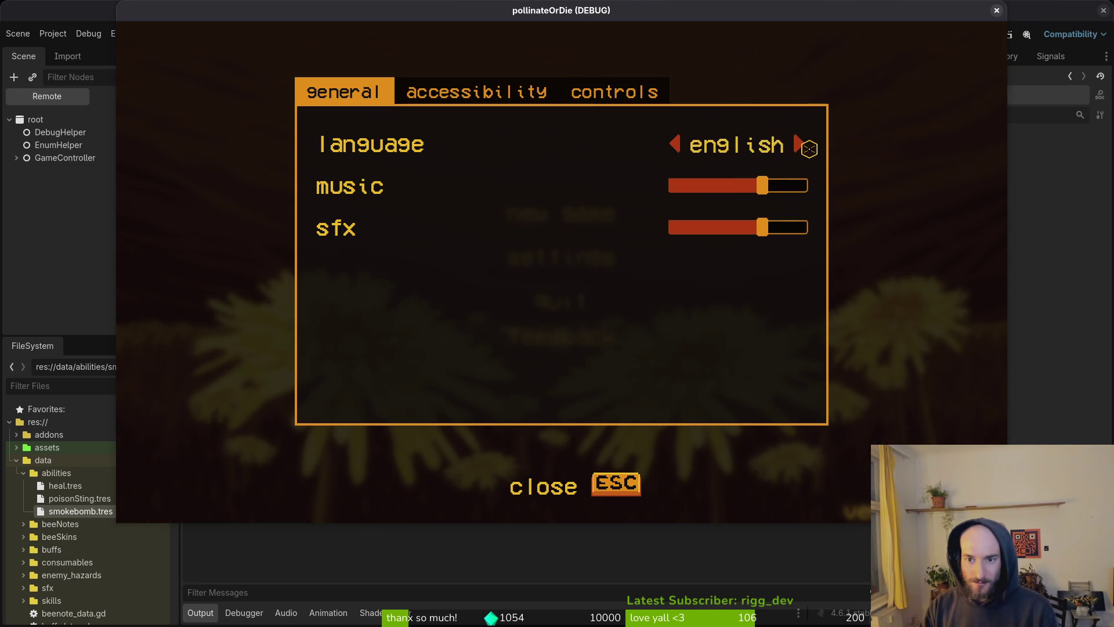
pyautogui.click(799, 144)
pyautogui.click(798, 144)
pyautogui.click(796, 145)
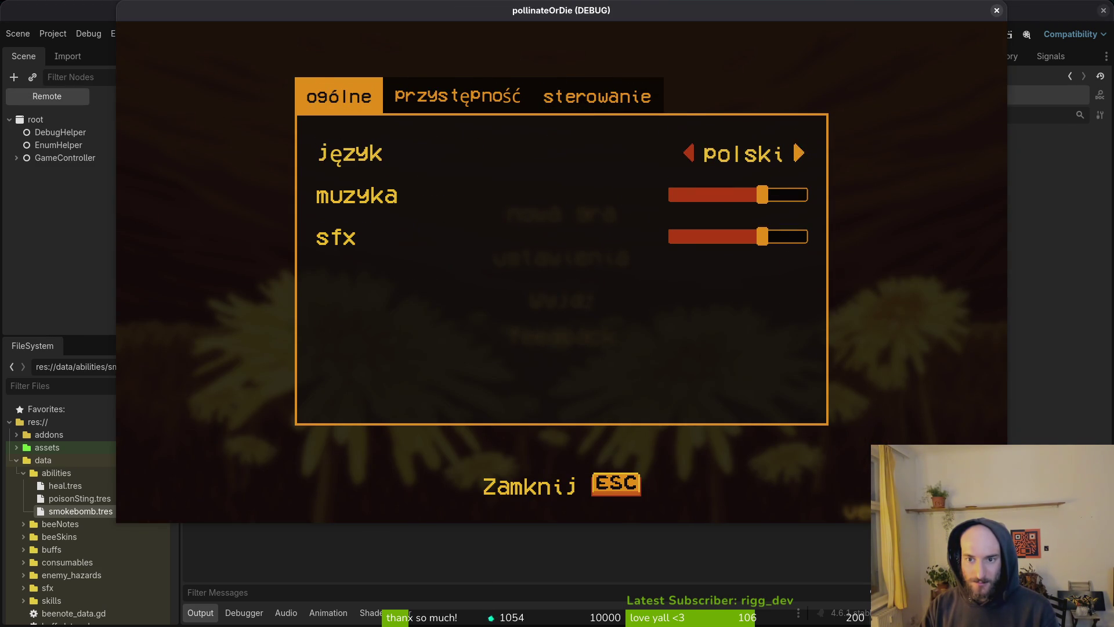
pyautogui.click(799, 152)
pyautogui.click(432, 92)
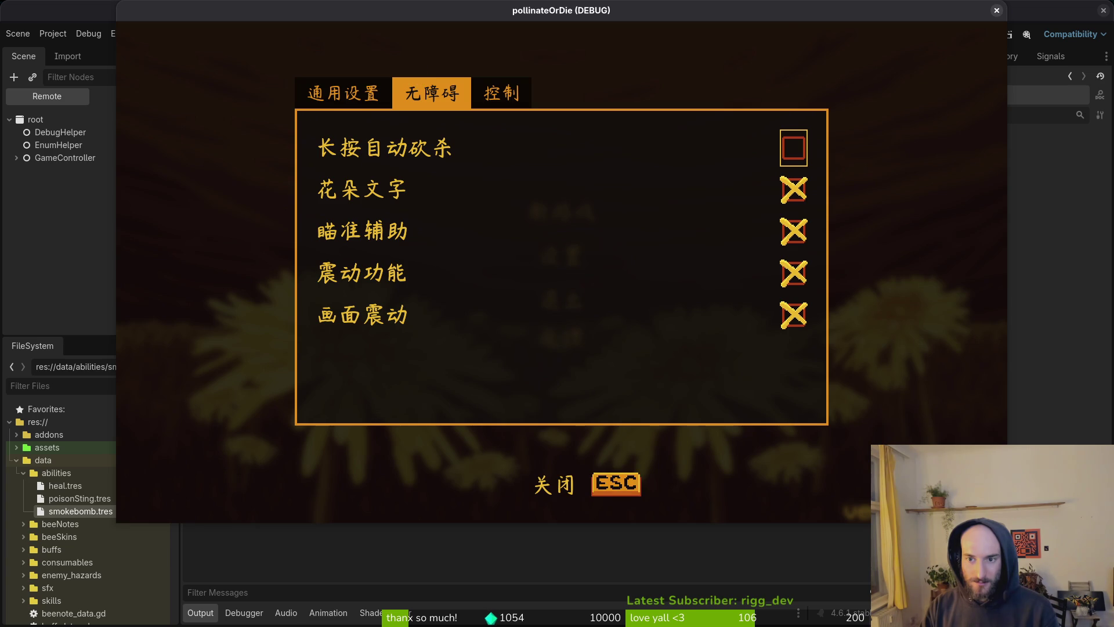
pyautogui.click(998, 10)
pyautogui.hotkey('alt', 'Tab')
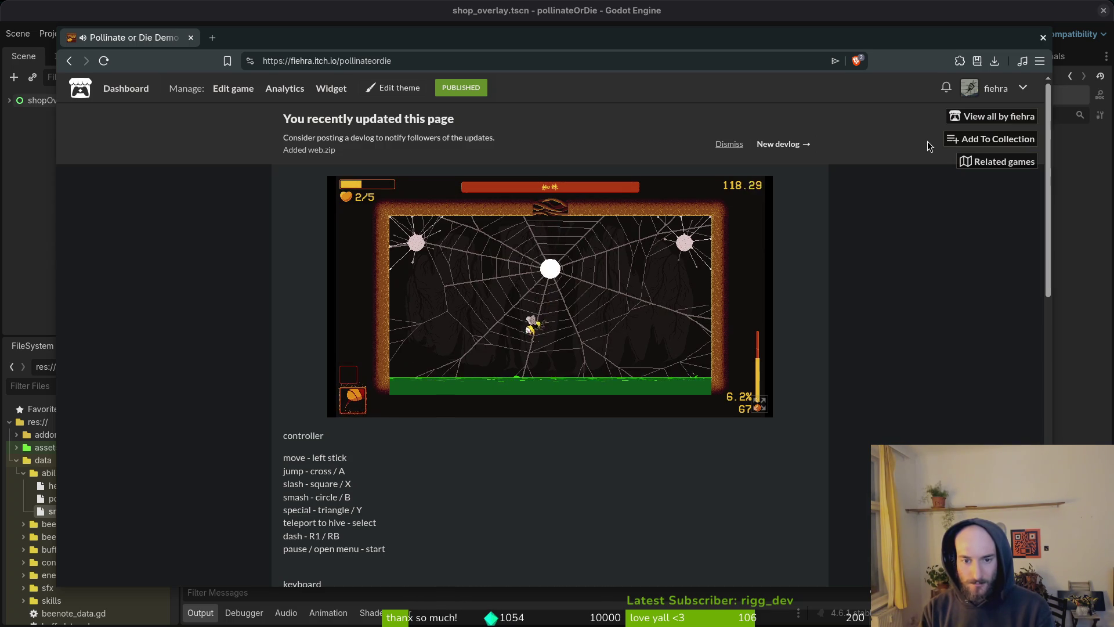
# Step: Pause the web build to view its Chinese pause menu, resume, then pause again
pyautogui.press('Escape')
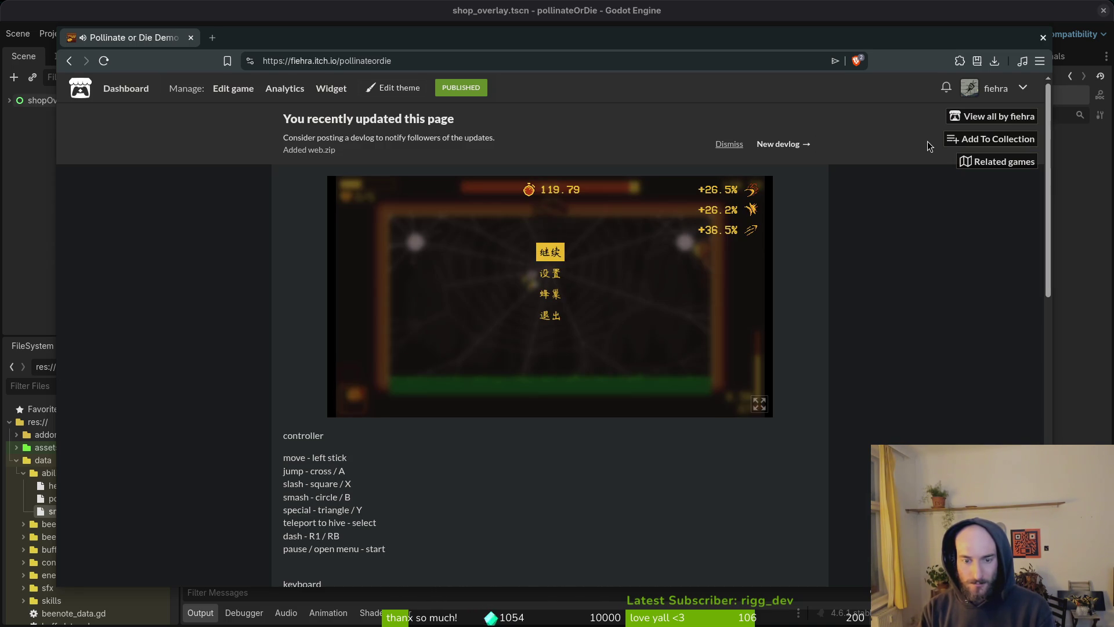
pyautogui.press('Escape')
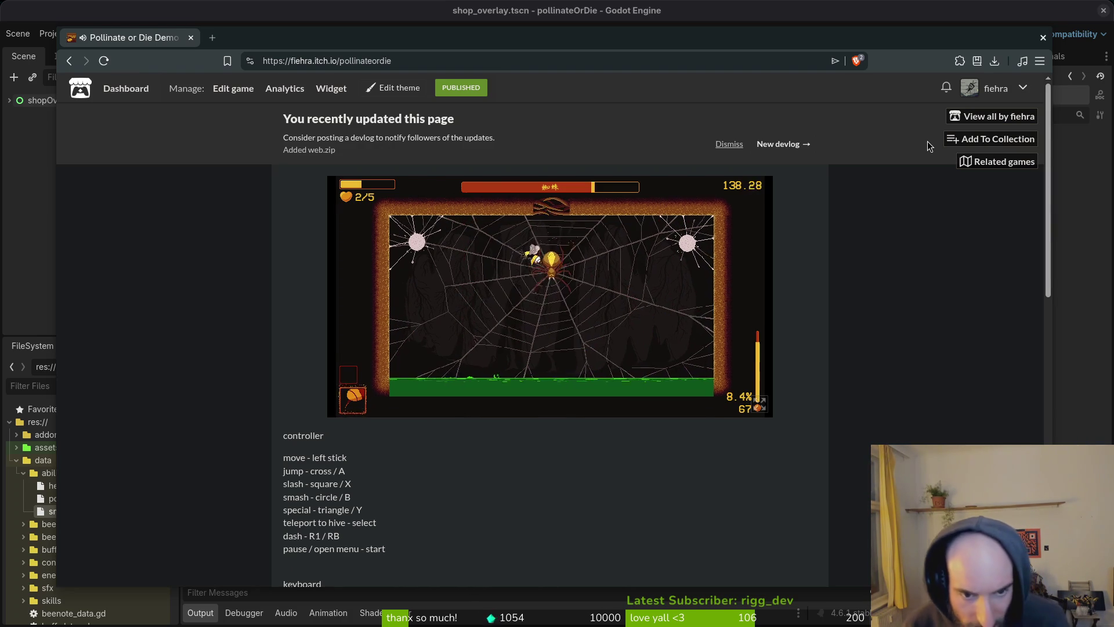
pyautogui.press('Escape')
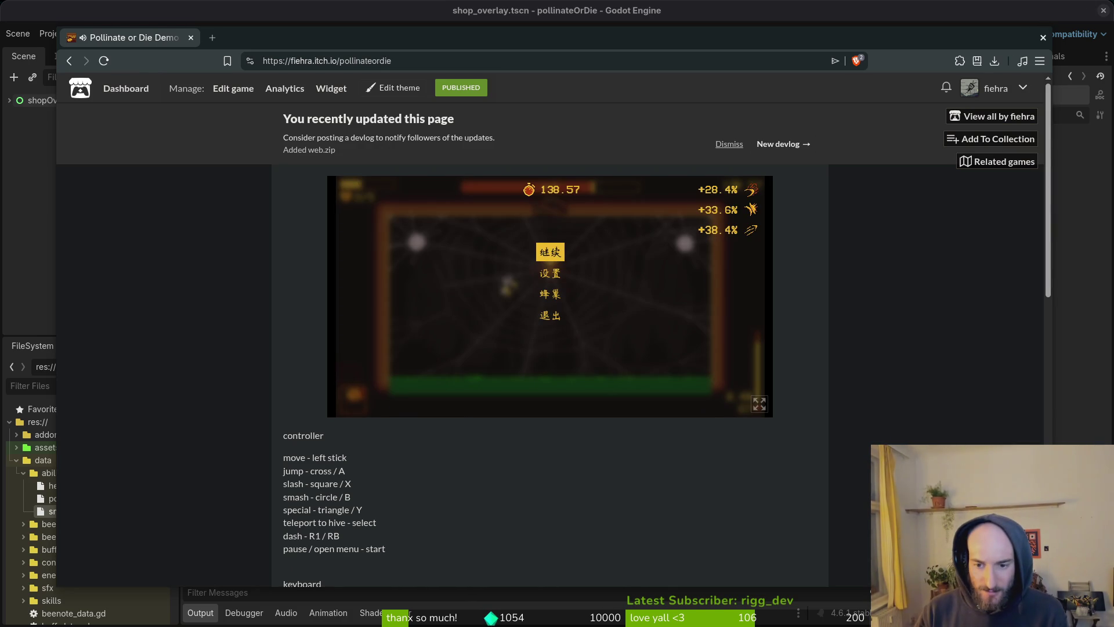
# Step: Show the game canvas full screen, exit back to the page and resume play
pyautogui.click(759, 404)
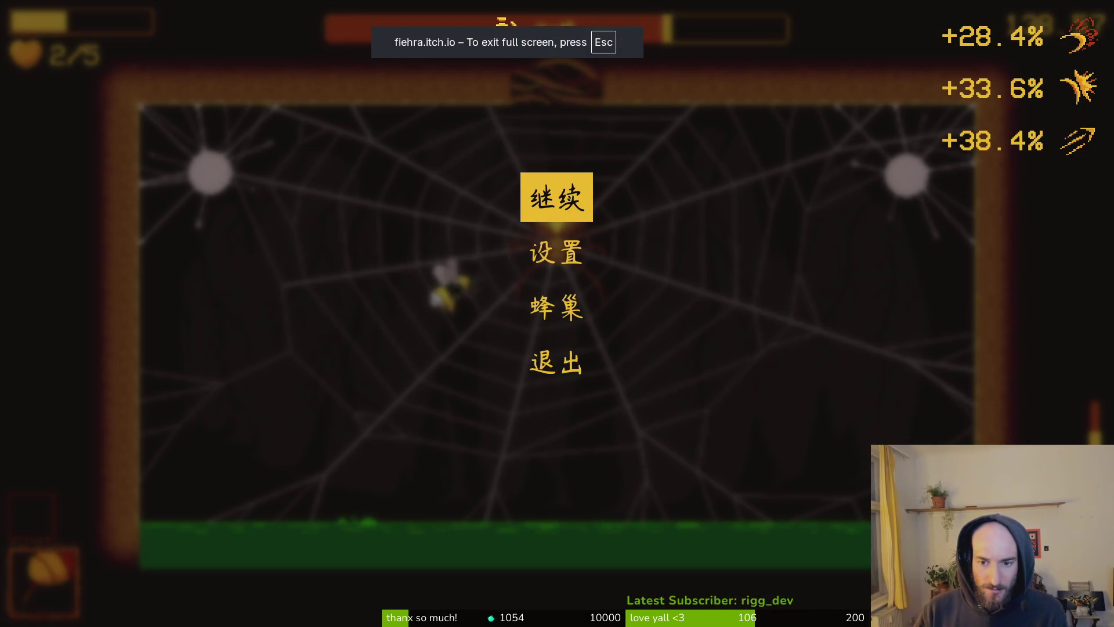
pyautogui.press('Escape')
pyautogui.press('Escape')
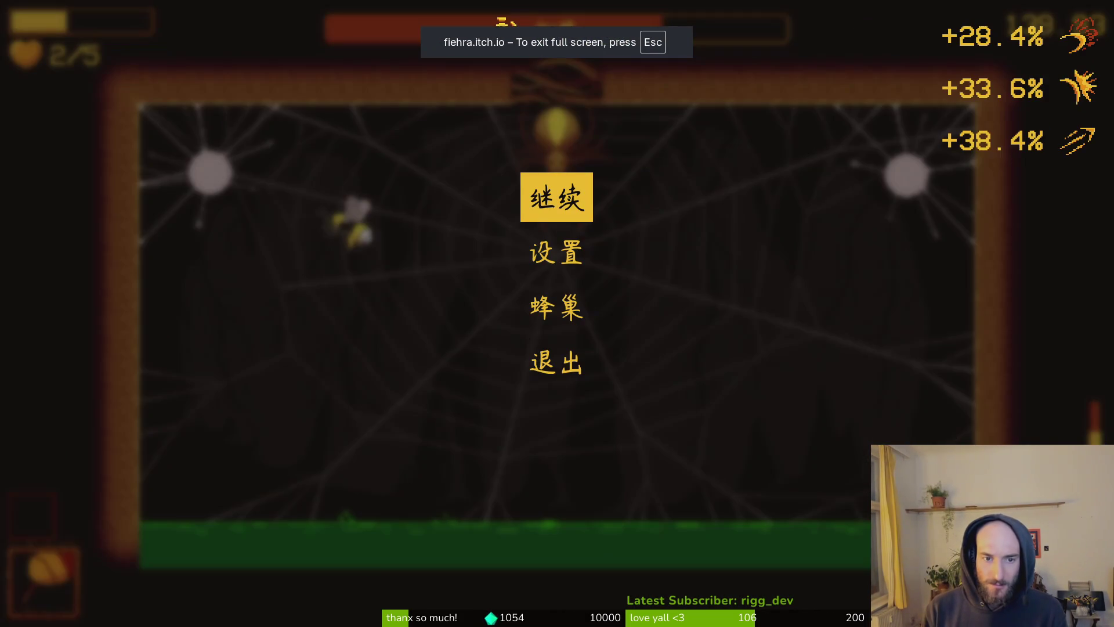
pyautogui.press('Escape')
pyautogui.press('Escape')
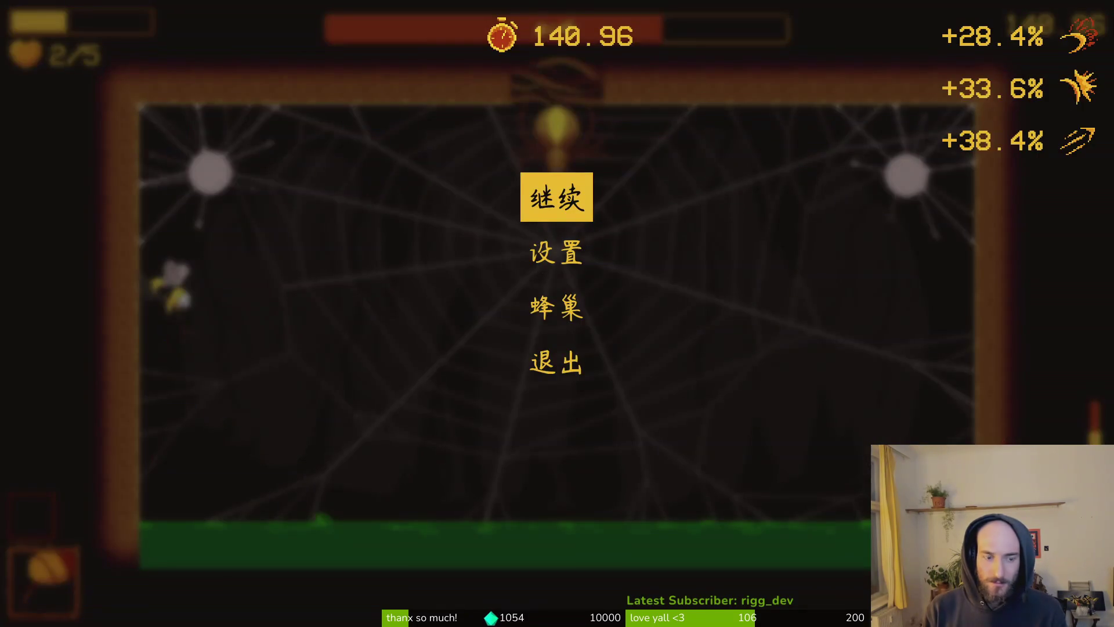
pyautogui.press('Escape')
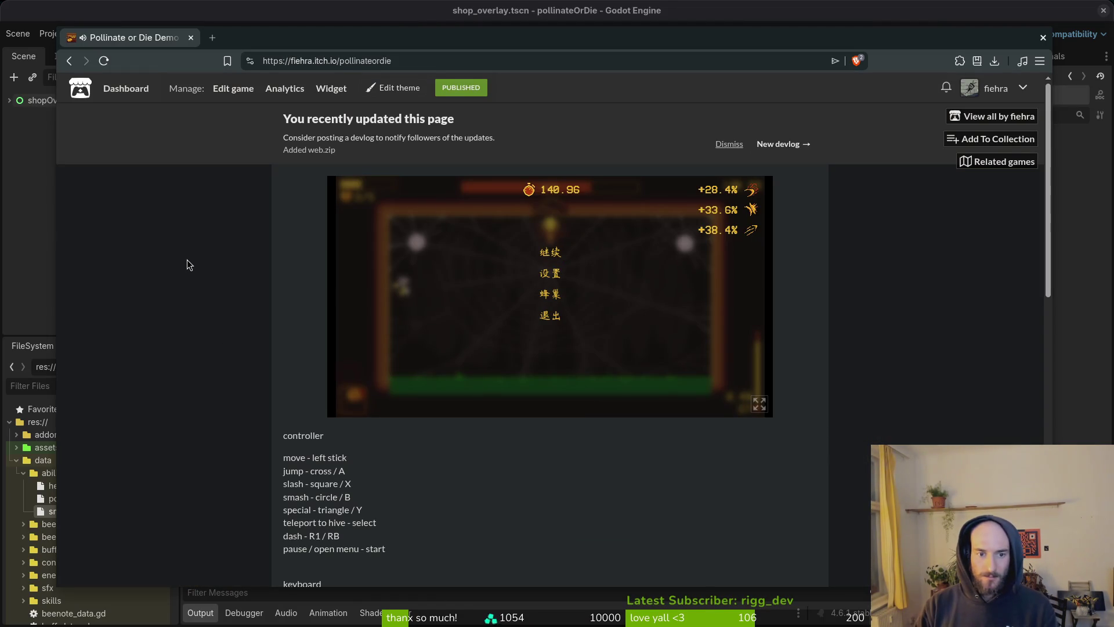
pyautogui.press('Escape')
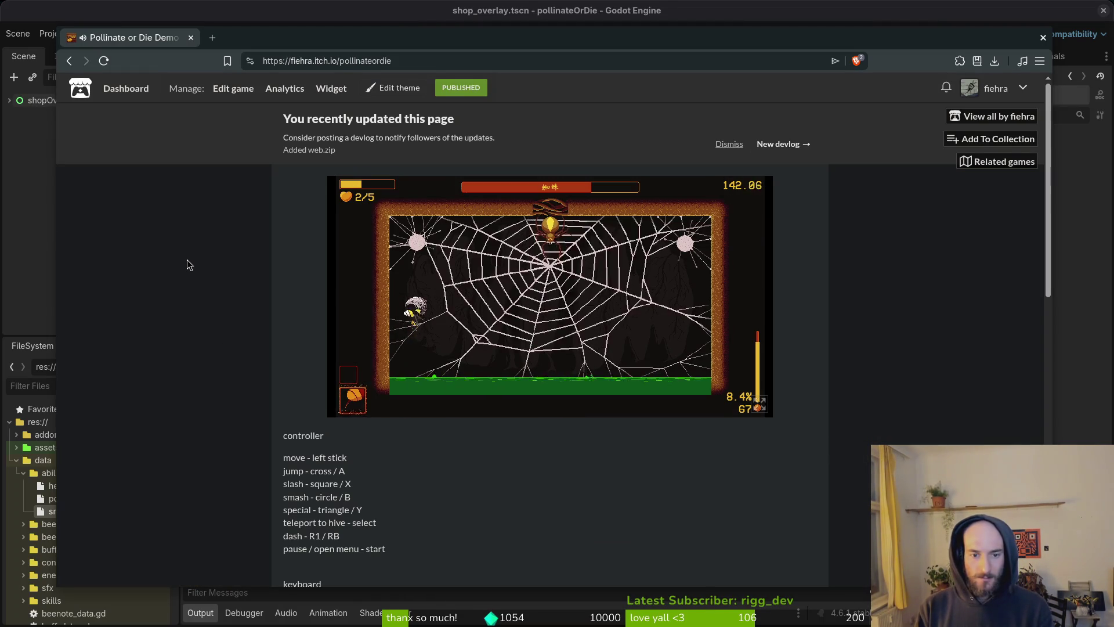
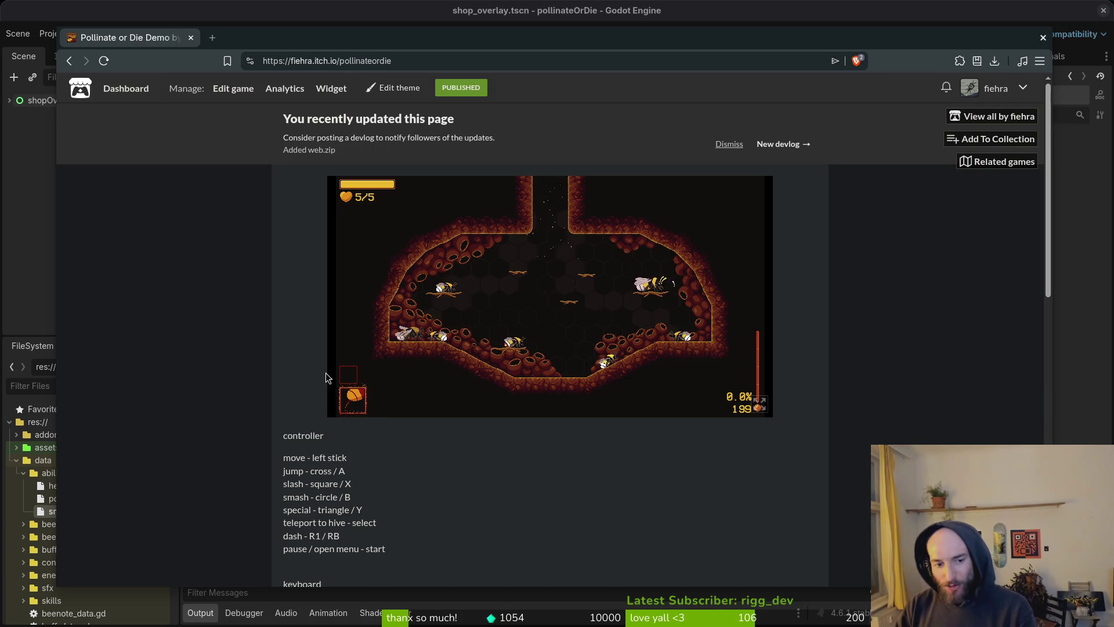
# Step: Close the Pollinate or Die itch.io page and bring up the full-screen terminal workspace
pyautogui.click(191, 37)
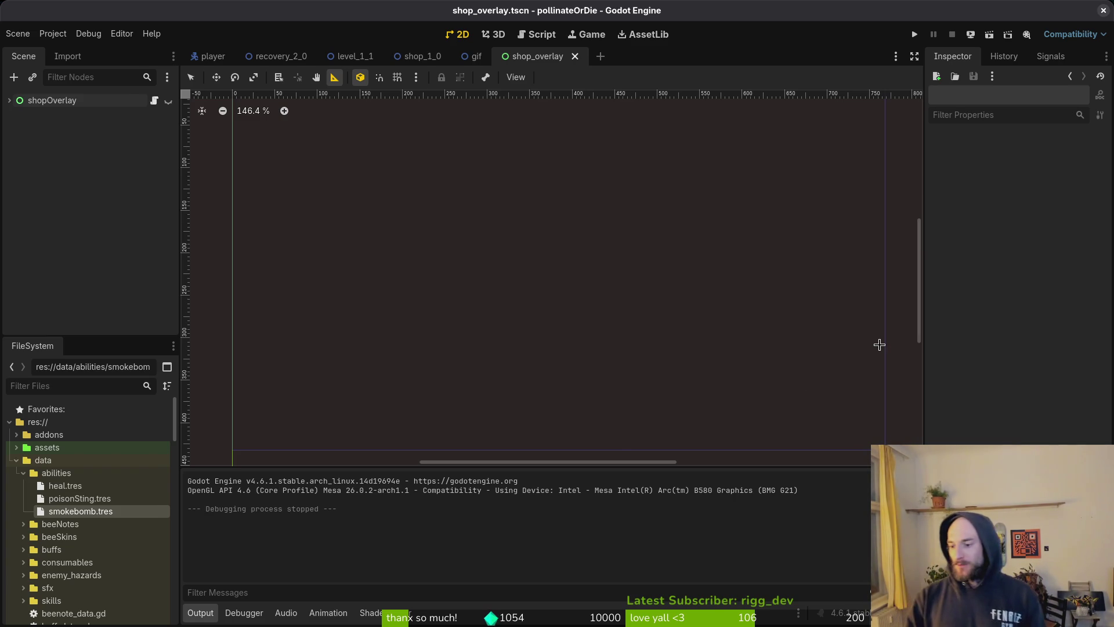
pyautogui.moveTo(0, 0)
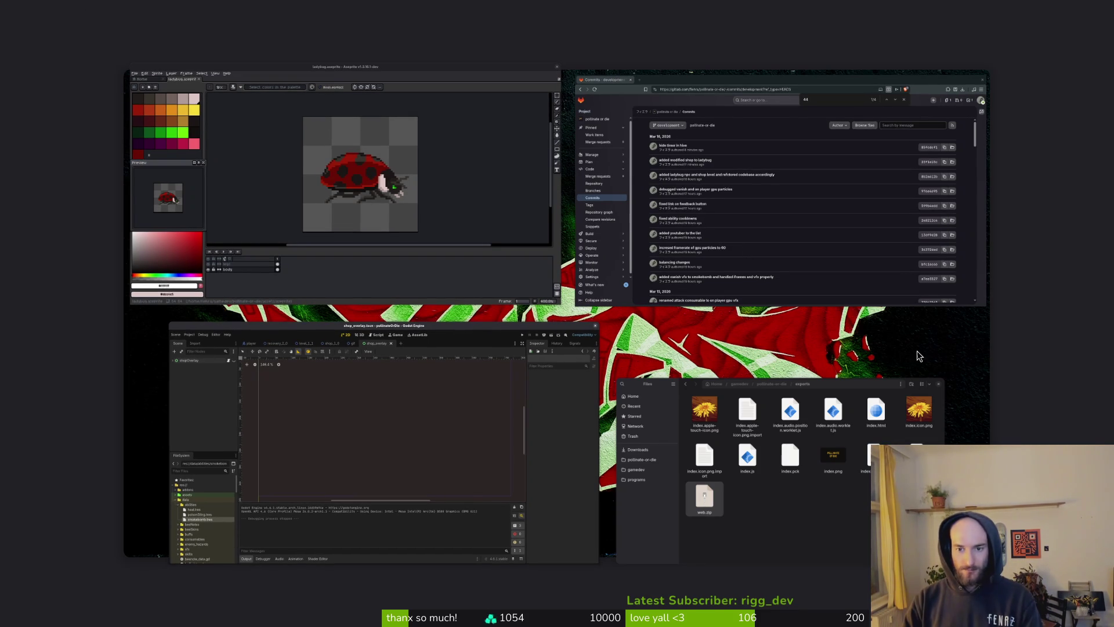
pyautogui.click(583, 422)
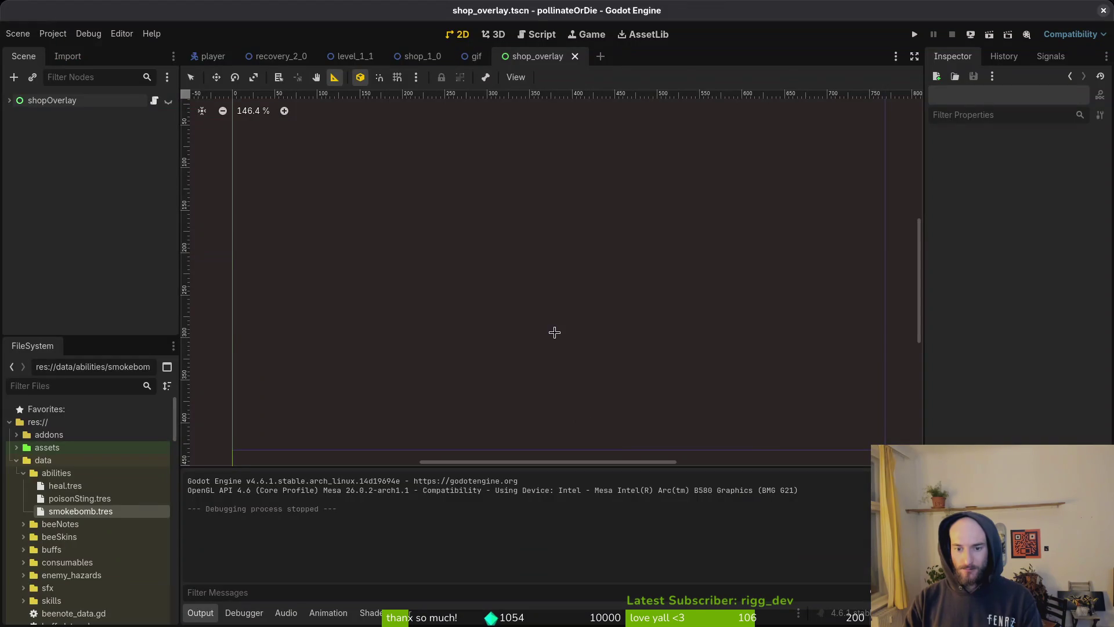
pyautogui.press('super')
pyautogui.press('super')
pyautogui.hotkey('ctrl', 'alt', 'Right')
pyautogui.write('cd gamedev/pol')
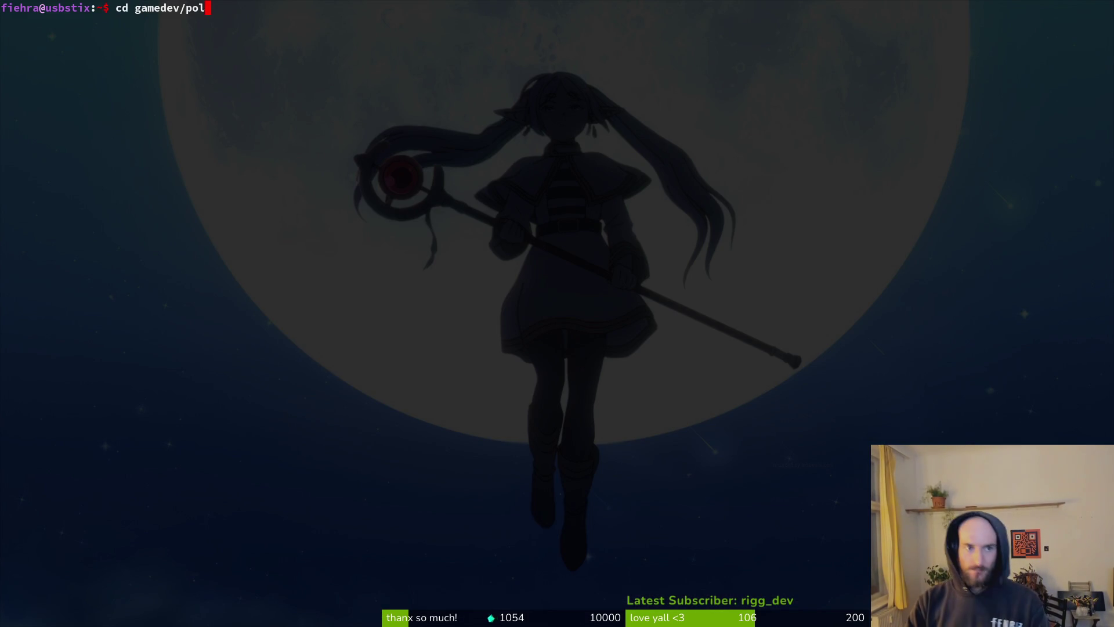
# Step: Enter the project folder, launch nvim . and open hud_overlay.gd
pyautogui.press('Tab')
pyautogui.press('Return')
pyautogui.write('nvim .')
pyautogui.press('Return')
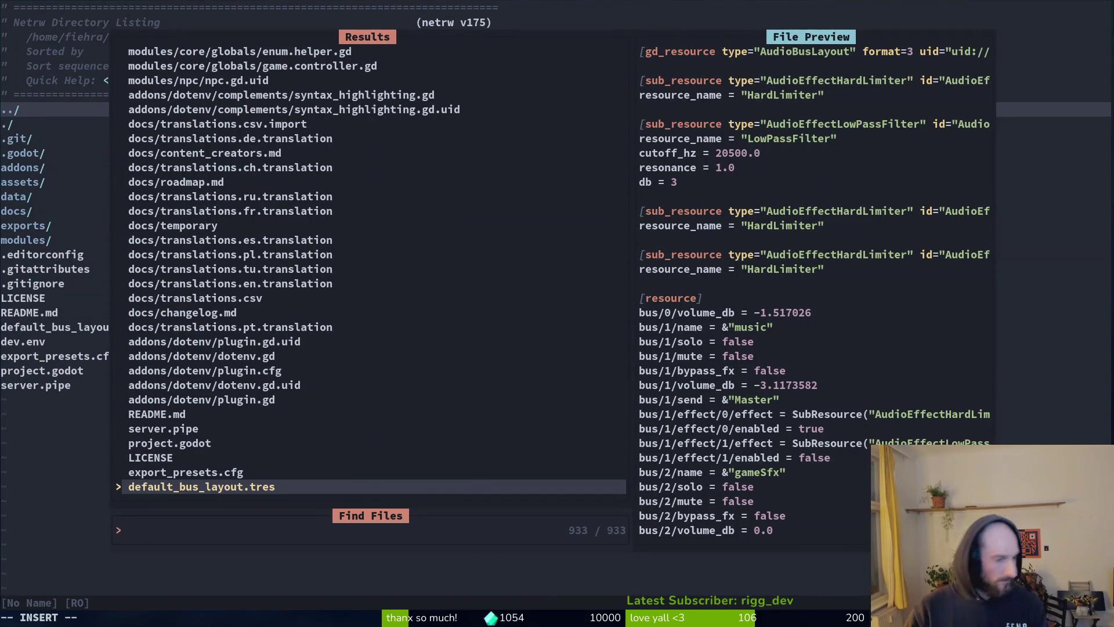
pyautogui.press('Escape')
pyautogui.press('Escape')
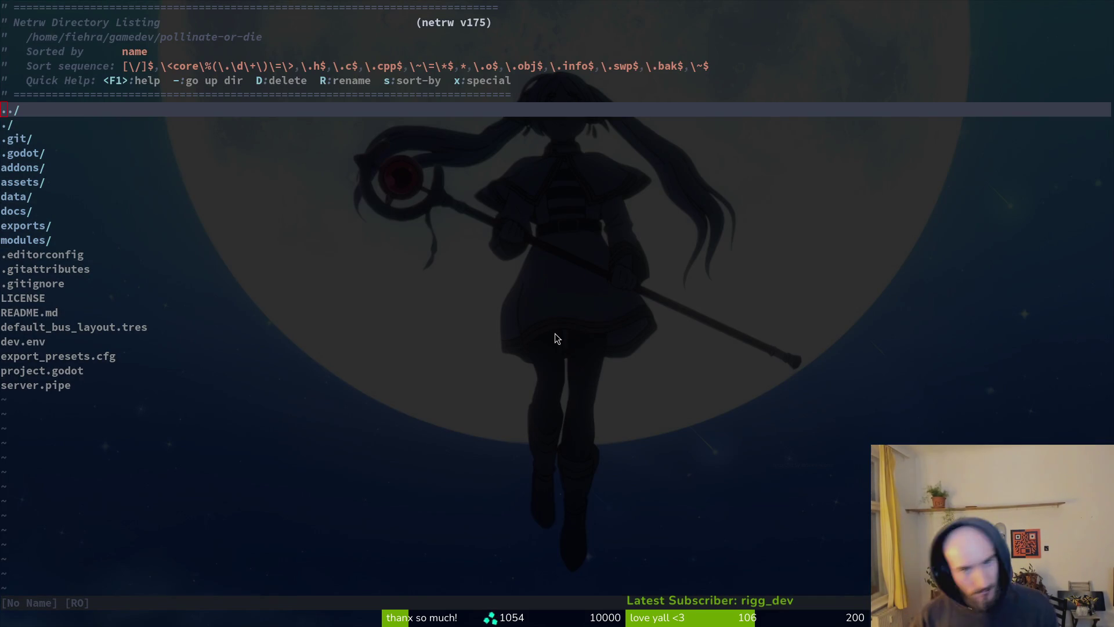
pyautogui.press('space')
pyautogui.press('f')
pyautogui.press('f')
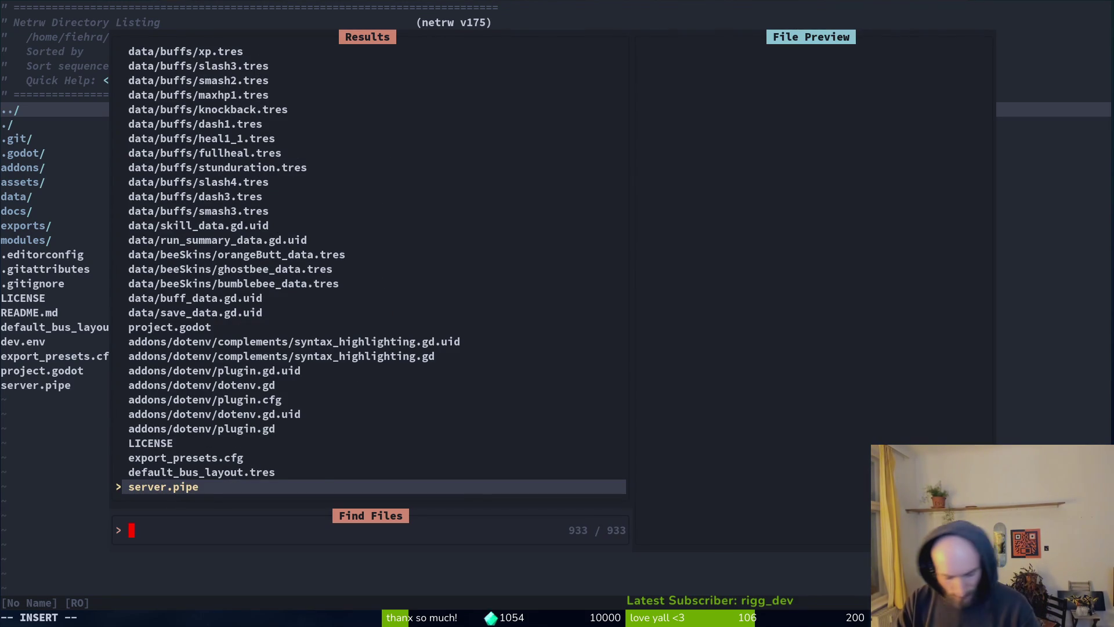
pyautogui.write('hud')
pyautogui.press('Return')
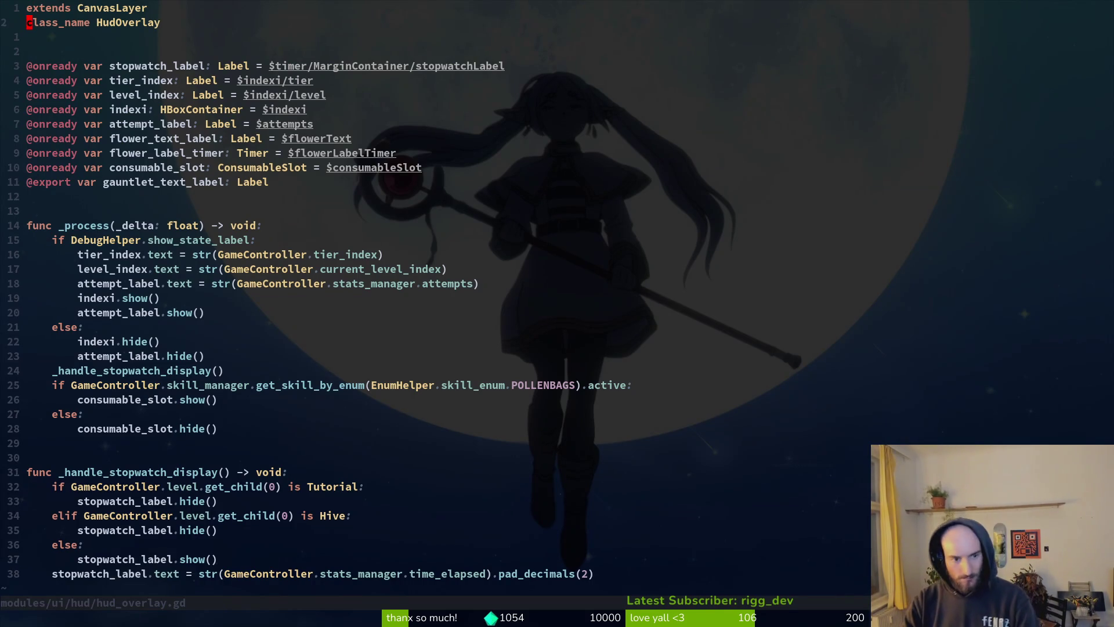
# Step: Copy the four-line POLLENBAGS if-block and paste a duplicate below the else branch
pyautogui.press('j')
pyautogui.press('j')
pyautogui.press('j')
pyautogui.press('y')
pyautogui.press('y')
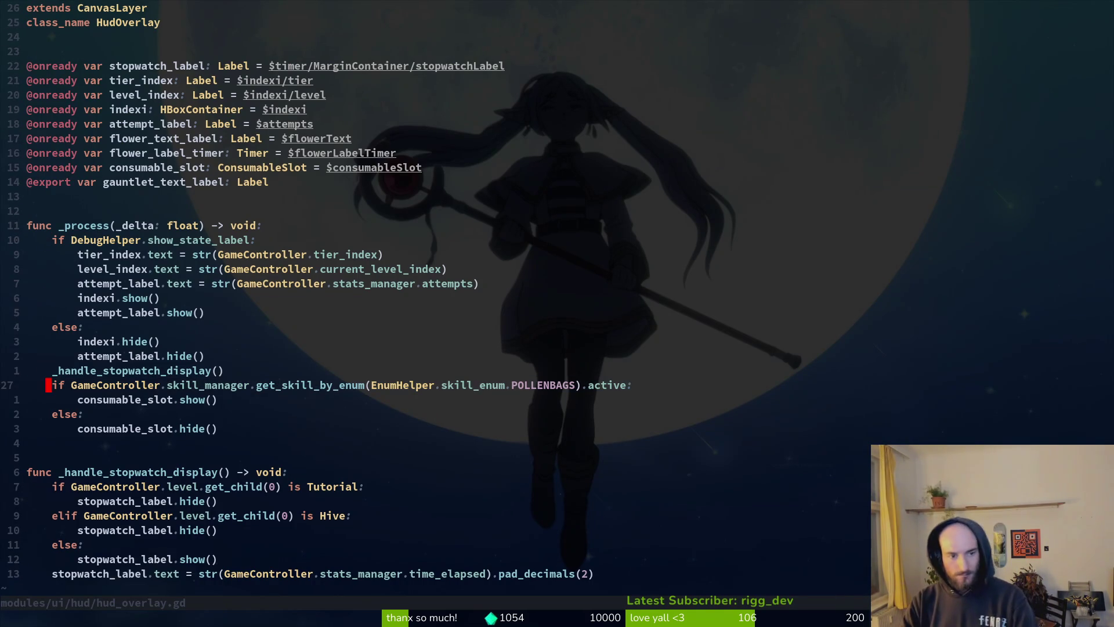
pyautogui.press('V')
pyautogui.press('j')
pyautogui.press('j')
pyautogui.press('j')
pyautogui.press('u')
pyautogui.press('V')
pyautogui.press('j')
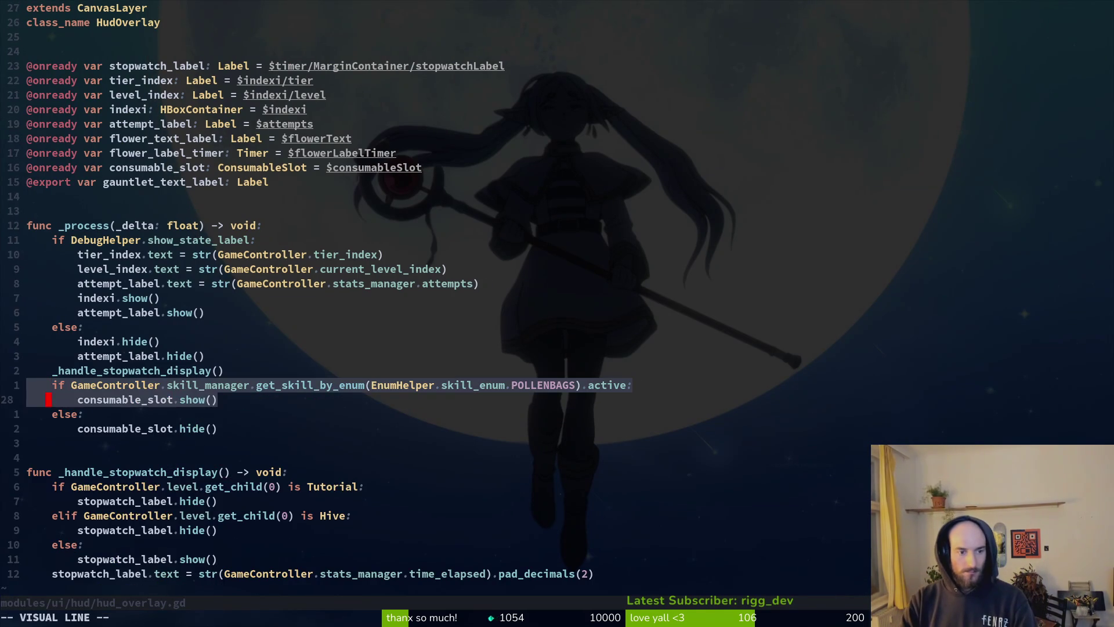
pyautogui.press('j')
pyautogui.press('j')
pyautogui.press('y')
pyautogui.press('j')
pyautogui.press('j')
pyautogui.press('j')
pyautogui.press('p')
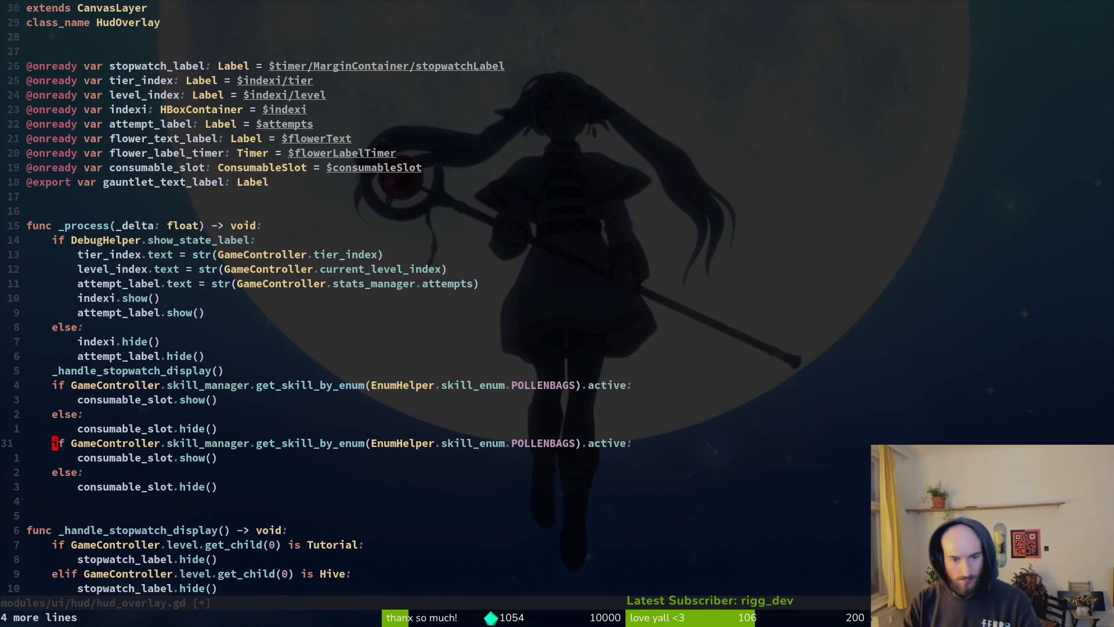
# Step: Change the duplicate's skill from POLLENBAGS to SPECIAL and save hud_overlay.gd
pyautogui.write('cw')
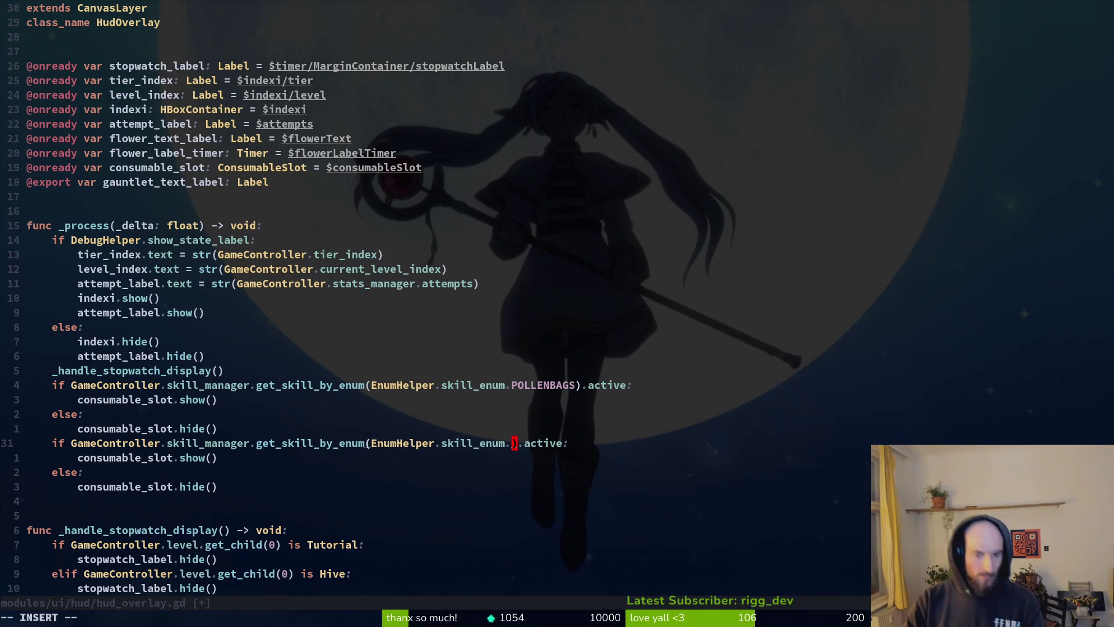
pyautogui.write('Spe')
pyautogui.press('BackSpace')
pyautogui.press('BackSpace')
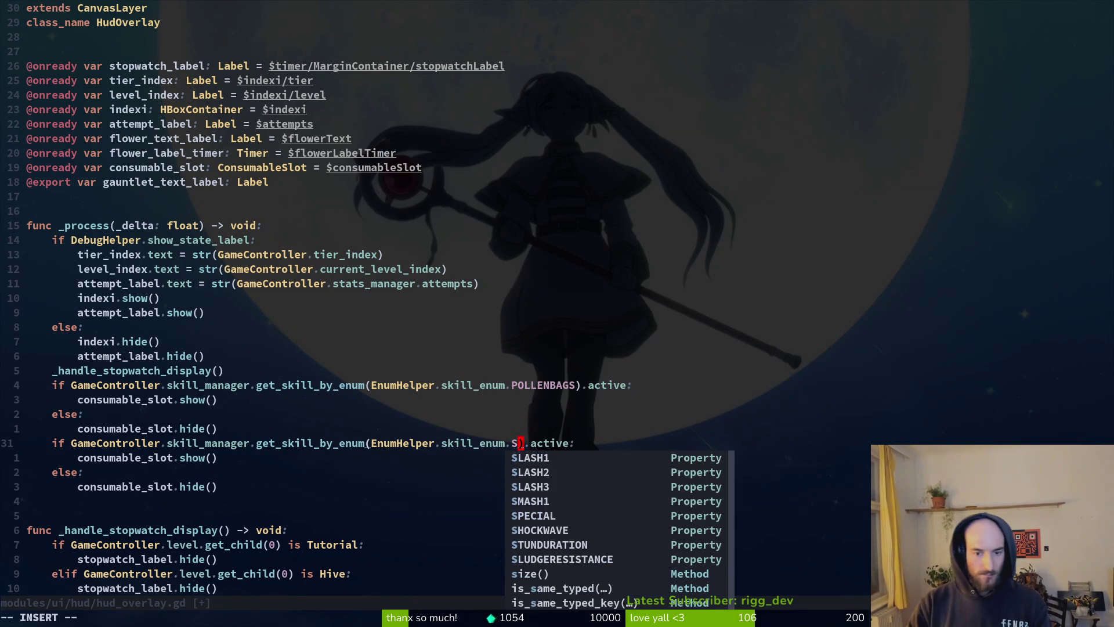
pyautogui.write('PECIAL')
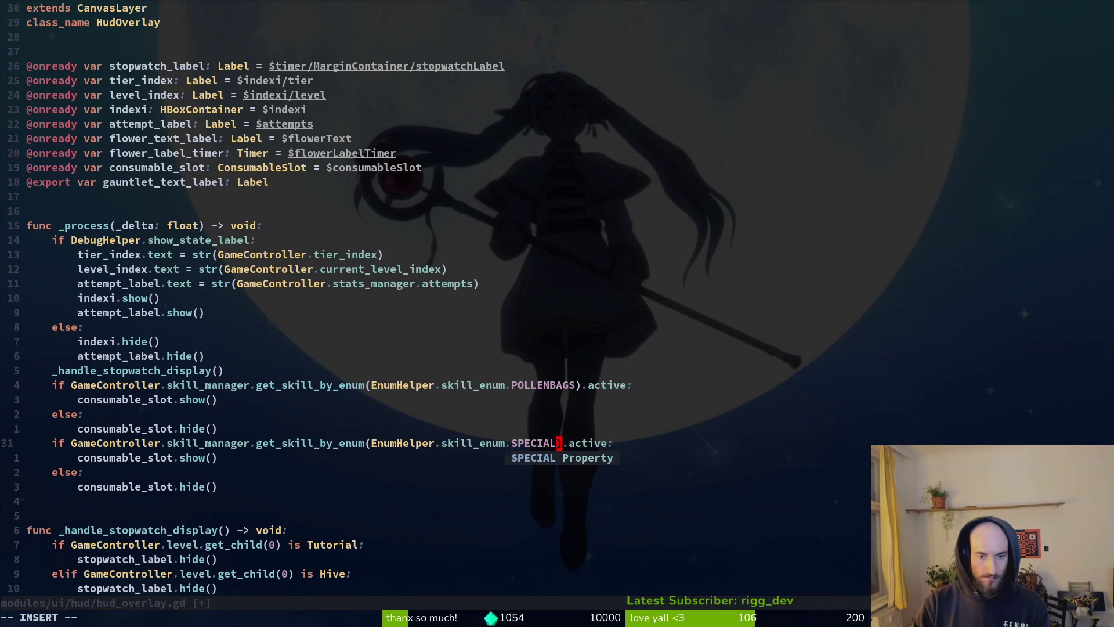
pyautogui.press('Escape')
pyautogui.write(':w')
pyautogui.press('Return')
# Step: Open enum.helper.gd and look up the skill_enum list
pyautogui.press('space')
pyautogui.press('f')
pyautogui.press('f')
pyautogui.write('skien')
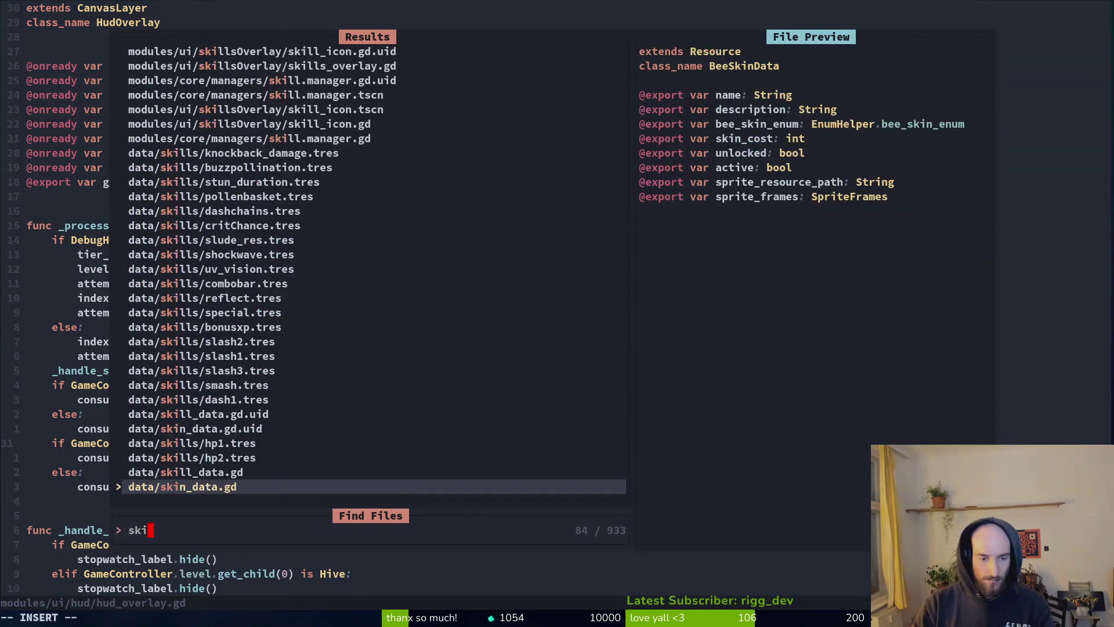
pyautogui.press('BackSpace')
pyautogui.press('BackSpace')
pyautogui.press('BackSpace')
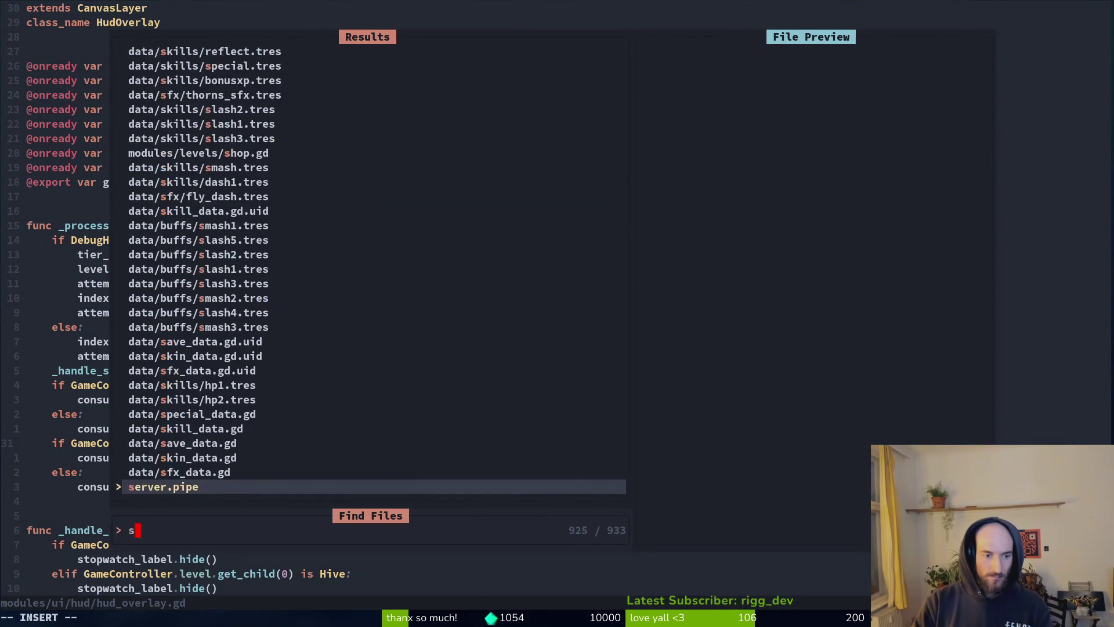
pyautogui.press('Return')
pyautogui.press('space')
pyautogui.press('f')
pyautogui.press('f')
pyautogui.write('enhel')
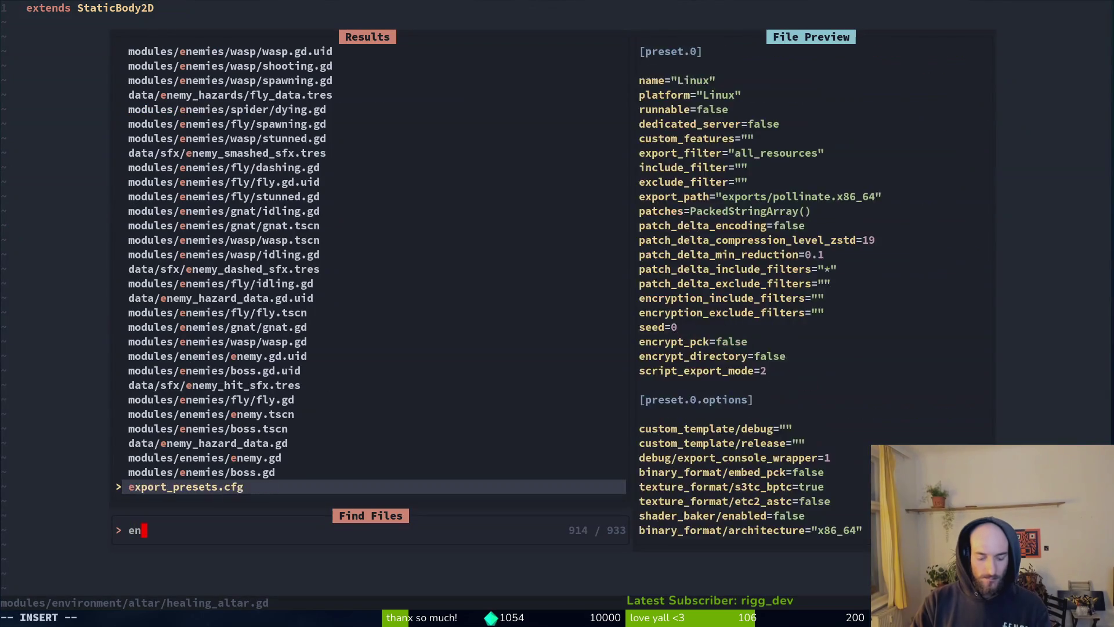
pyautogui.press('Return')
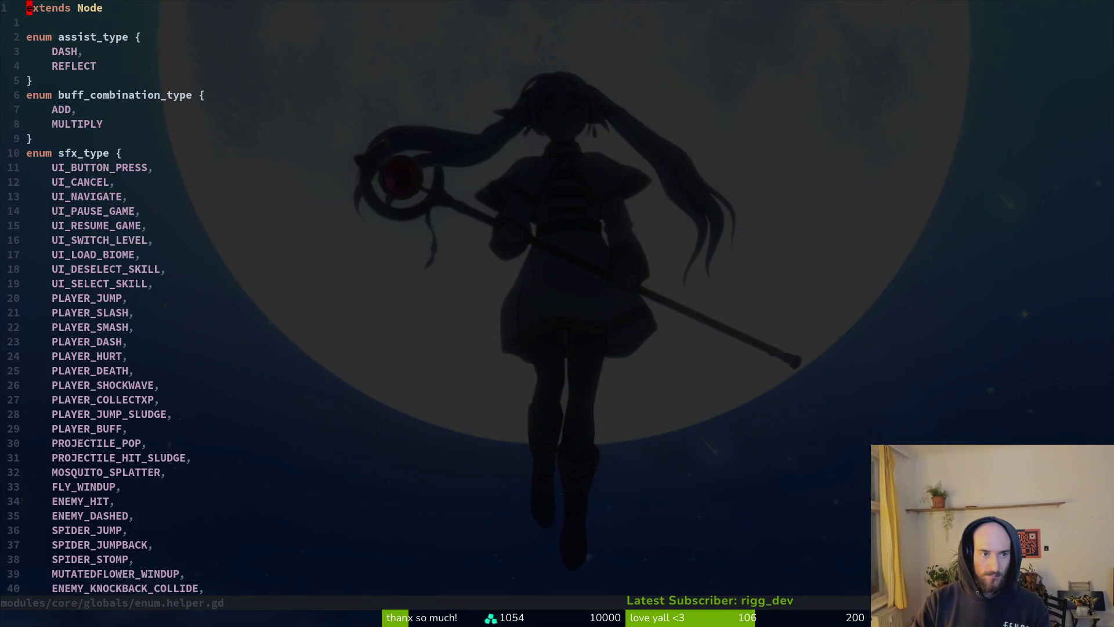
pyautogui.hotkey('ctrl', 'd')
pyautogui.hotkey('ctrl', 'd')
pyautogui.hotkey('ctrl', 'd')
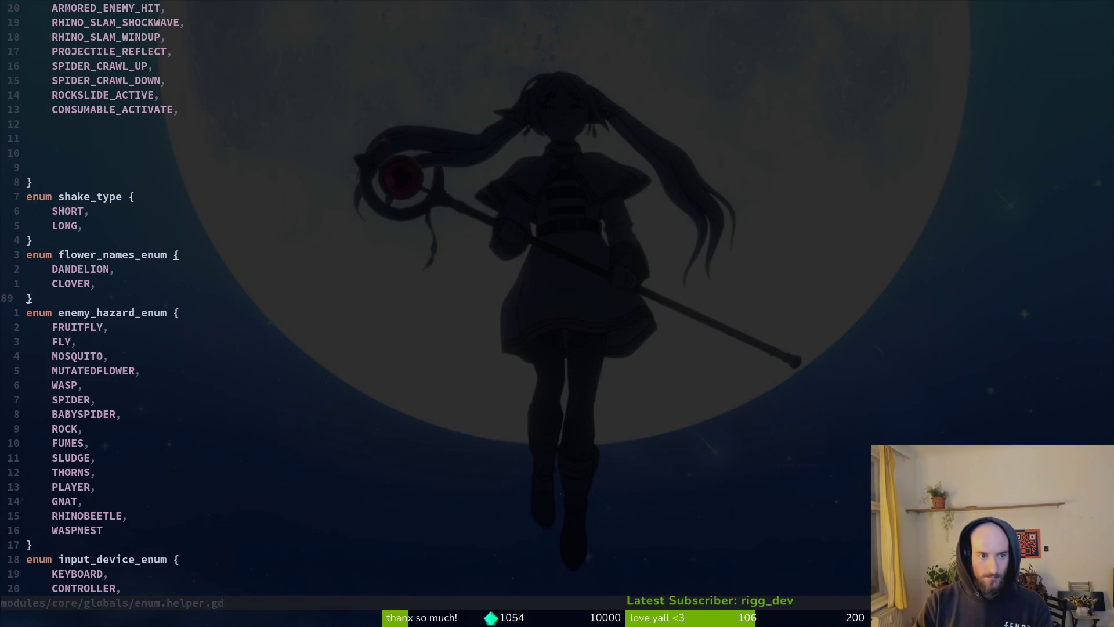
pyautogui.hotkey('ctrl', 'd')
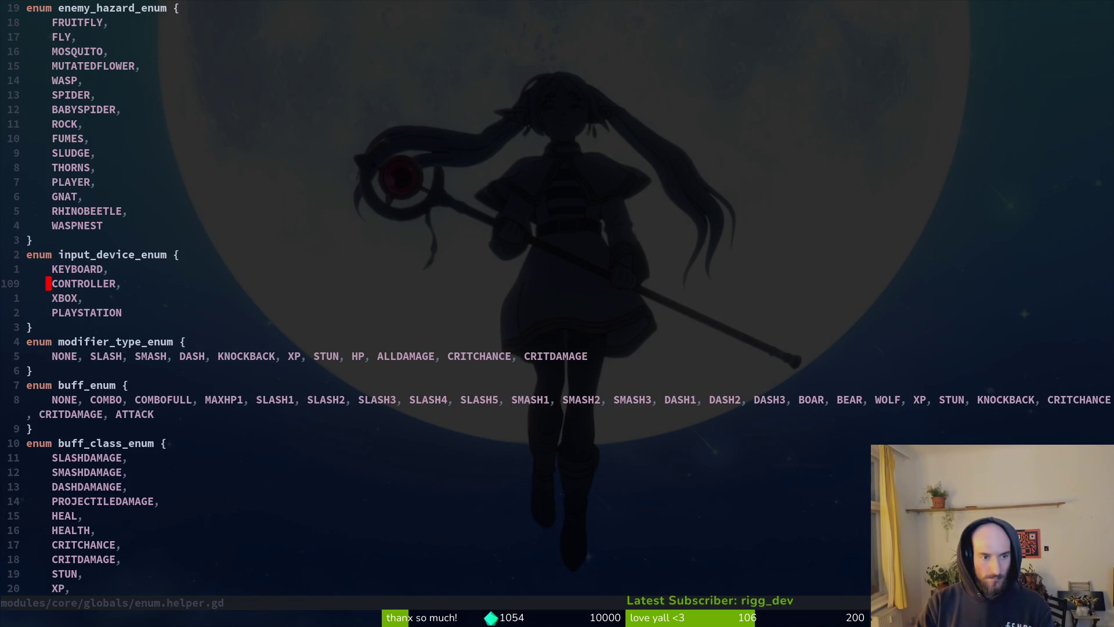
pyautogui.hotkey('ctrl', 'd')
pyautogui.hotkey('ctrl', 'd')
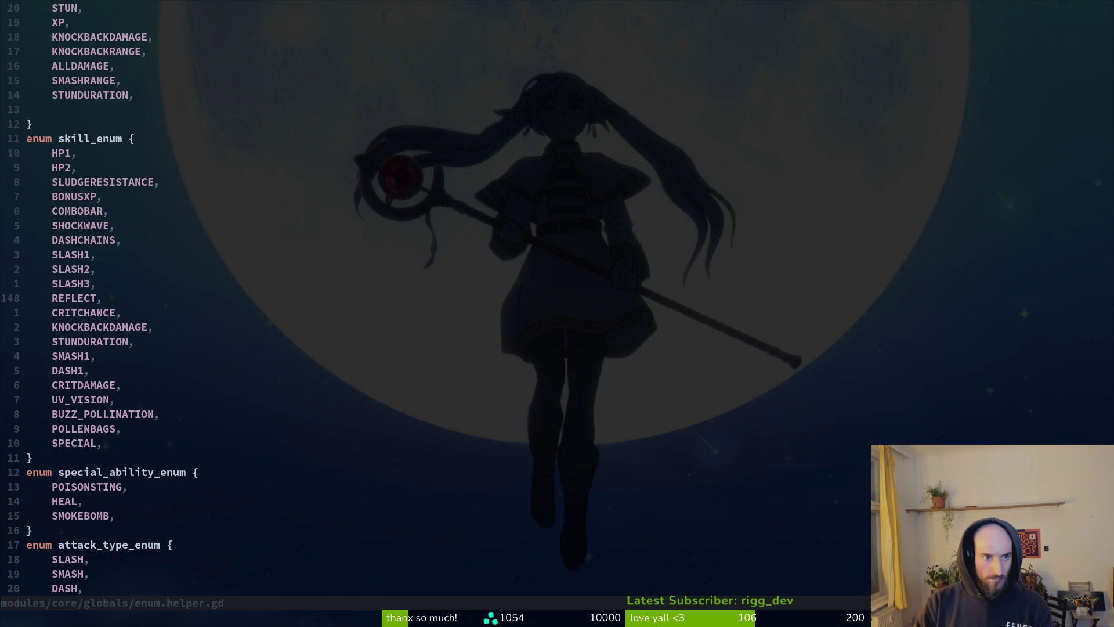
pyautogui.press('j')
pyautogui.hotkey('ctrl', '^')
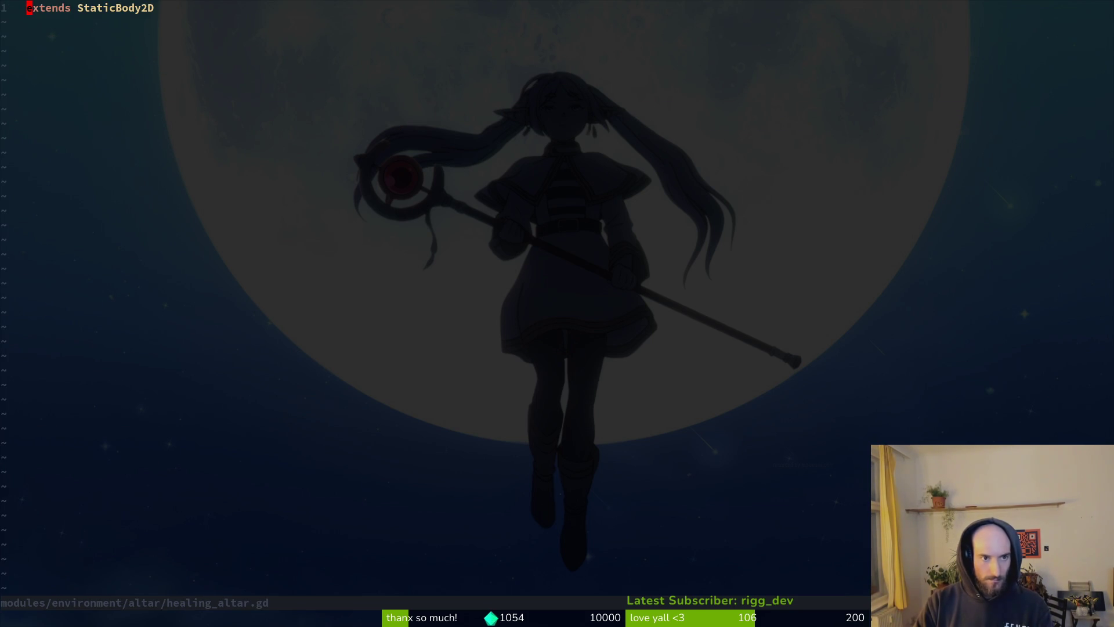
pyautogui.hotkey('ctrl', '^')
# Step: Back in hud_overlay.gd, change the slot shown by the SPECIAL check to spesl
pyautogui.press('space')
pyautogui.press('f')
pyautogui.press('f')
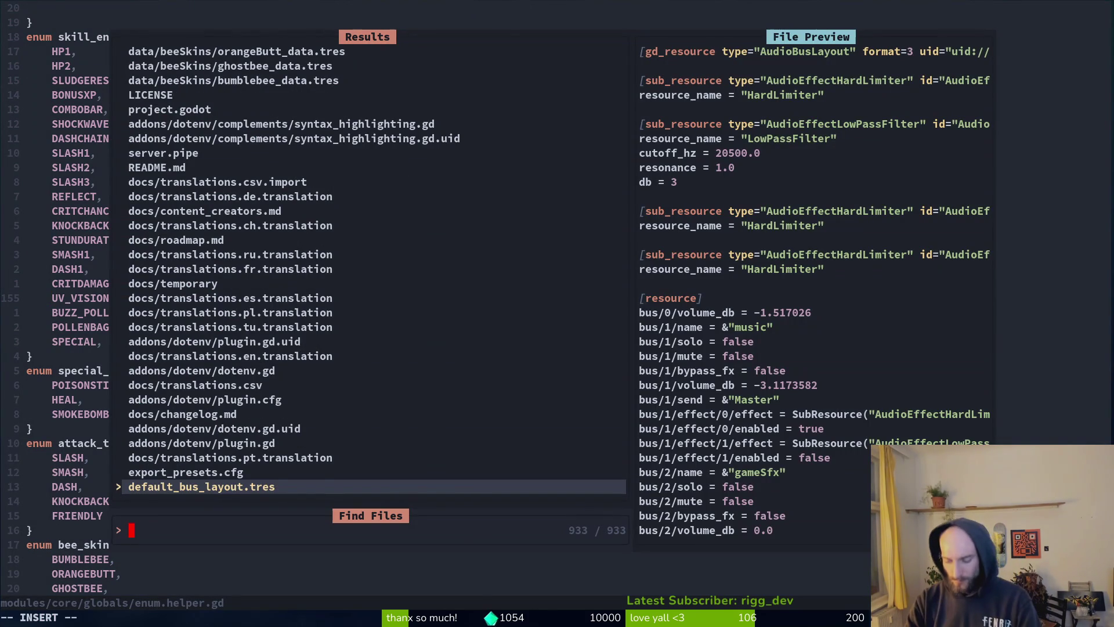
pyautogui.write('hud')
pyautogui.press('Return')
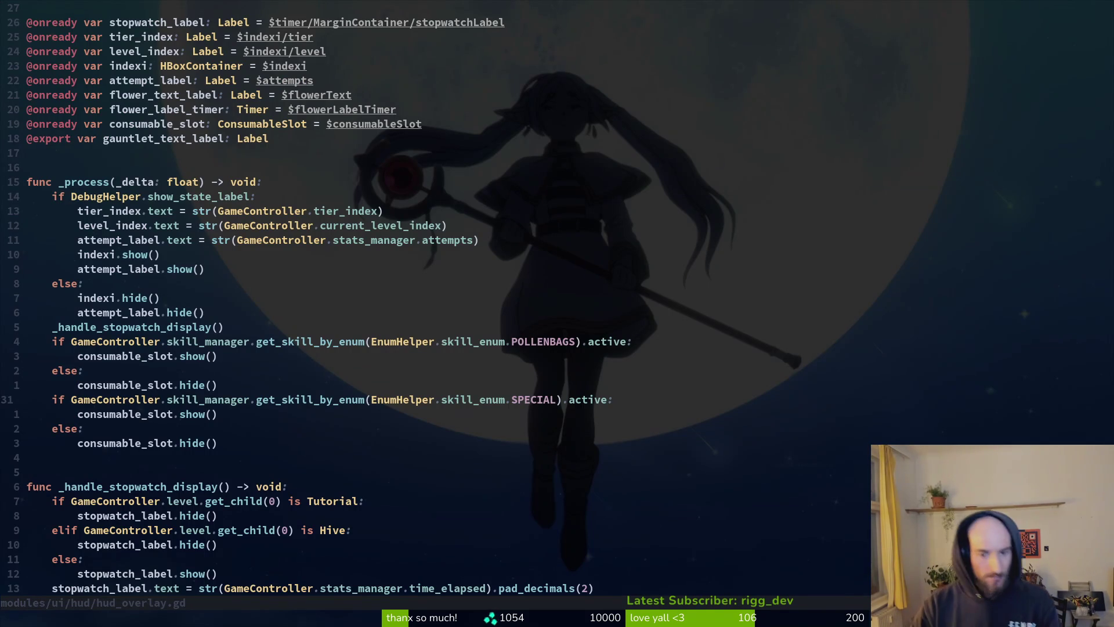
pyautogui.hotkey('ctrl', 's')
pyautogui.press('j')
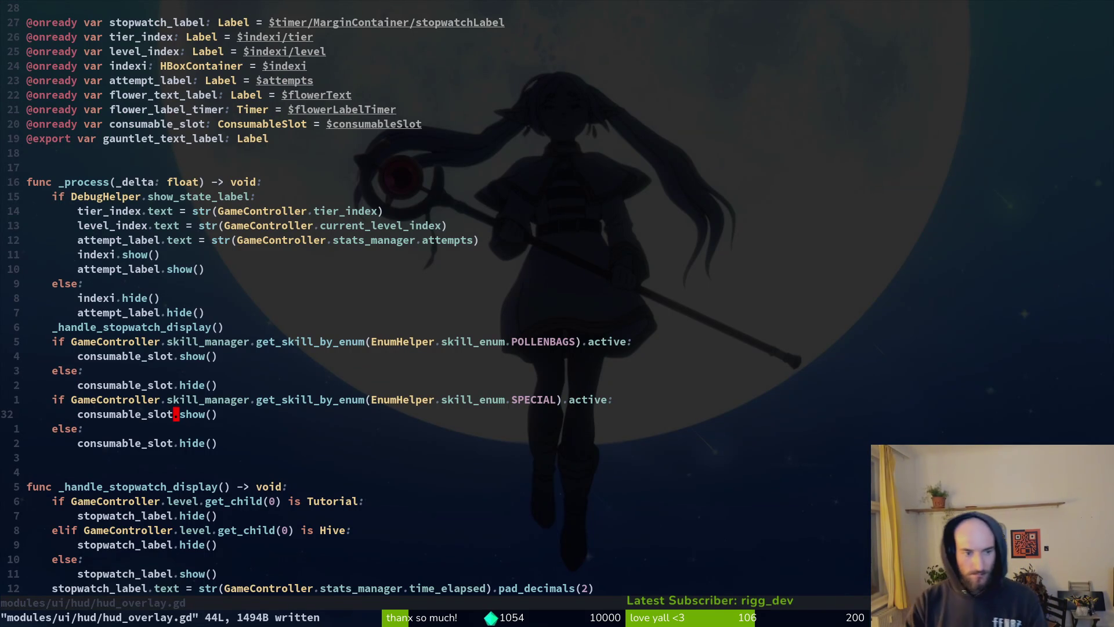
pyautogui.write('cb')
pyautogui.write('spesl')
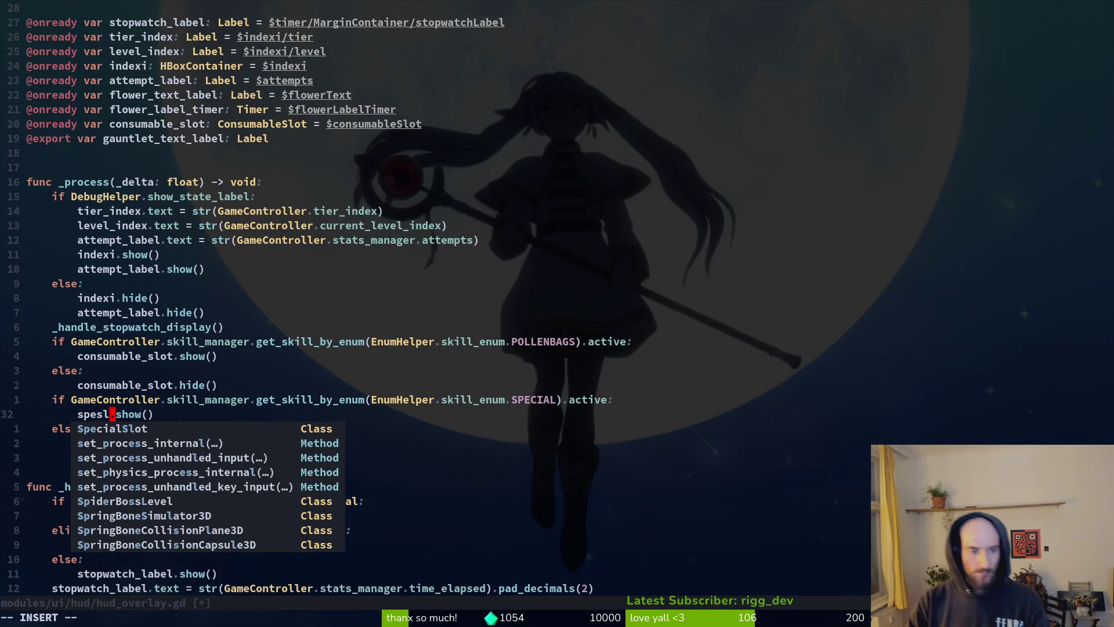
pyautogui.press('Escape')
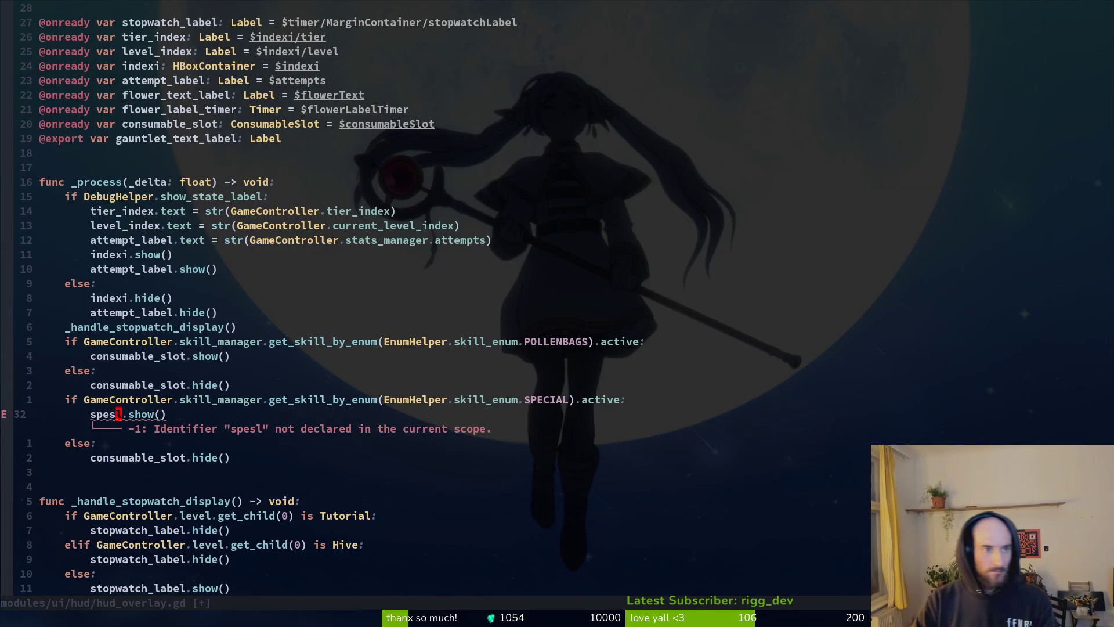
pyautogui.hotkey('alt', 'Tab')
pyautogui.hotkey('shift', 'alt', 'o')
# Step: Open the hud_overlay scene and move pollenHUD up the scene tree
pyautogui.write('huvoer')
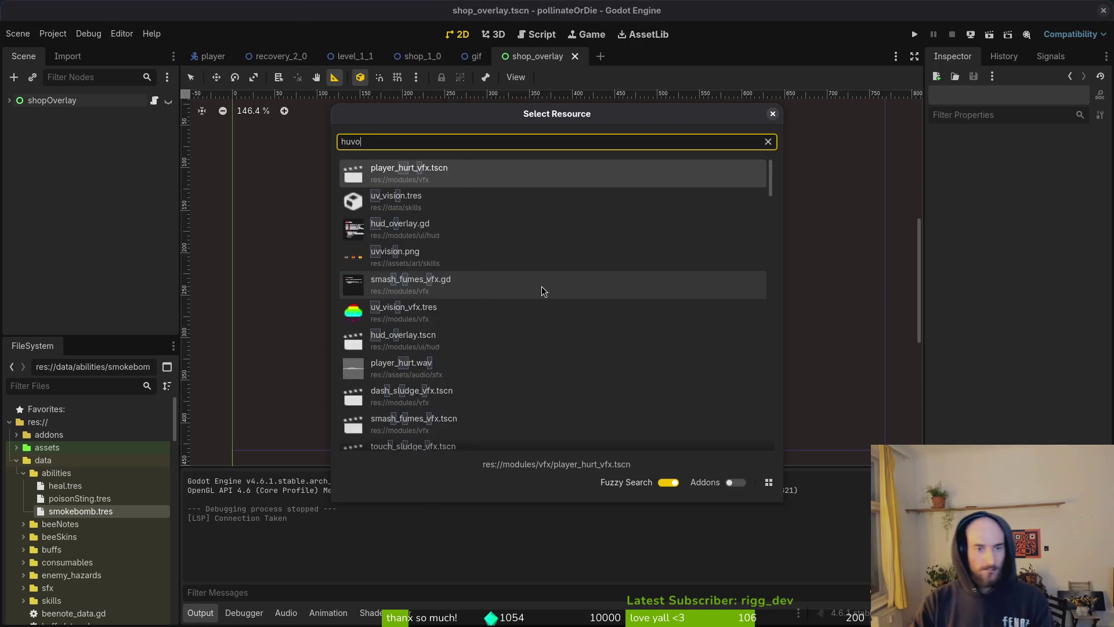
pyautogui.press('Return')
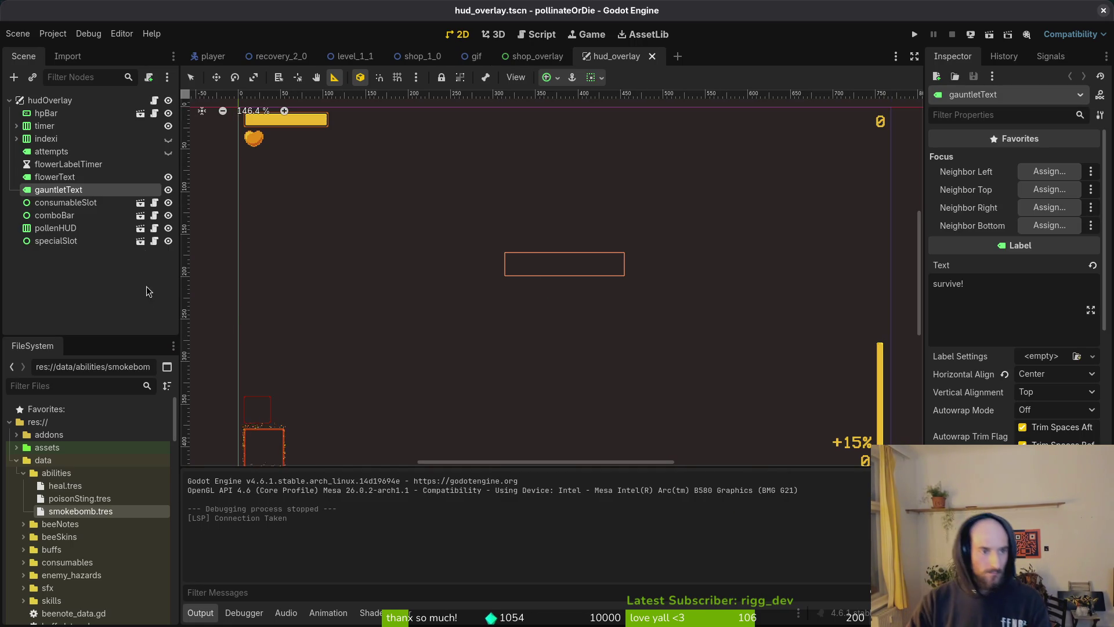
pyautogui.click(56, 228)
pyautogui.scroll(-5, 431, 334)
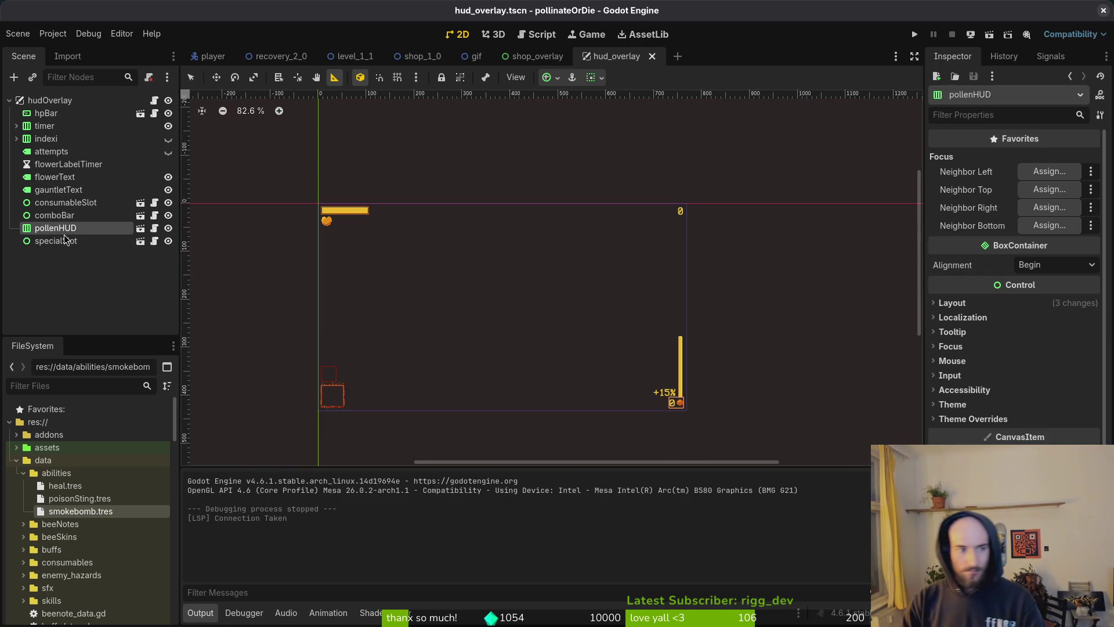
pyautogui.moveTo(63, 230)
pyautogui.mouseDown()
pyautogui.moveTo(81, 197)
pyautogui.moveTo(80, 142)
pyautogui.moveTo(61, 192)
pyautogui.mouseUp()
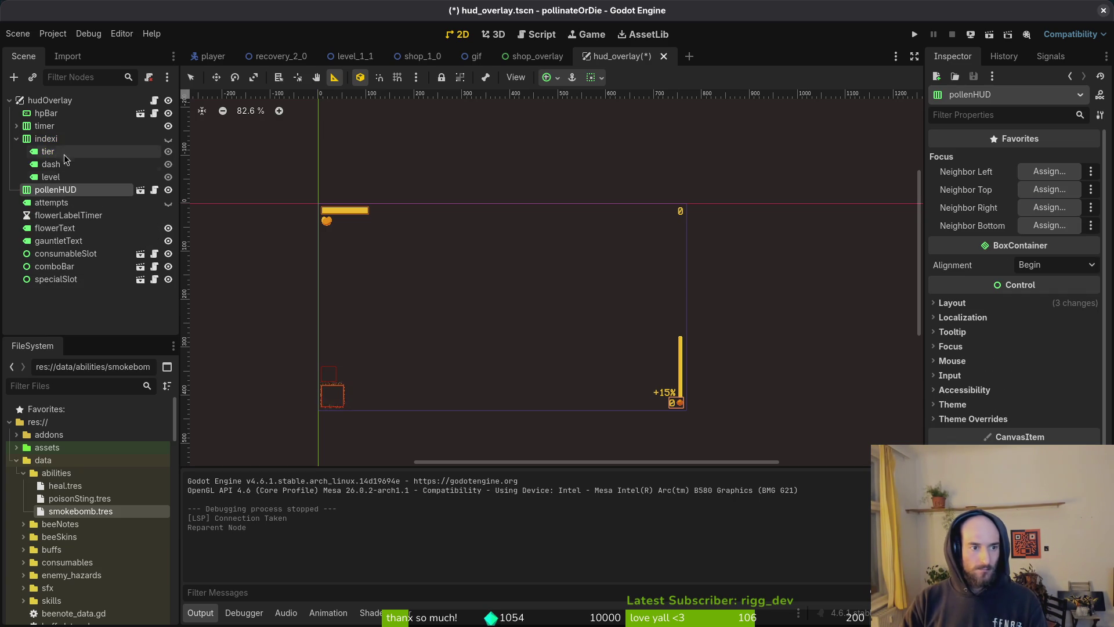
# Step: Collapse indexi's children and move the attempts label to the bottom of the tree
pyautogui.click(17, 139)
pyautogui.click(55, 165)
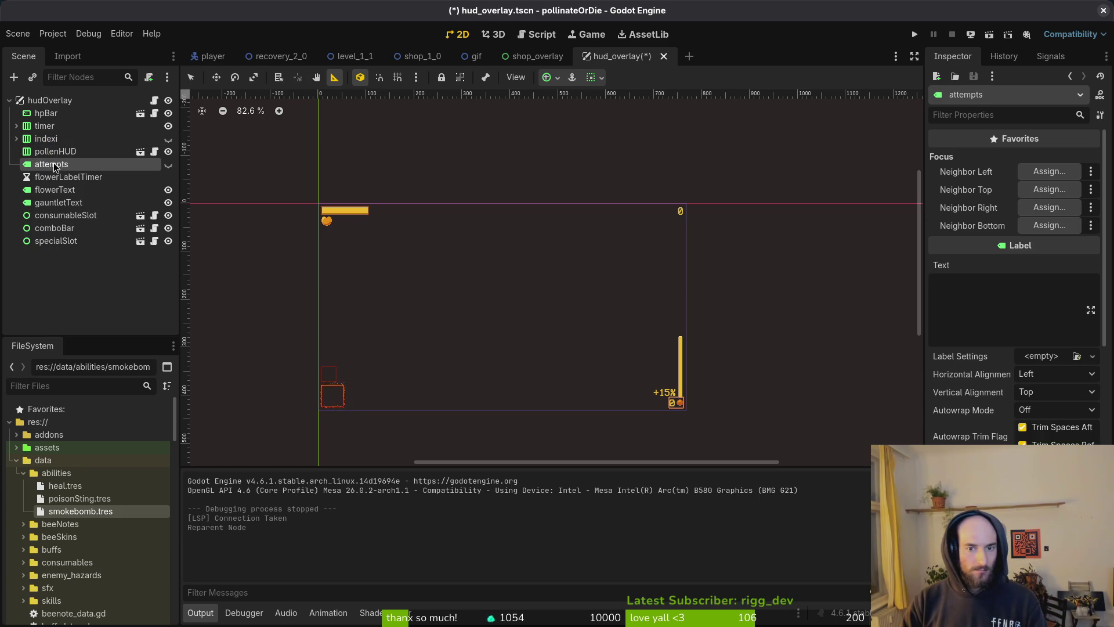
pyautogui.click(167, 167)
pyautogui.click(168, 166)
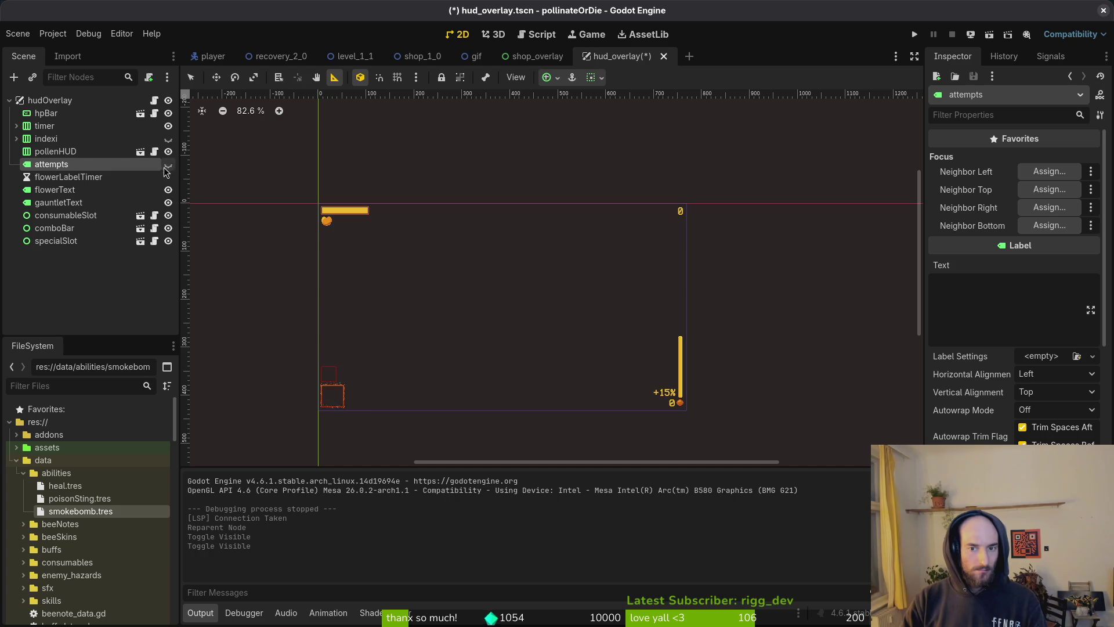
pyautogui.moveTo(56, 166)
pyautogui.mouseDown()
pyautogui.moveTo(78, 203)
pyautogui.moveTo(75, 251)
pyautogui.mouseUp()
# Step: Move indexi and flowerLabelTimer below specialSlot
pyautogui.click(88, 164)
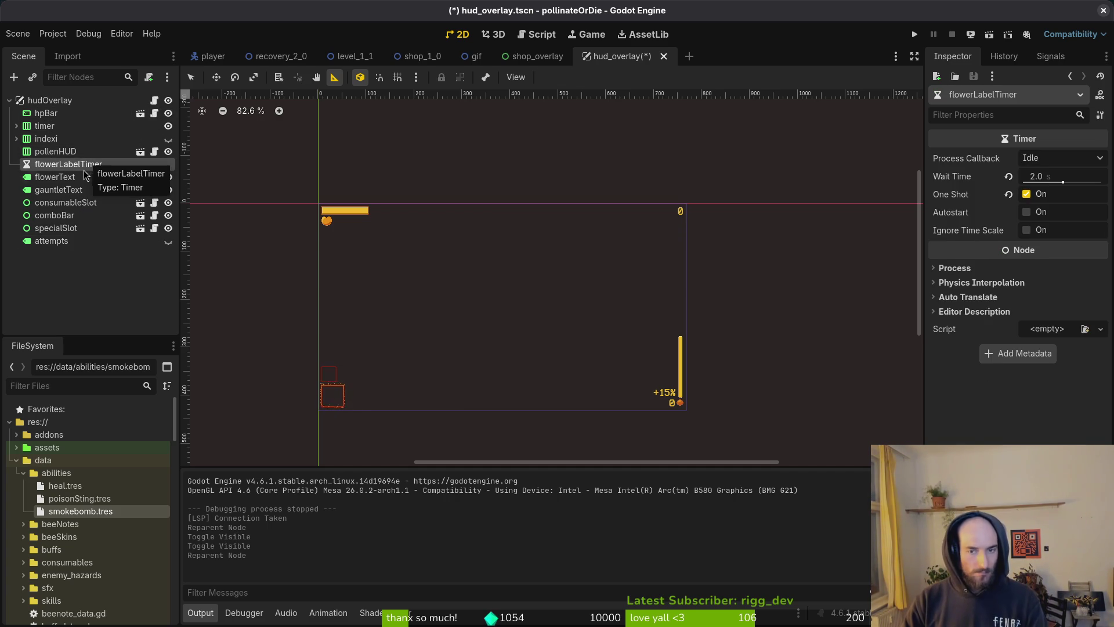
pyautogui.click(76, 228)
pyautogui.click(76, 217)
pyautogui.click(79, 205)
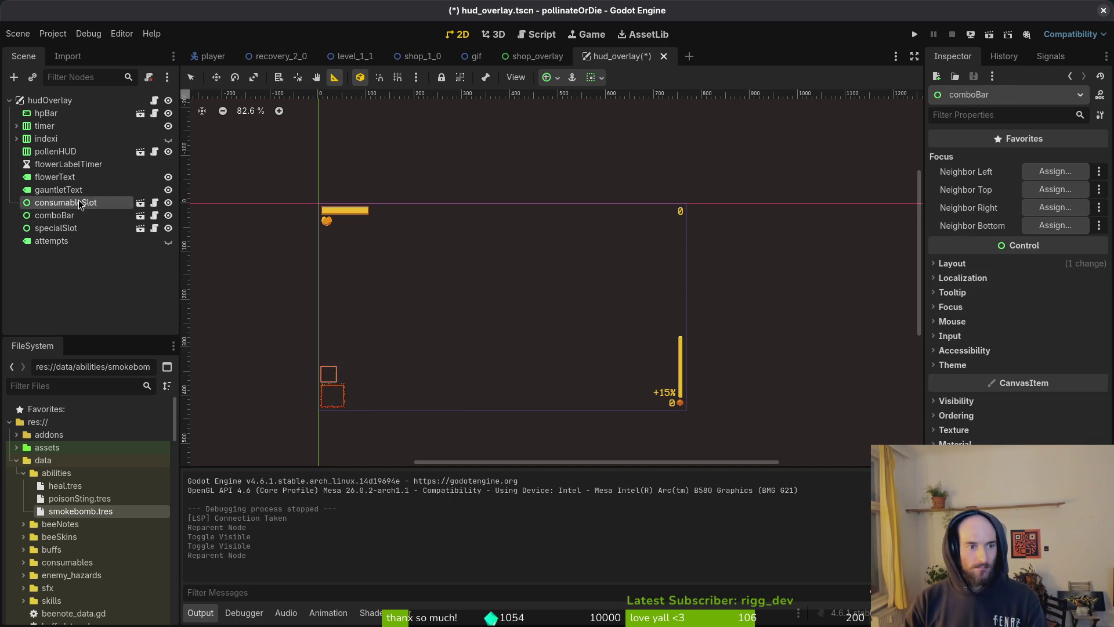
pyautogui.click(86, 142)
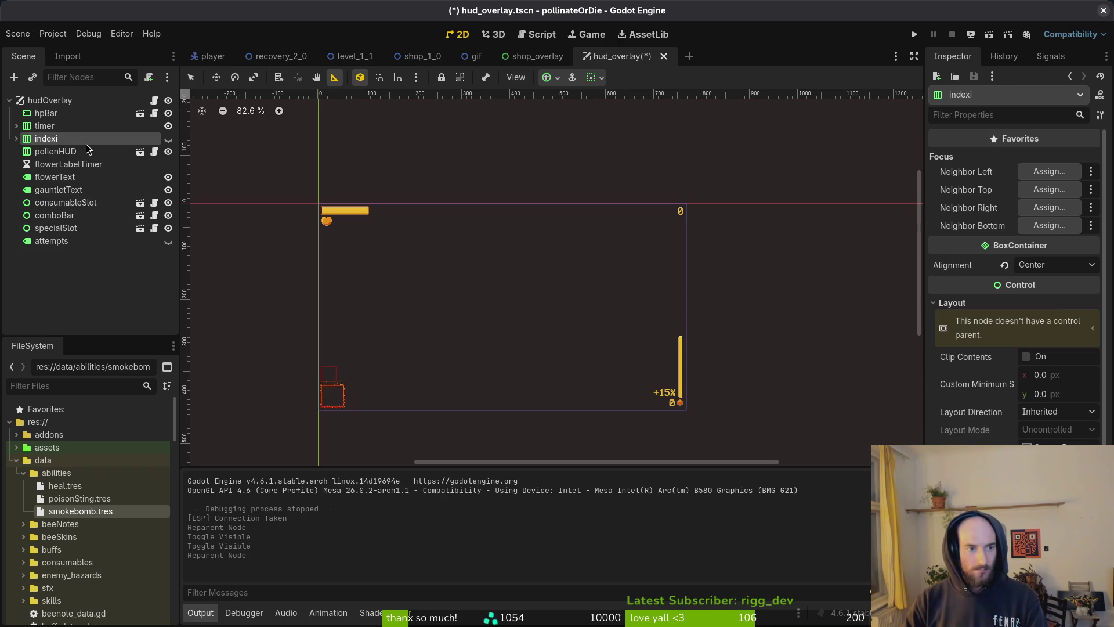
pyautogui.moveTo(39, 141); pyautogui.dragTo(57, 239)
pyautogui.moveTo(64, 152); pyautogui.dragTo(83, 226)
# Step: Put flowerText and gauntletText below flowerLabelTimer, comboBar above consumableSlot, and save
pyautogui.click(55, 151)
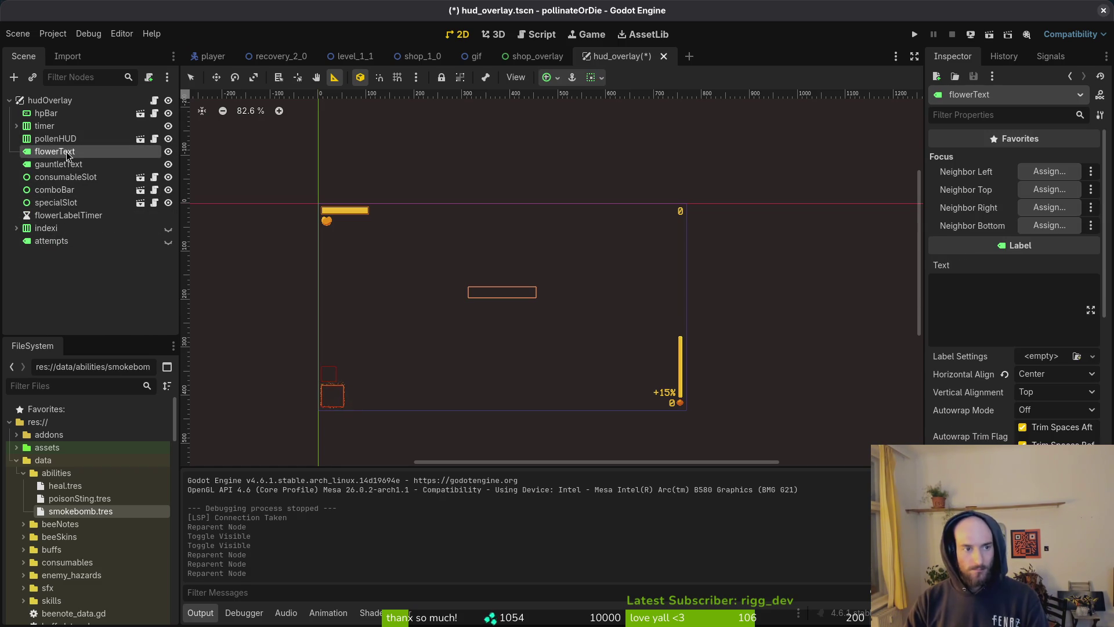
pyautogui.click(74, 166)
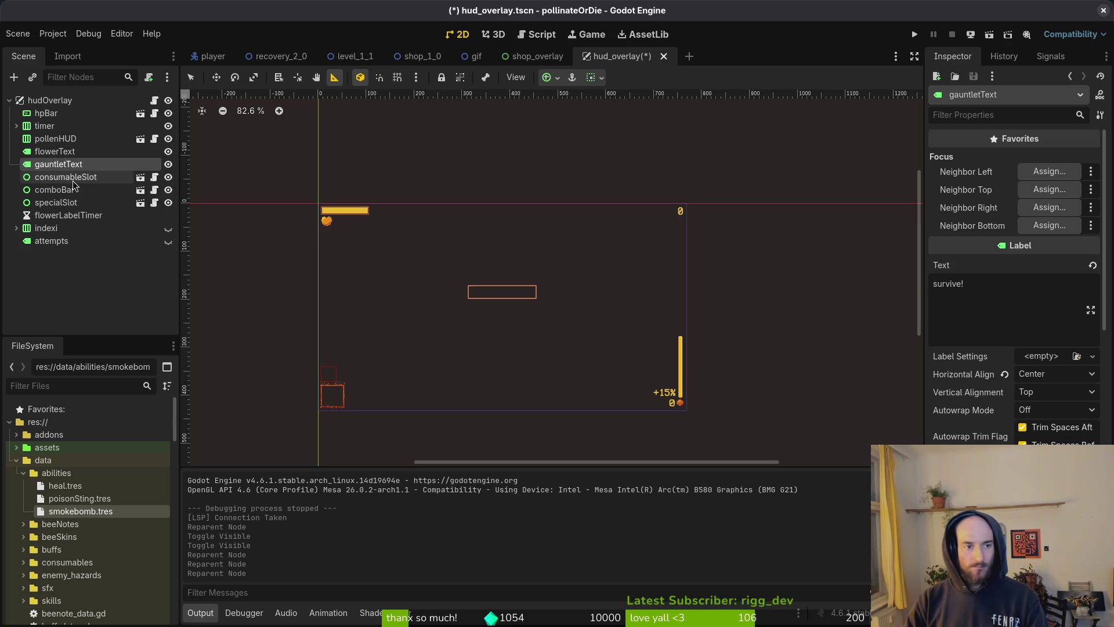
pyautogui.keyDown('ctrl'); pyautogui.click(66, 152); pyautogui.keyUp('ctrl')
pyautogui.moveTo(65, 151); pyautogui.dragTo(68, 226)
pyautogui.click(52, 152)
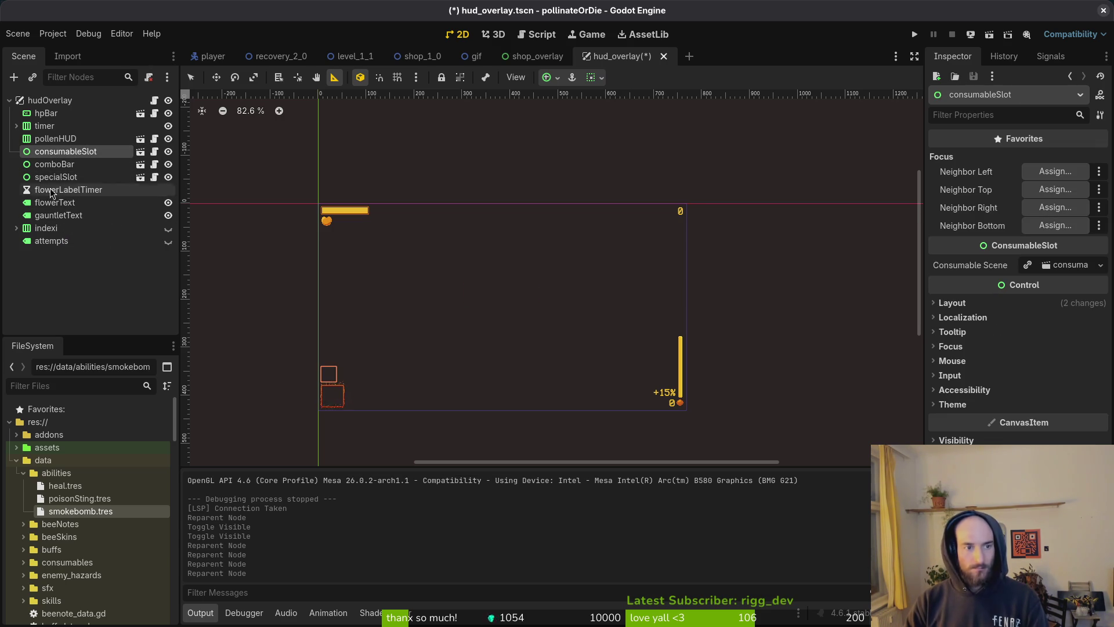
pyautogui.click(56, 177)
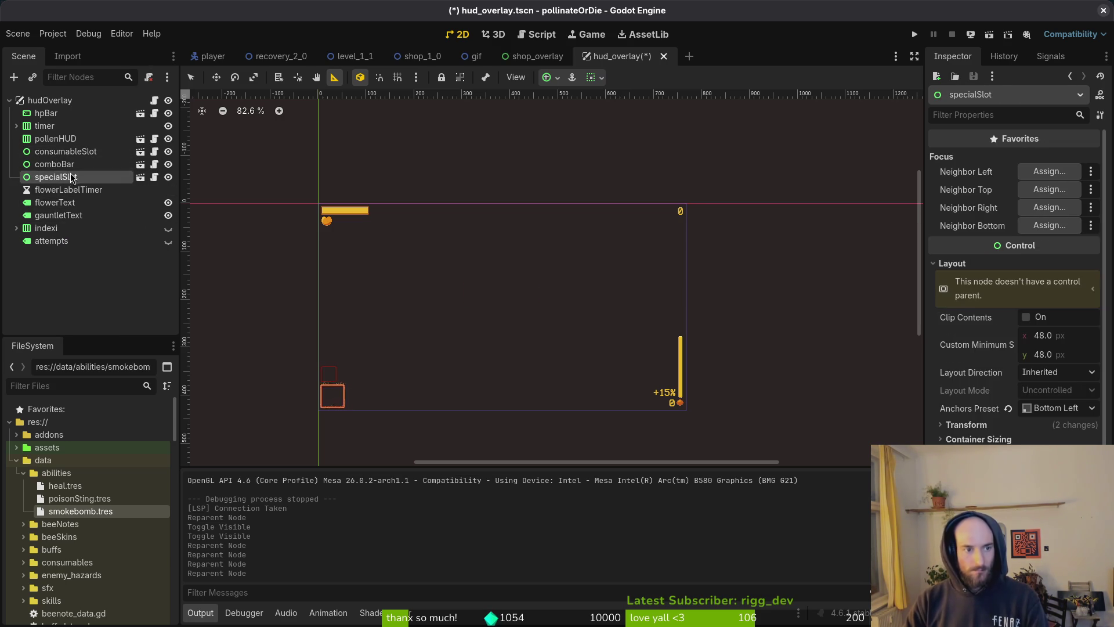
pyautogui.moveTo(56, 165); pyautogui.dragTo(66, 152)
pyautogui.hotkey('ctrl', 's')
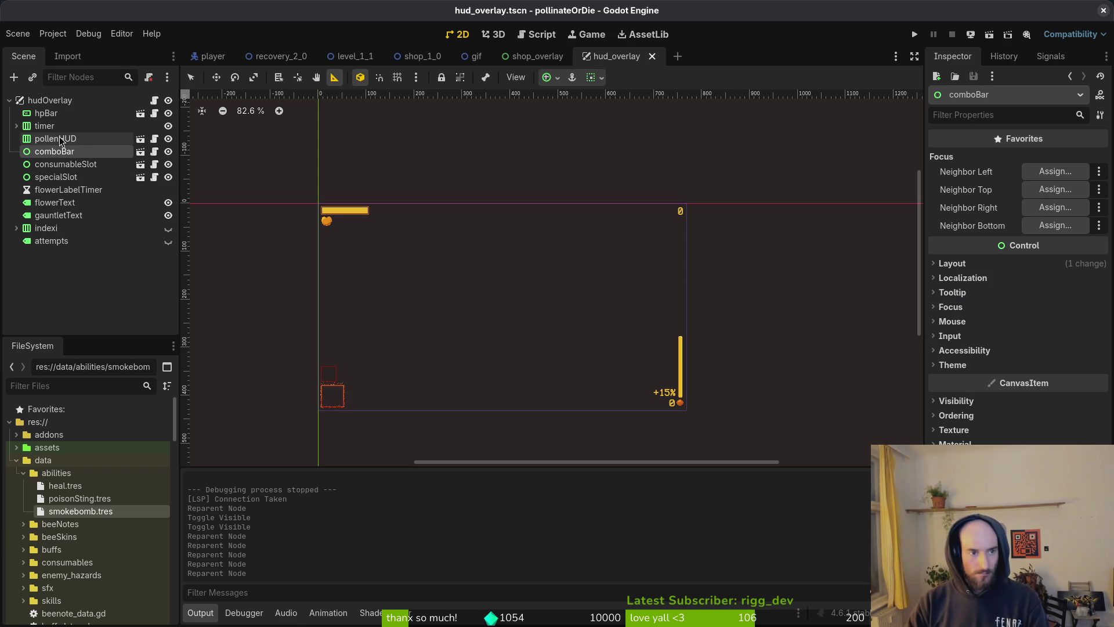
pyautogui.moveTo(56, 157); pyautogui.dragTo(79, 160)
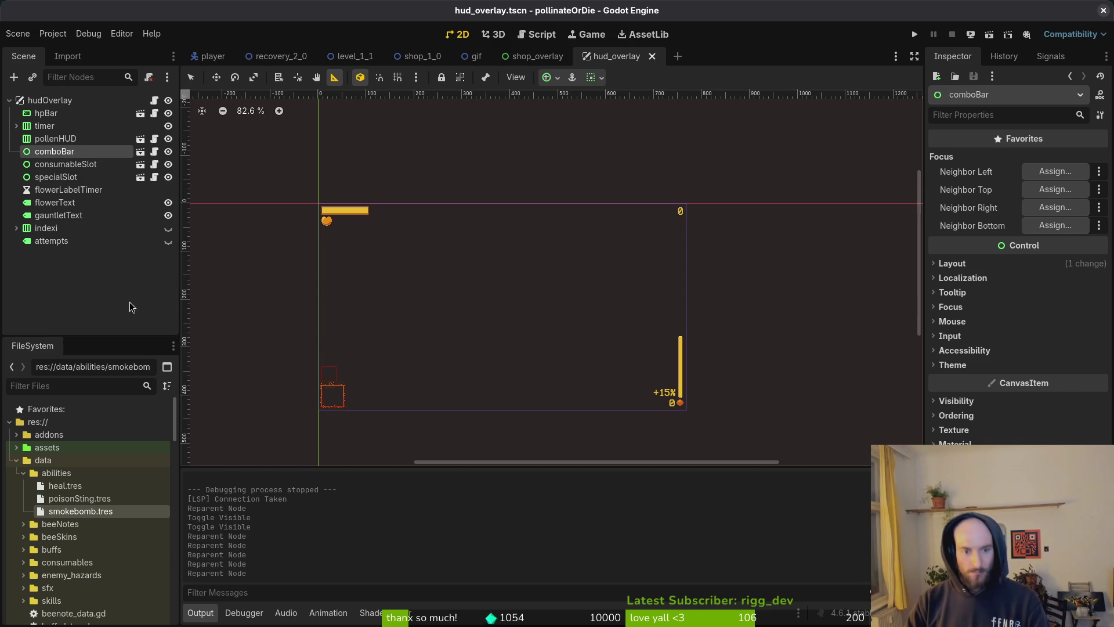
pyautogui.hotkey('alt', 'Tab')
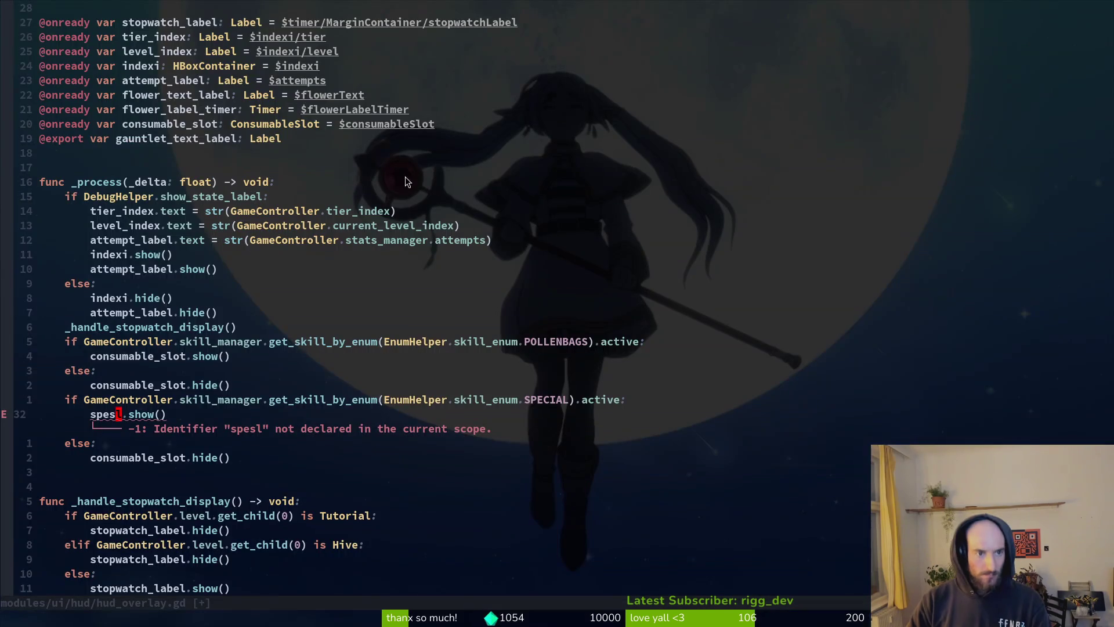
pyautogui.scroll(1, 198, 132)
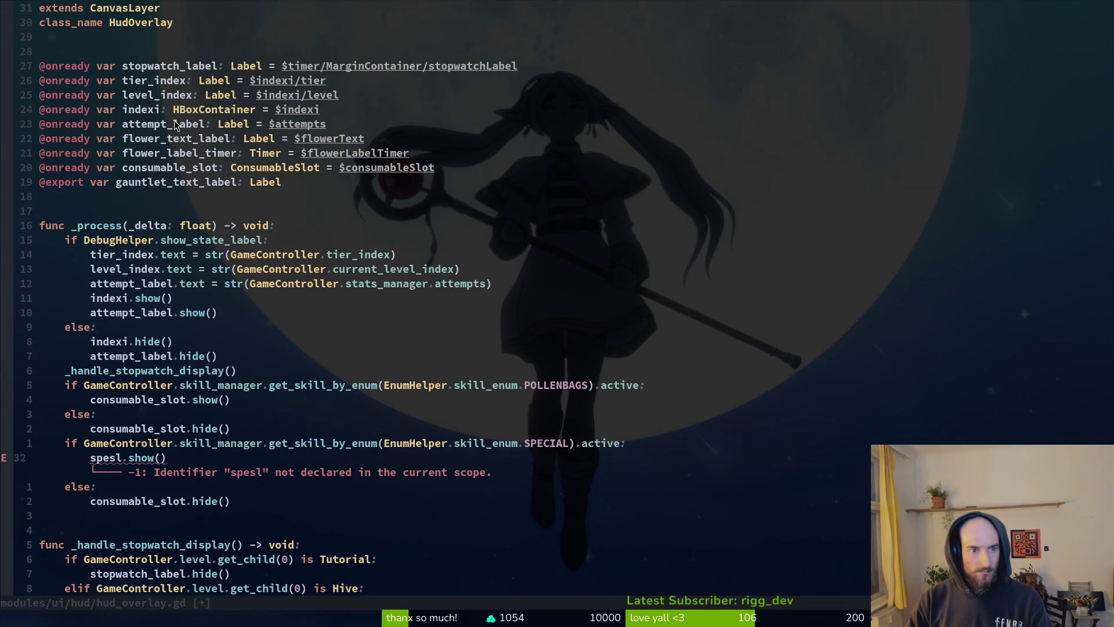
pyautogui.click(186, 168)
pyautogui.press('y')
pyautogui.press('y')
pyautogui.press('p')
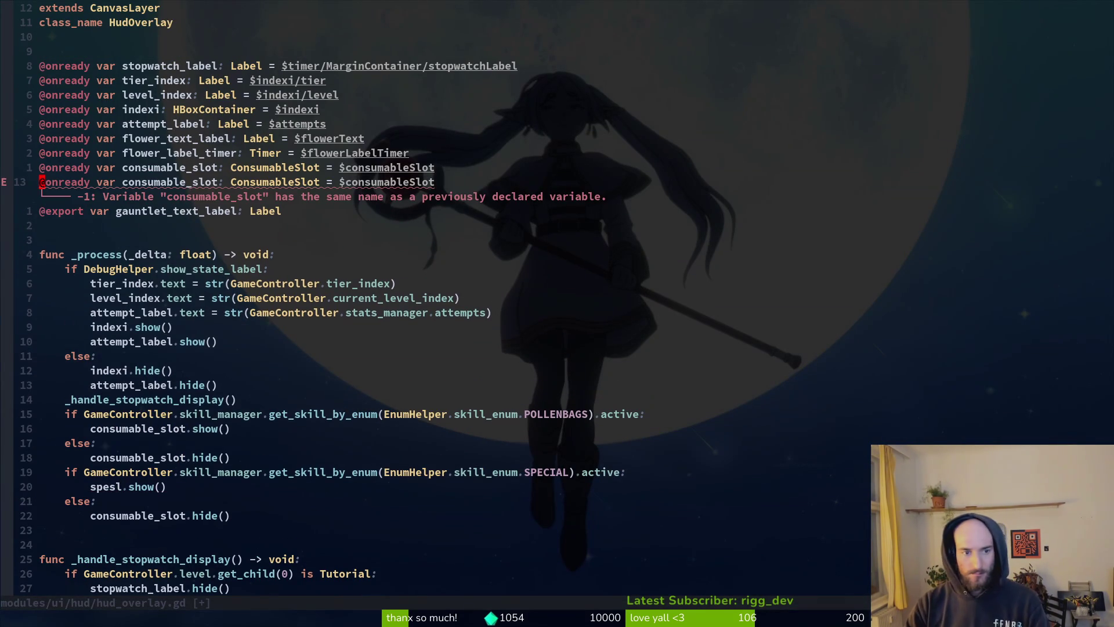
pyautogui.press('w')
pyautogui.press('w')
pyautogui.press('w')
pyautogui.write('cwspecial')
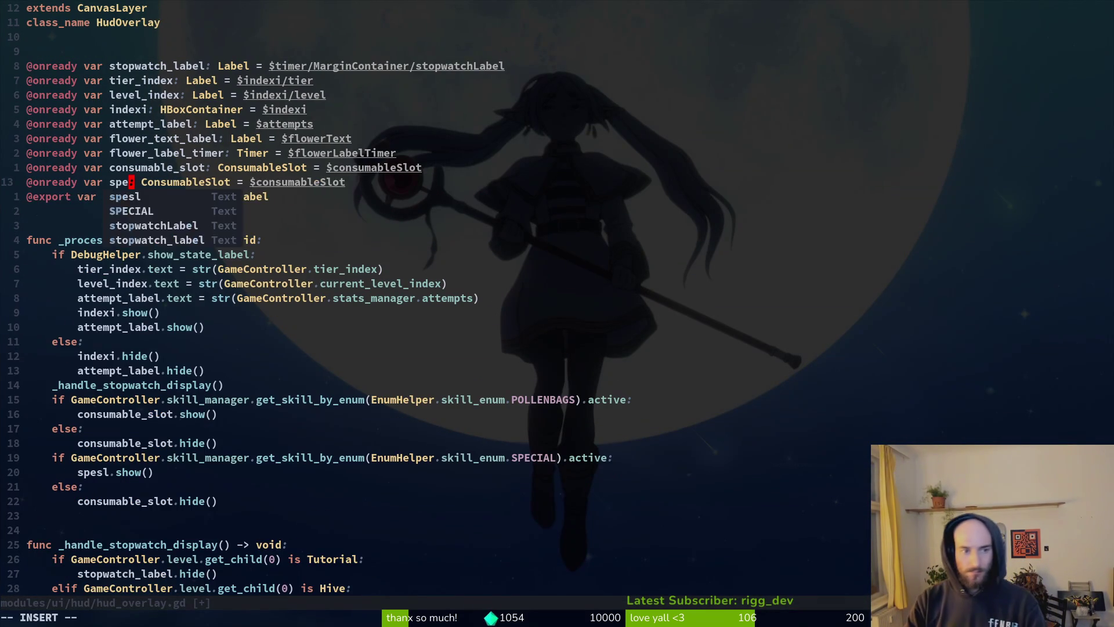
pyautogui.write('_sloww')
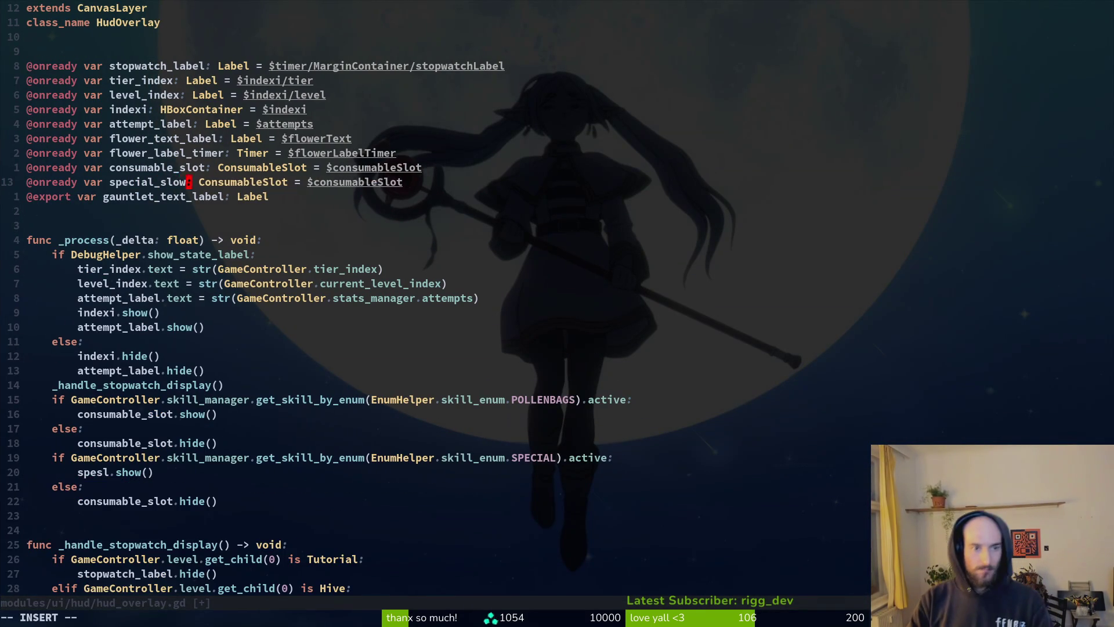
pyautogui.press('BackSpace')
pyautogui.press('BackSpace')
pyautogui.write('it')
pyautogui.press('Escape')
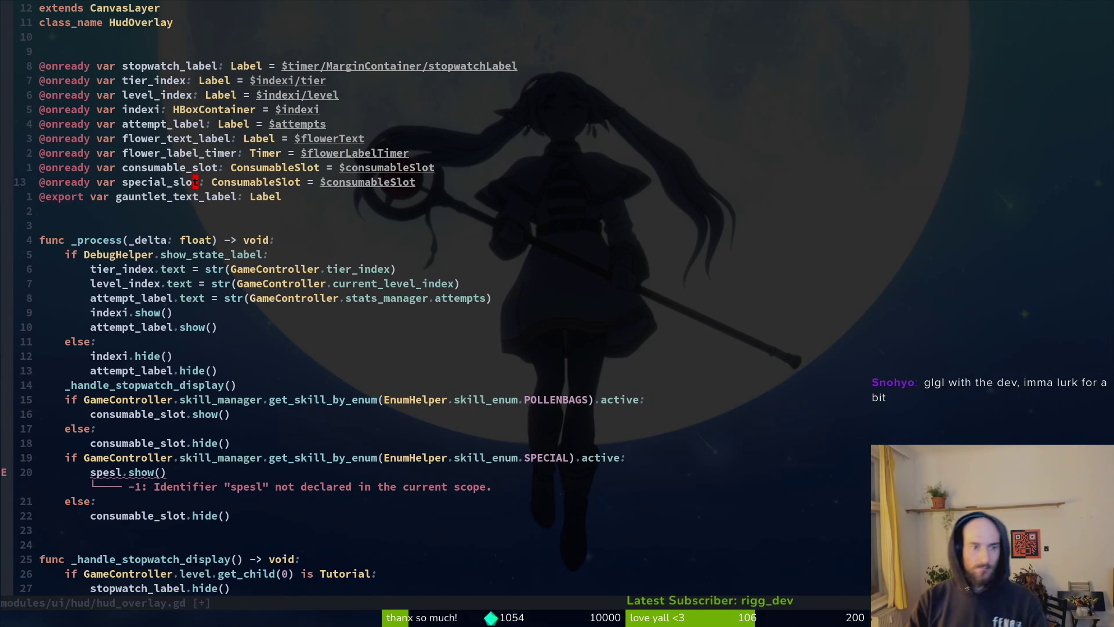
# Step: Set the new declaration's type to SpecialSlot and its node path to $specialSlot
pyautogui.press('w')
pyautogui.press('w')
pyautogui.write('cwSpe')
pyautogui.press('Down')
pyautogui.press('Return')
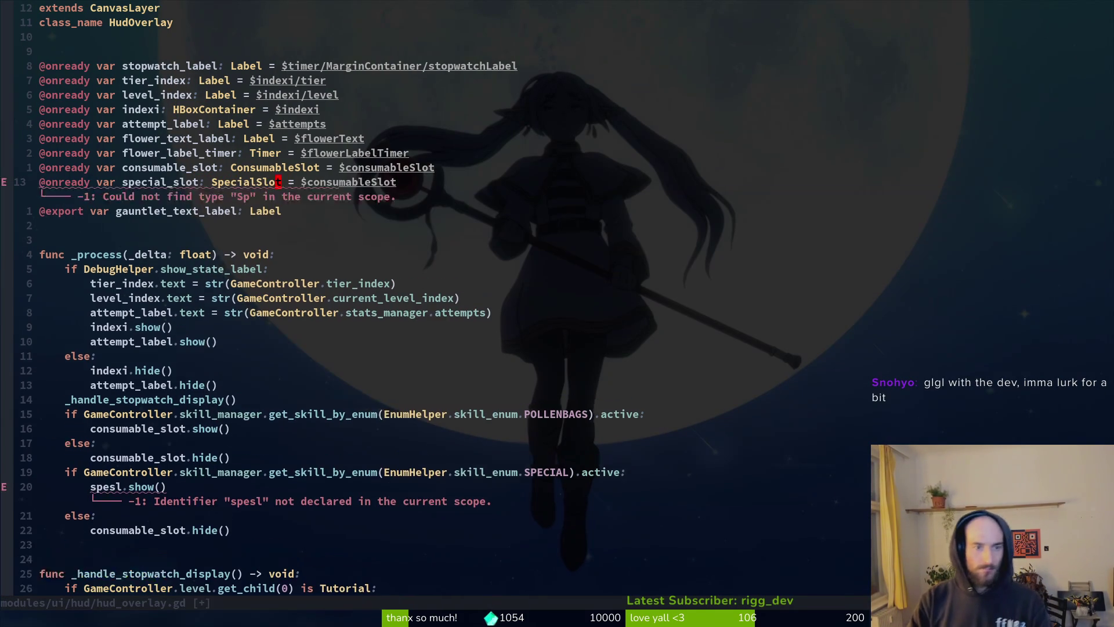
pyautogui.press('Escape')
pyautogui.press('w')
pyautogui.press('w')
pyautogui.write('cwspe')
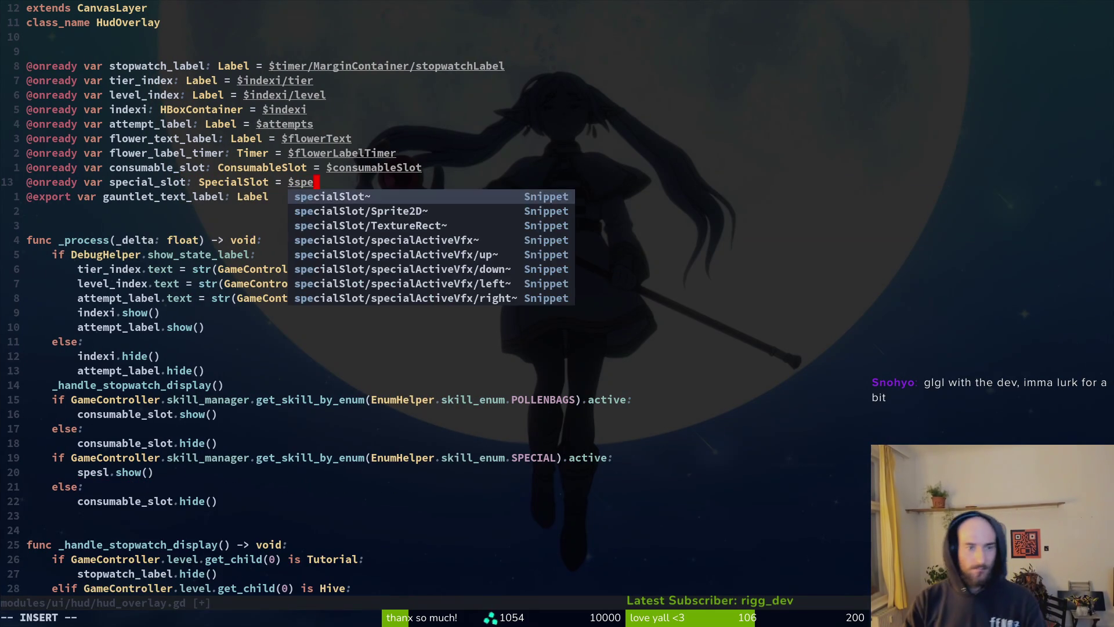
pyautogui.press('Return')
pyautogui.press('Escape')
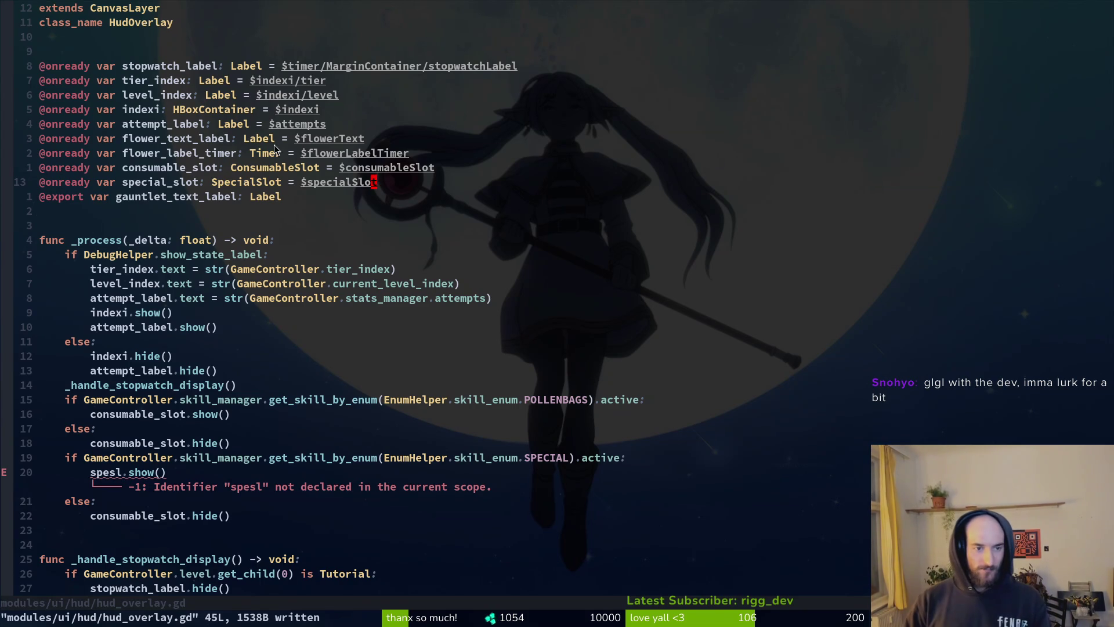
# Step: In the SPECIAL check, replace spesl and the else-branch consumable_slot with special_slot
pyautogui.press('2')
pyautogui.press('0')
pyautogui.press('j')
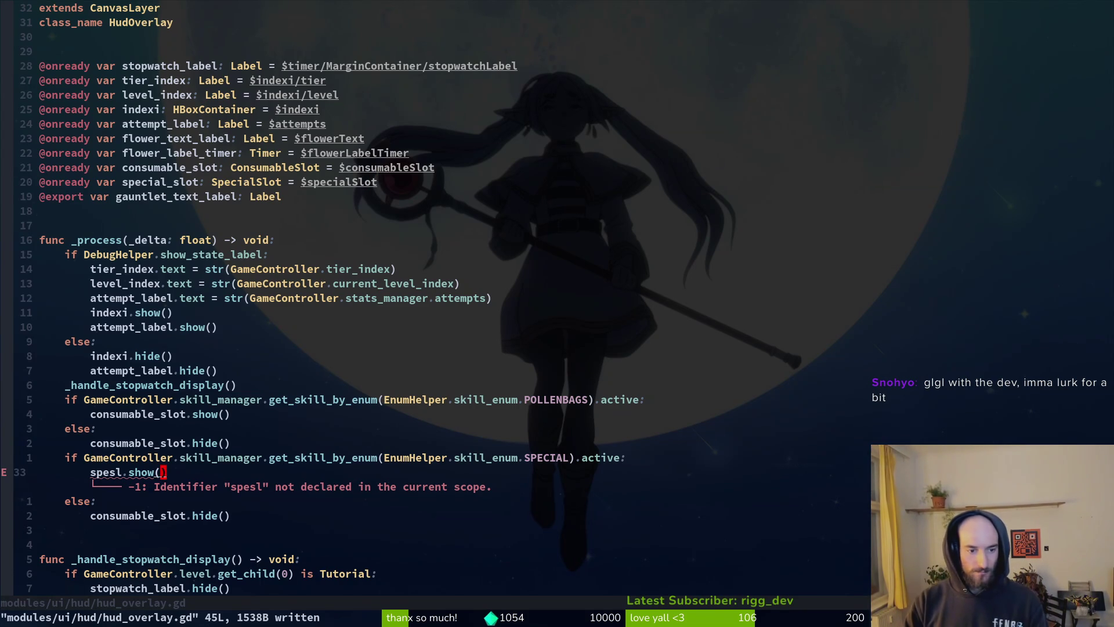
pyautogui.press('b')
pyautogui.press('b')
pyautogui.write('bcwspe')
pyautogui.press('Tab')
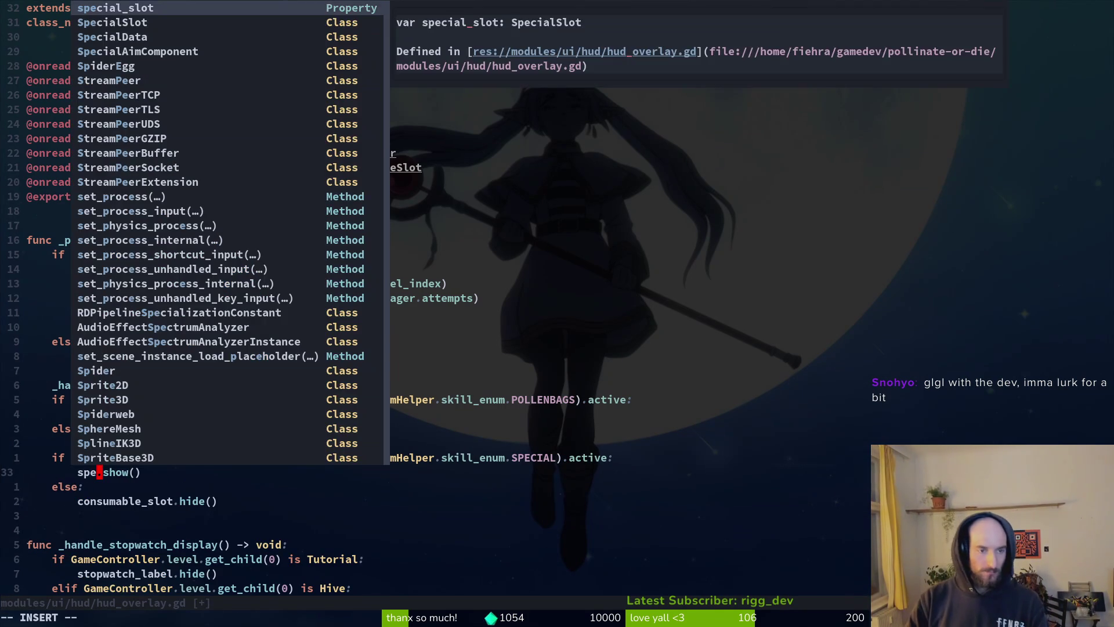
pyautogui.press('Return')
pyautogui.press('Escape')
pyautogui.press('j')
pyautogui.press('j')
pyautogui.write('bcwspe')
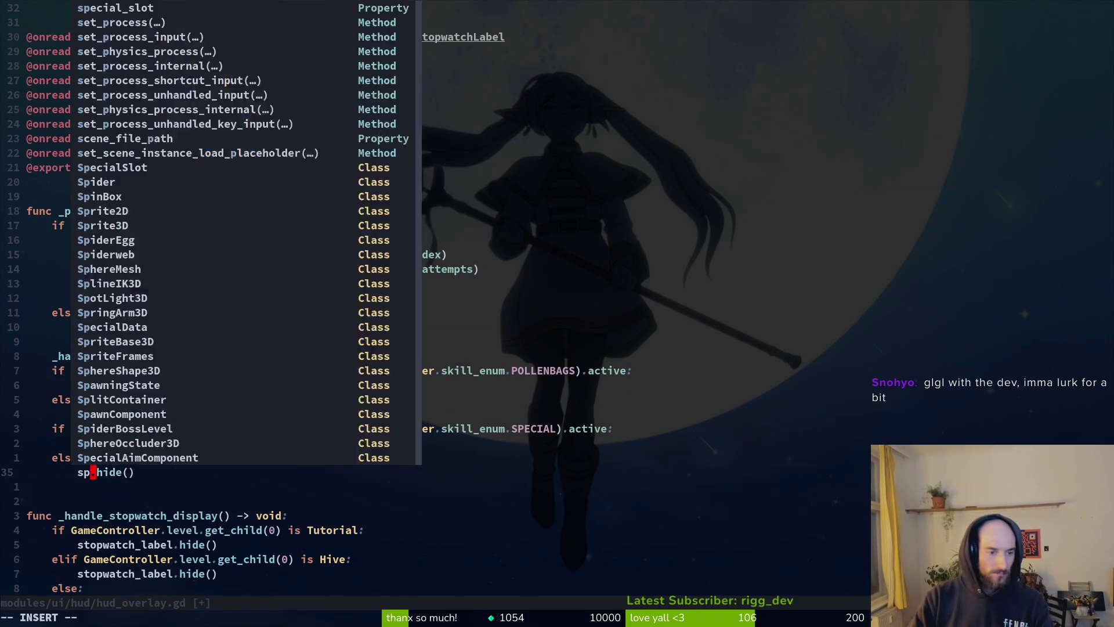
pyautogui.press('Tab')
pyautogui.press('Return')
pyautogui.press('Escape')
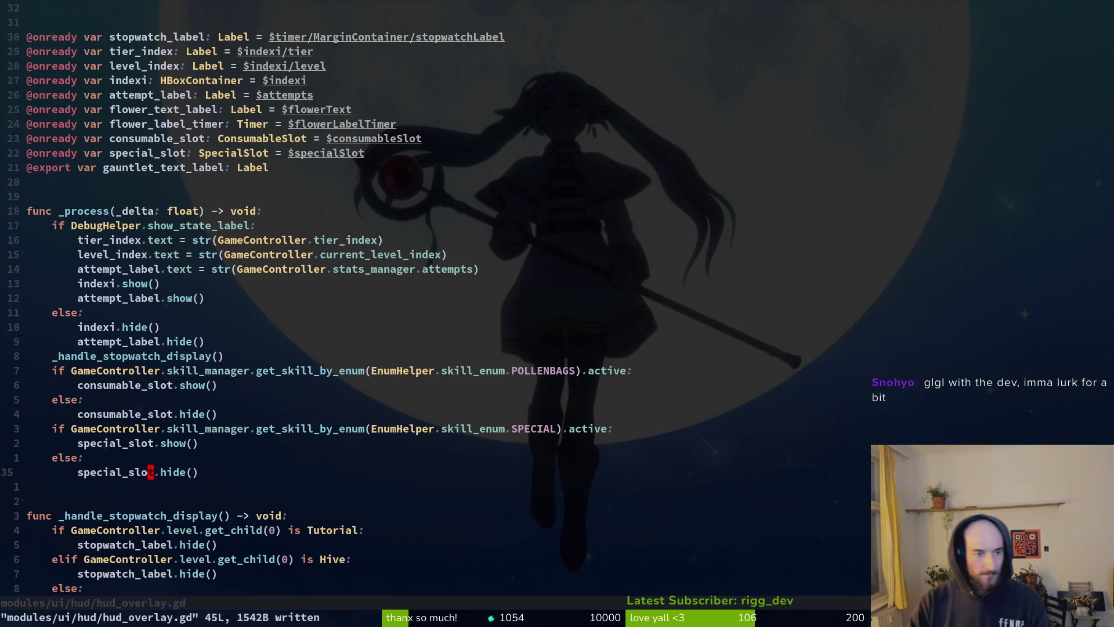
# Step: Duplicate the _handle_stopwatch_display function below itself as a template and save
pyautogui.press('G')
pyautogui.press('k')
pyautogui.press('k')
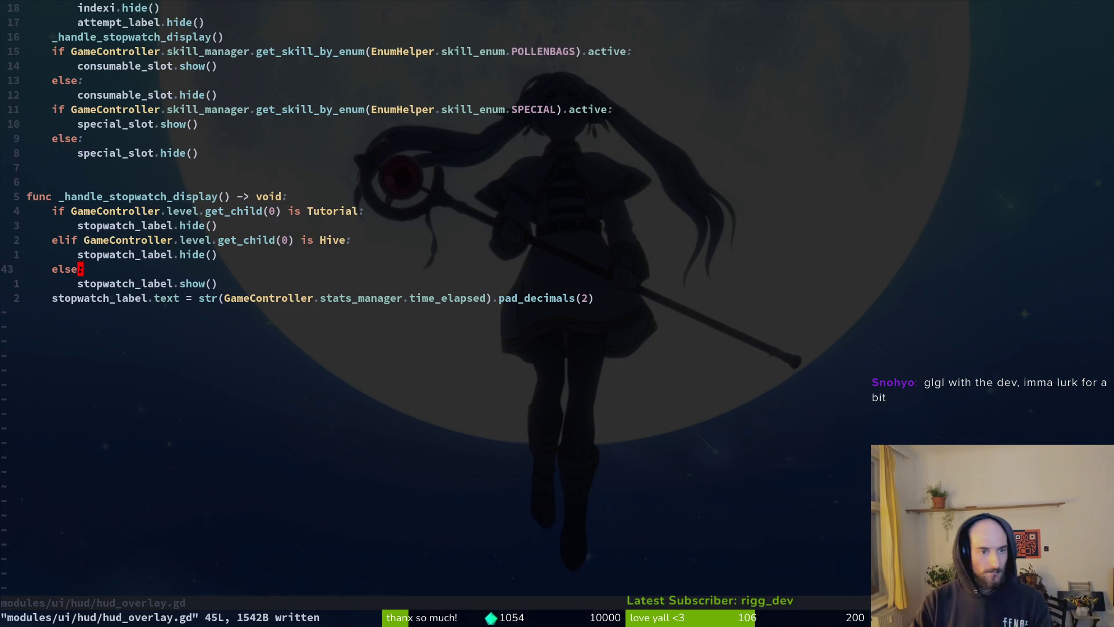
pyautogui.press('5')
pyautogui.press('k')
pyautogui.press('V')
pyautogui.press('j')
pyautogui.press('}')
pyautogui.press('y')
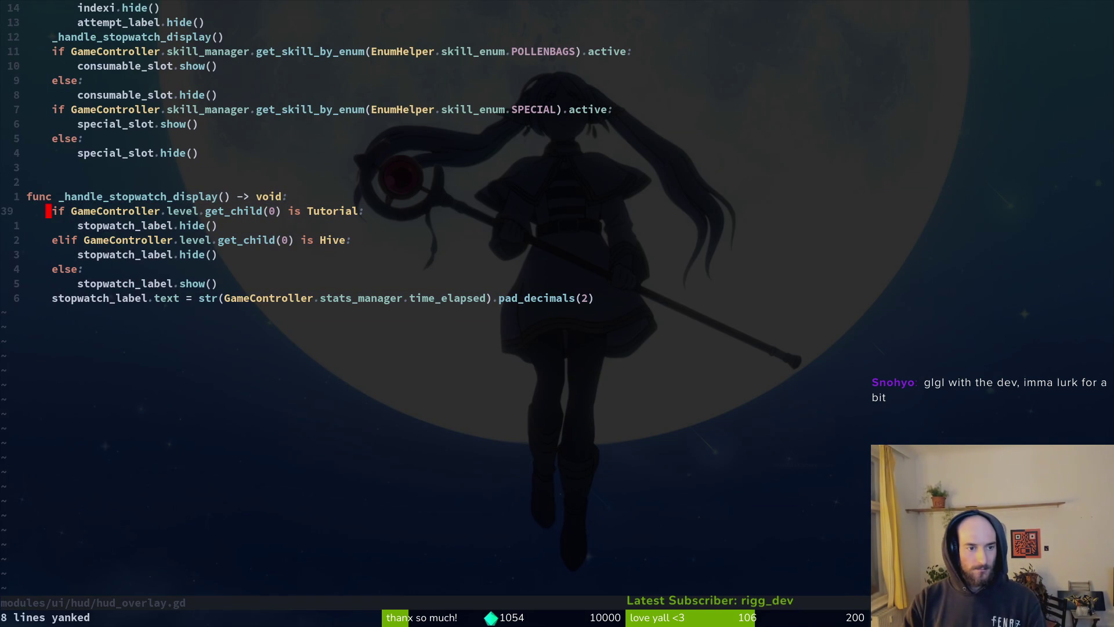
pyautogui.press('}')
pyautogui.press('p')
pyautogui.press('O')
pyautogui.press('Return')
pyautogui.press('Escape')
pyautogui.write('j:w')
pyautogui.press('Return')
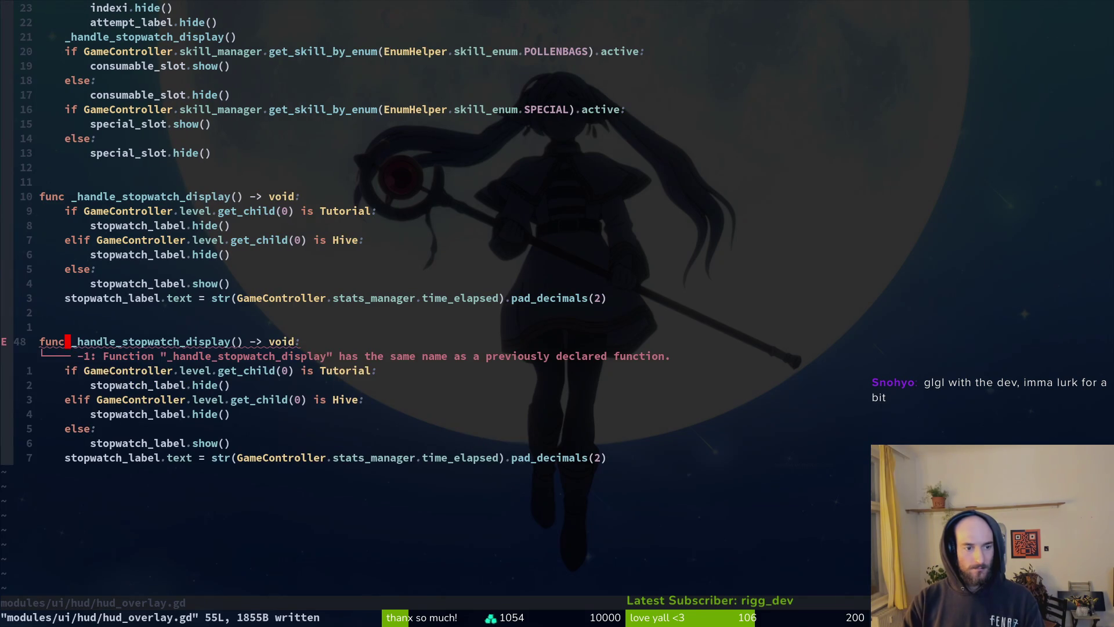
# Step: Rename the copy to _handle_consumable_slot_display and add a _handle_special_slot_display header, then save
pyautogui.write('wcw_handle_consuma')
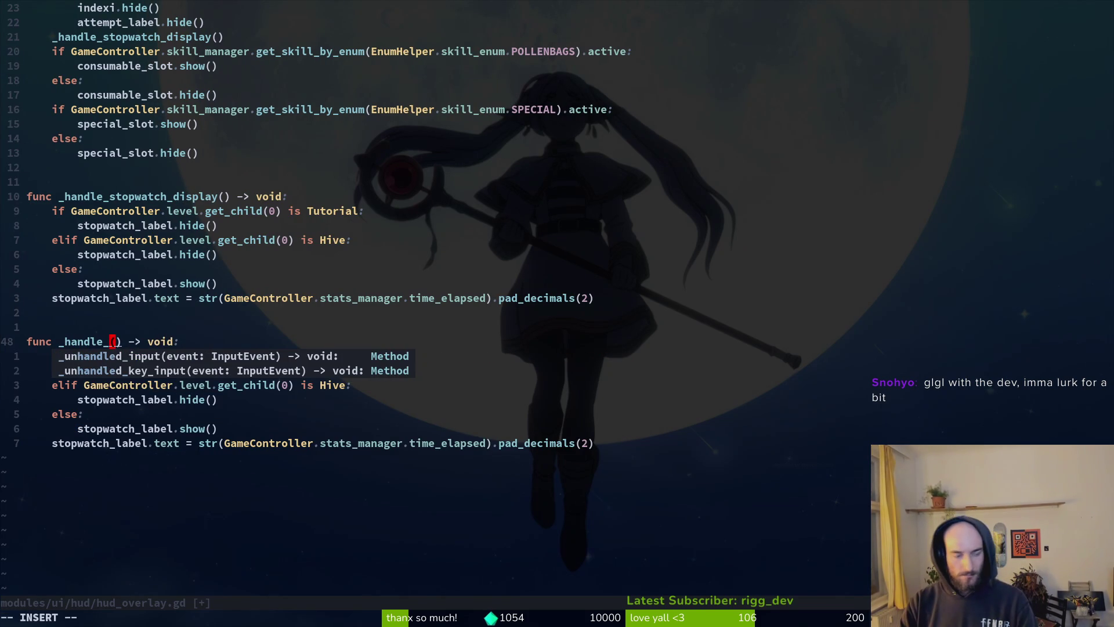
pyautogui.write('ble_slot_di')
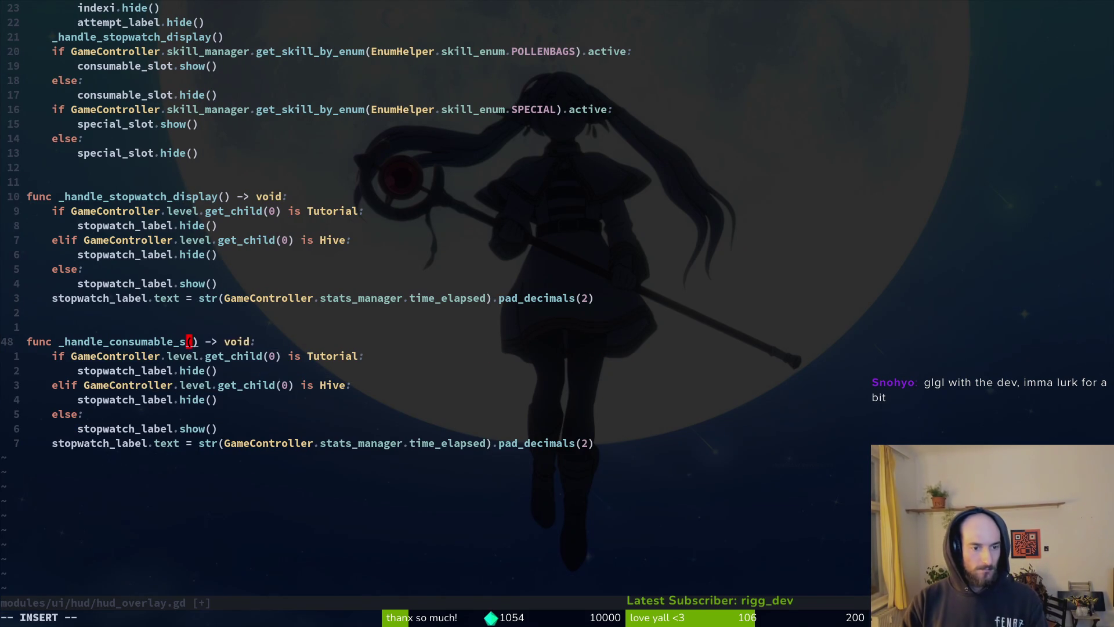
pyautogui.write('splay')
pyautogui.press('Escape')
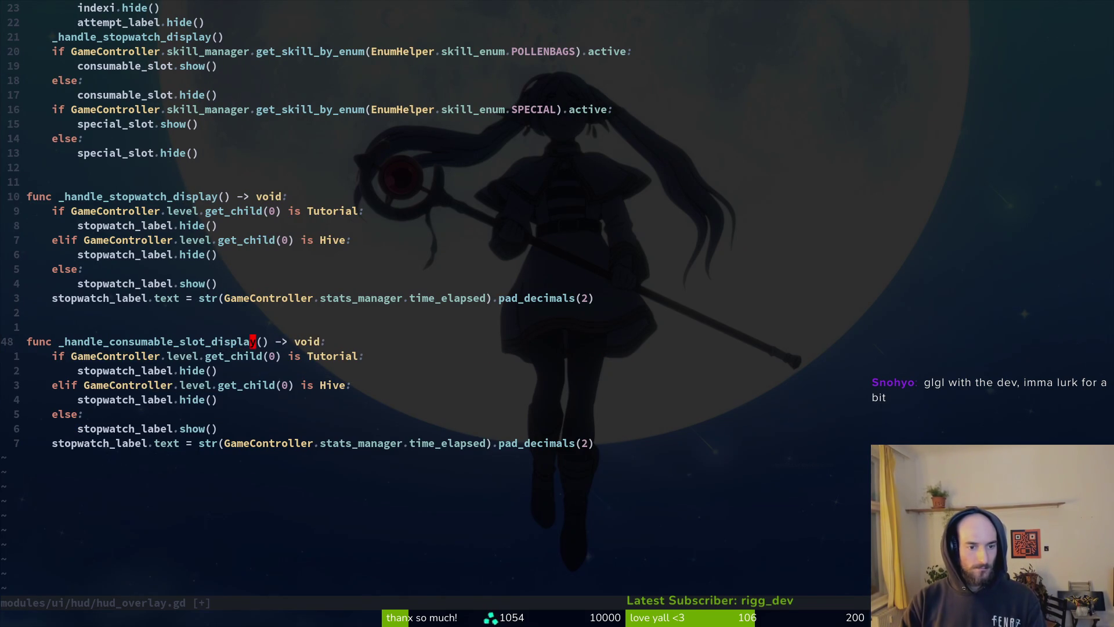
pyautogui.press('0')
pyautogui.press('y')
pyautogui.press('y')
pyautogui.press('k')
pyautogui.press('P')
pyautogui.press('o')
pyautogui.press('Escape')
pyautogui.press('k')
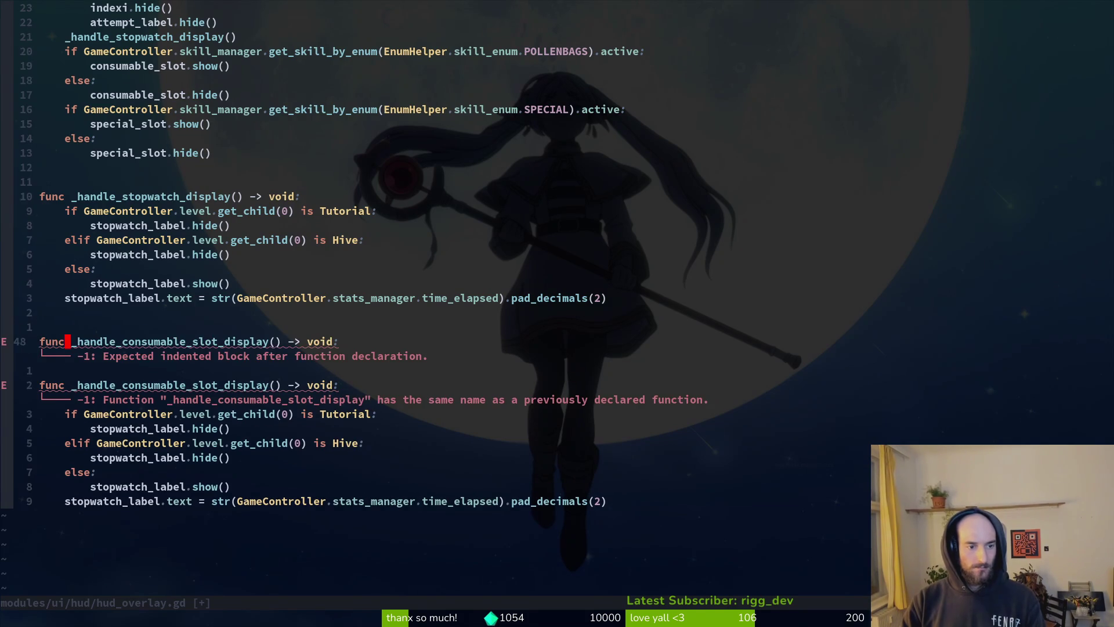
pyautogui.press('O')
pyautogui.press('Escape')
pyautogui.write('jwcw_handle_')
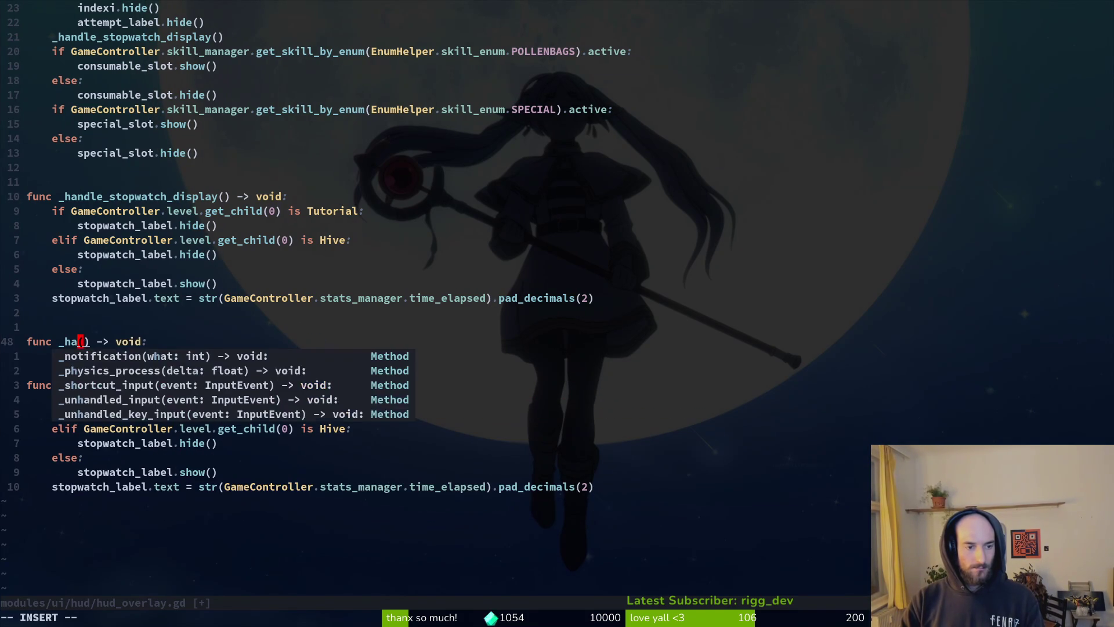
pyautogui.write('special_slot')
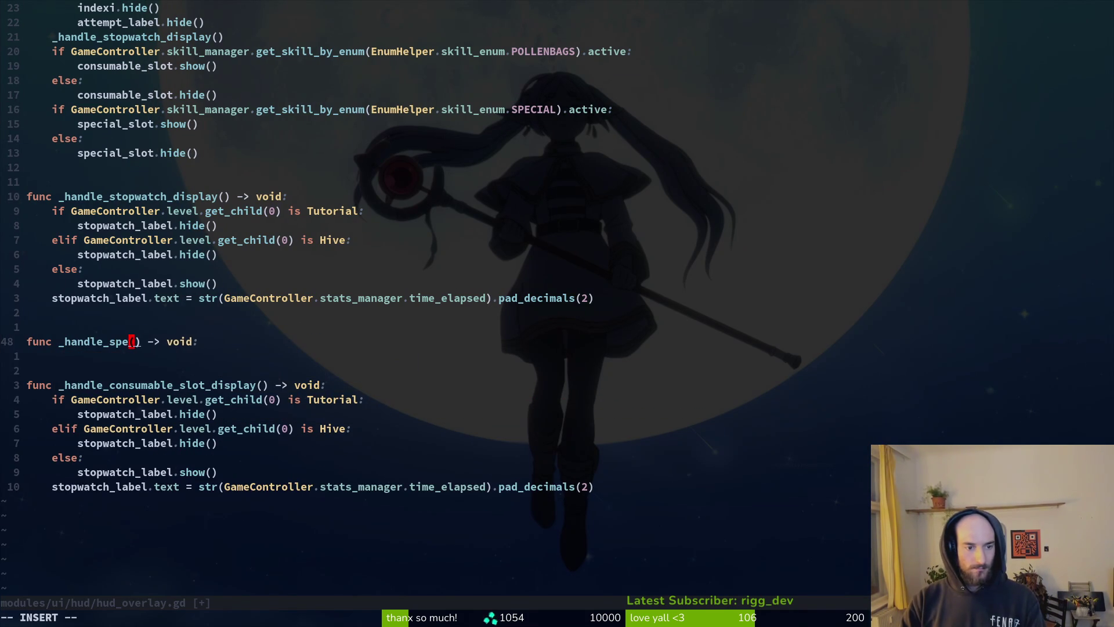
pyautogui.write('_display')
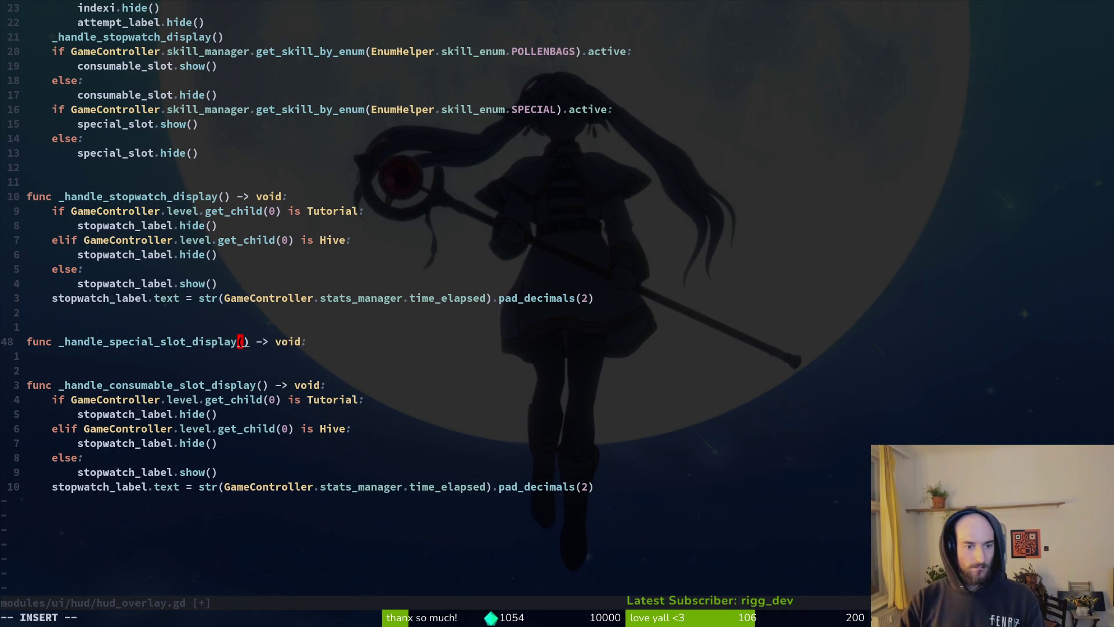
pyautogui.press('Escape')
pyautogui.write(':w')
pyautogui.press('Return')
# Step: Cut the consumable slot if/else block from _process into its function, replacing the copied stopwatch body
pyautogui.press('j')
pyautogui.press('j')
pyautogui.press('j')
pyautogui.press('j')
pyautogui.hotkey('ctrl', 'o')
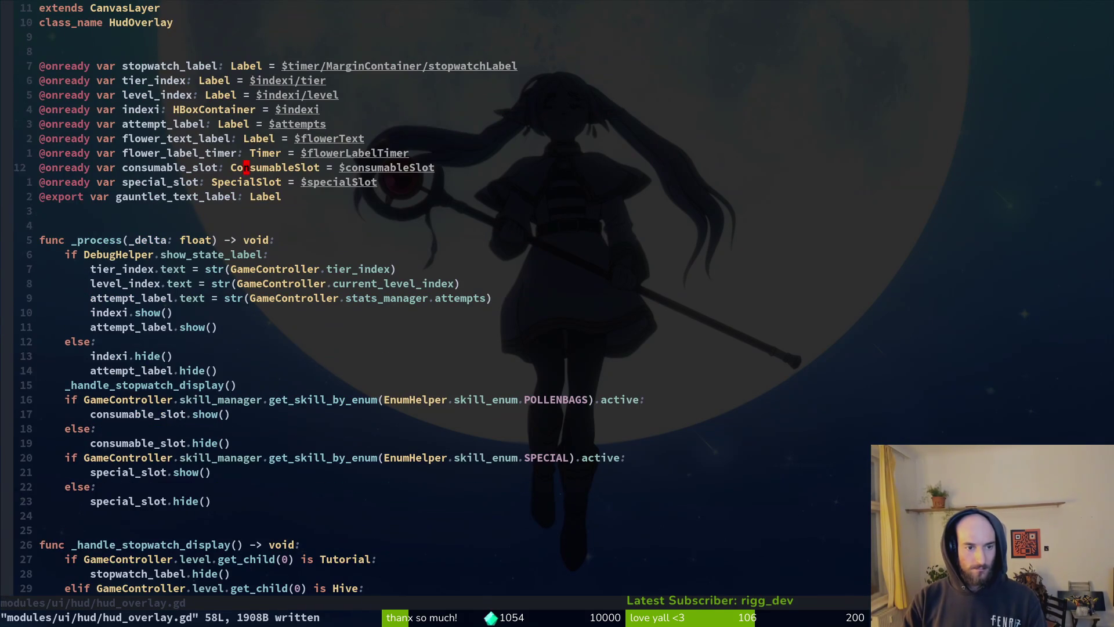
pyautogui.press('j')
pyautogui.press('j')
pyautogui.hotkey('shift', 'v')
pyautogui.press('j')
pyautogui.press('j')
pyautogui.press('j')
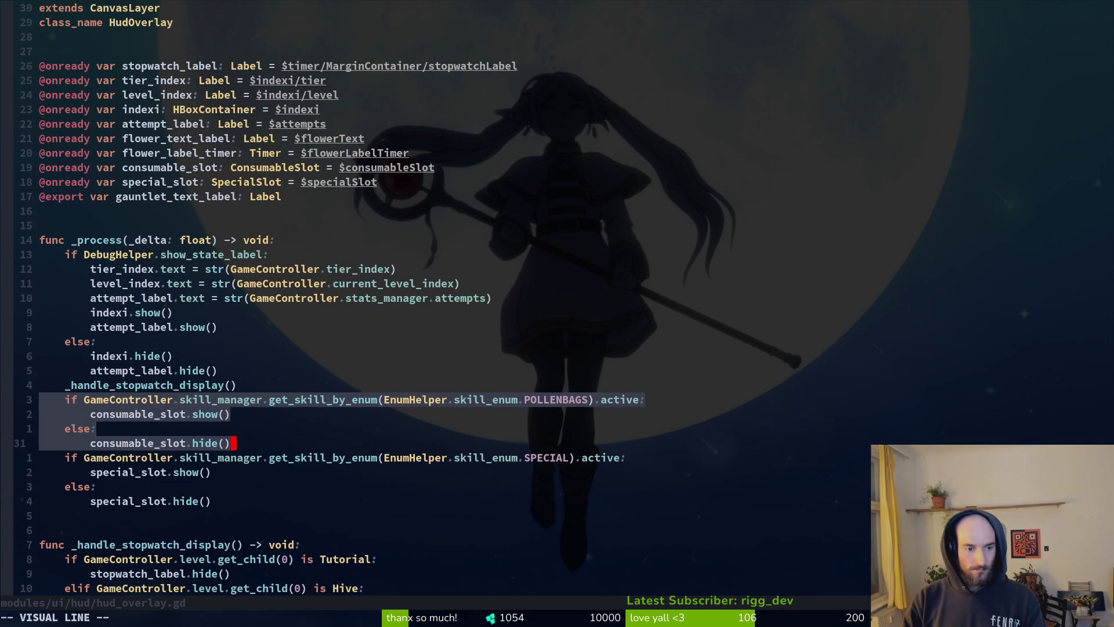
pyautogui.write('d:w')
pyautogui.press('Return')
pyautogui.hotkey('shift', 'g')
pyautogui.press('k')
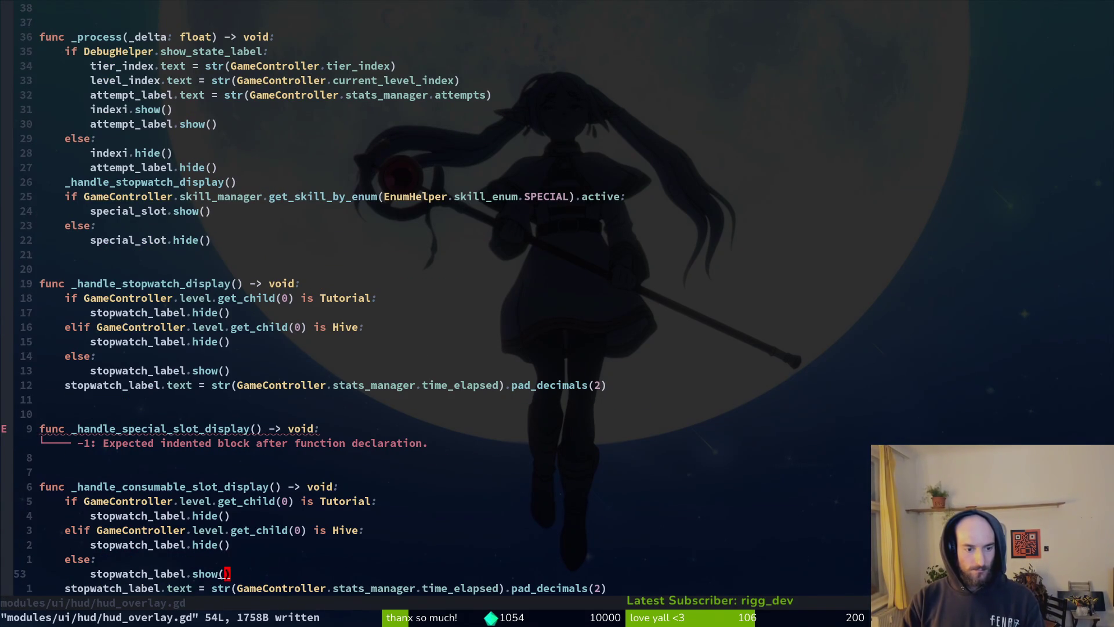
pyautogui.press('k')
pyautogui.press('k')
pyautogui.press('k')
pyautogui.hotkey('shift', 'v')
pyautogui.press('k')
pyautogui.press('j')
pyautogui.press('j')
pyautogui.press('j')
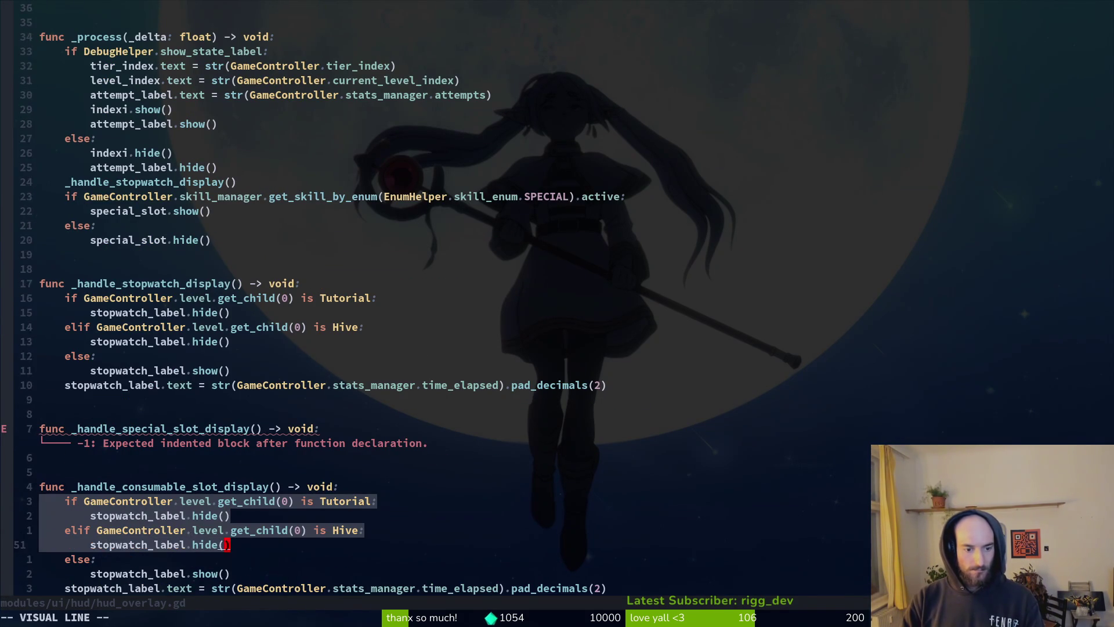
pyautogui.press('j')
pyautogui.press('j')
pyautogui.press('j')
pyautogui.press('d')
pyautogui.hotkey('shift', 'p')
pyautogui.write(':w')
pyautogui.press('Return')
# Step: Join the consumable block directly under its function header and save
pyautogui.hotkey('shift', 'v')
pyautogui.press('j')
pyautogui.press('j')
pyautogui.press('j')
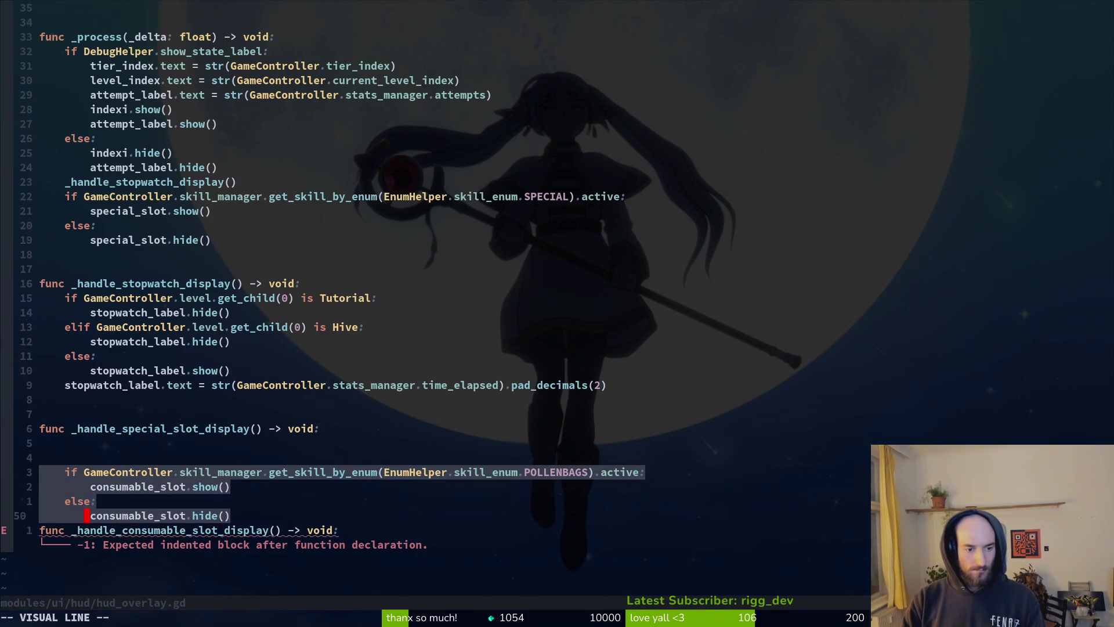
pyautogui.hotkey('shift', 'j')
pyautogui.press('Escape')
pyautogui.write(':w')
pyautogui.press('Return')
# Step: Move the special slot if/else block from _process into _handle_special_slot_display and save
pyautogui.hotkey('ctrl', 'u')
pyautogui.press('k')
pyautogui.press('k')
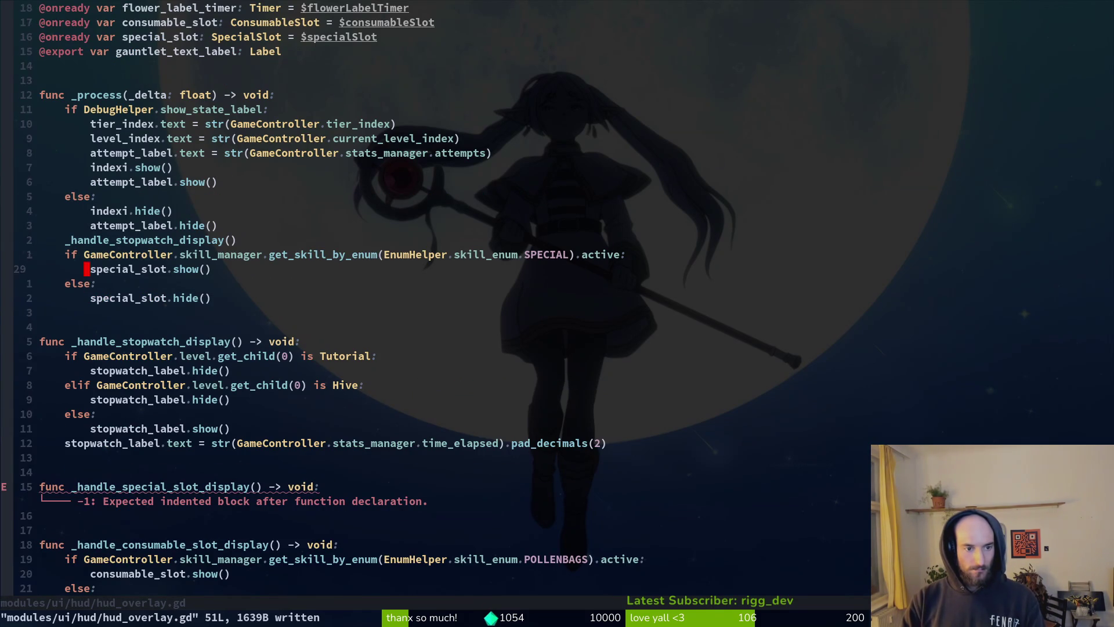
pyautogui.press('k')
pyautogui.hotkey('shift', 'v')
pyautogui.press('j')
pyautogui.press('j')
pyautogui.press('j')
pyautogui.write('d:w')
pyautogui.press('Return')
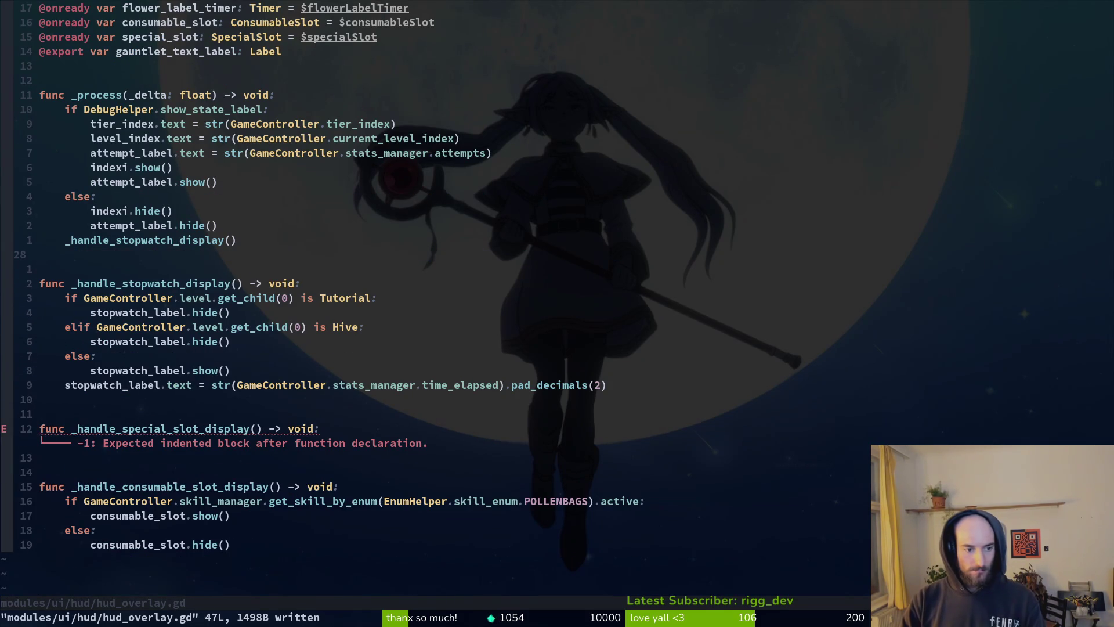
pyautogui.write('12jp:w')
pyautogui.press('Return')
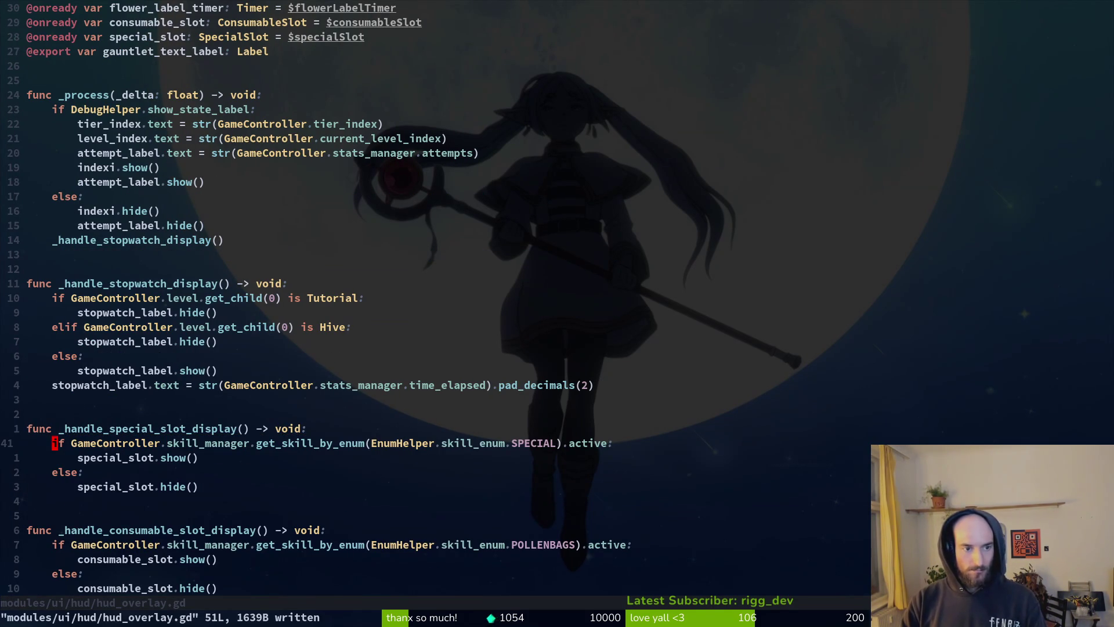
# Step: Add a _handle_special_slot_display() call in _process beside the stopwatch display call
pyautogui.press('1')
pyautogui.press('7')
pyautogui.press('k')
pyautogui.press('j')
pyautogui.press('j')
pyautogui.press('j')
pyautogui.hotkey('shift', 'v')
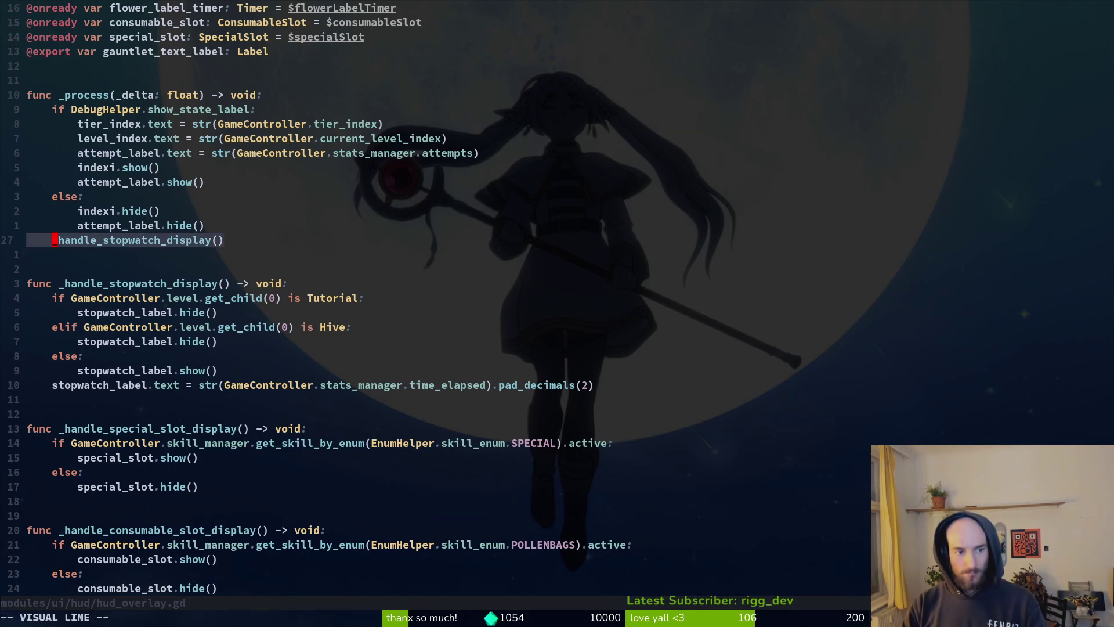
pyautogui.press('y')
pyautogui.press('p')
pyautogui.press('u')
pyautogui.press('c')
pyautogui.press('c')
pyautogui.write('iw')
pyautogui.press('Escape')
pyautogui.write('u')
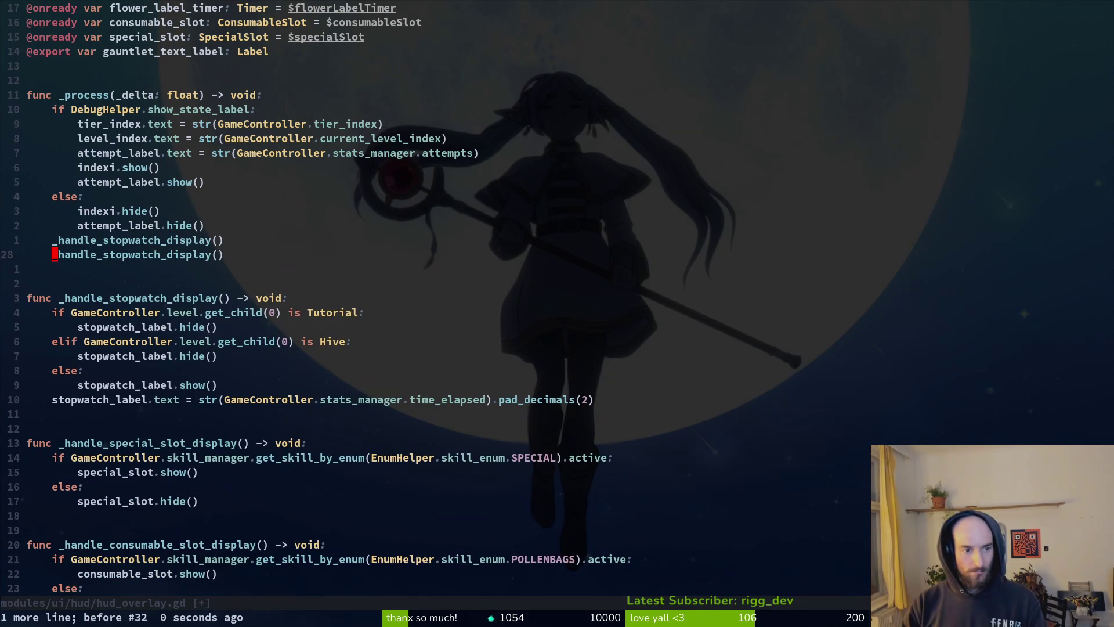
pyautogui.write('cw_hansp')
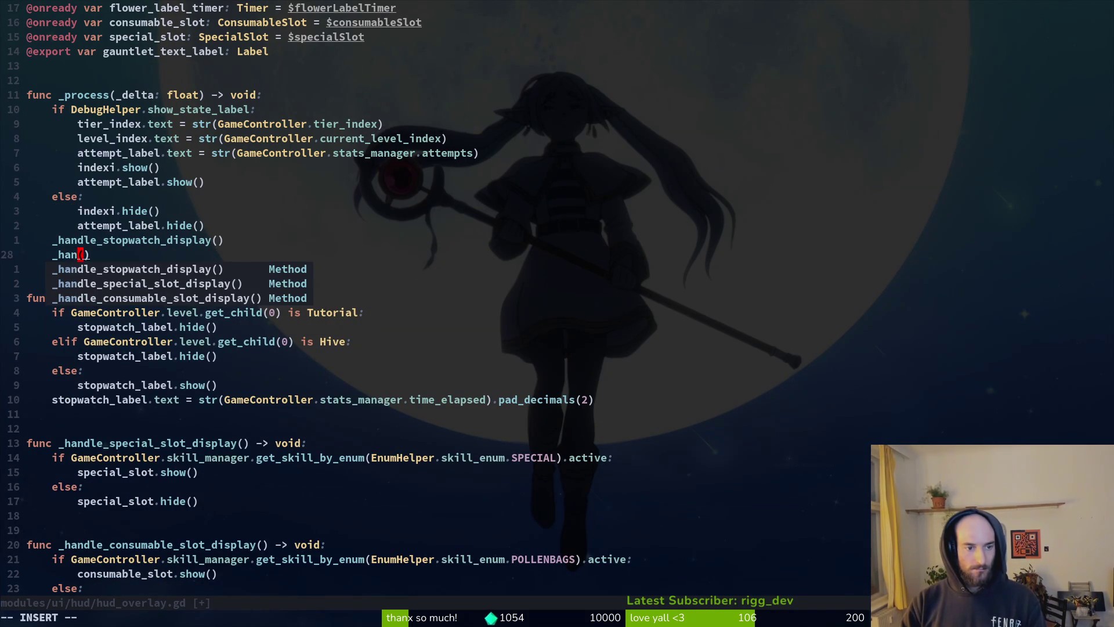
pyautogui.press('Return')
pyautogui.press('Escape')
pyautogui.press('x')
pyautogui.press('x')
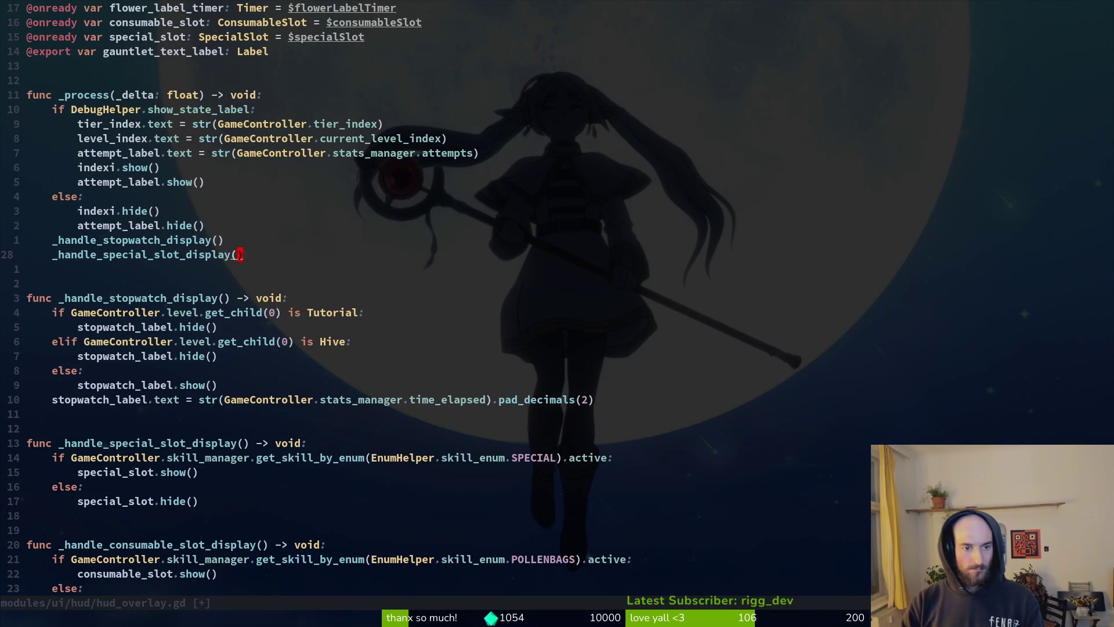
# Step: Add a _handle_consumable_slot_display() call below it and save the script
pyautogui.write('o_han')
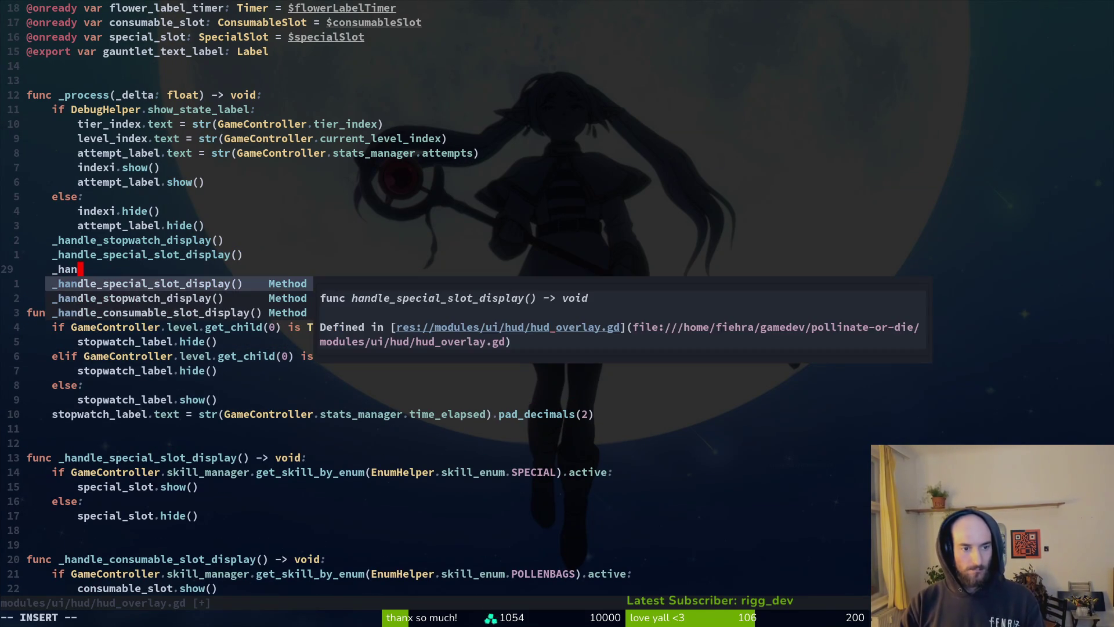
pyautogui.write('co')
pyautogui.press('Return')
pyautogui.press('Escape')
pyautogui.write(':w')
pyautogui.press('Return')
# Step: Review the new calls and jump down to the consumable slot function
pyautogui.press('k')
pyautogui.press('k')
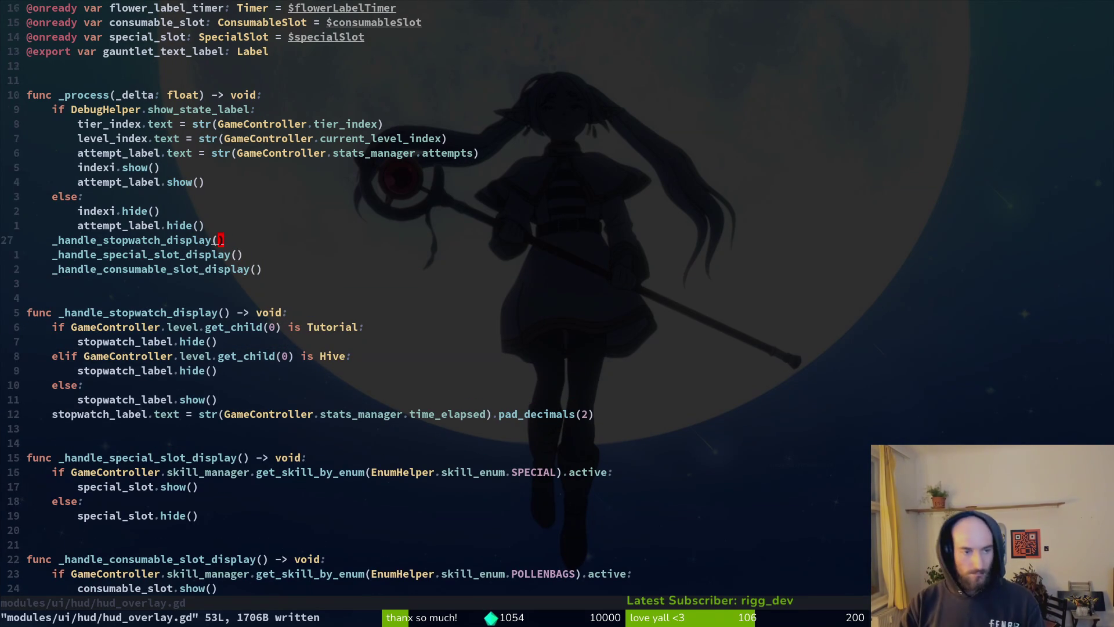
pyautogui.press('j')
pyautogui.press('2')
pyautogui.press('0')
pyautogui.press('j')
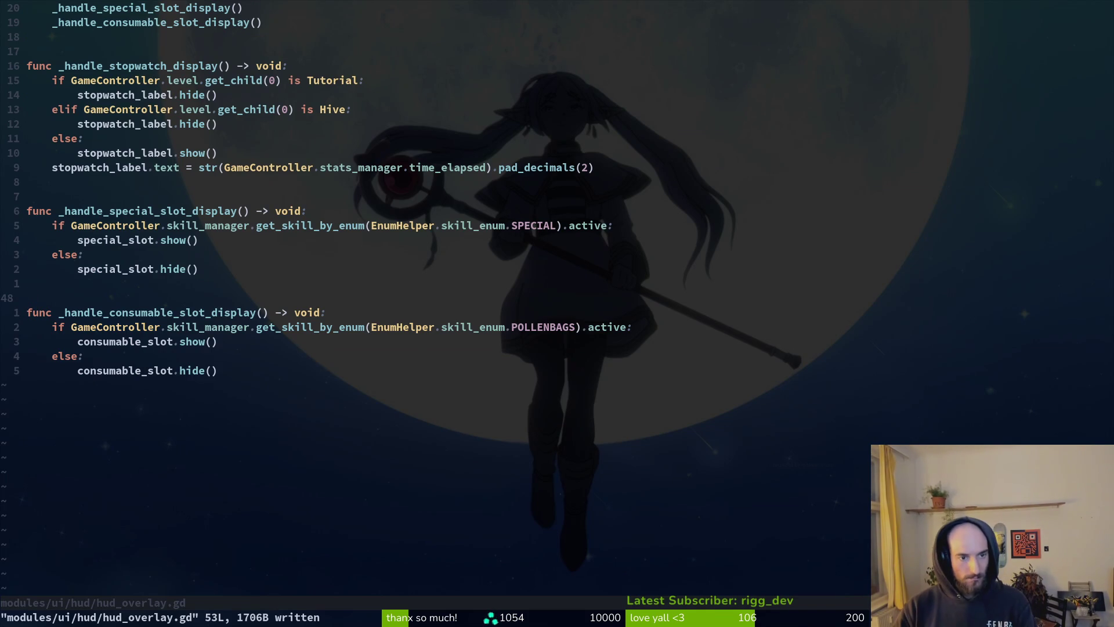
# Step: Save hud_overlay.gd and return to the Godot editor
pyautogui.write(':write')
pyautogui.press('Return')
pyautogui.hotkey('alt', 'Tab')
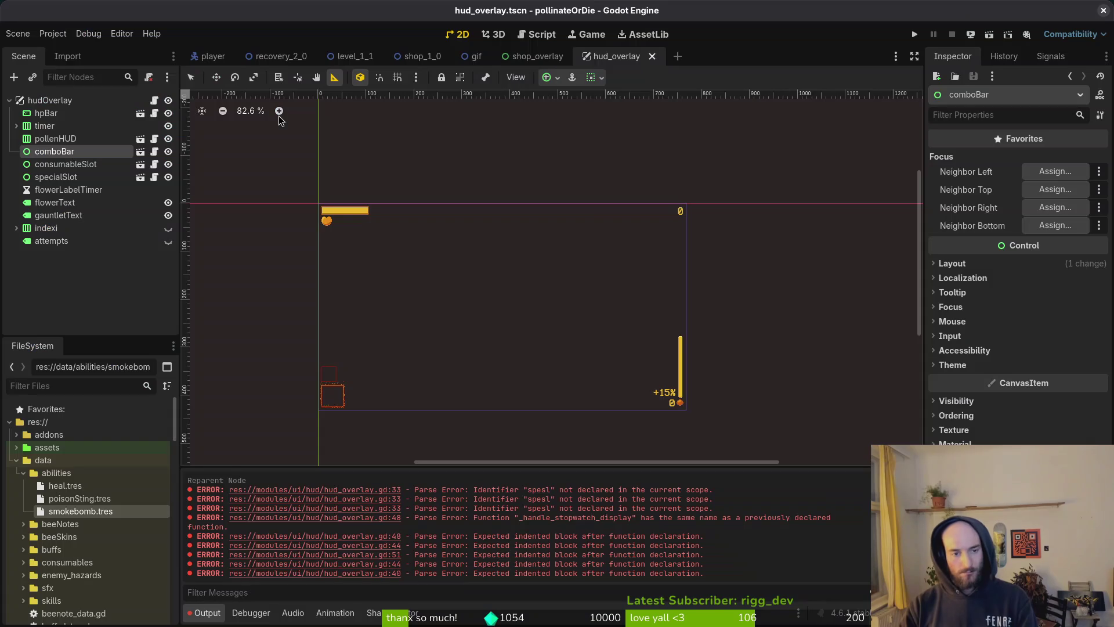
# Step: Open data/skills/special.tres and set its Skill Cost to 1600
pyautogui.scroll(-5, 58, 476)
pyautogui.scroll(4, 58, 476)
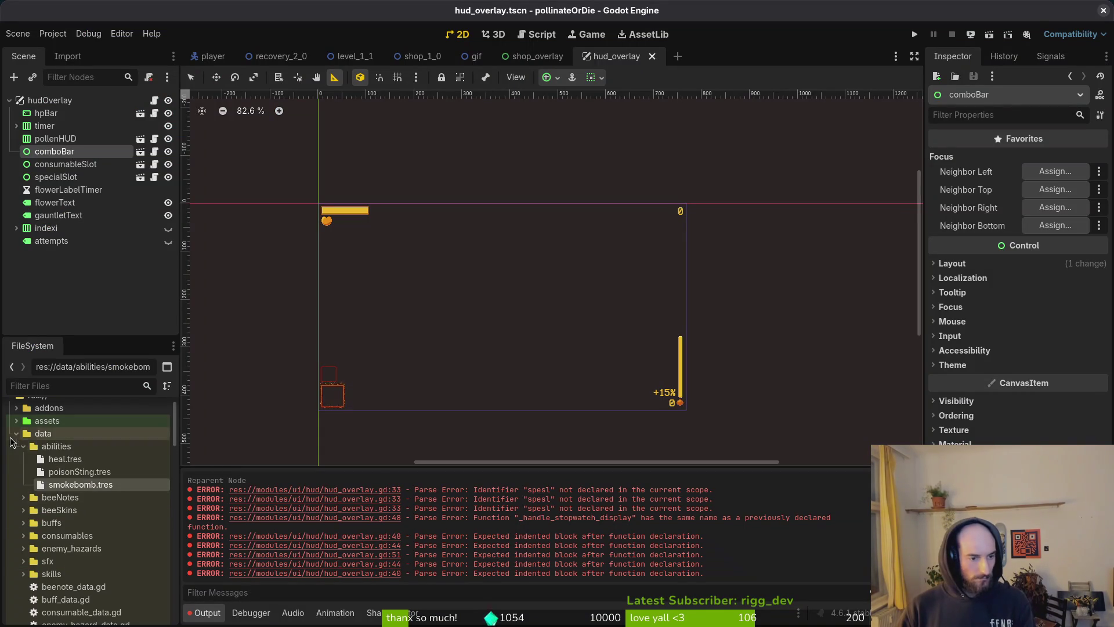
pyautogui.click(24, 446)
pyautogui.click(24, 535)
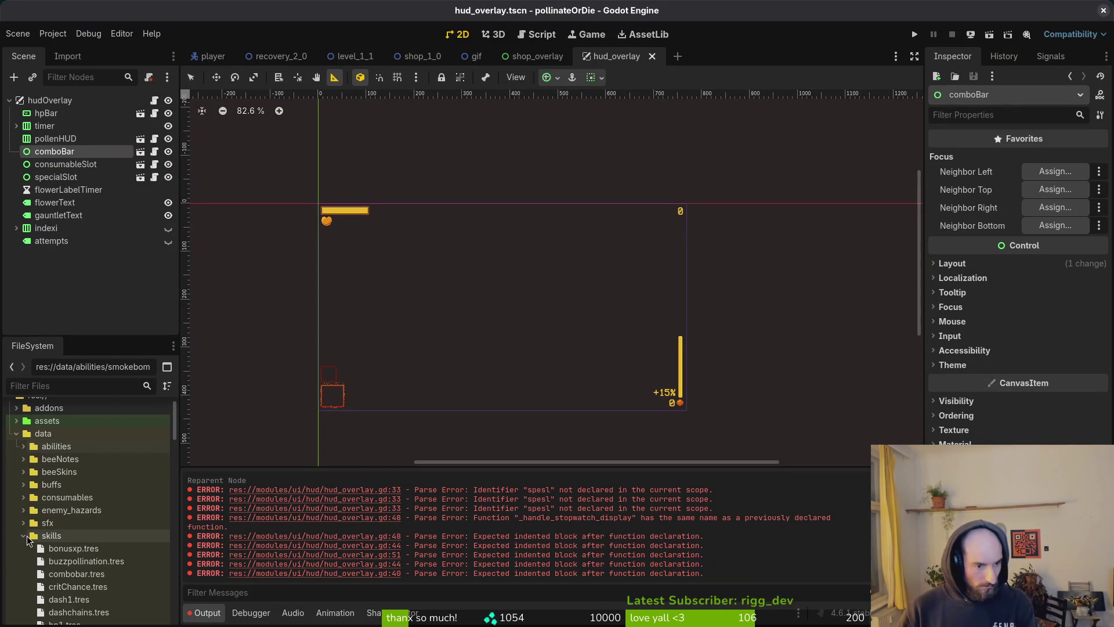
pyautogui.scroll(-5, 102, 523)
pyautogui.click(96, 577)
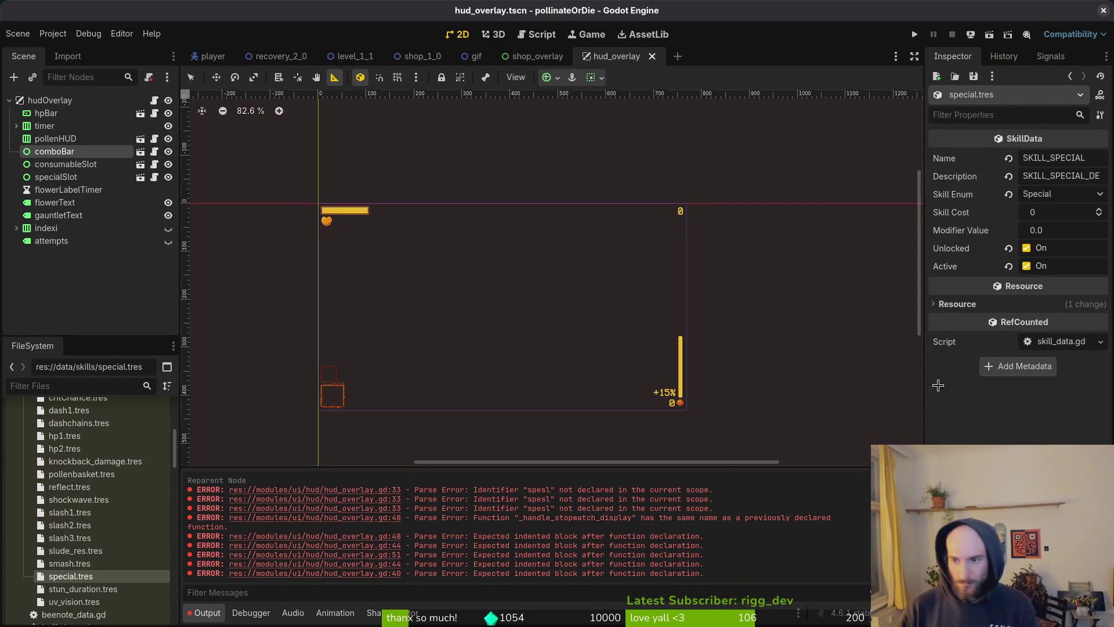
pyautogui.click(1058, 214)
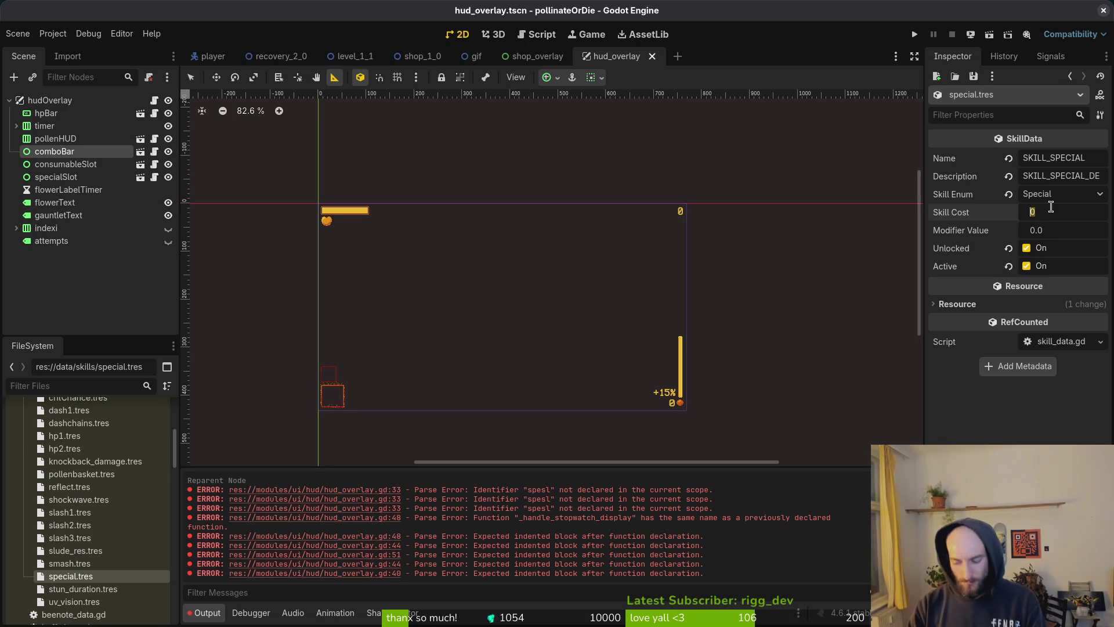
pyautogui.write('1600')
pyautogui.press('Return')
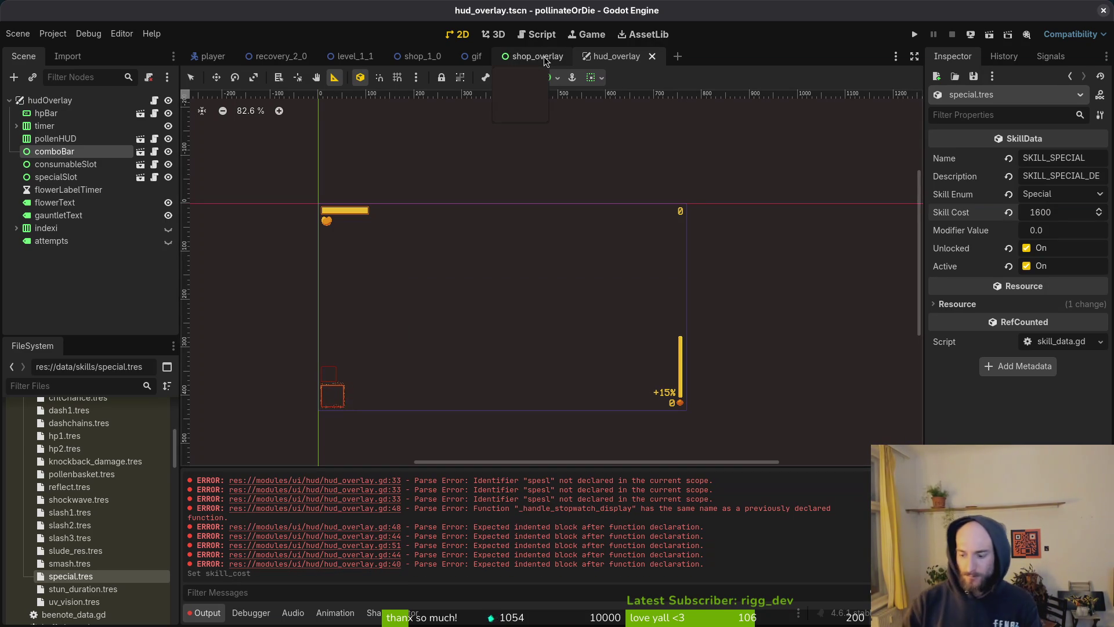
# Step: Run the project, start a new game and open the hive skill menu
pyautogui.click(914, 34)
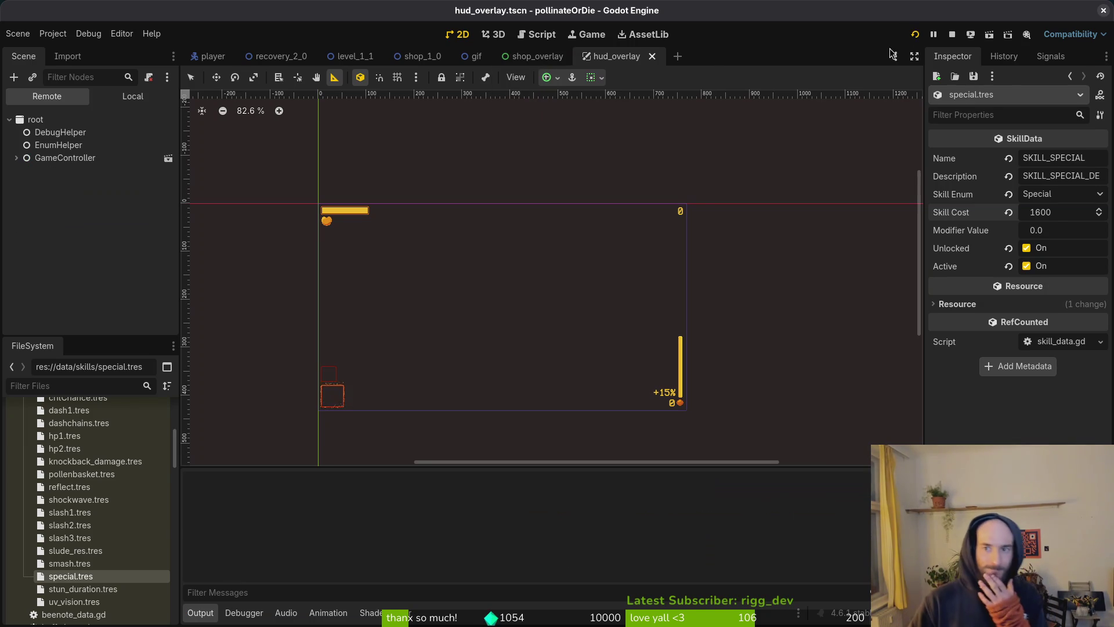
pyautogui.press('Return')
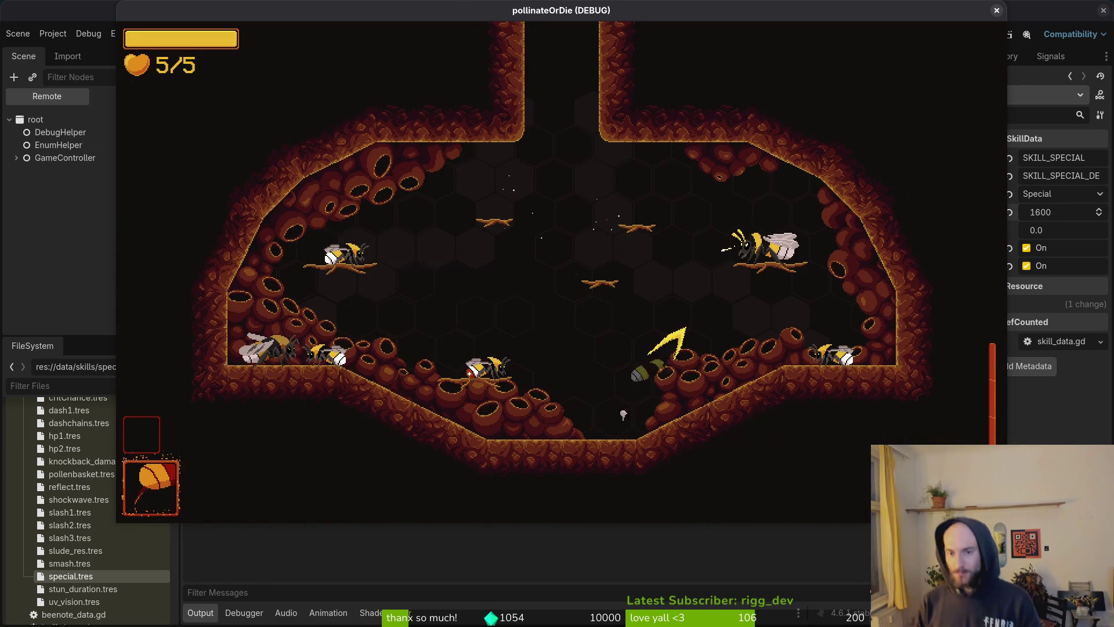
pyautogui.press('e')
# Step: Browse the skill hexes with the arrow keys through slasher, recoil, stunlocked and deep wound to pollen baskets
pyautogui.press('Right')
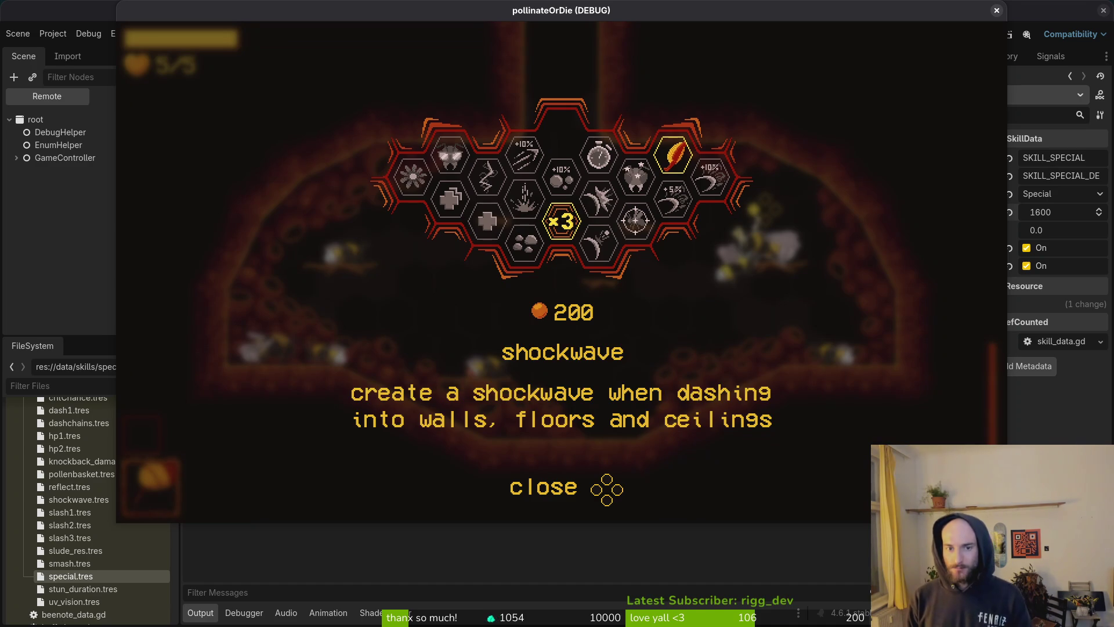
pyautogui.press('Right')
pyautogui.press('Right')
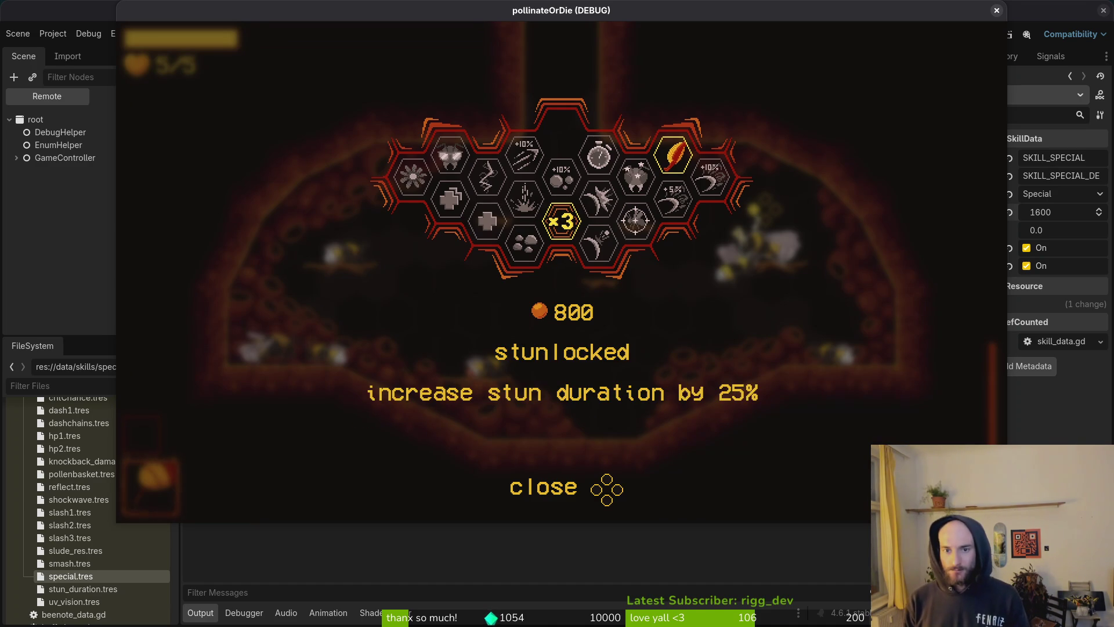
pyautogui.press('Down')
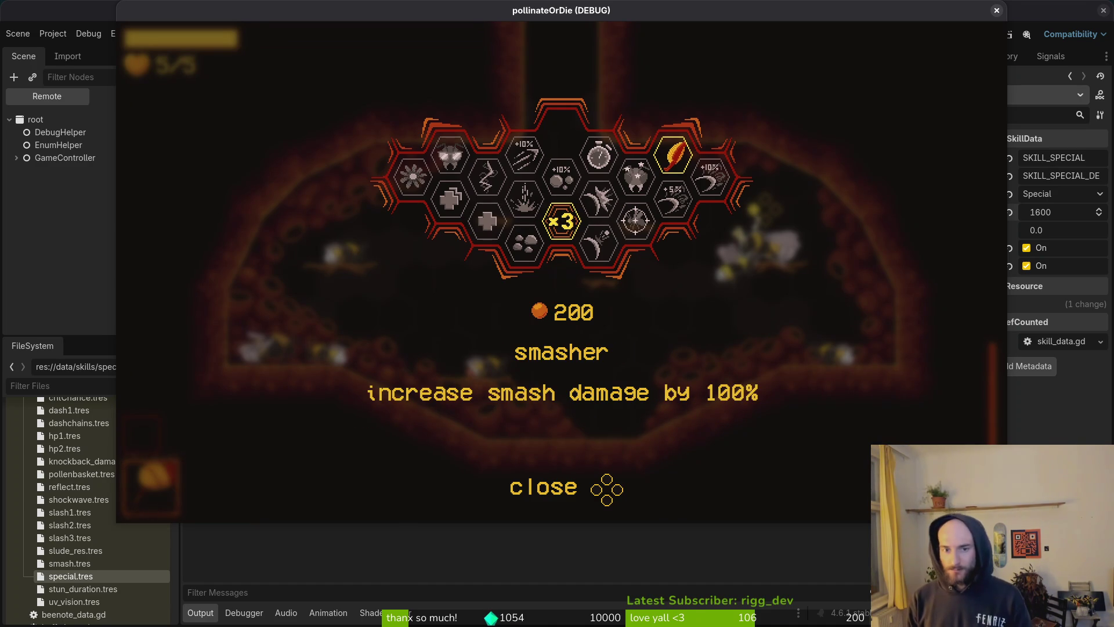
pyautogui.press('Right')
pyautogui.press('Right')
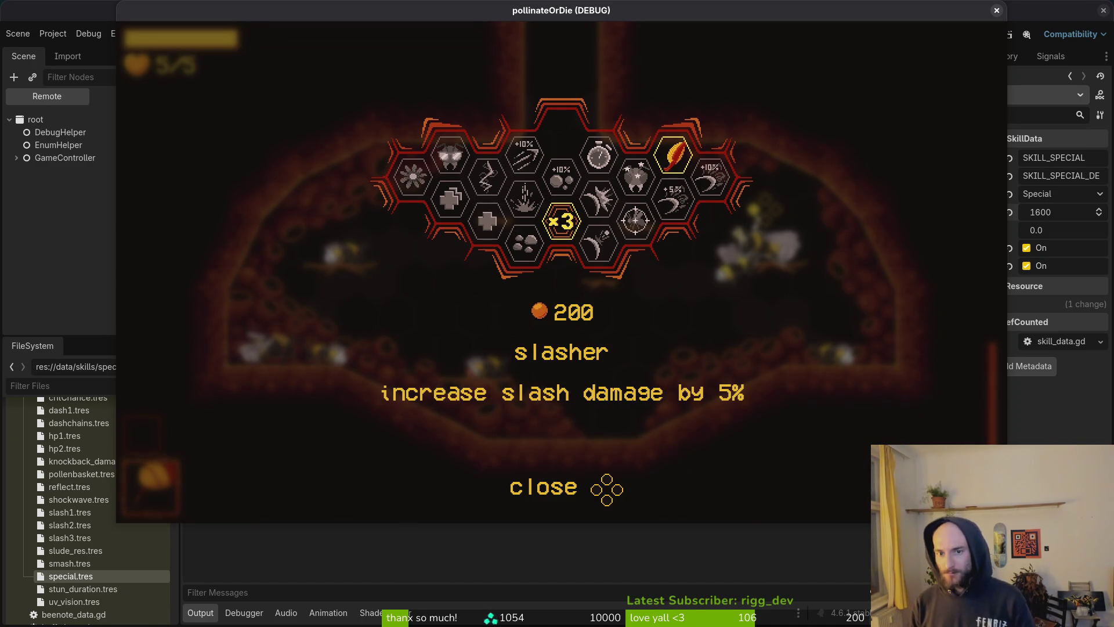
pyautogui.press('Right')
pyautogui.press('Up')
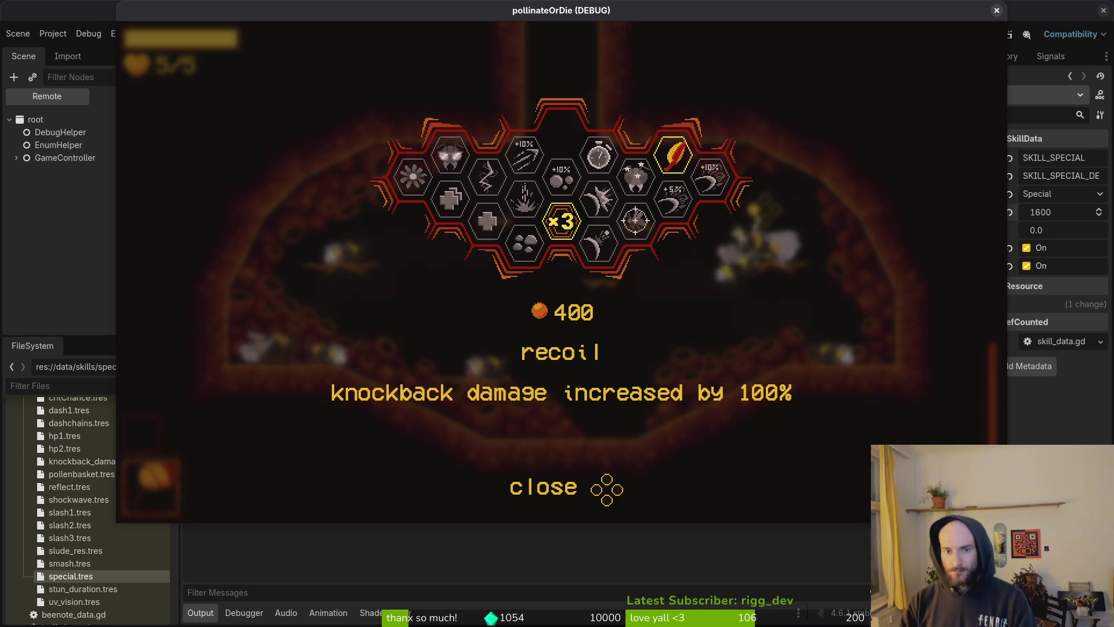
pyautogui.press('Left')
pyautogui.press('Right')
pyautogui.press('Right')
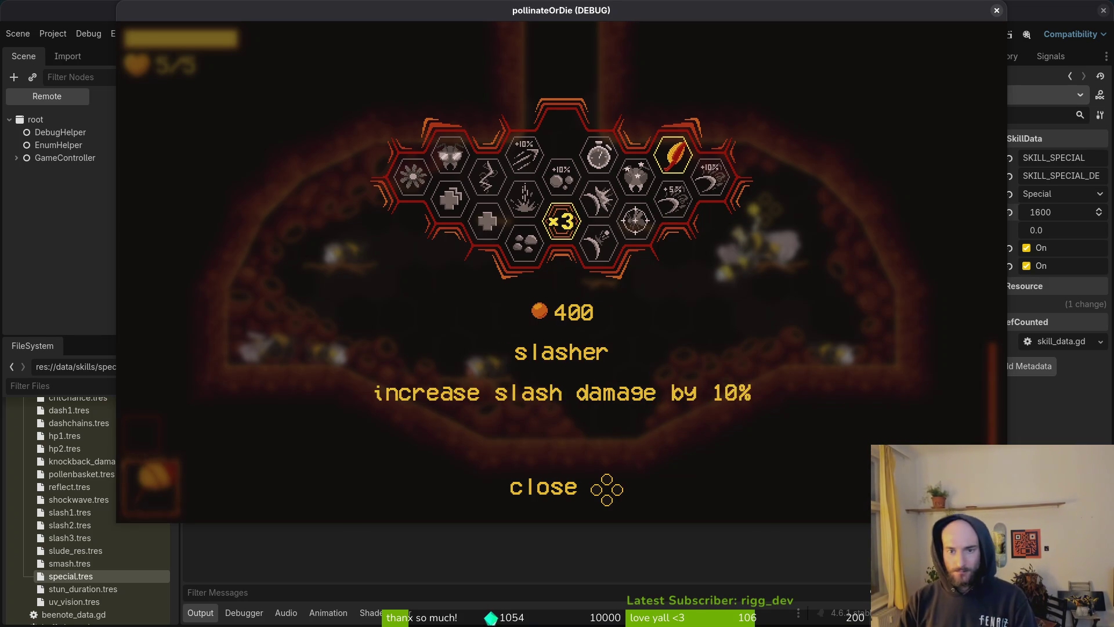
pyautogui.press('Down')
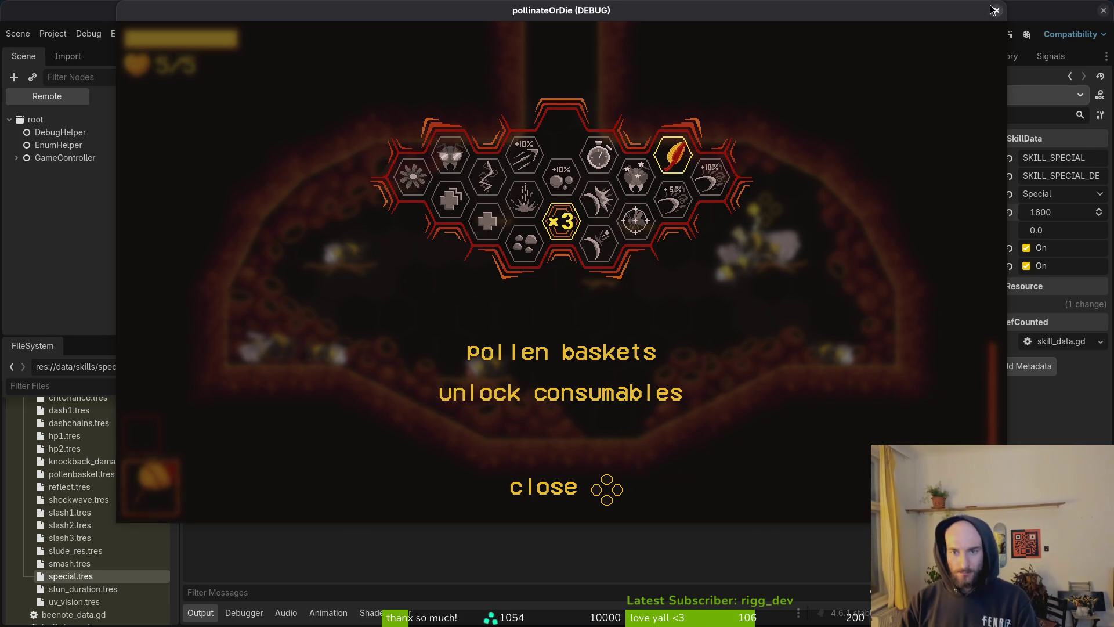
# Step: Close the running game and open skills_overlay.tscn via quick search
pyautogui.click(997, 9)
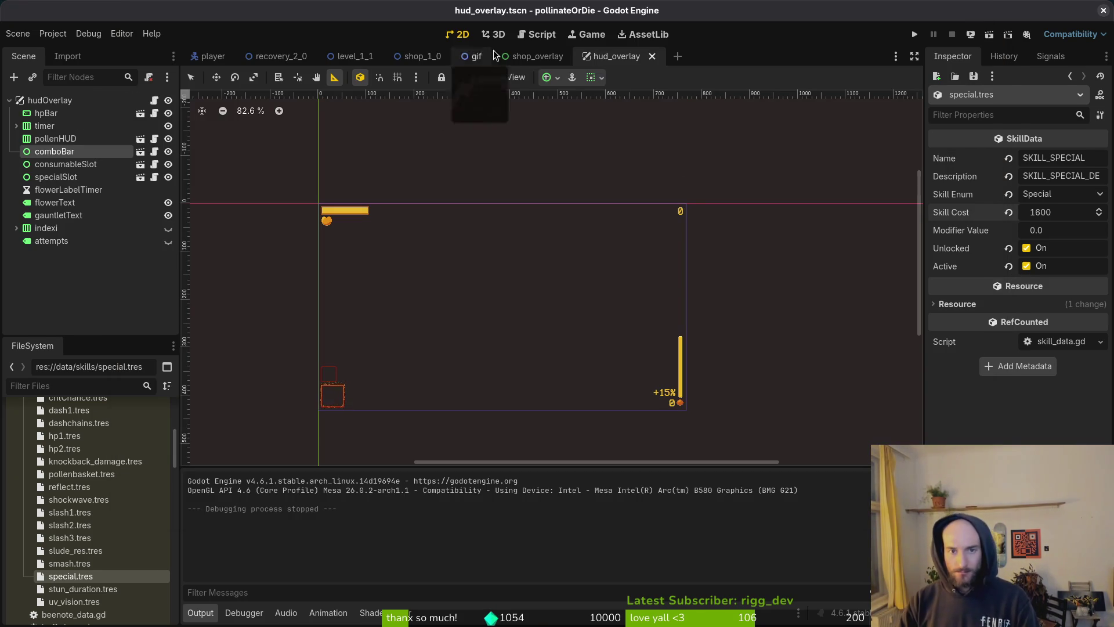
pyautogui.hotkey('alt', 'shift', 'o')
pyautogui.write('skills_ov')
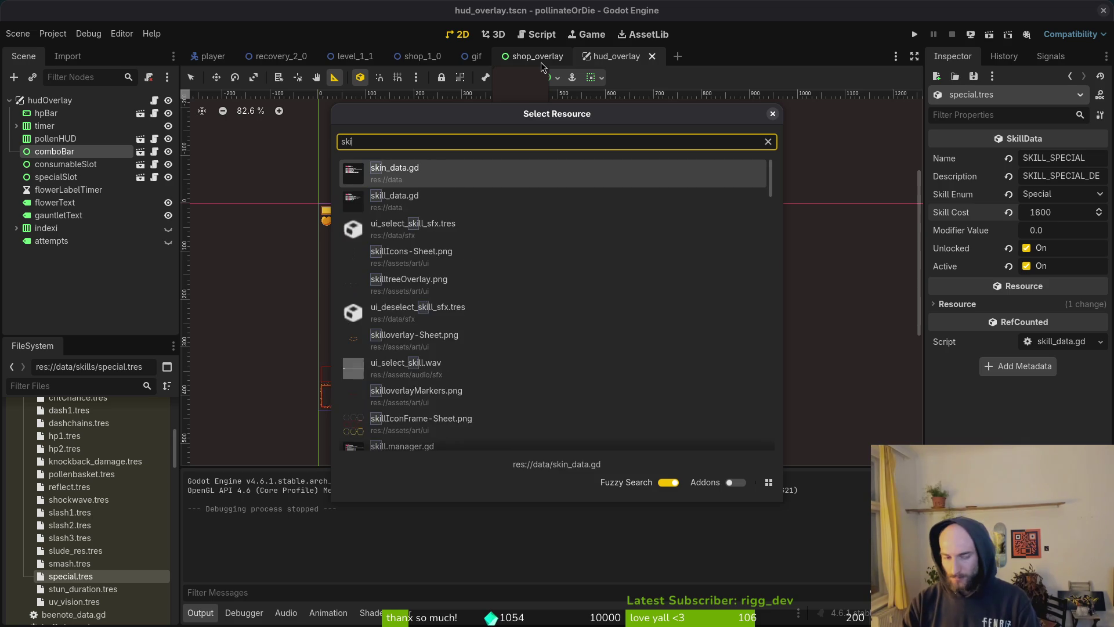
pyautogui.press('Return')
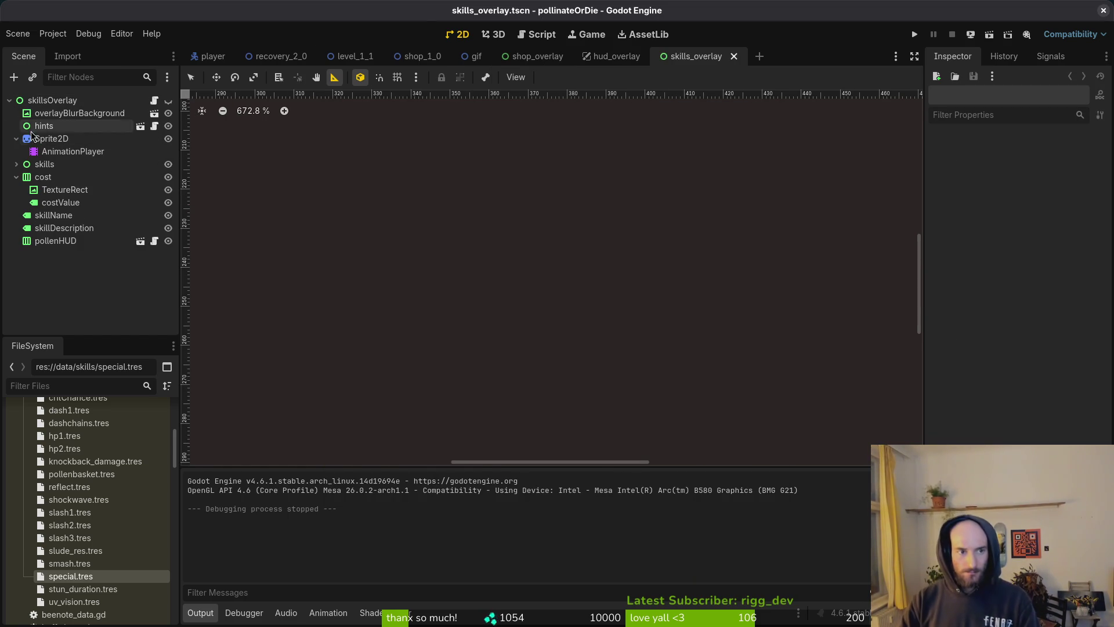
# Step: Make the skillsOverlay visible in the editor and expand the skills node
pyautogui.click(17, 177)
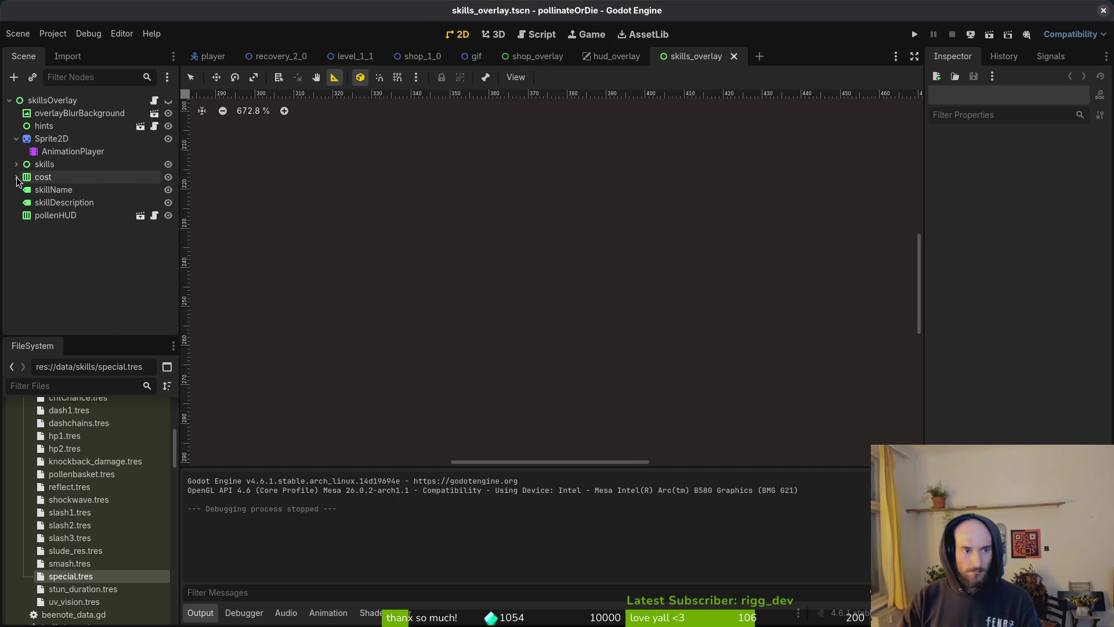
pyautogui.click(168, 100)
pyautogui.scroll(-5, 504, 210)
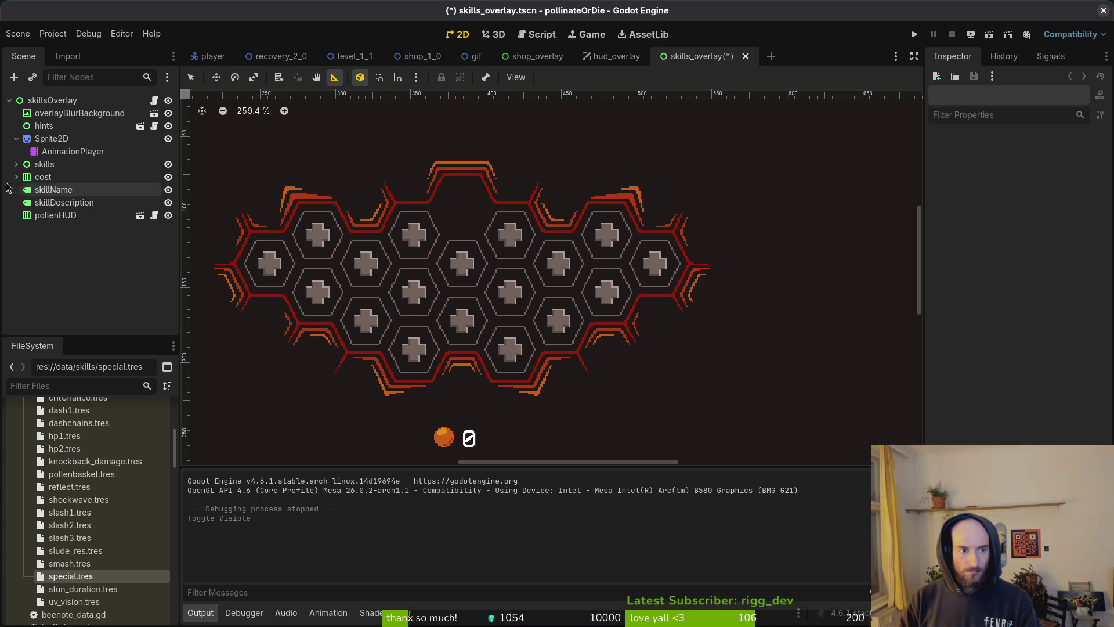
pyautogui.click(16, 164)
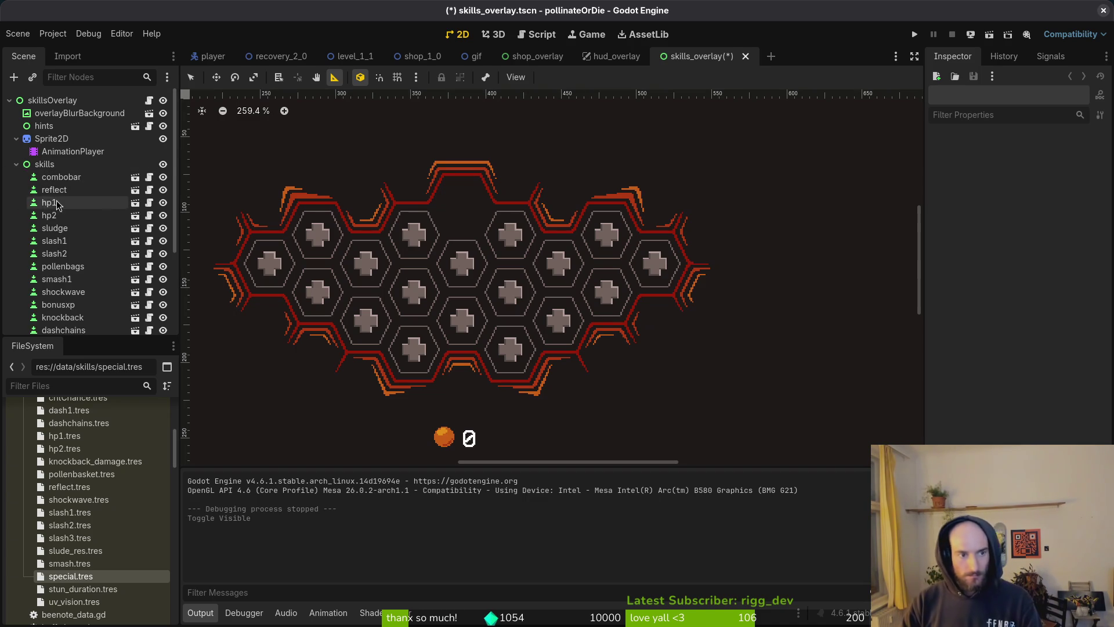
pyautogui.scroll(-3, 87, 244)
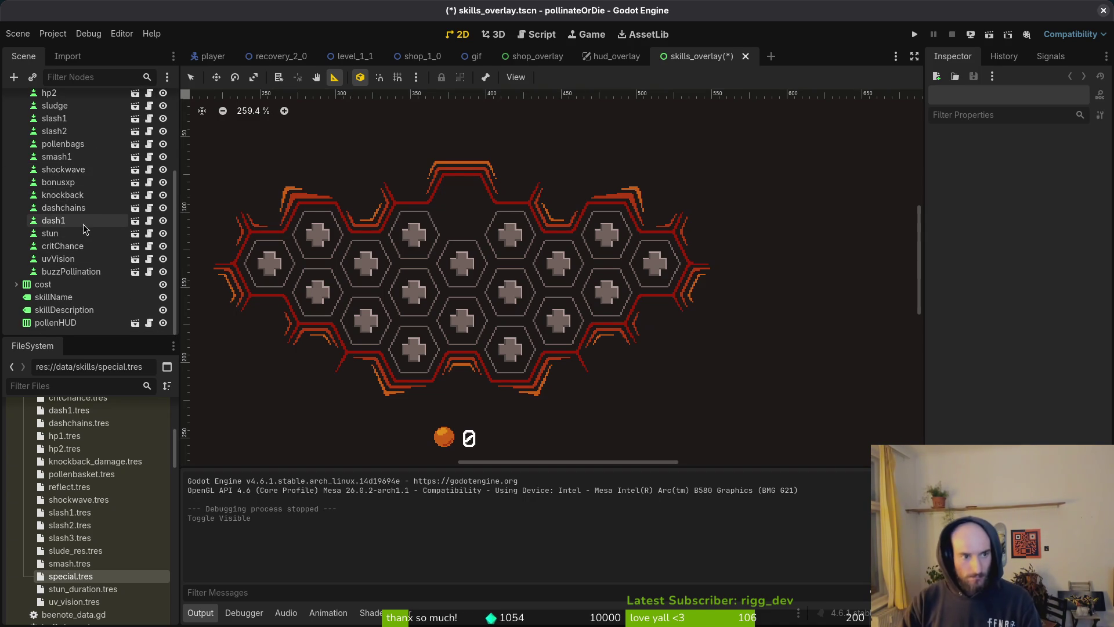
pyautogui.scroll(2, 82, 221)
# Step: Select slash1 and check its right focus neighbour (slash2) and Skill Enum (Slash 1)
pyautogui.click(83, 158)
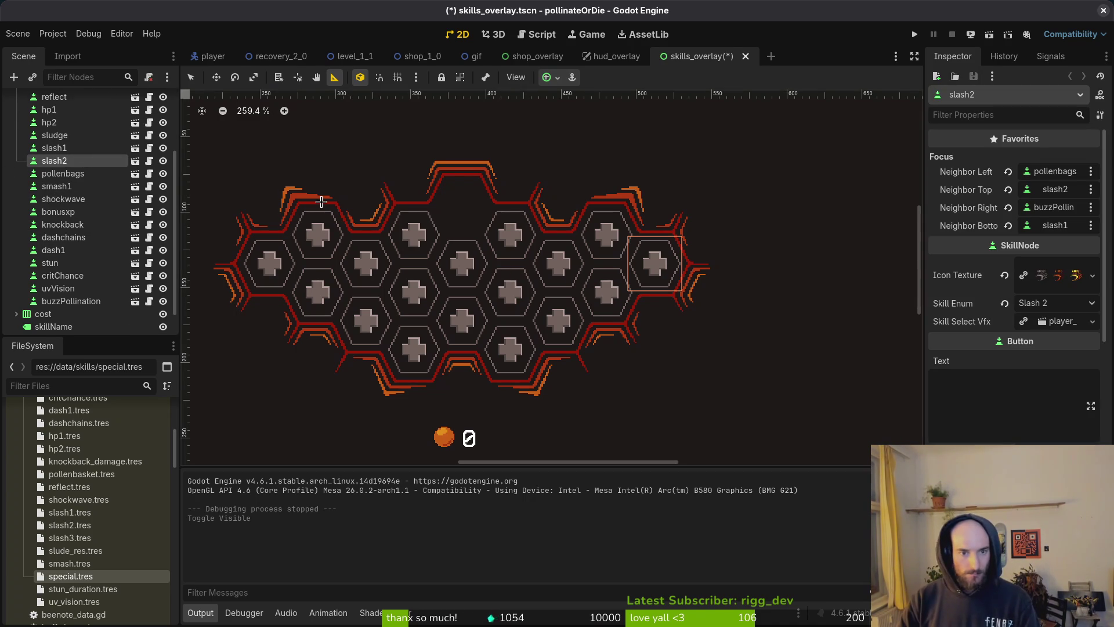
pyautogui.click(82, 153)
pyautogui.click(1063, 209)
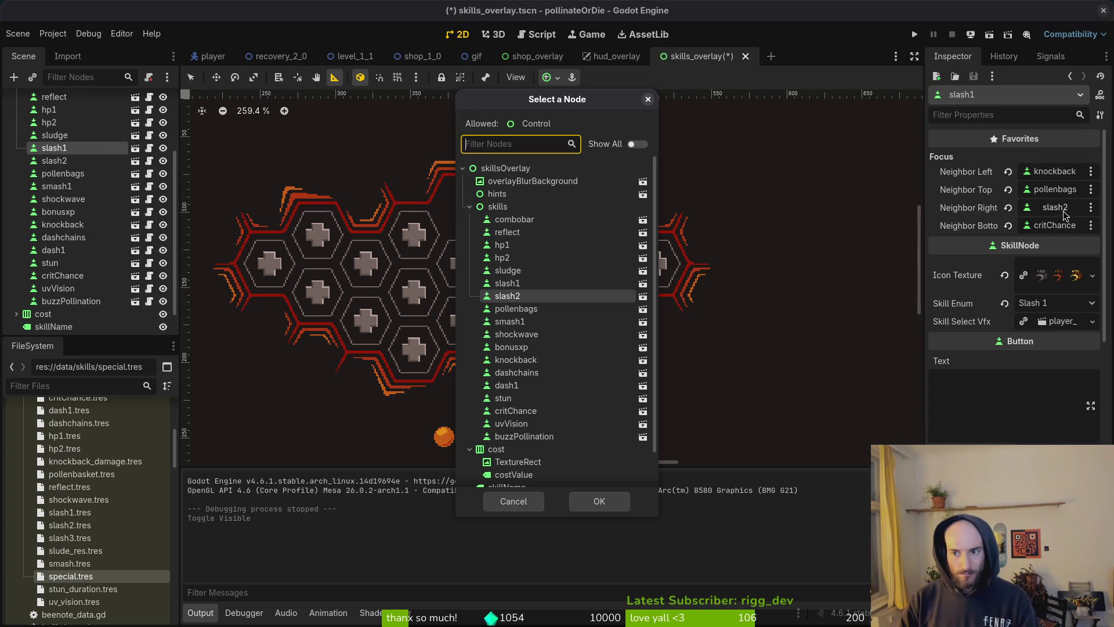
pyautogui.press('Escape')
pyautogui.click(1079, 210)
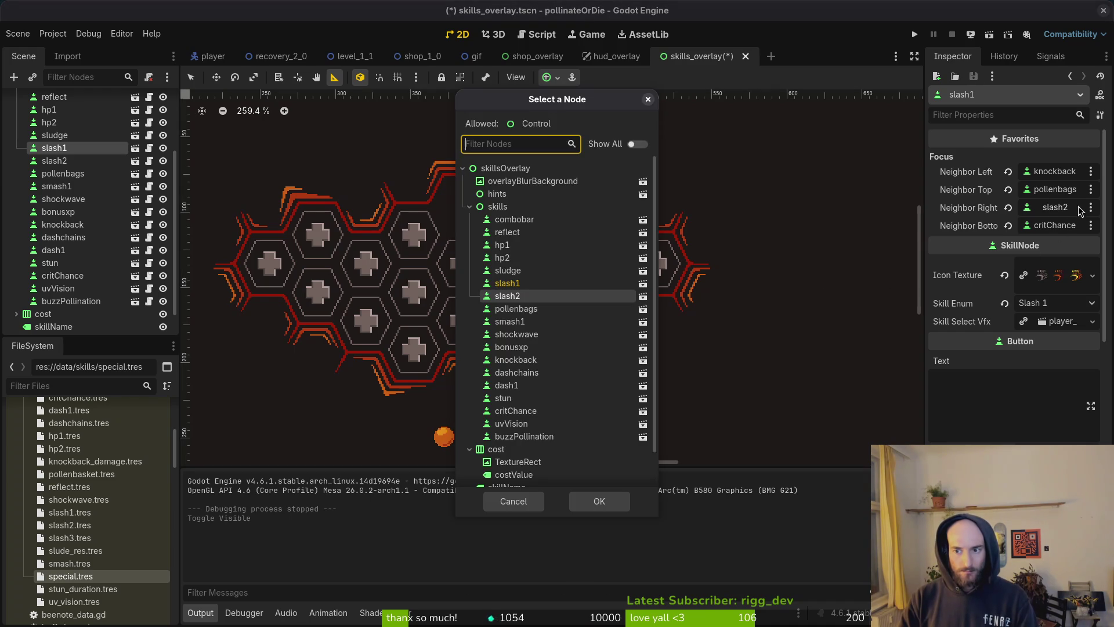
pyautogui.press('Escape')
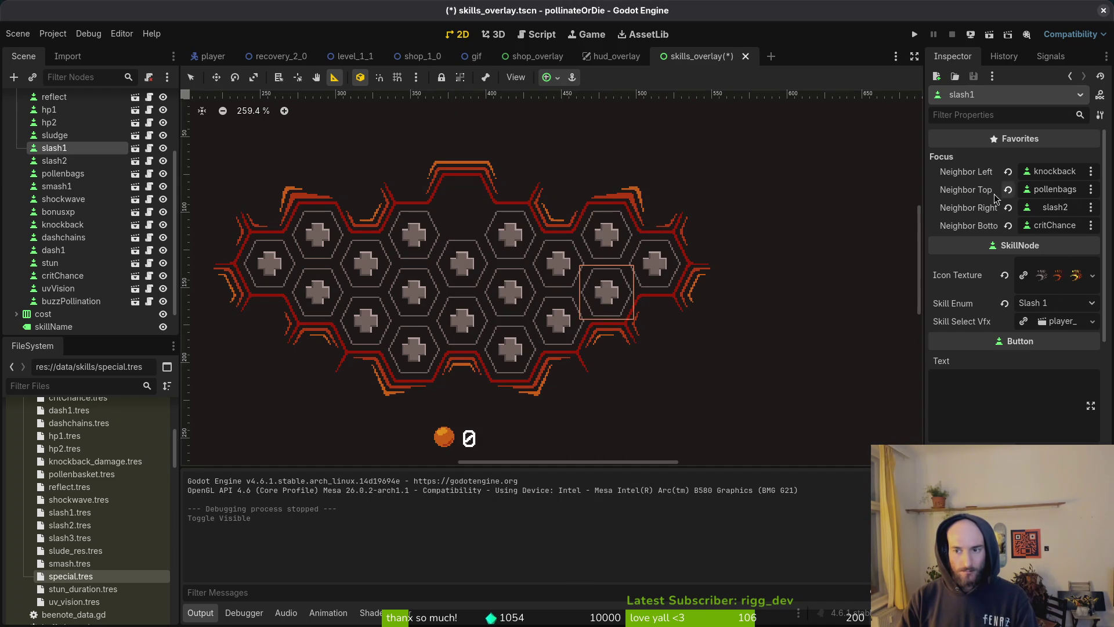
pyautogui.click(1057, 302)
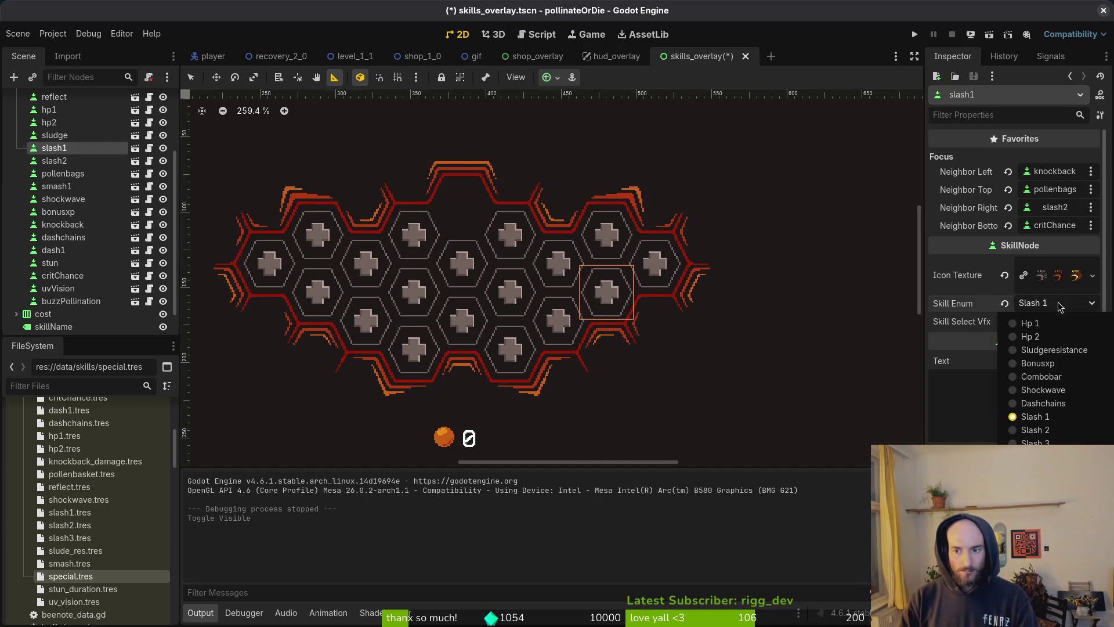
pyautogui.click(1058, 302)
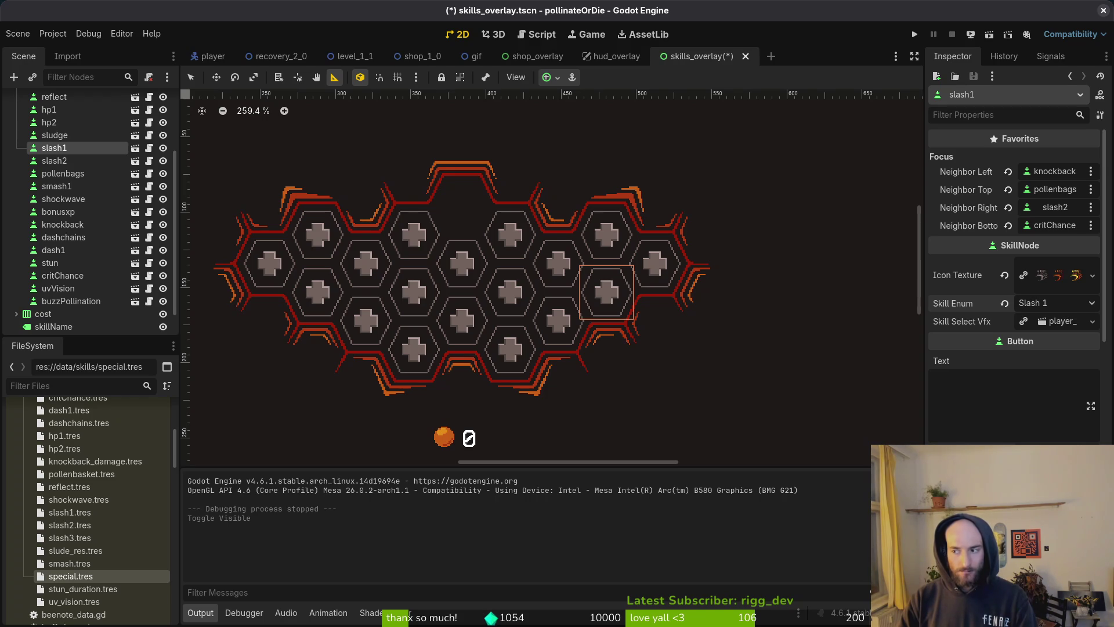
pyautogui.hotkey('alt', 'Tab')
# Step: Open enum.helper.gd in Neovim through a Telescope search for 'enhelp'
pyautogui.press('space')
pyautogui.press('f')
pyautogui.press('f')
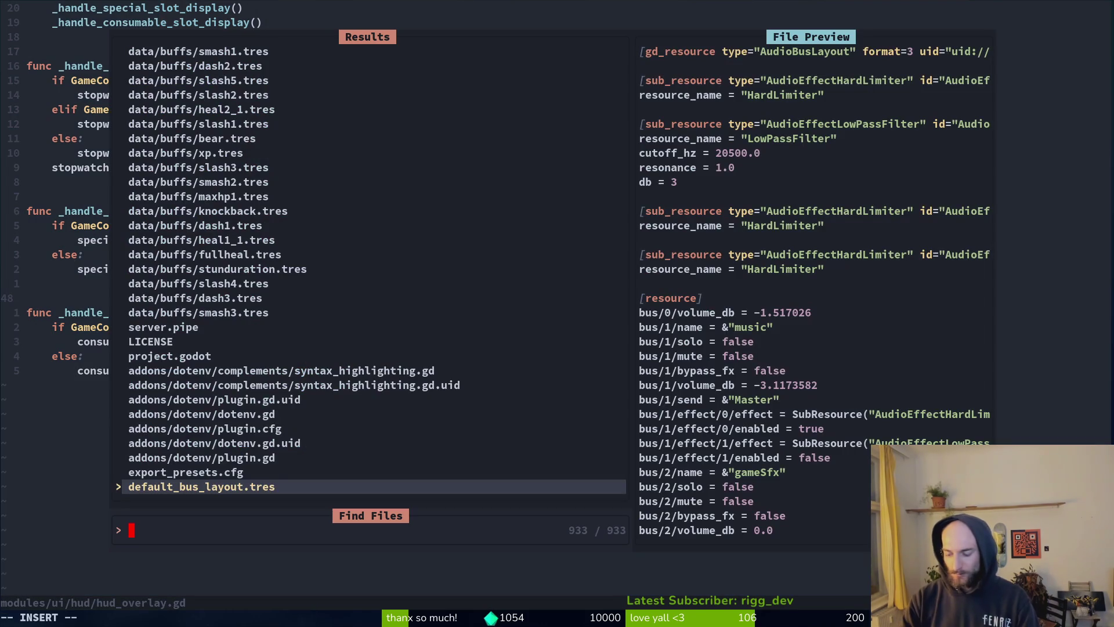
pyautogui.write('enhe')
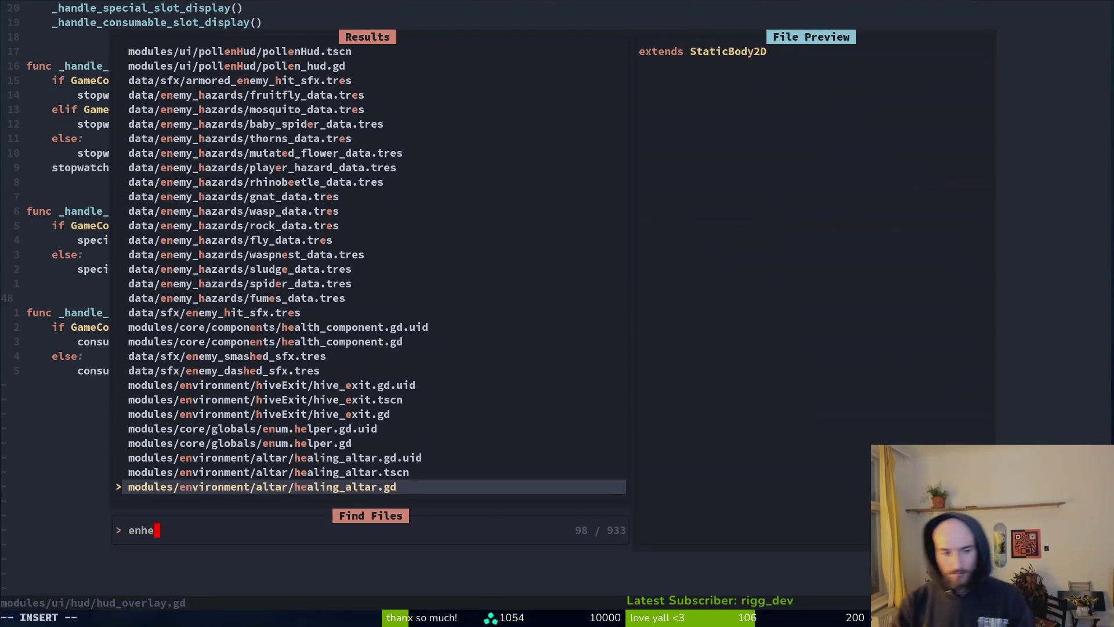
pyautogui.write('lp')
pyautogui.press('Return')
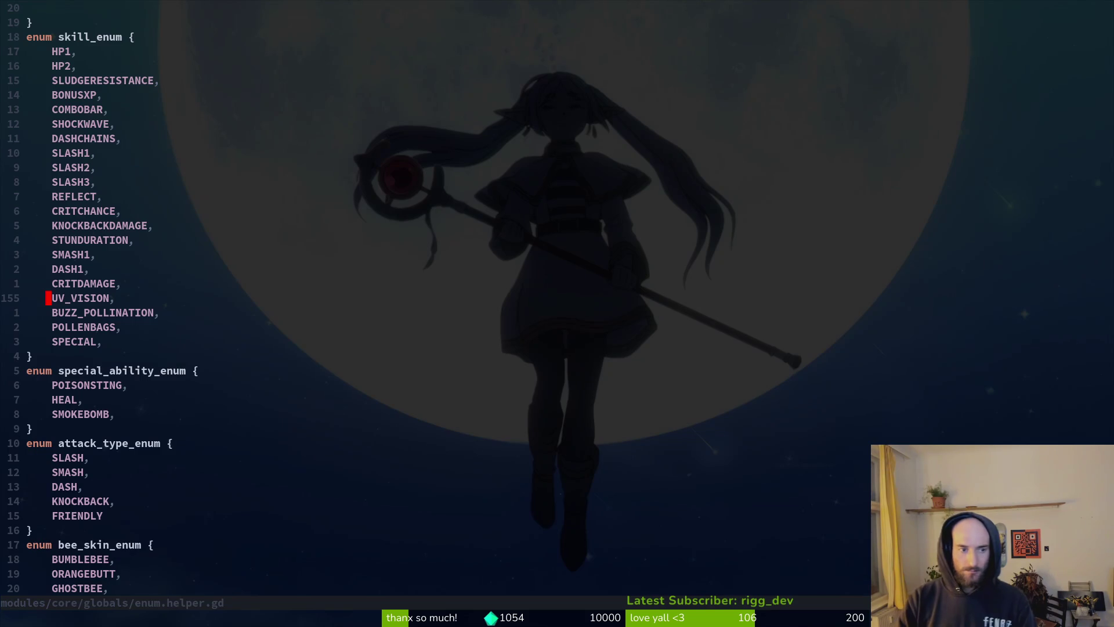
# Step: Line-select the SLASH2–SLASH3 entries of skill_enum, then return to Godot
pyautogui.press('k')
pyautogui.press('k')
pyautogui.press('k')
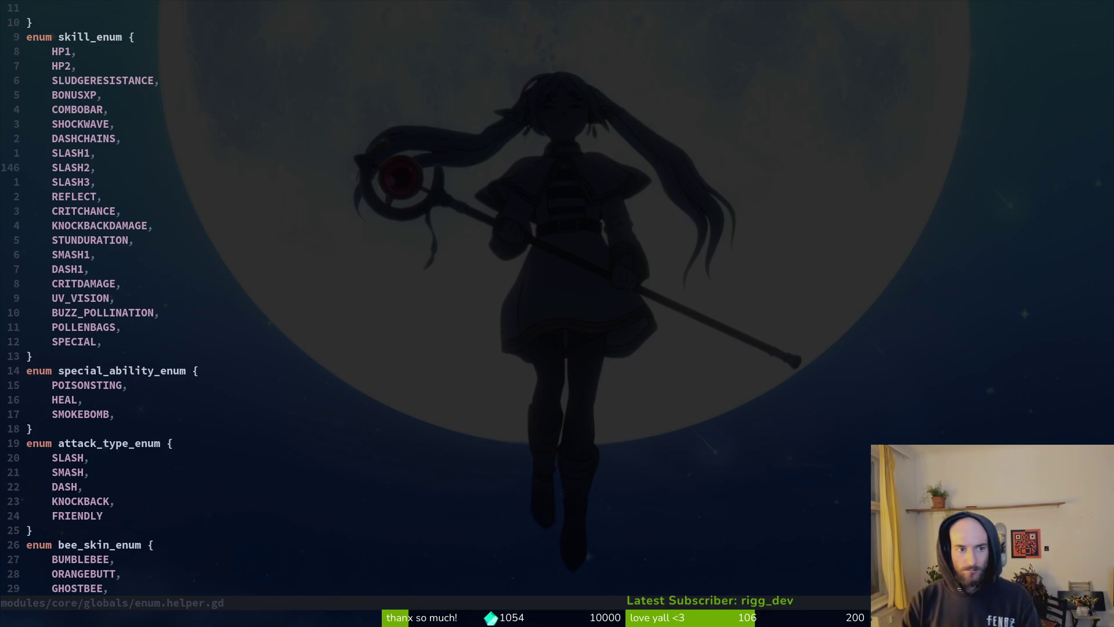
pyautogui.press('k')
pyautogui.press('j')
pyautogui.press('V')
pyautogui.press('j')
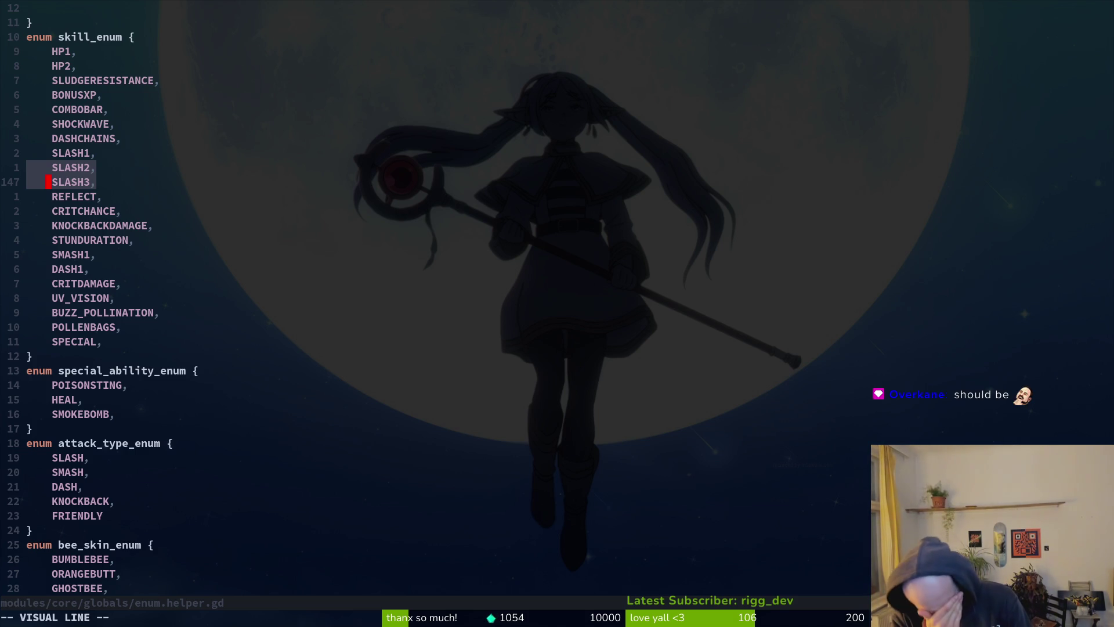
pyautogui.press('Escape')
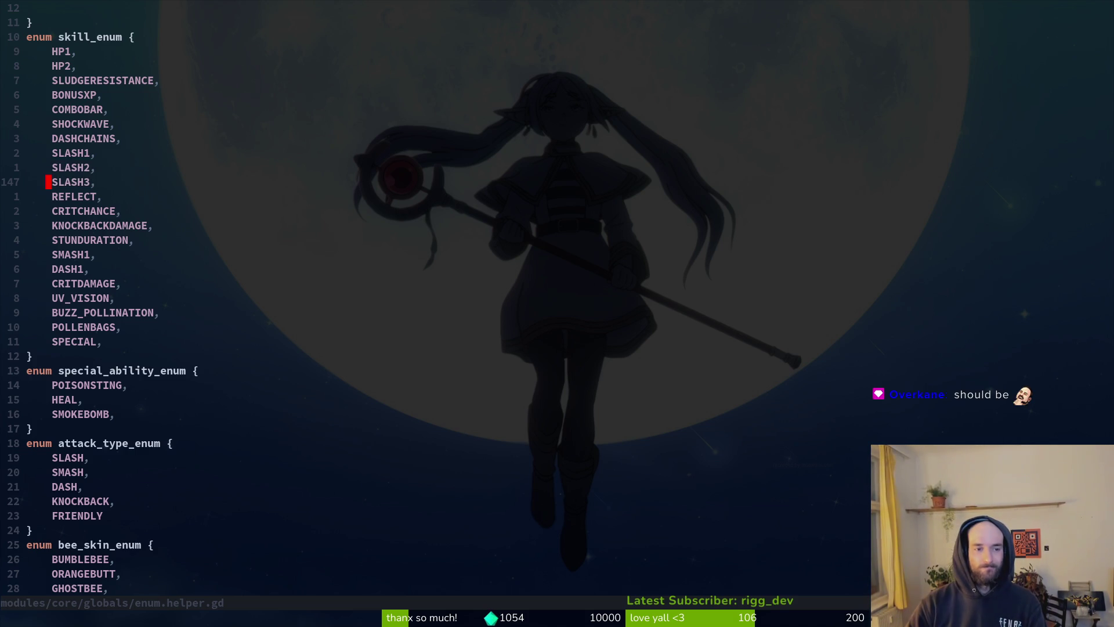
pyautogui.hotkey('alt', 'Tab')
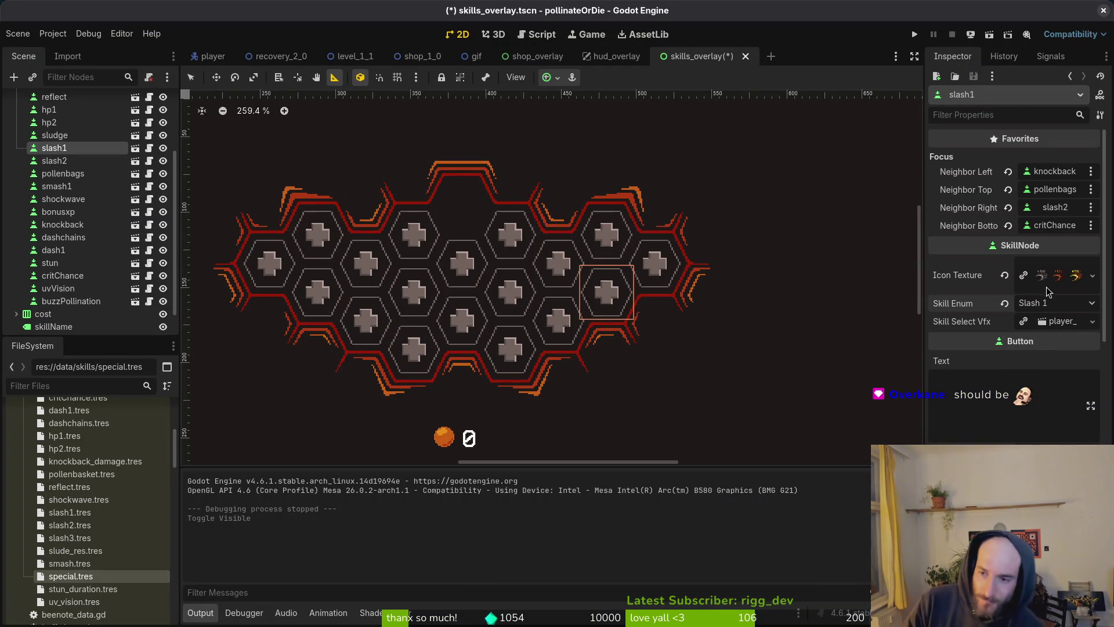
# Step: Switch from Godot back to the skill_enum list in Neovim
pyautogui.hotkey('alt', 'Tab')
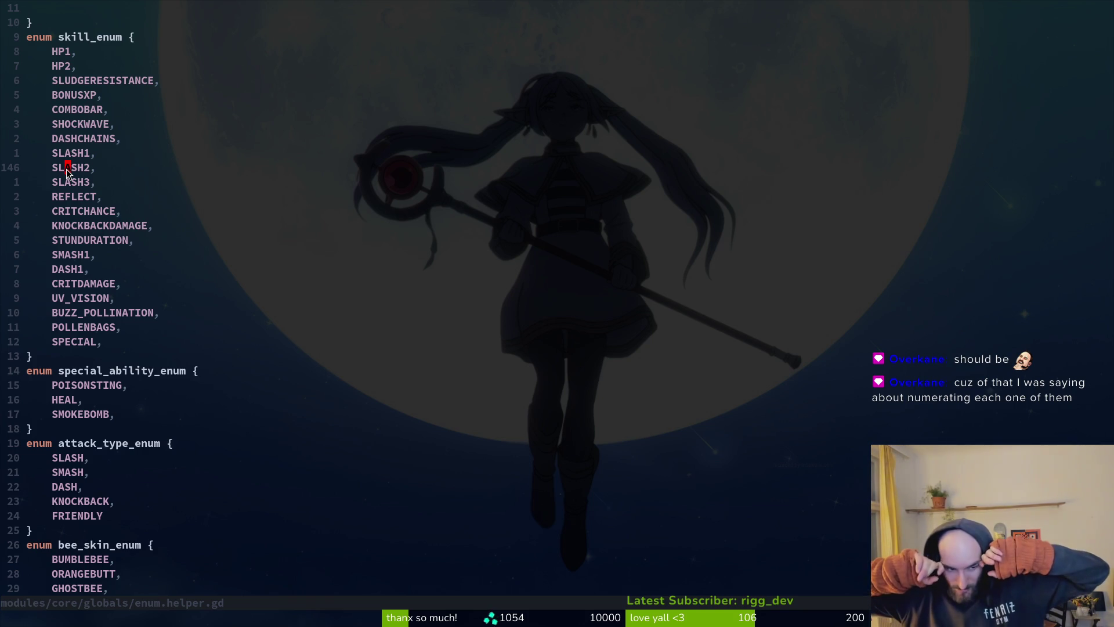
# Step: Touch the HP1 line of skill_enum and save enum.helper.gd with :w
pyautogui.press('k')
pyautogui.press('k')
pyautogui.press('k')
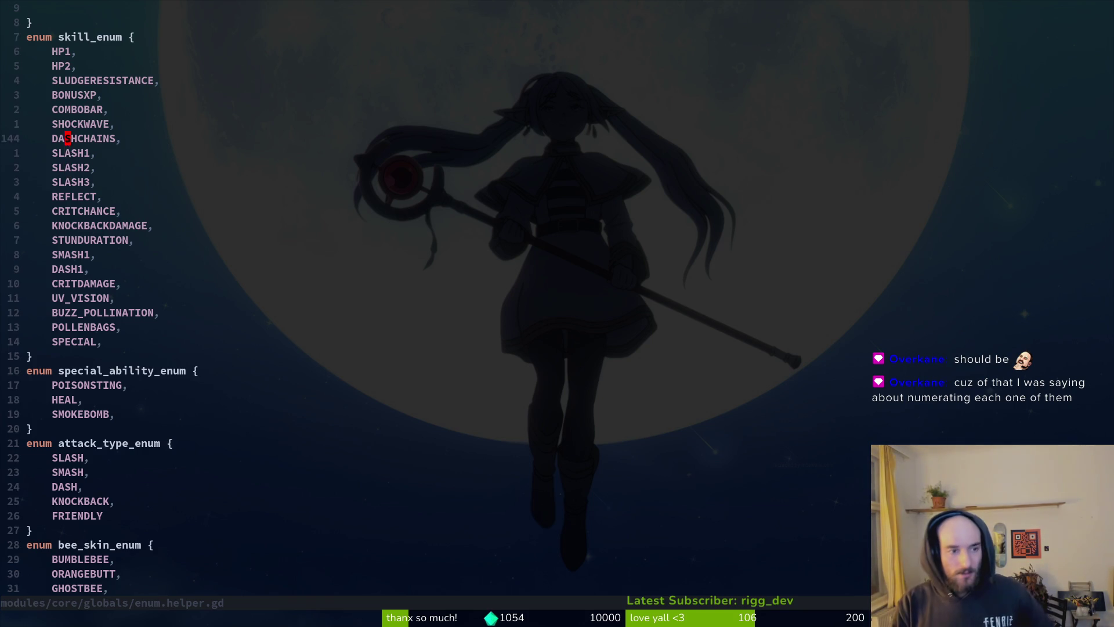
pyautogui.press('i')
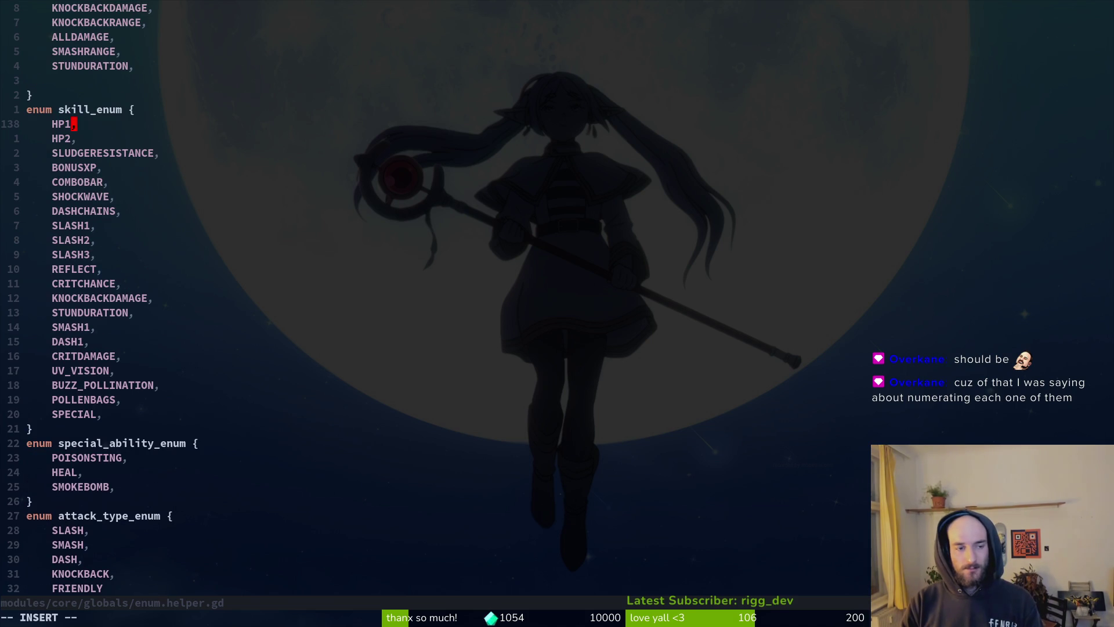
pyautogui.press('Escape')
pyautogui.press('i')
pyautogui.press('Escape')
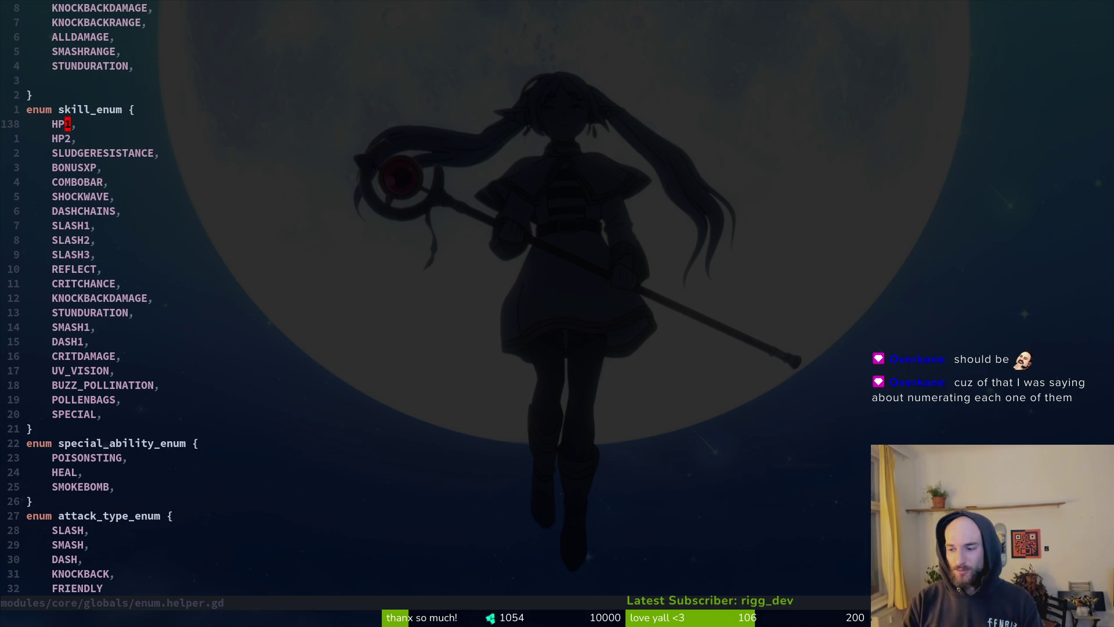
pyautogui.write(':w')
pyautogui.press('Return')
pyautogui.press('j')
pyautogui.press('j')
pyautogui.press('j')
pyautogui.press('j')
pyautogui.press('j')
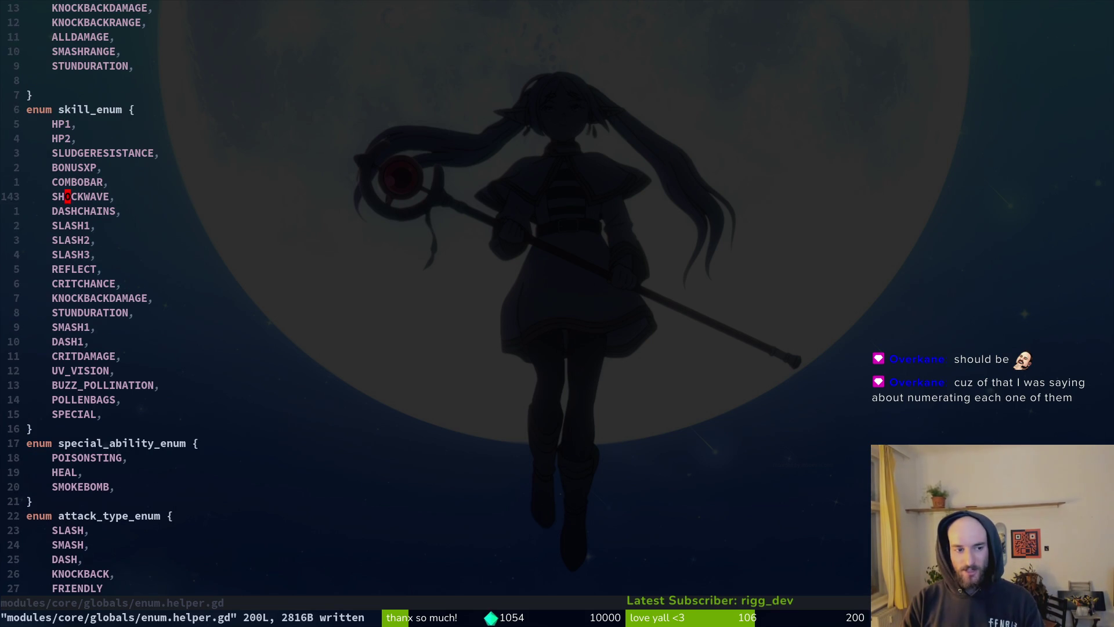
# Step: Step through the SLASH1–SLASH3, COMBOBAR, REFLECT and CRITCHANCE entries of skill_enum
pyautogui.press('k')
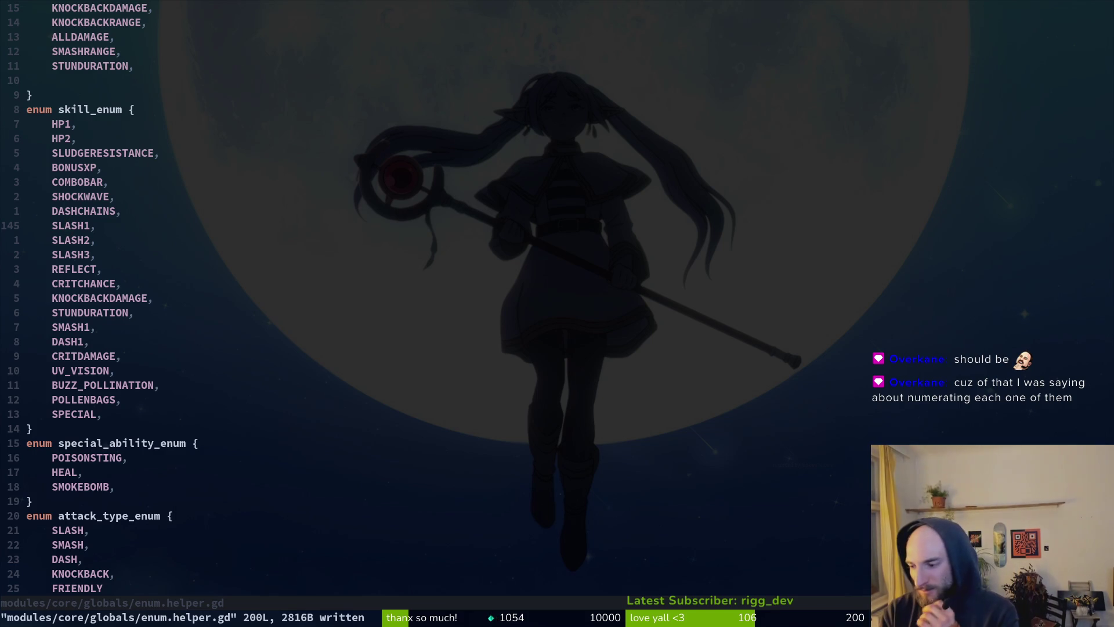
pyautogui.press('k')
pyautogui.press('k')
pyautogui.press('k')
pyautogui.press('k')
pyautogui.press('k')
pyautogui.press('k')
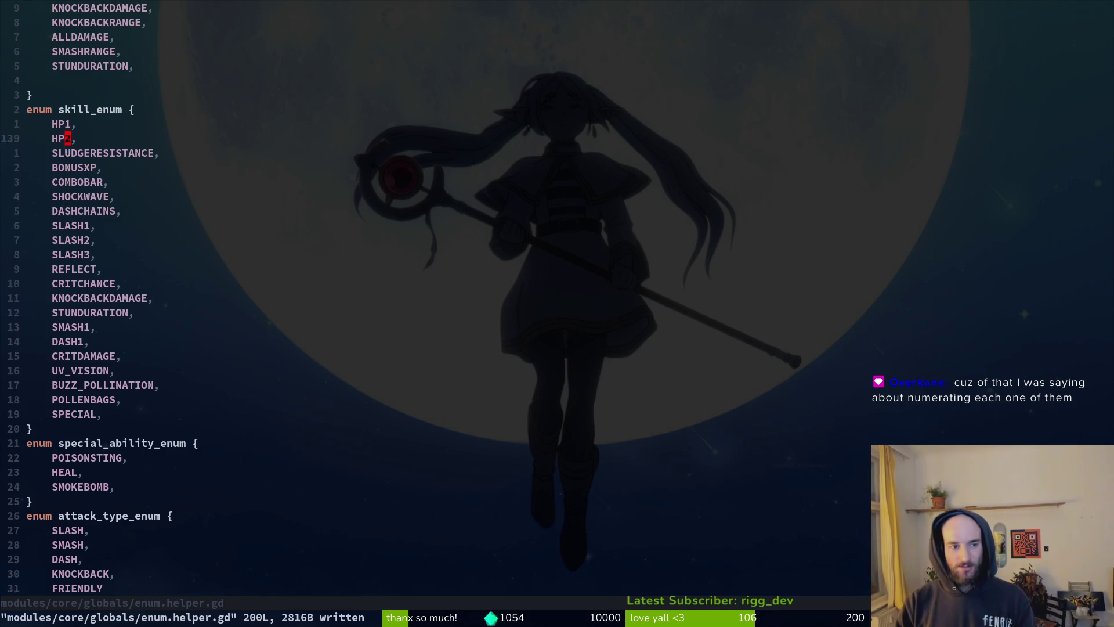
pyautogui.press('j')
pyautogui.press('j')
pyautogui.press('j')
pyautogui.hotkey('shift', 'v')
pyautogui.press('j')
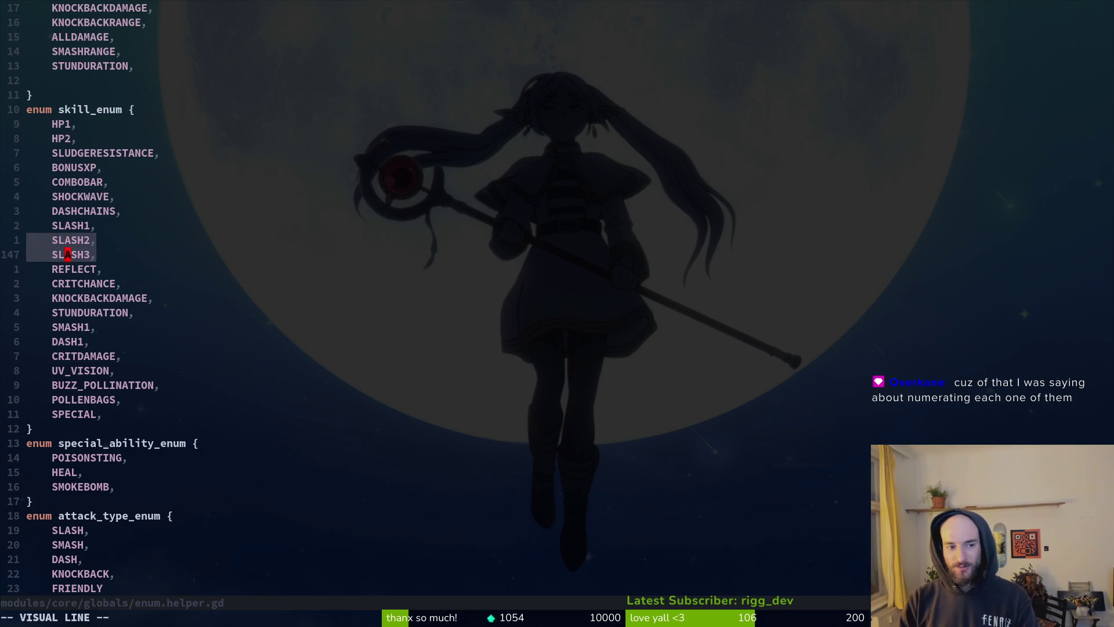
pyautogui.press('y')
pyautogui.press('j')
pyautogui.press('j')
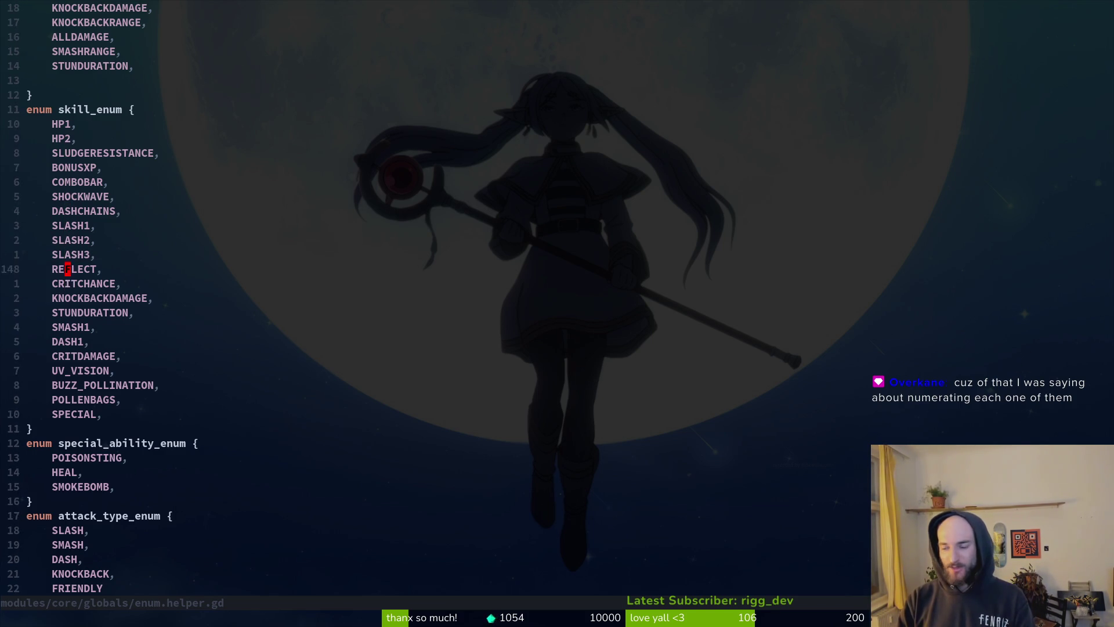
pyautogui.press('j')
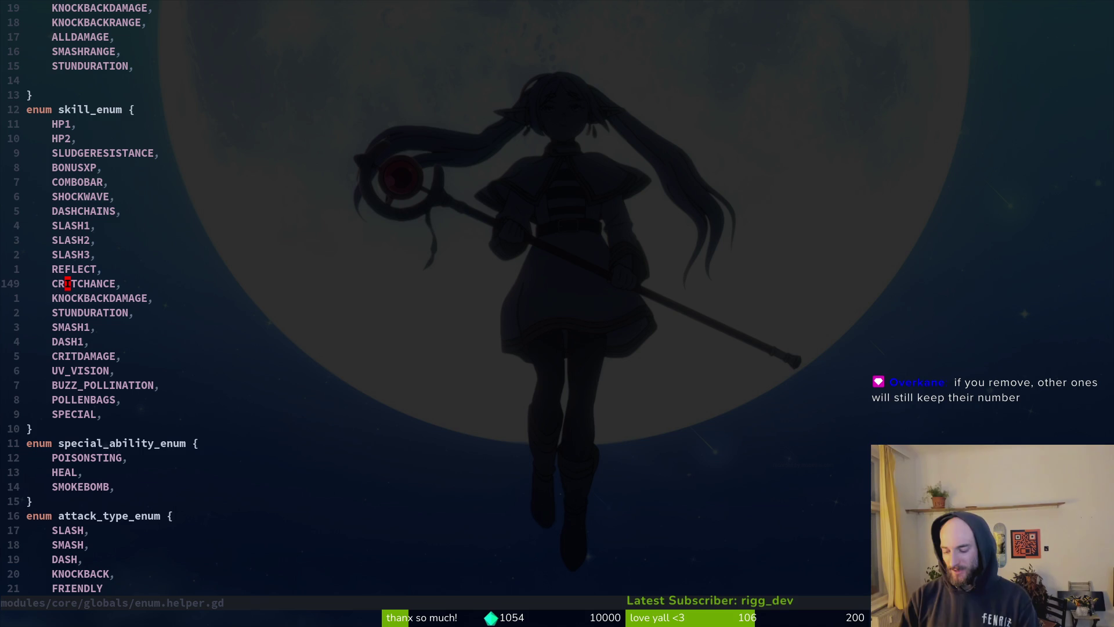
# Step: Line-select SLASH2–SLASH3 and then REFLECT in skill_enum before going back to Godot
pyautogui.press('k')
pyautogui.press('k')
pyautogui.press('k')
pyautogui.hotkey('shift', 'v')
pyautogui.press('j')
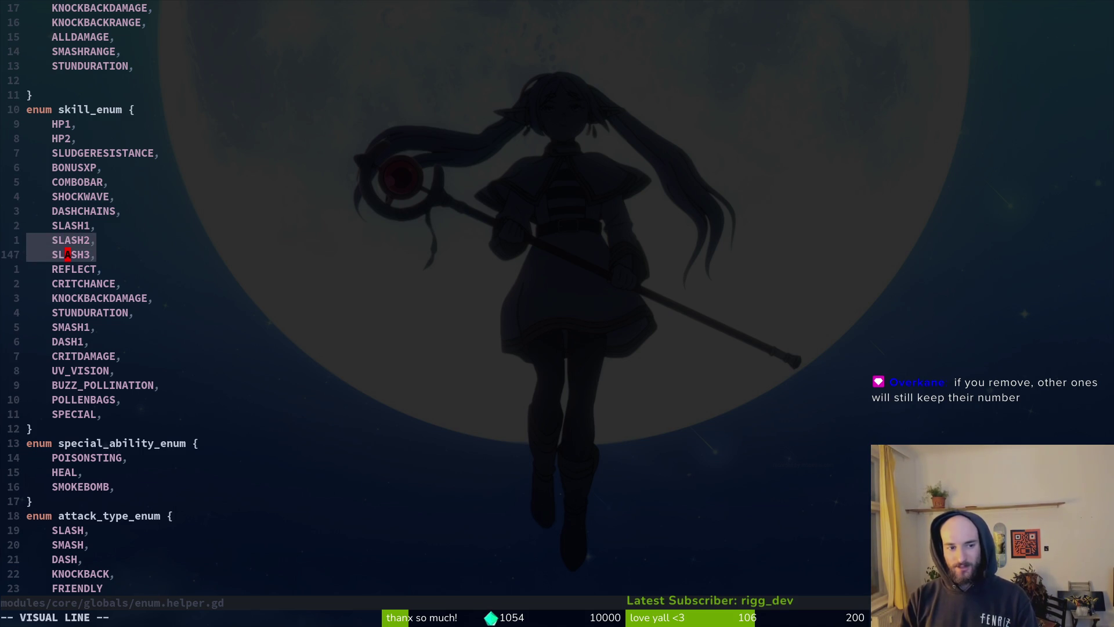
pyautogui.press('Escape')
pyautogui.press('j')
pyautogui.hotkey('shift', 'v')
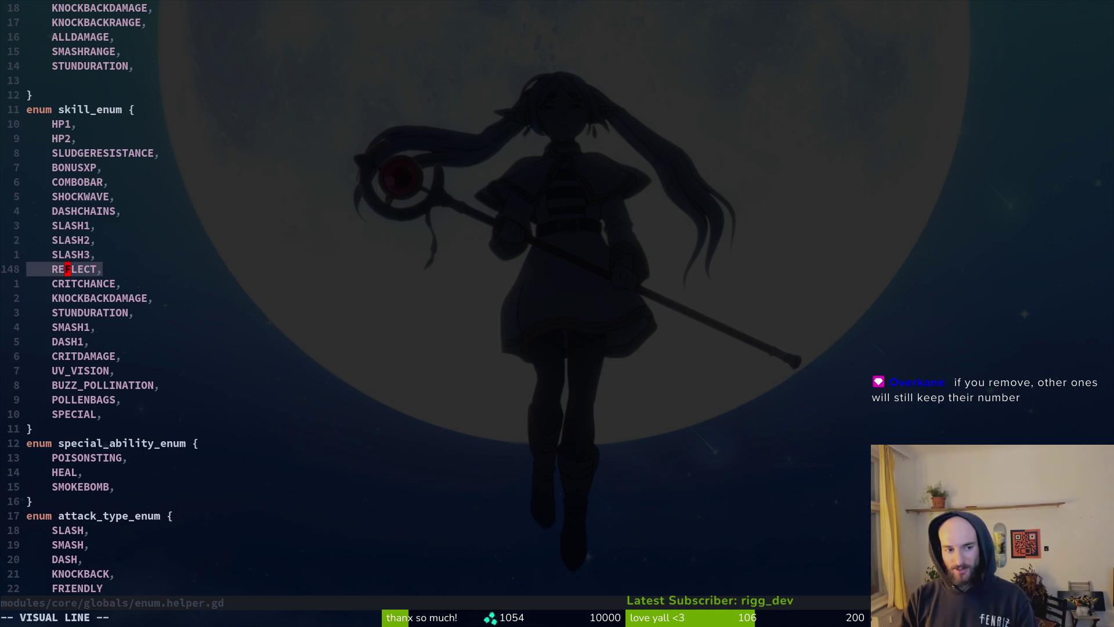
pyautogui.press('Escape')
pyautogui.press('l')
pyautogui.press('k')
pyautogui.press('k')
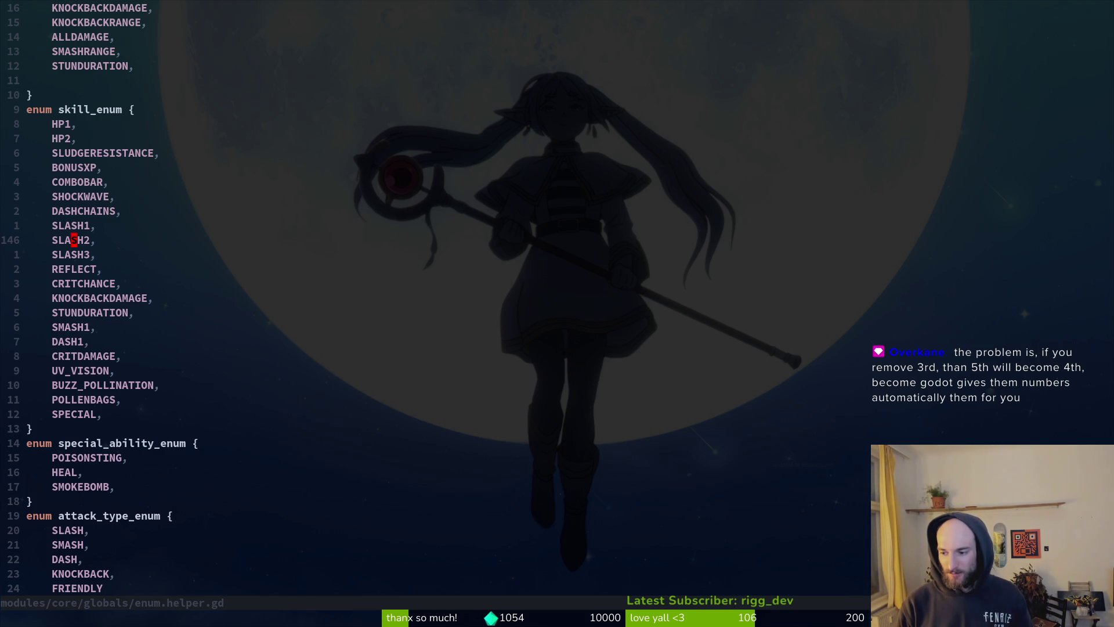
pyautogui.hotkey('alt', 'Tab')
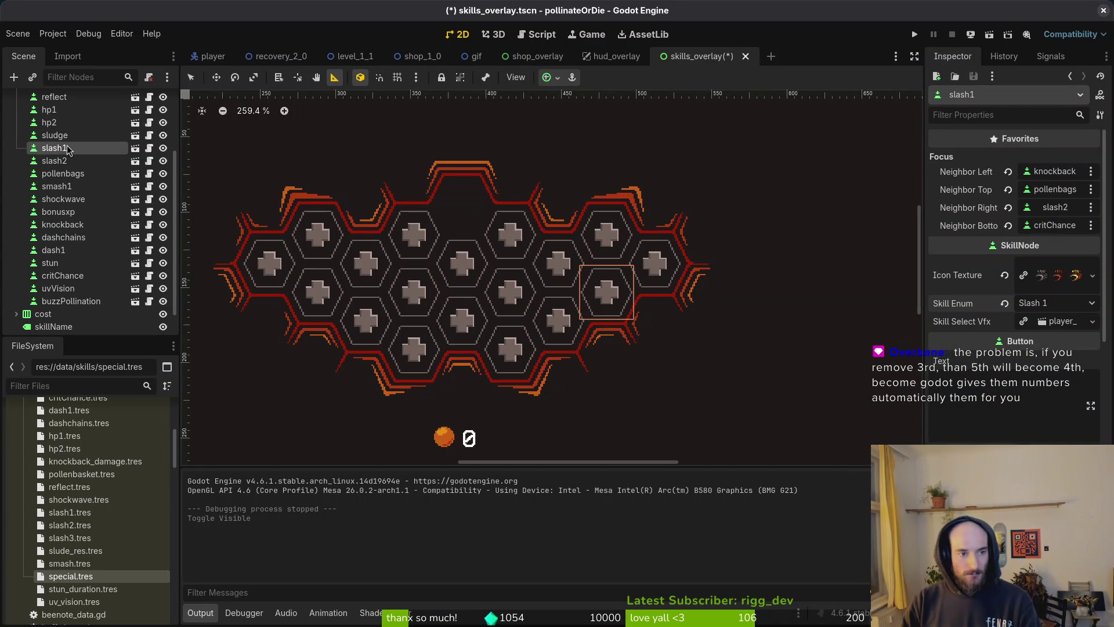
# Step: Rename the slash1 node in the Scene dock to critDamage
pyautogui.click(84, 162)
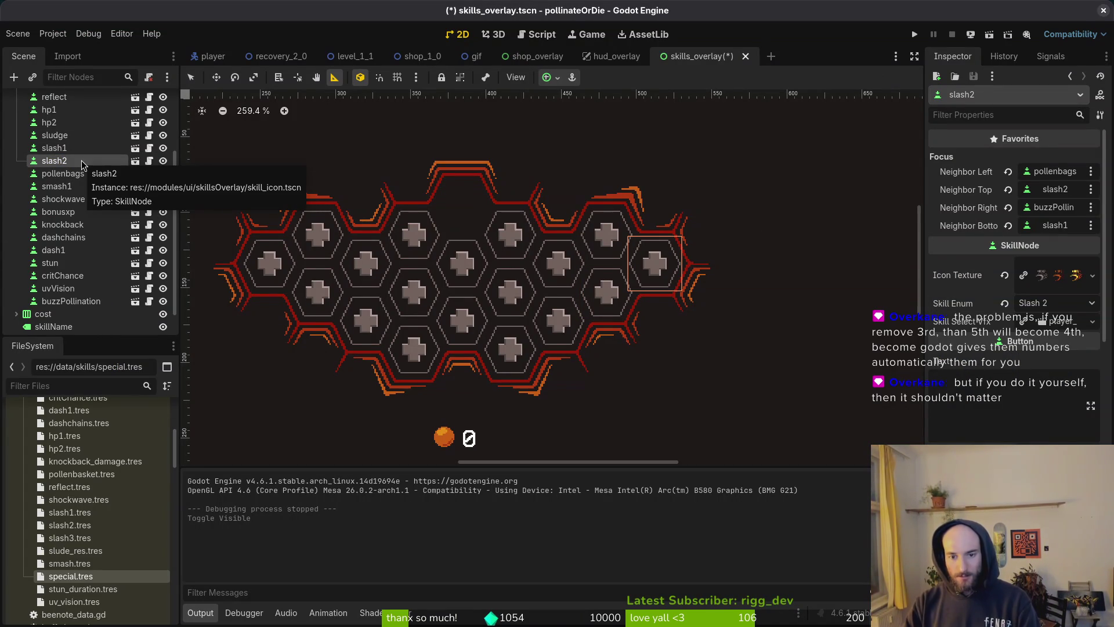
pyautogui.click(72, 150)
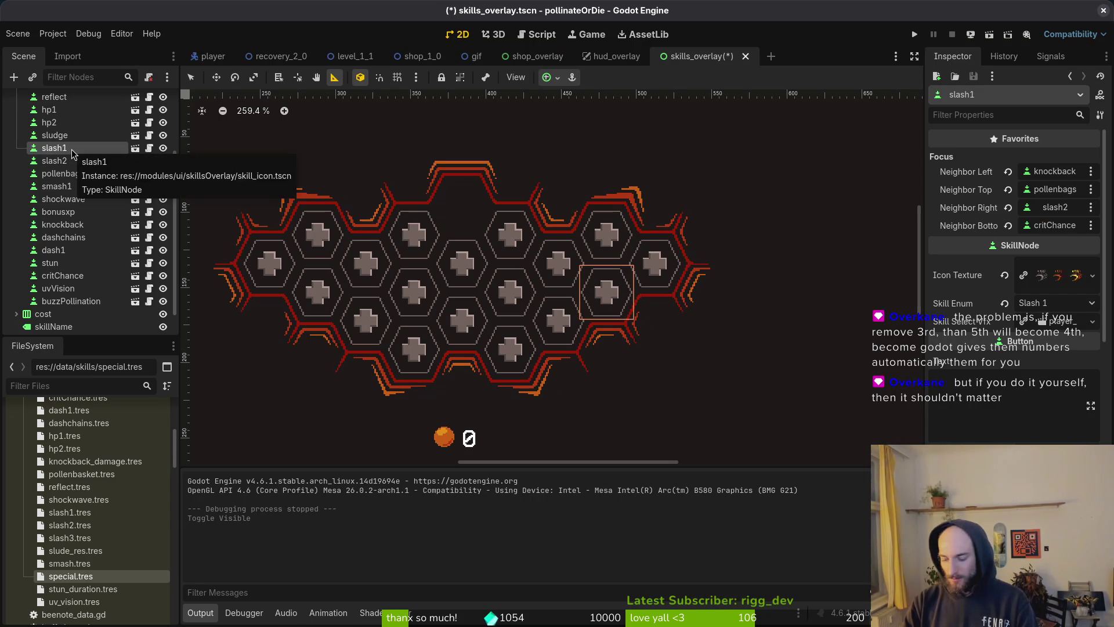
pyautogui.click(72, 149)
pyautogui.write('rit')
pyautogui.press('BackSpace')
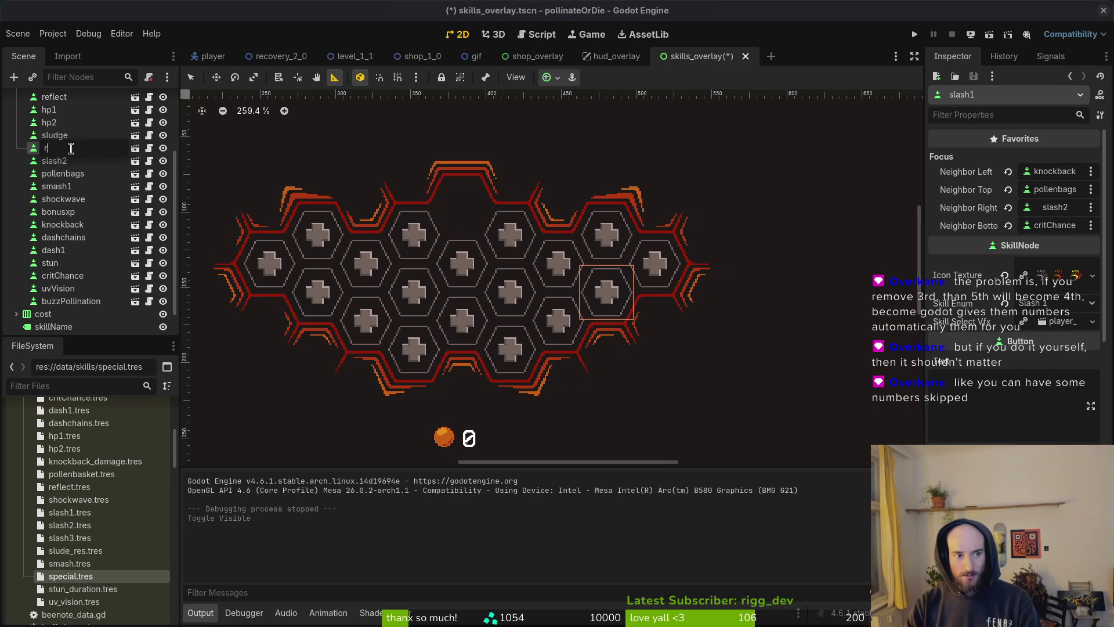
pyautogui.write('critDamage')
pyautogui.press('Return')
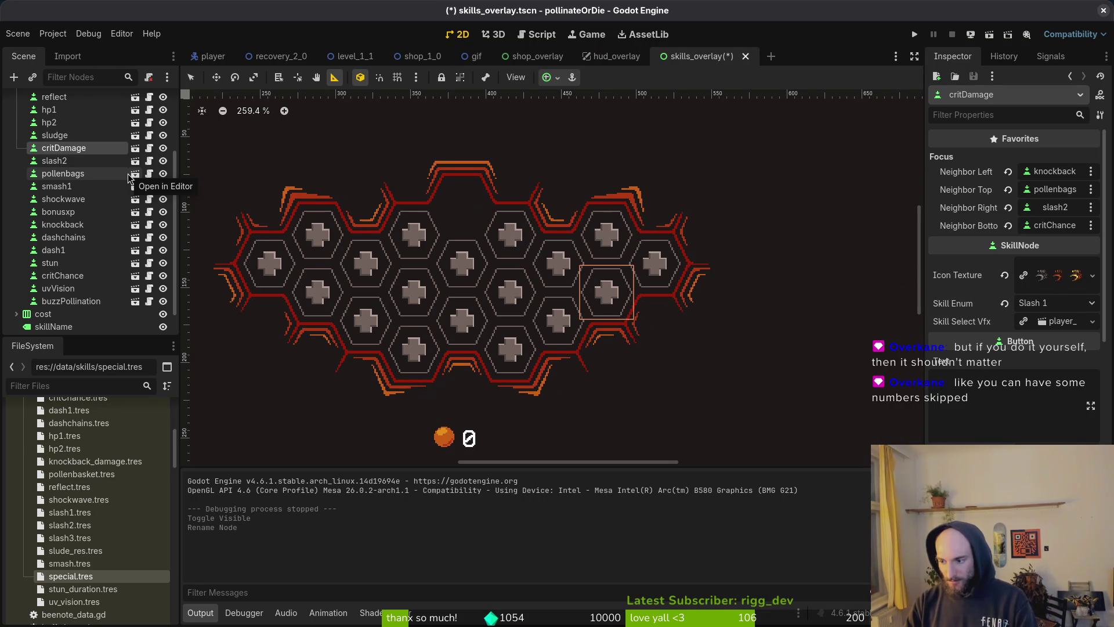
pyautogui.hotkey('alt', 'Tab')
pyautogui.hotkey('alt', 'Tab')
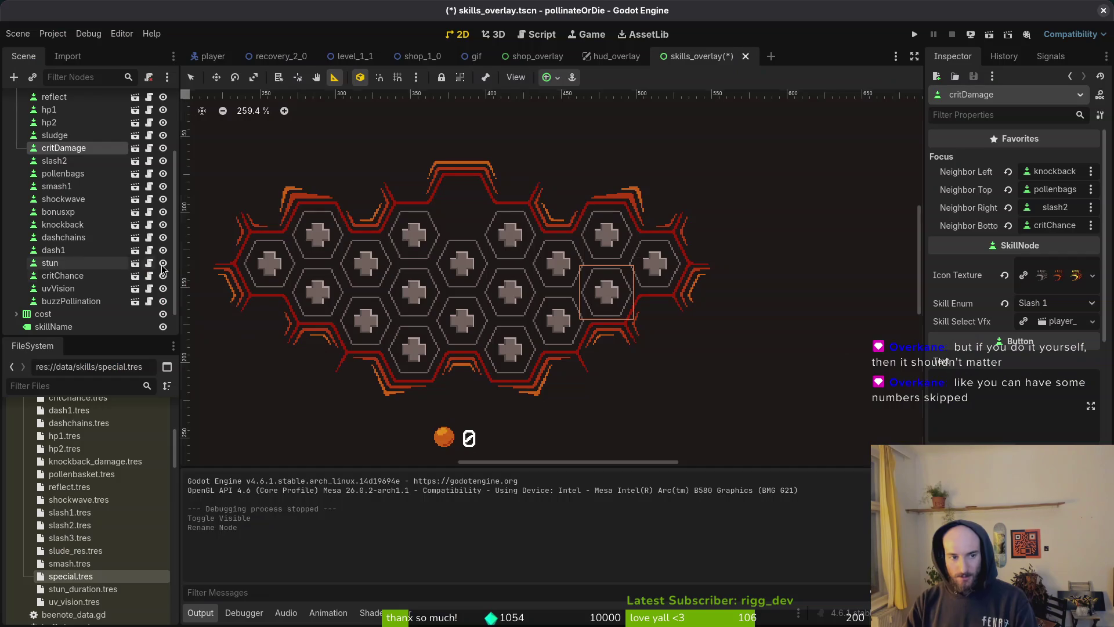
# Step: Leave critDamage's Skill Enum at Slash 1 and save skills_overlay.tscn
pyautogui.click(1062, 304)
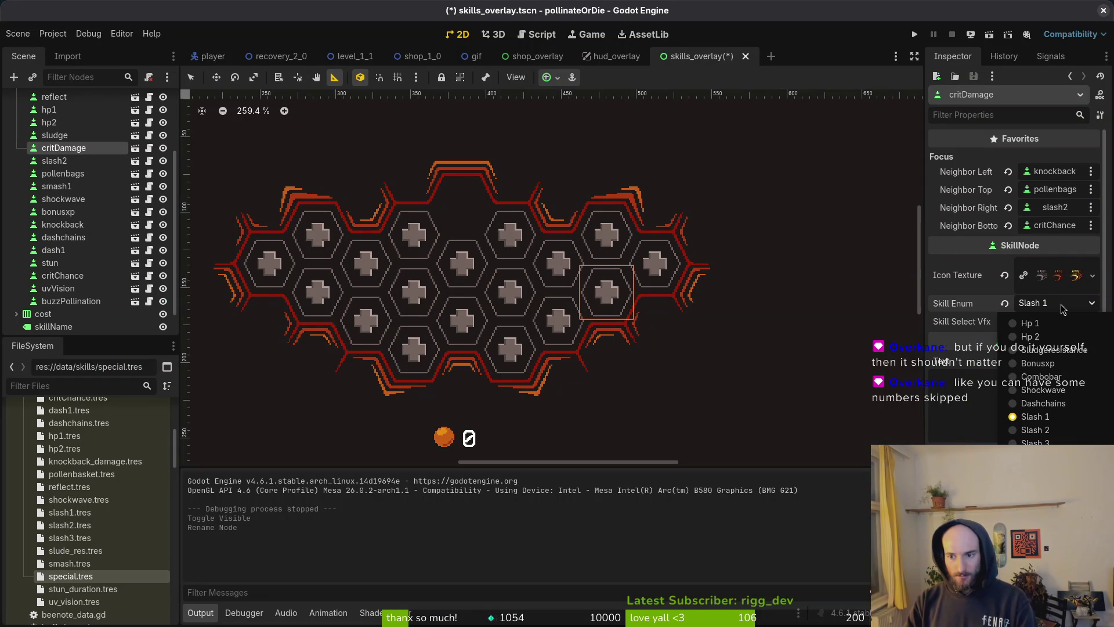
pyautogui.click(1063, 306)
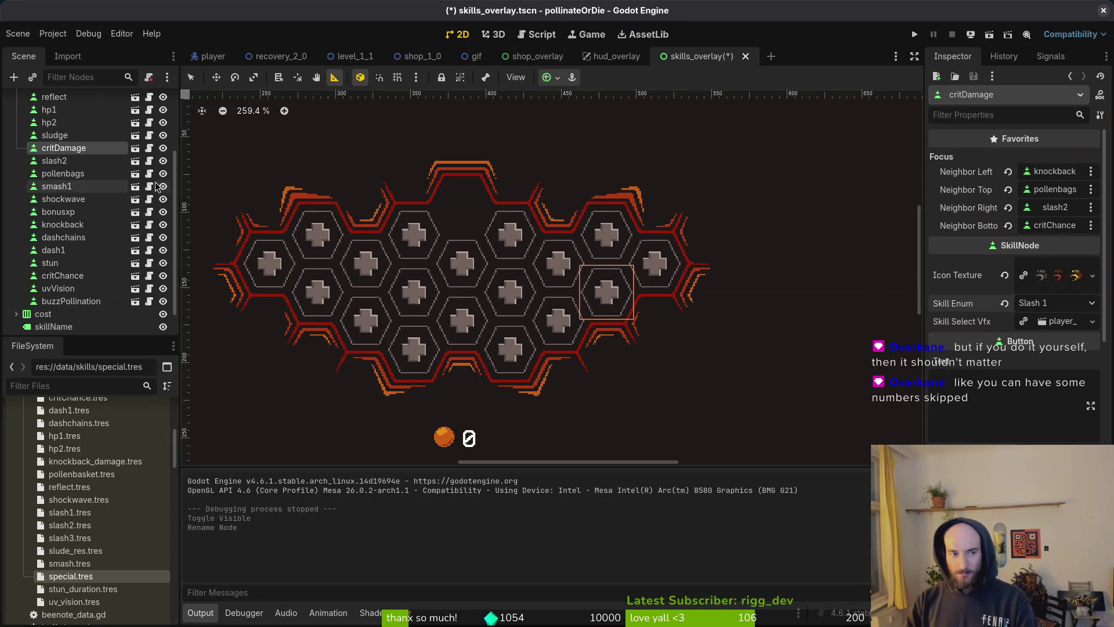
pyautogui.hotkey('ctrl', 's')
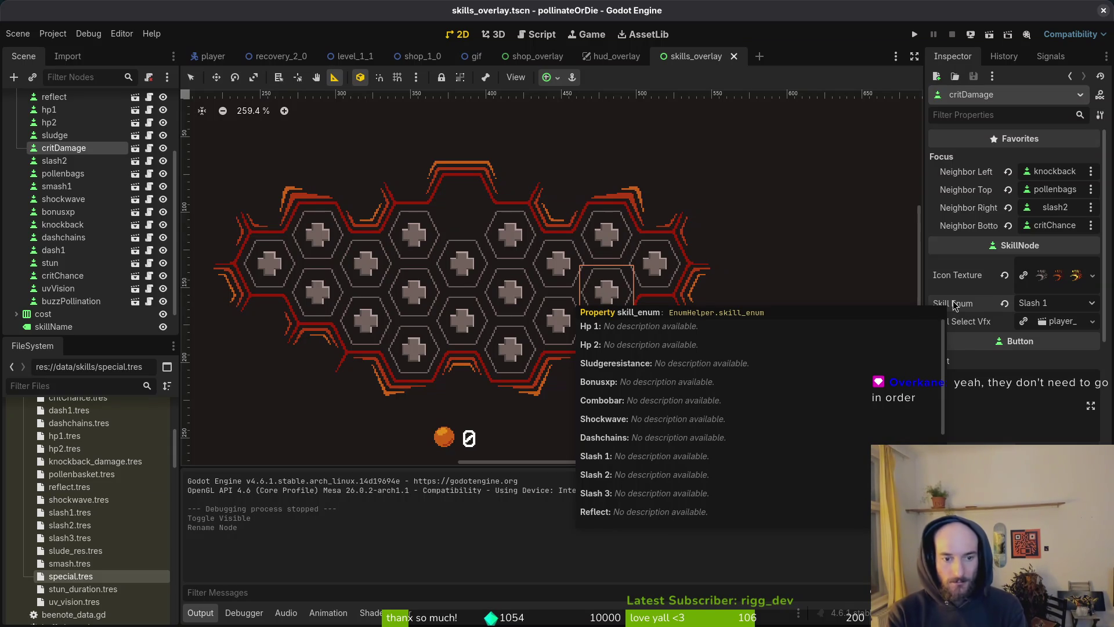
# Step: Open README.md in Neovim via a Telescope search for 'readme'
pyautogui.hotkey('alt', 'Tab')
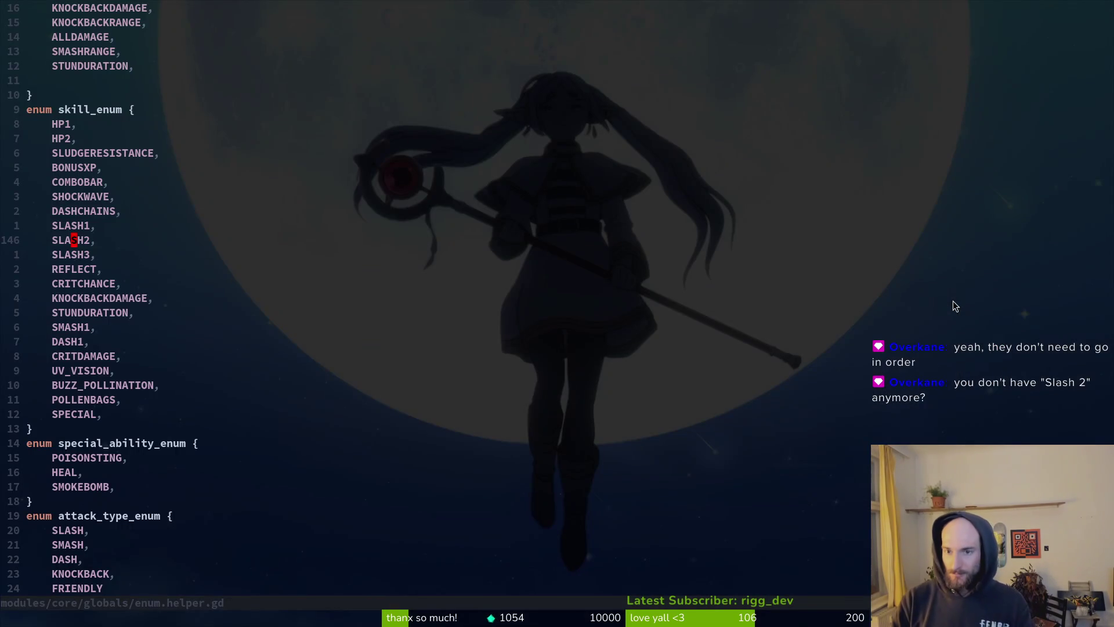
pyautogui.press('space')
pyautogui.press('f')
pyautogui.press('f')
pyautogui.write('readme')
pyautogui.press('Return')
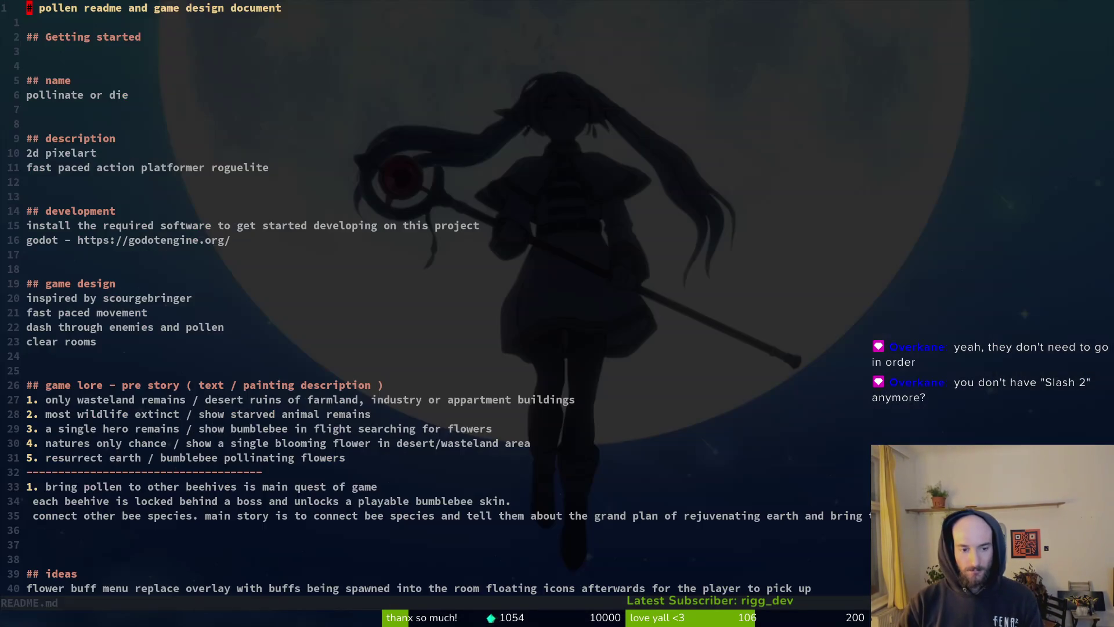
# Step: Add '- beat the game without active upgrades' under the achievements list and save README.md
pyautogui.press('G')
pyautogui.hotkey('ctrl', 'u')
pyautogui.hotkey('ctrl', 'u')
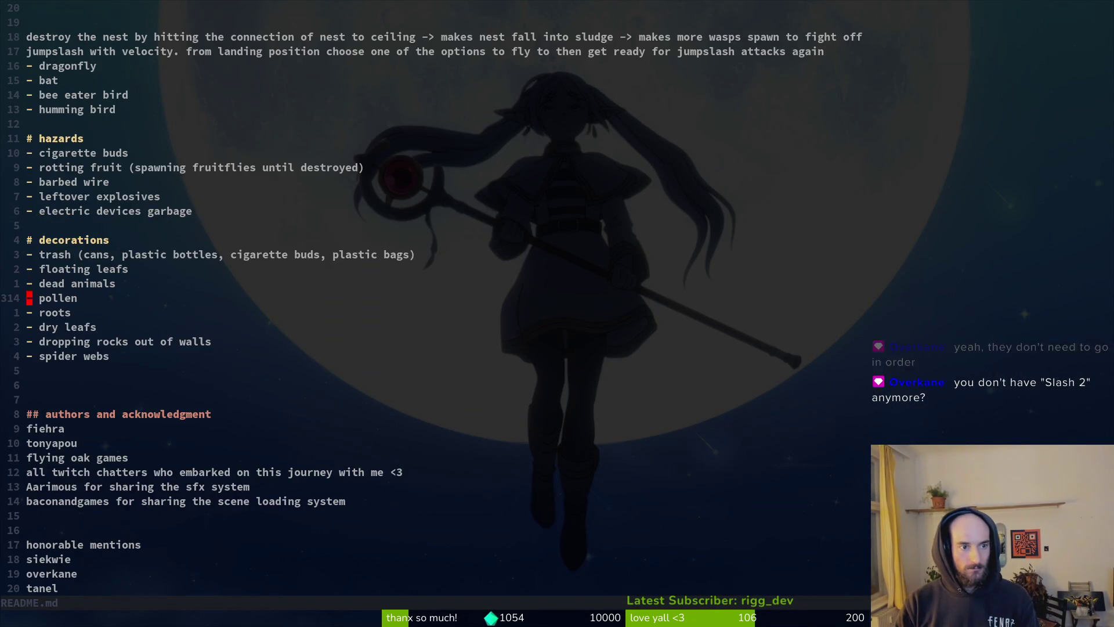
pyautogui.hotkey('ctrl', 'u')
pyautogui.hotkey('ctrl', 'u')
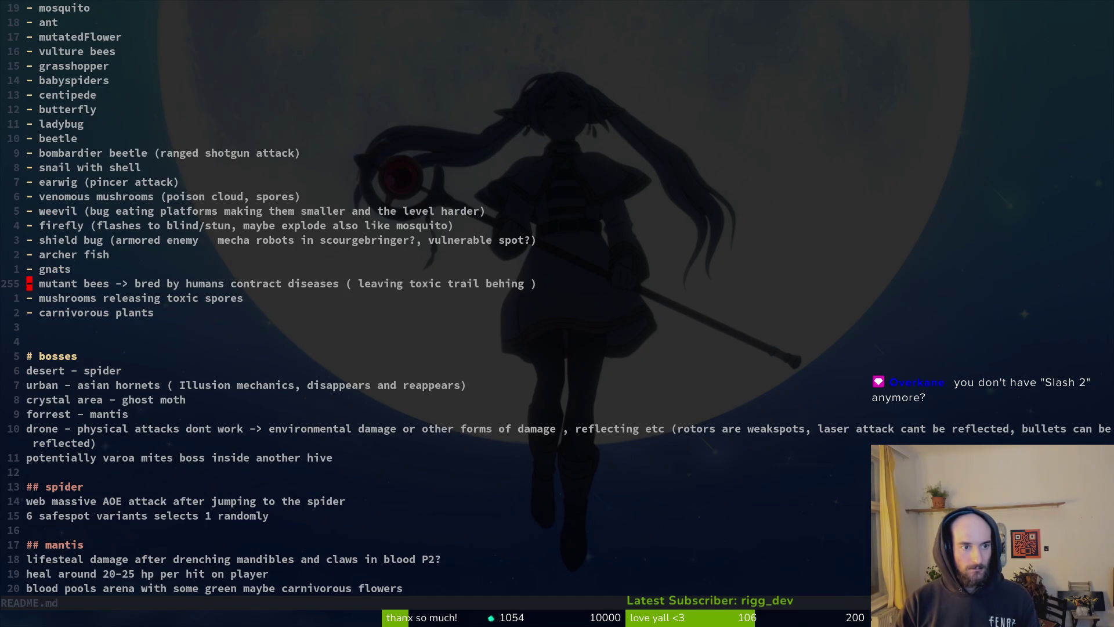
pyautogui.hotkey('ctrl', 'u')
pyautogui.hotkey('ctrl', 'u')
pyautogui.press('j')
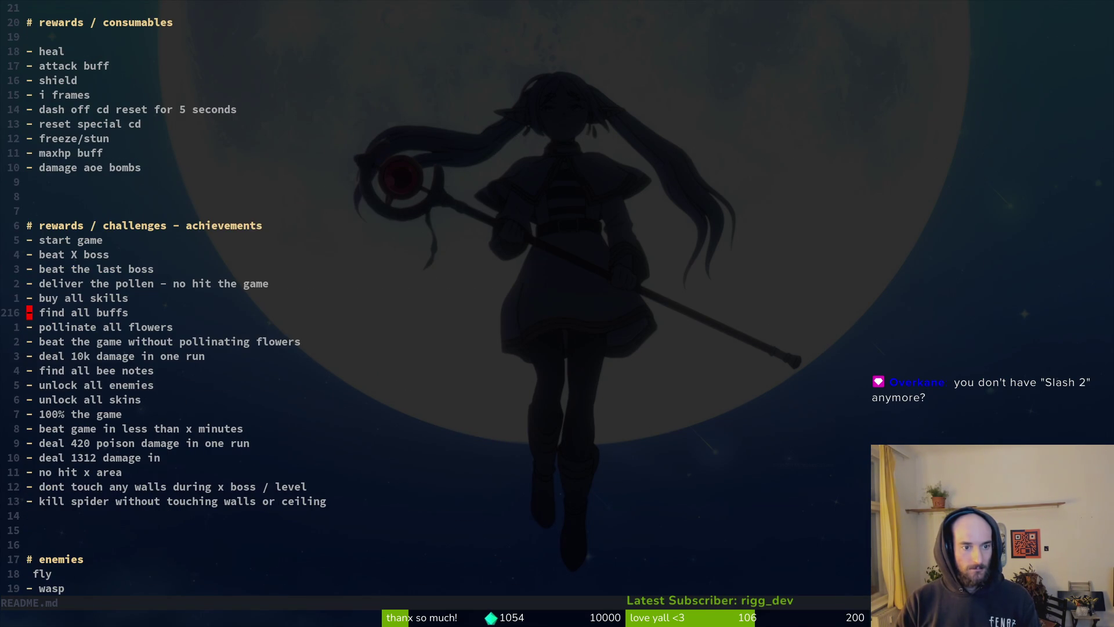
pyautogui.press('7')
pyautogui.press('j')
pyautogui.press('6')
pyautogui.press('j')
pyautogui.write('o')
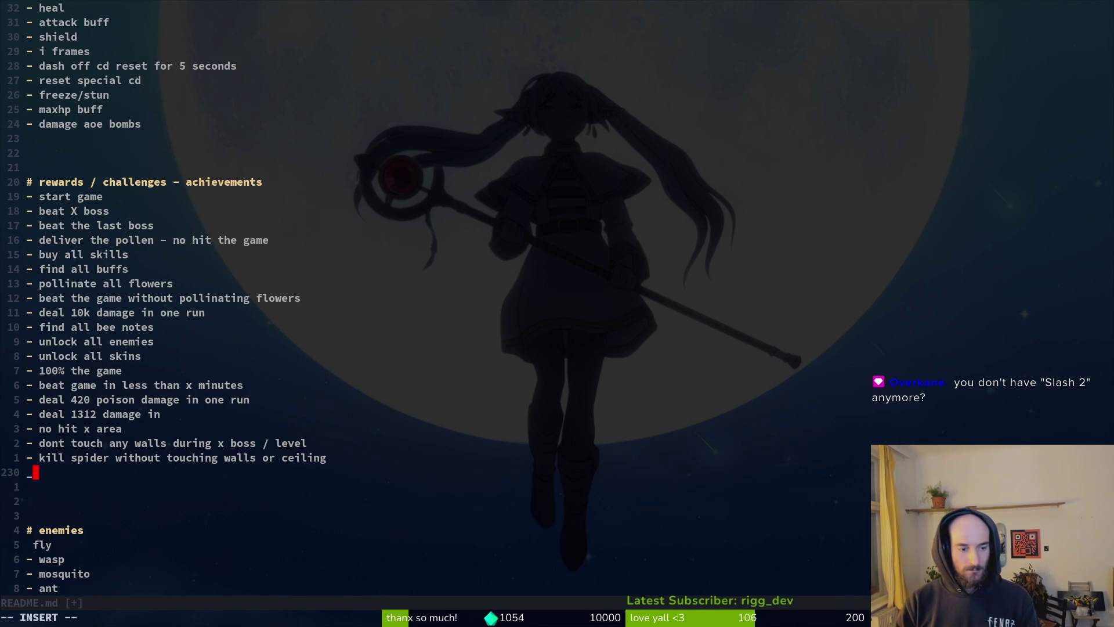
pyautogui.write('- beat the gam')
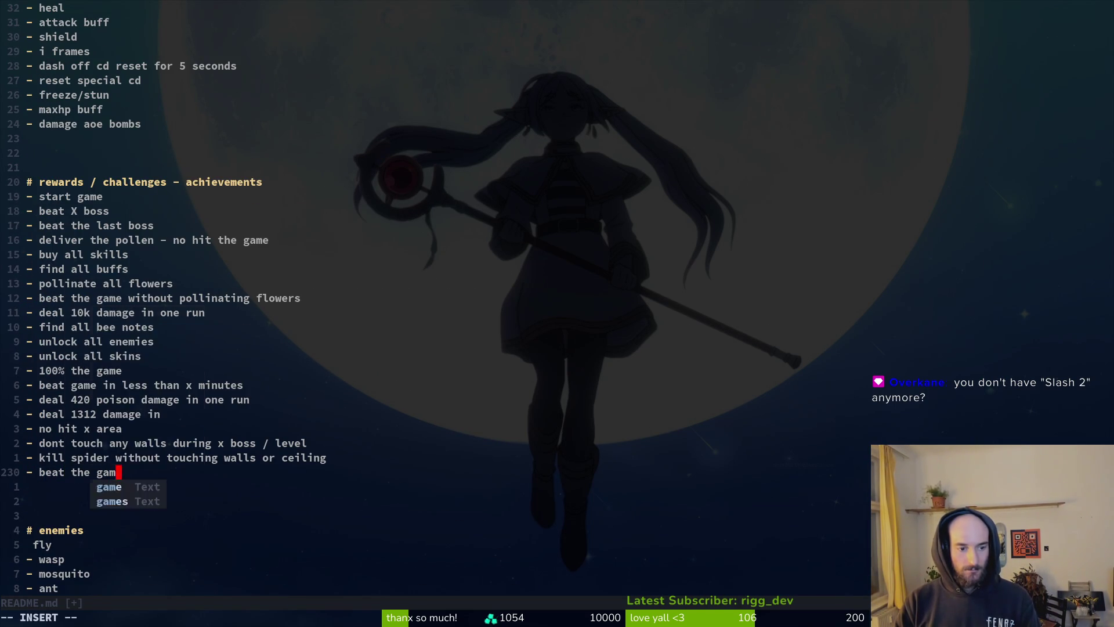
pyautogui.write('e without active u')
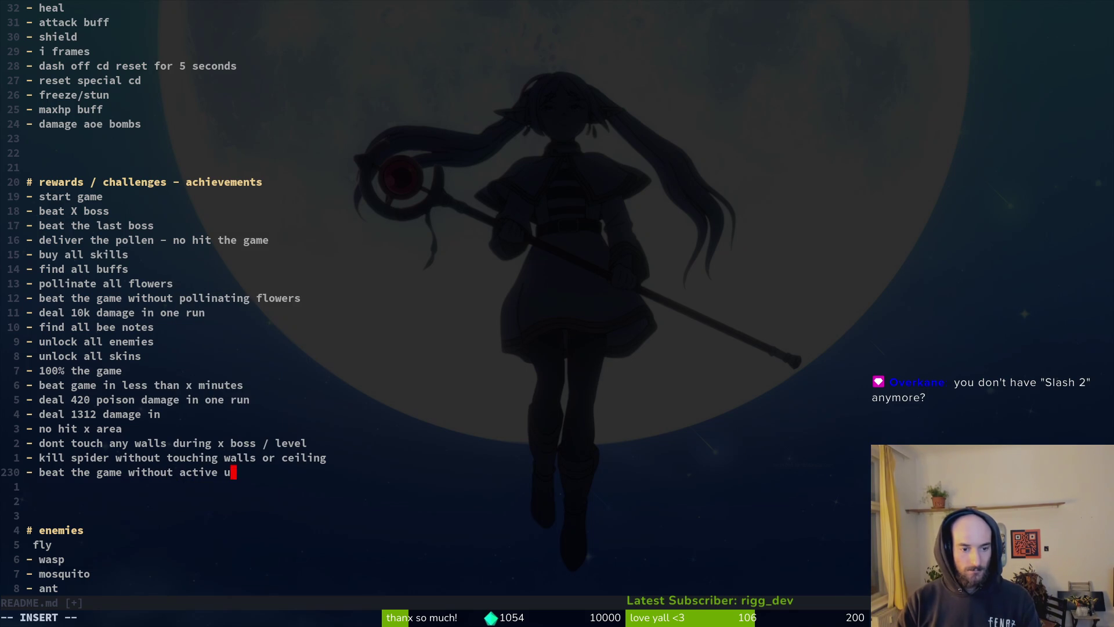
pyautogui.write('pgrades')
pyautogui.press('Escape')
pyautogui.write(':w')
pyautogui.press('Return')
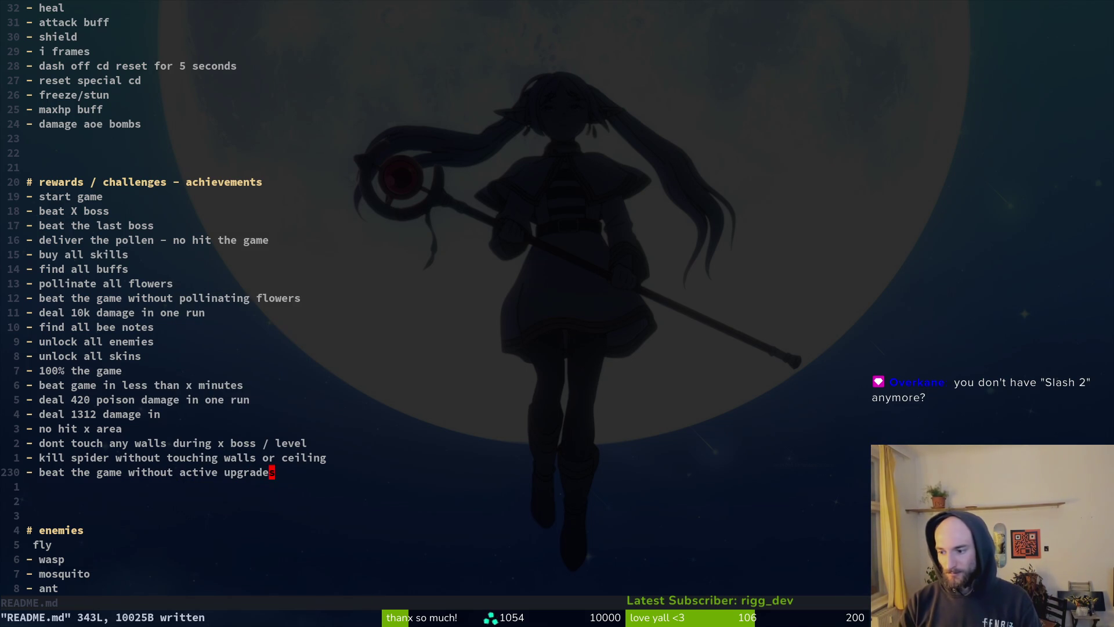
pyautogui.hotkey('alt', 'Tab')
pyautogui.moveTo(954, 306)
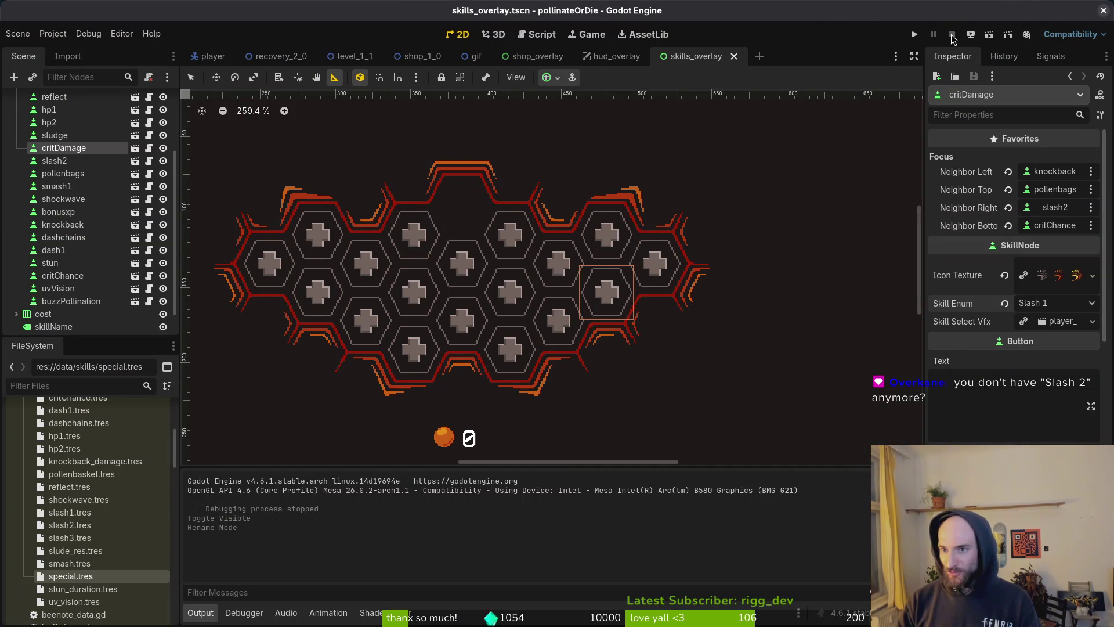
# Step: Run the game, restart it with F5, and open the skills overlay in the level
pyautogui.click(917, 34)
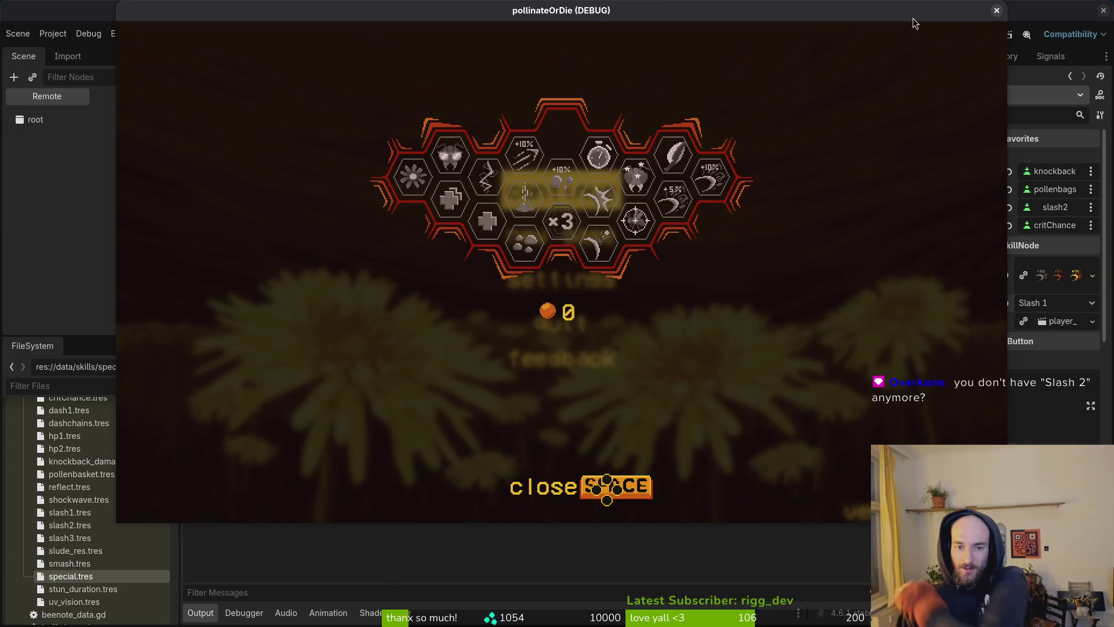
pyautogui.press('F8')
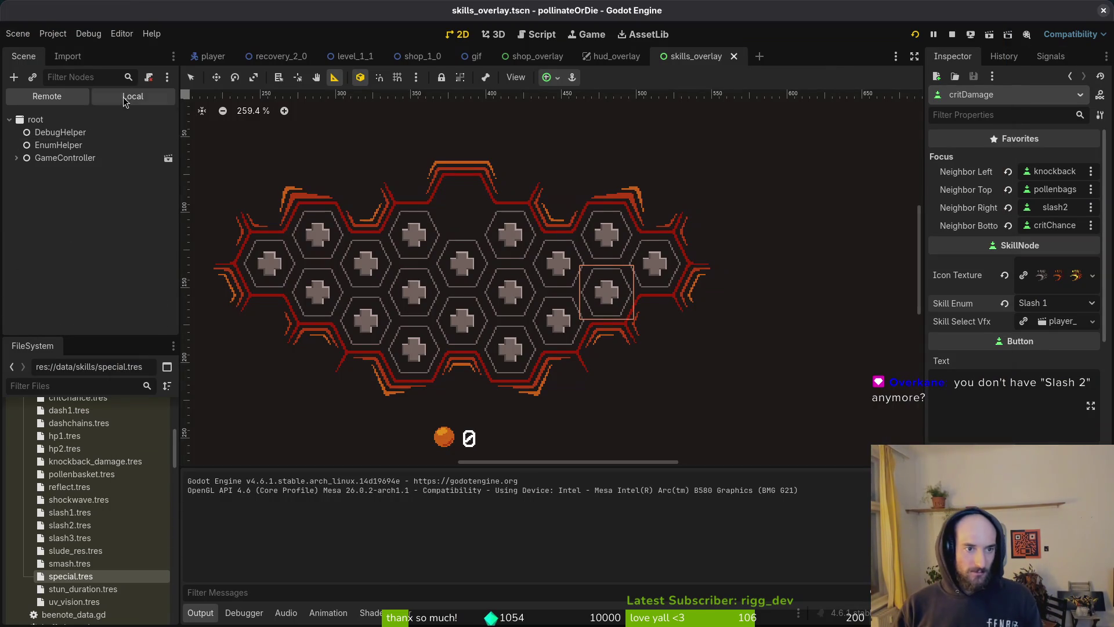
pyautogui.press('F5')
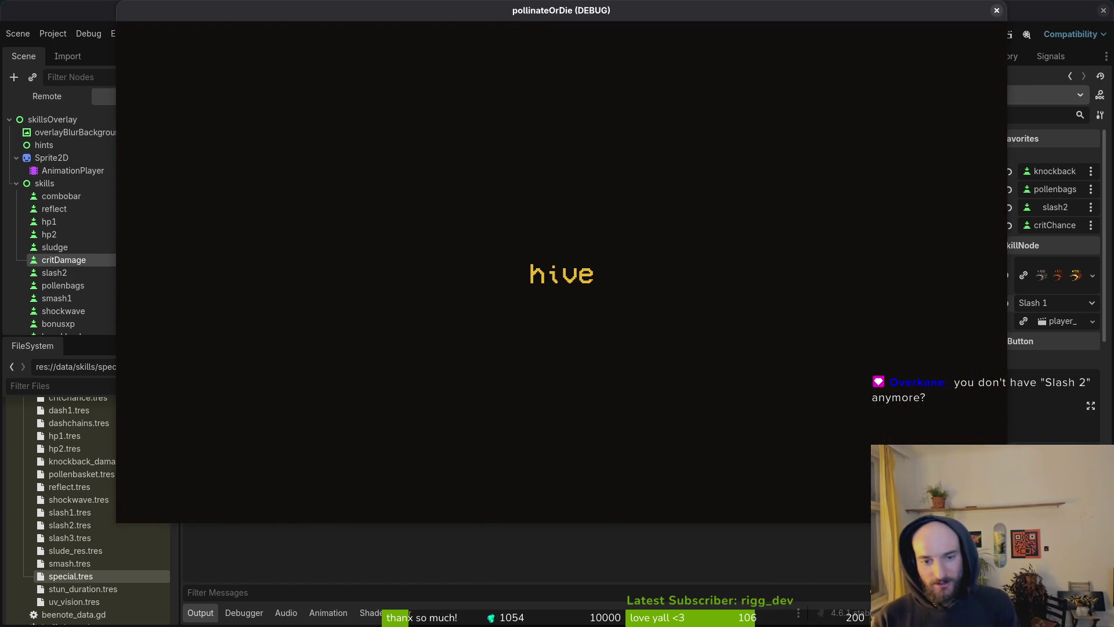
pyautogui.press('Tab')
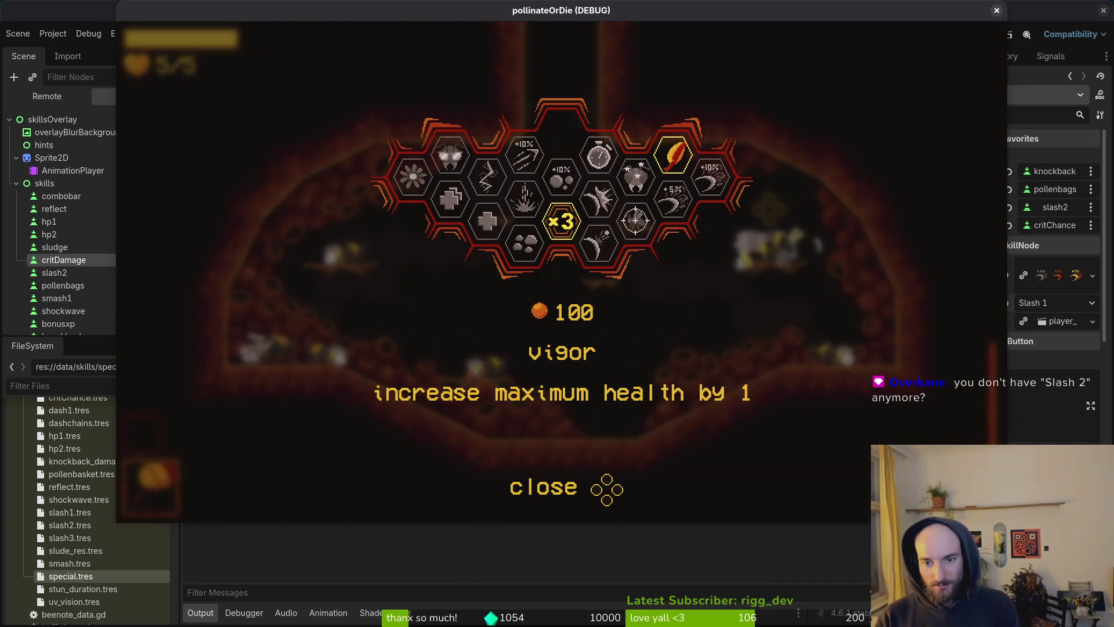
# Step: Check pollen baskets, deep wound and the slasher skills, including the 400-cost, 5% and 10% upgrades
pyautogui.press('Right')
pyautogui.press('Right')
pyautogui.press('Left')
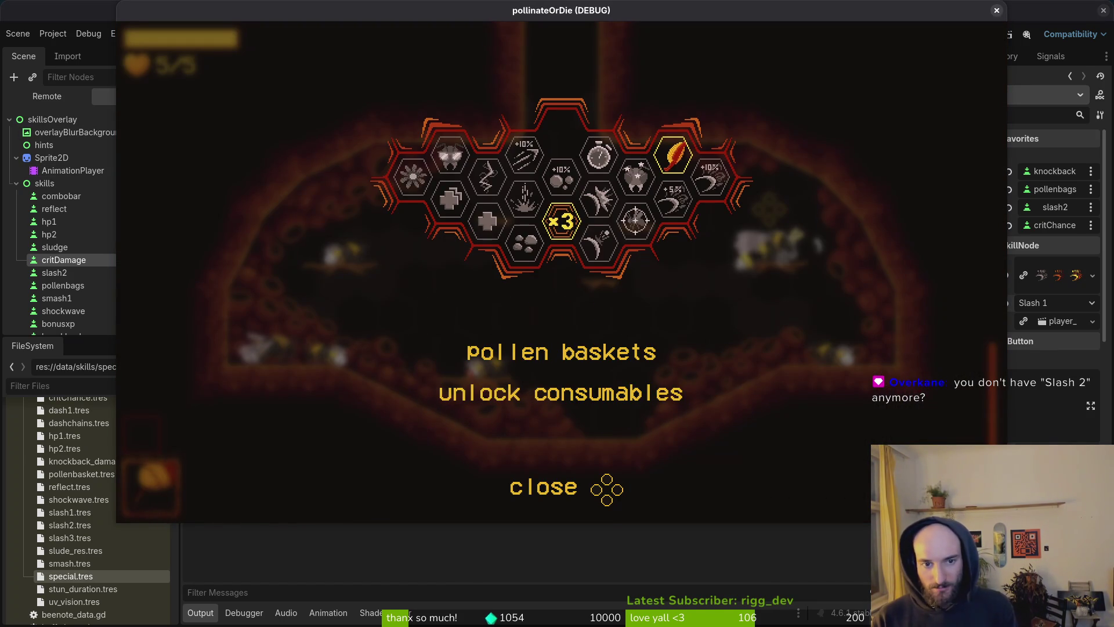
pyautogui.press('Down')
pyautogui.press('Right')
pyautogui.press('Down')
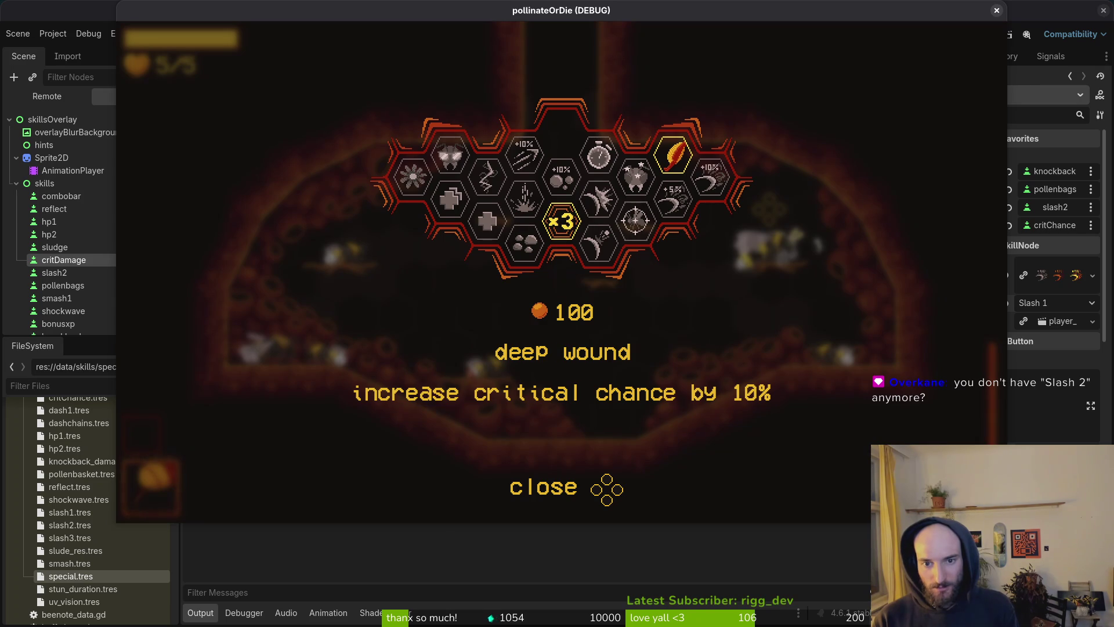
pyautogui.press('Left')
pyautogui.press('Down')
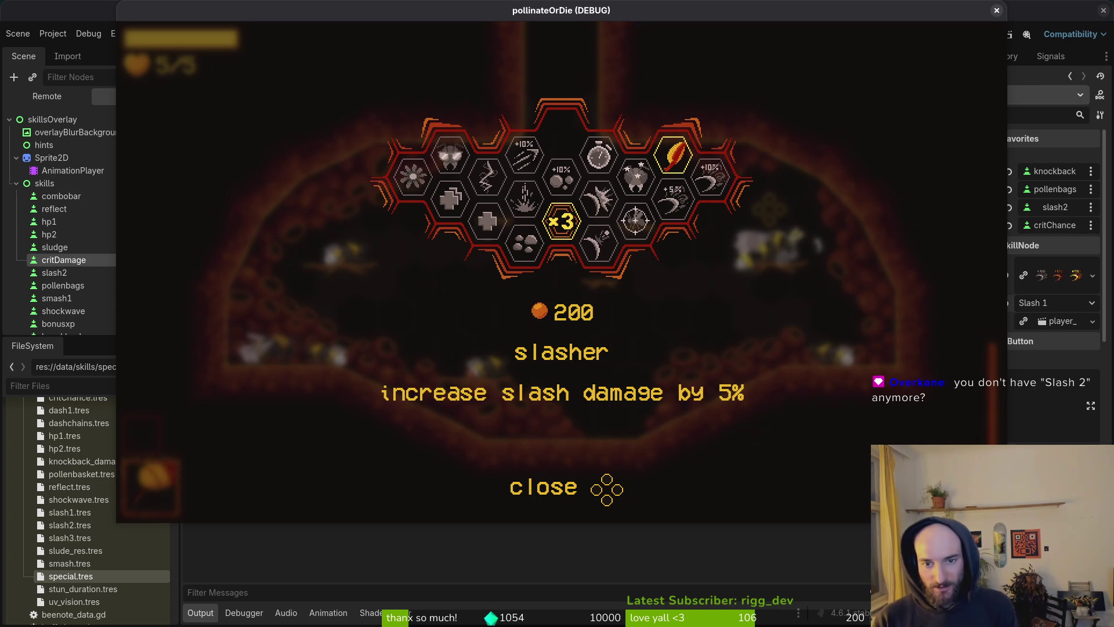
pyautogui.press('Right')
pyautogui.press('Left')
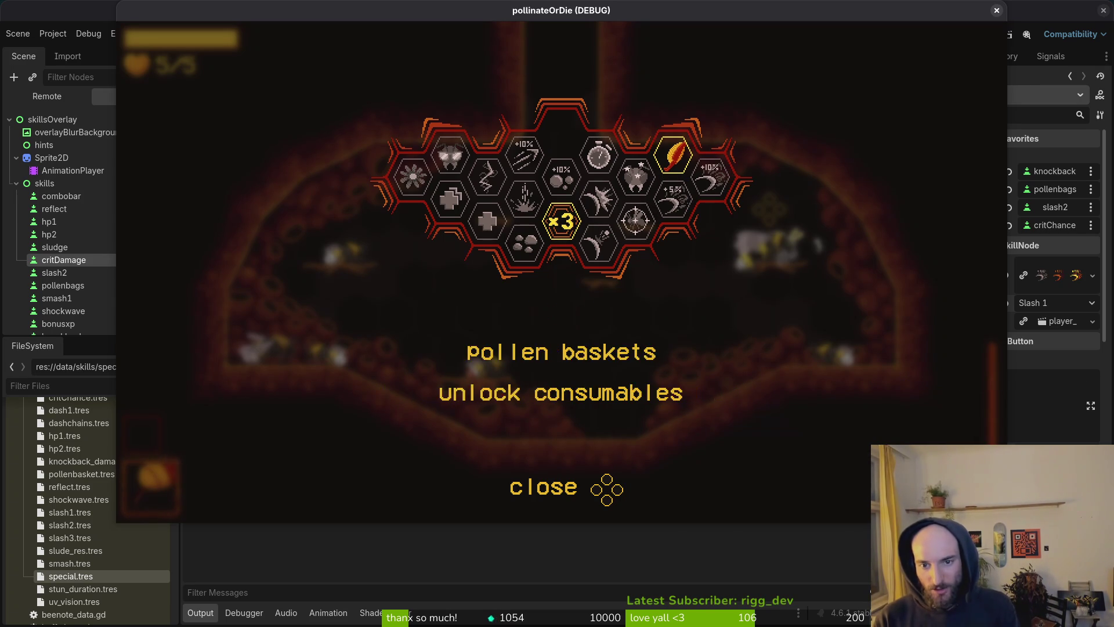
pyautogui.press('Down')
pyautogui.press('Right')
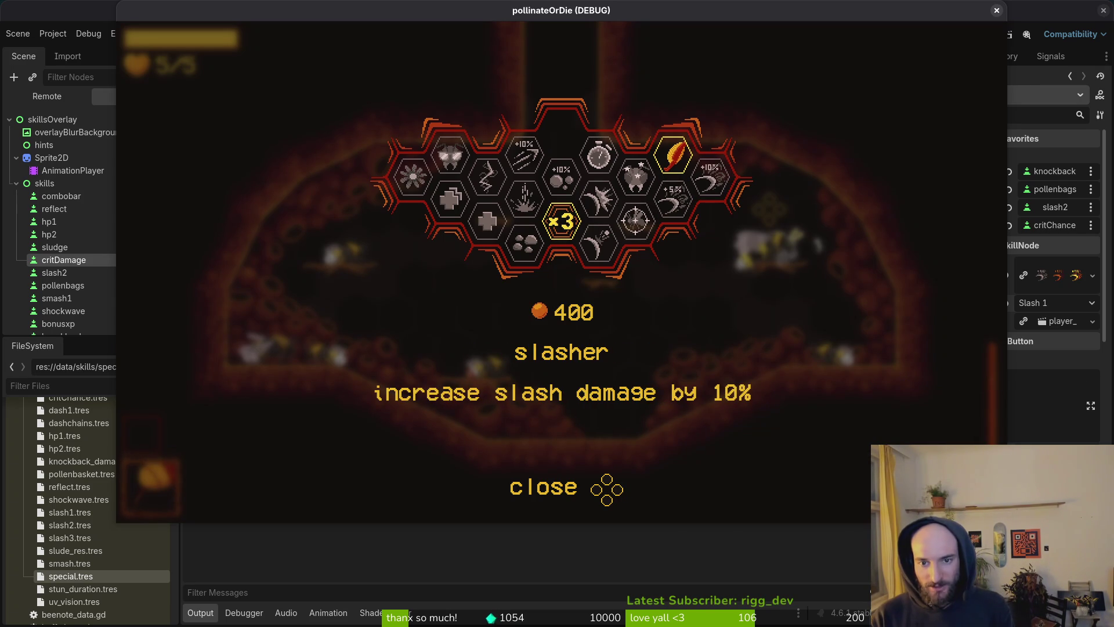
pyautogui.press('Left')
pyautogui.press('Down')
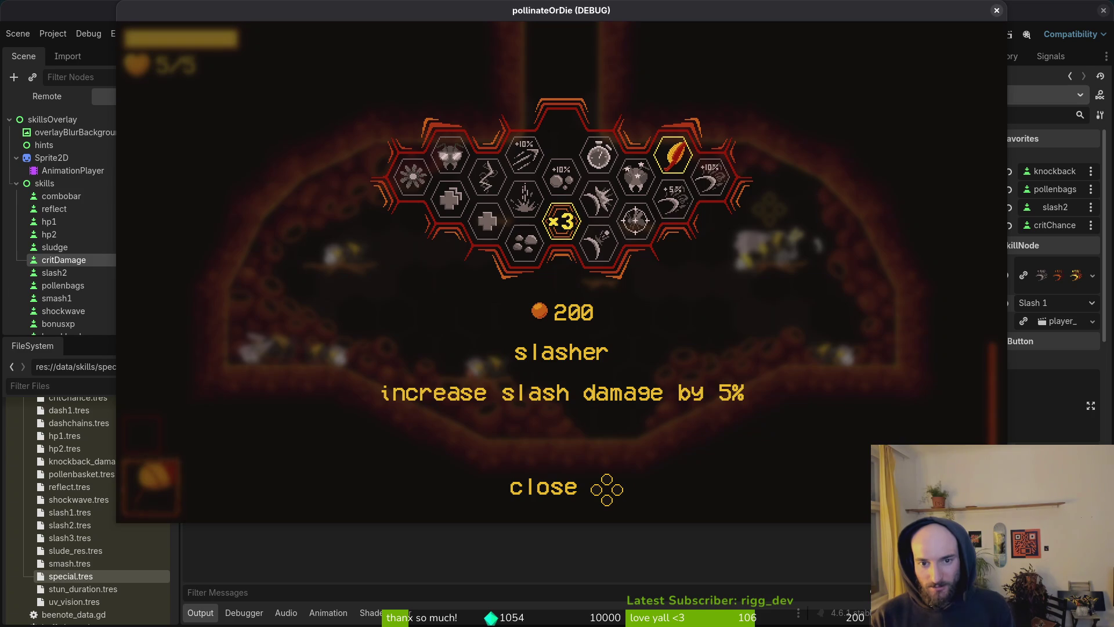
# Step: Check the recoil, reflect, stunlocked and lucky charm skill descriptions
pyautogui.press('Down')
pyautogui.press('Left')
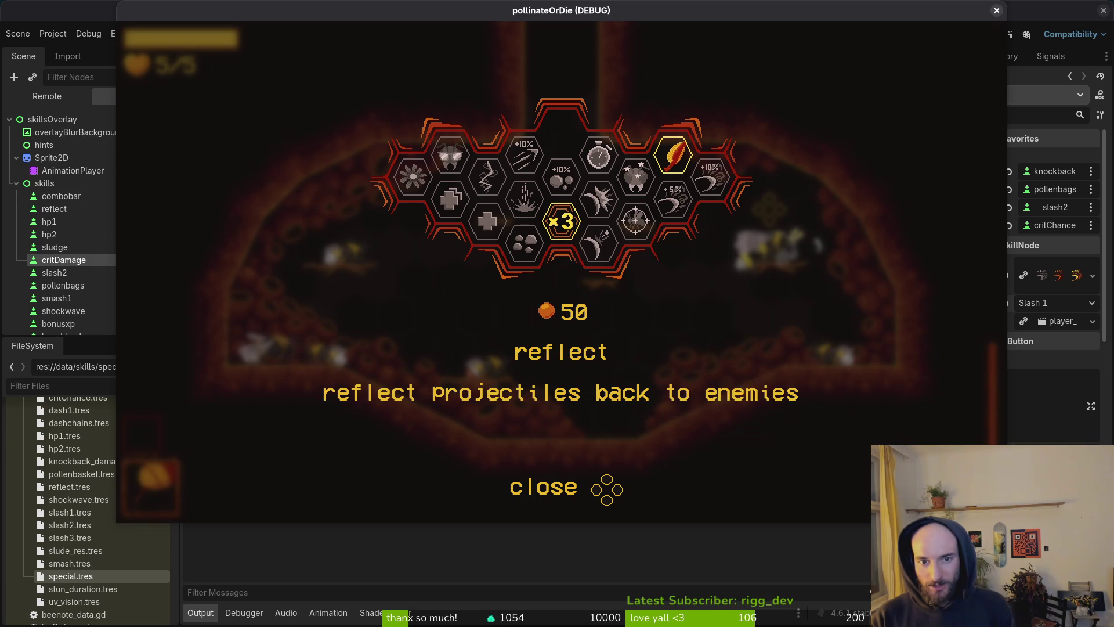
pyautogui.press('Up')
pyautogui.press('Down')
pyautogui.press('Right')
pyautogui.press('Up')
pyautogui.press('Up')
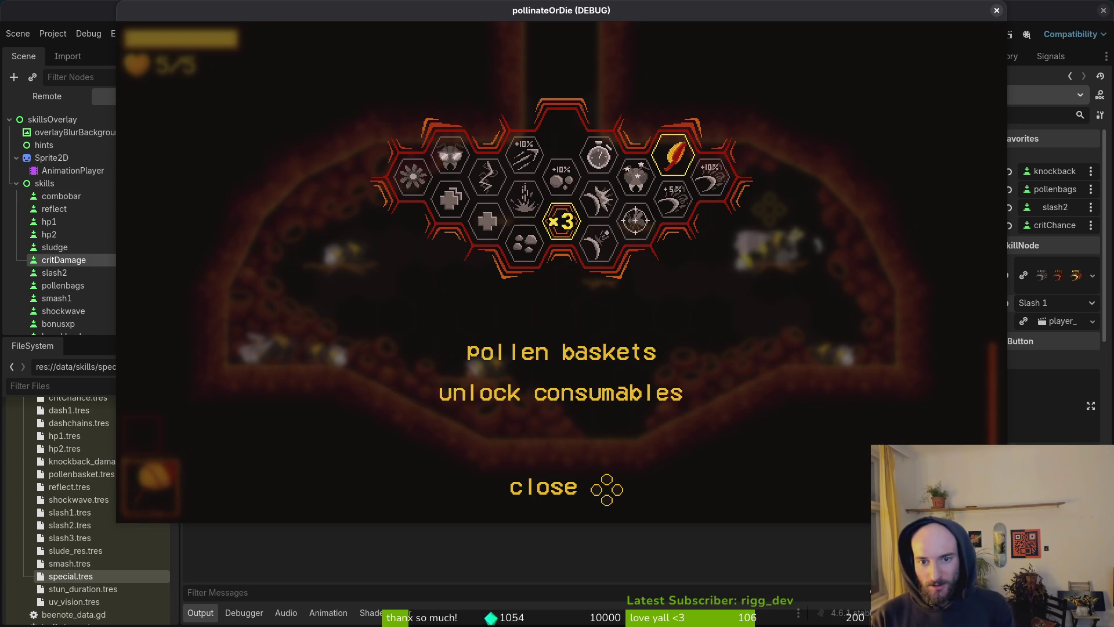
pyautogui.press('Down')
pyautogui.press('Down')
pyautogui.press('Down')
pyautogui.press('Up')
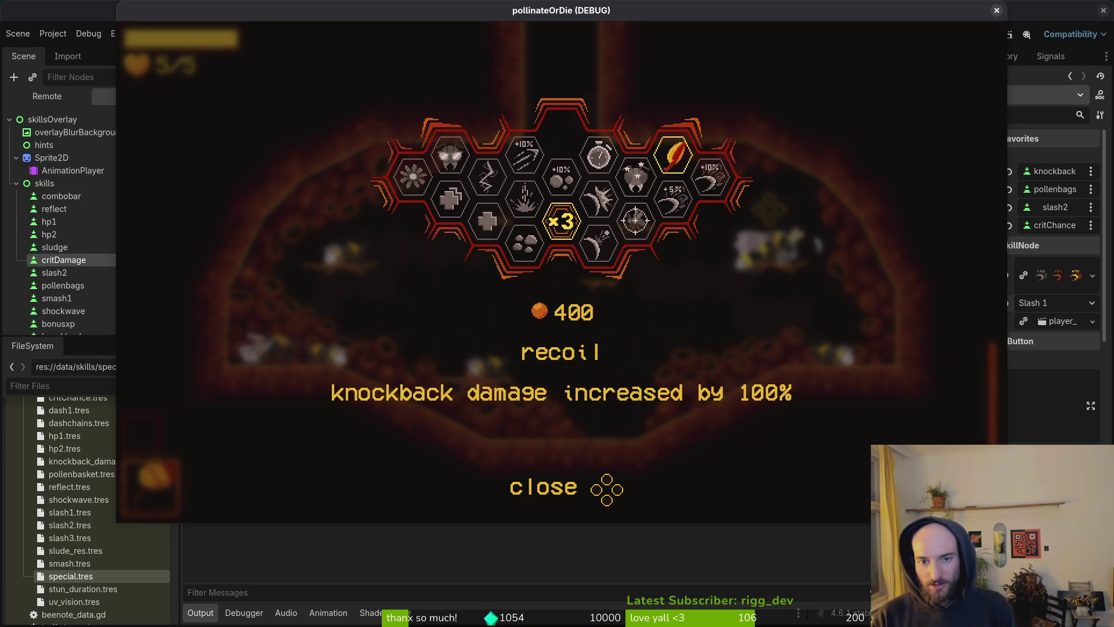
pyautogui.press('Up')
pyautogui.press('Down')
pyautogui.press('Up')
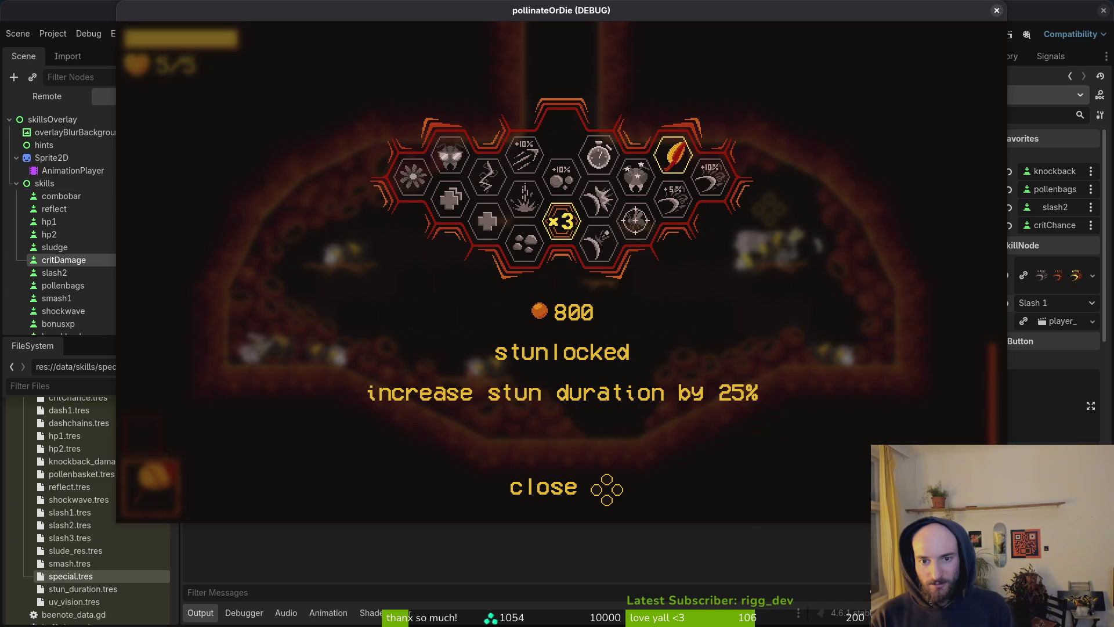
pyautogui.press('Up')
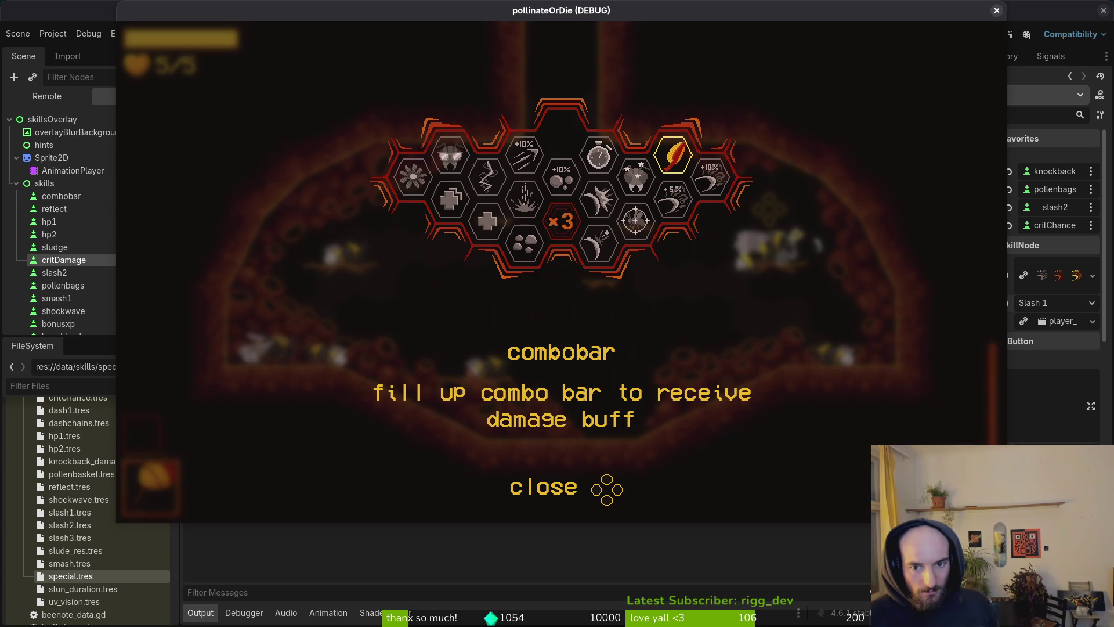
# Step: Close the overlay, fly, dash and slash the bee around the hive, then stop the game with F8
pyautogui.press('a')
pyautogui.press('j')
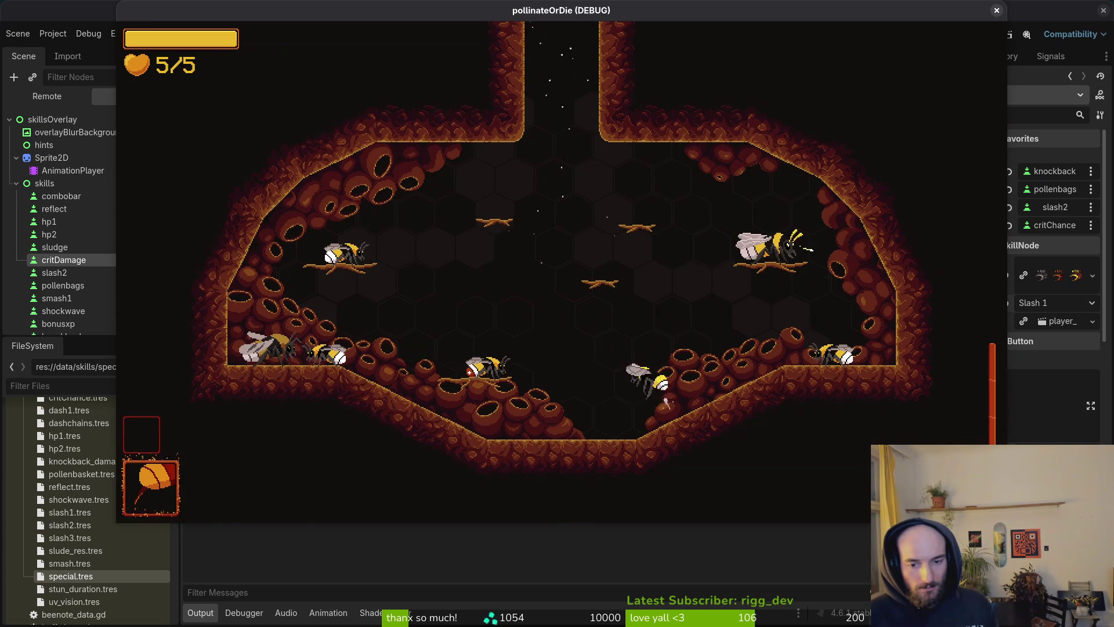
pyautogui.press('j')
pyautogui.press('shift')
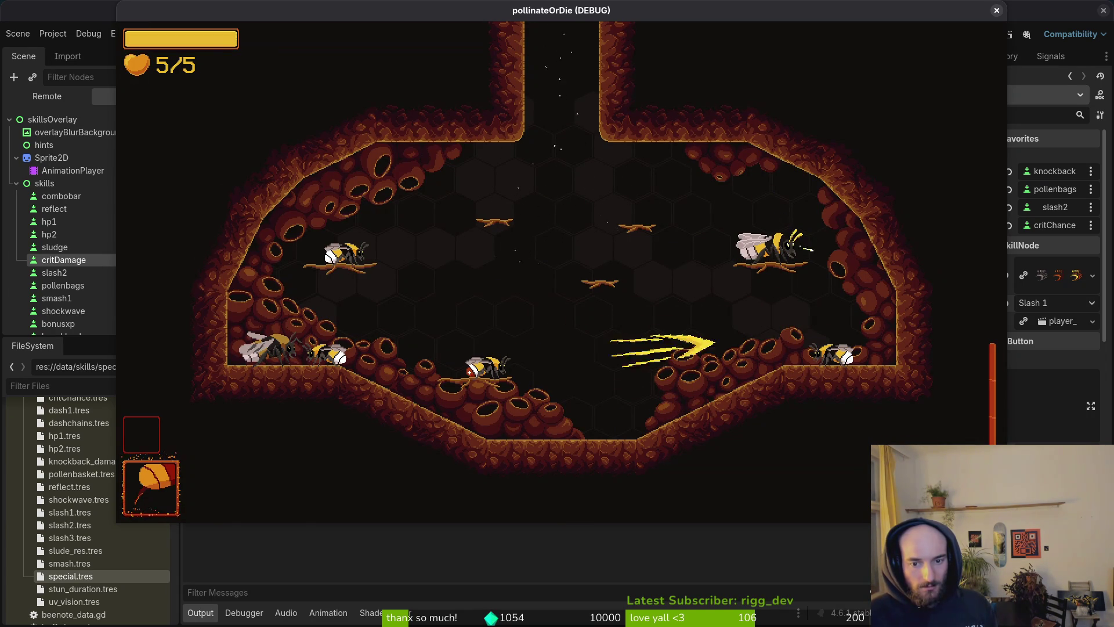
pyautogui.press('a')
pyautogui.press('d')
pyautogui.press('a')
pyautogui.press('j')
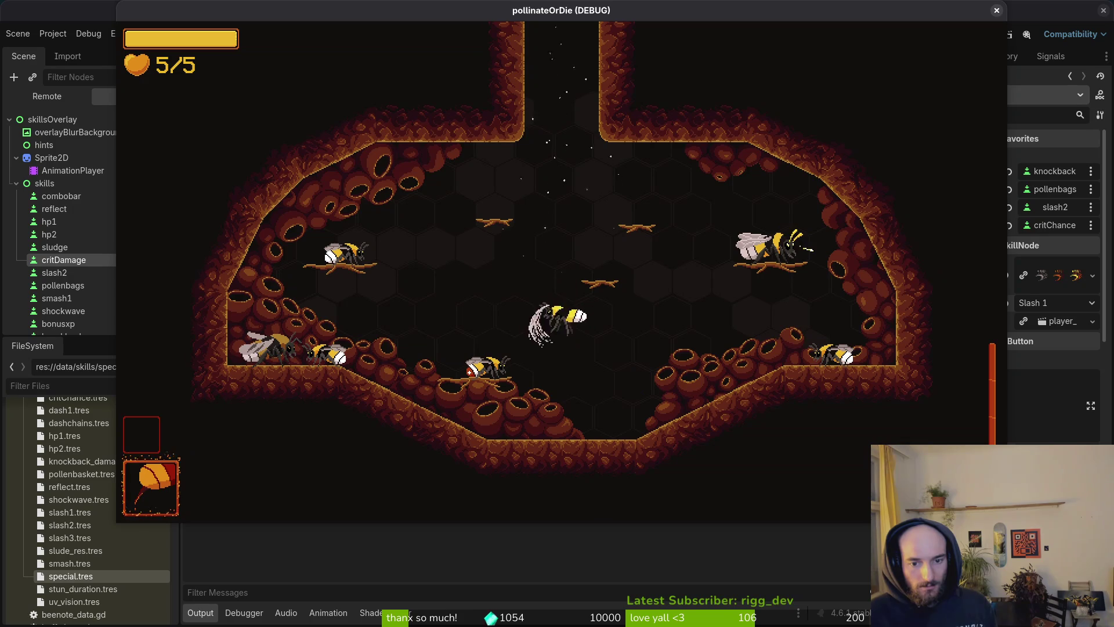
pyautogui.press('d')
pyautogui.press('a')
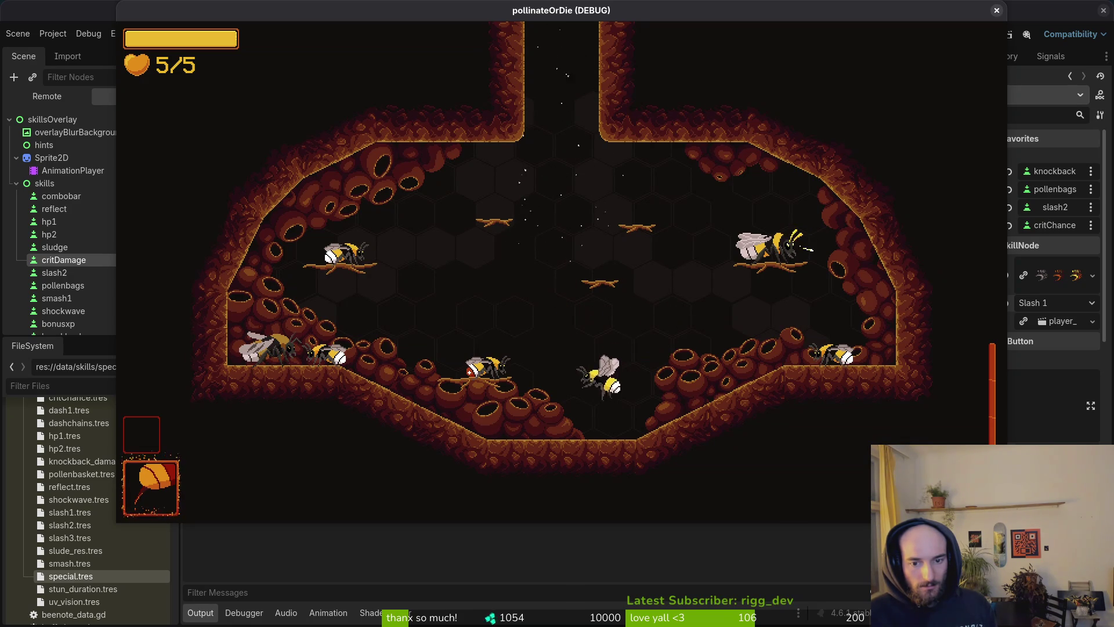
pyautogui.press('d')
pyautogui.press('a')
pyautogui.press('j')
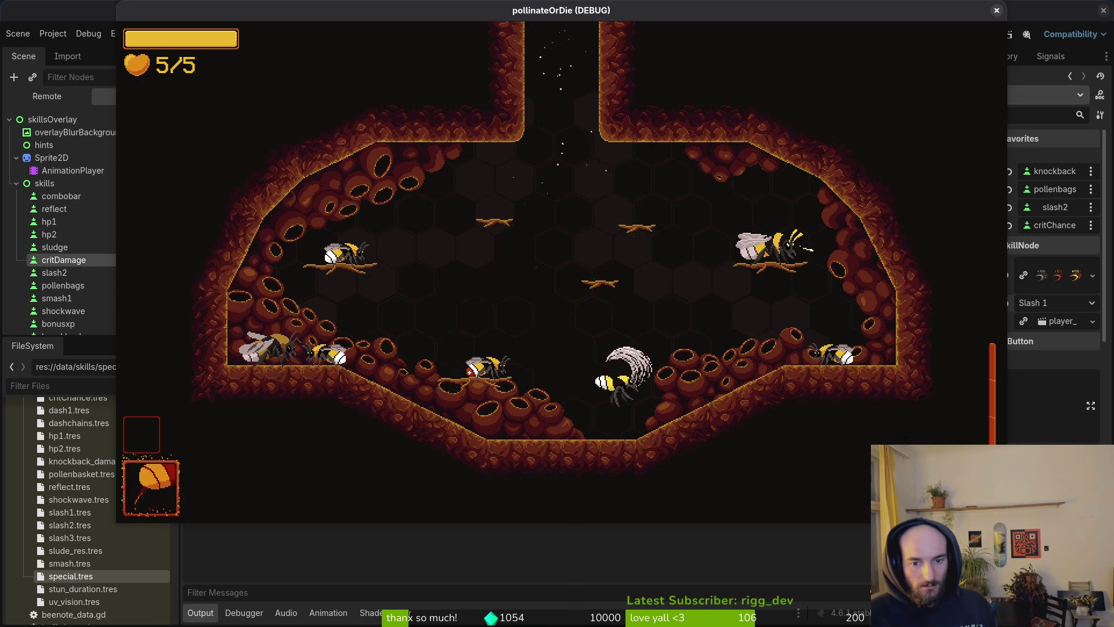
pyautogui.press('j')
pyautogui.press('d')
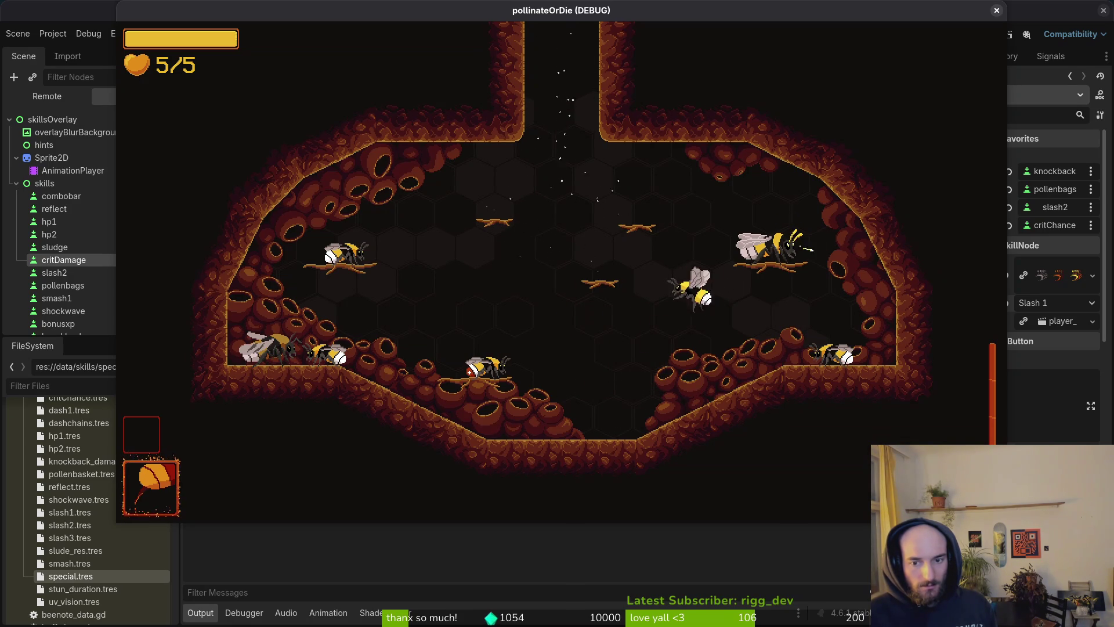
pyautogui.press('a')
pyautogui.press('d')
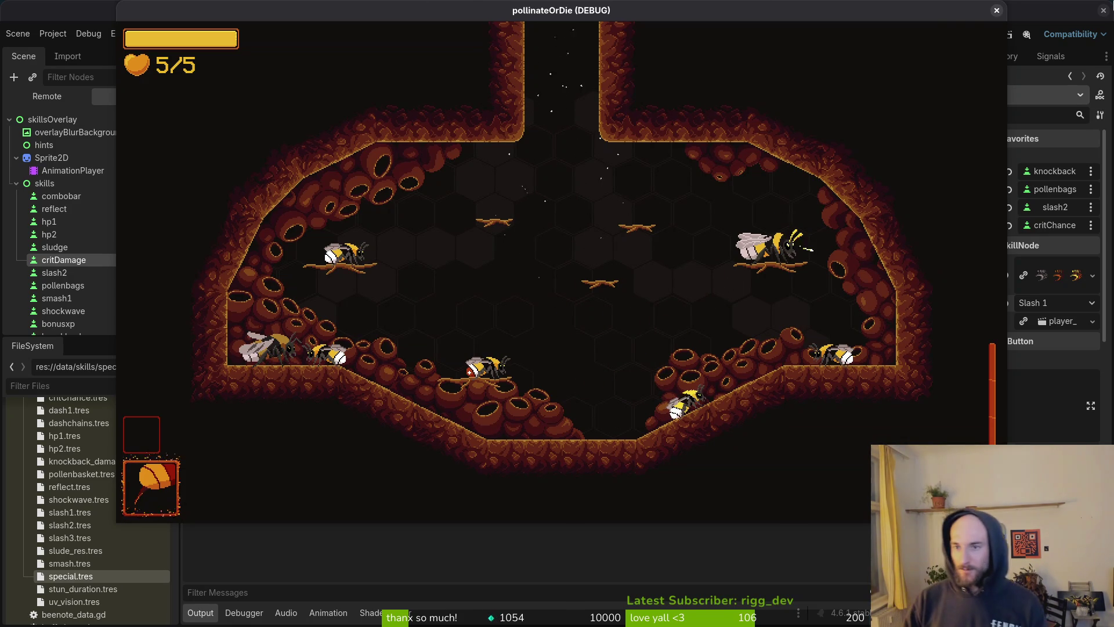
pyautogui.press('F8')
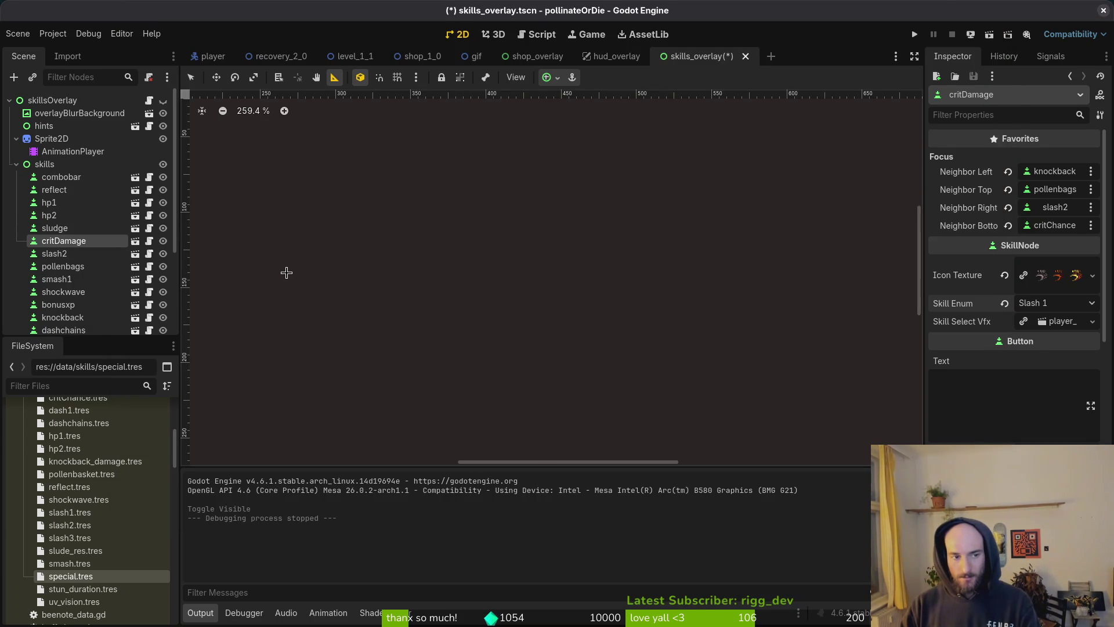
# Step: Hide skillsOverlay in the editor and run the game into the hive with music volume at zero
pyautogui.press('F5')
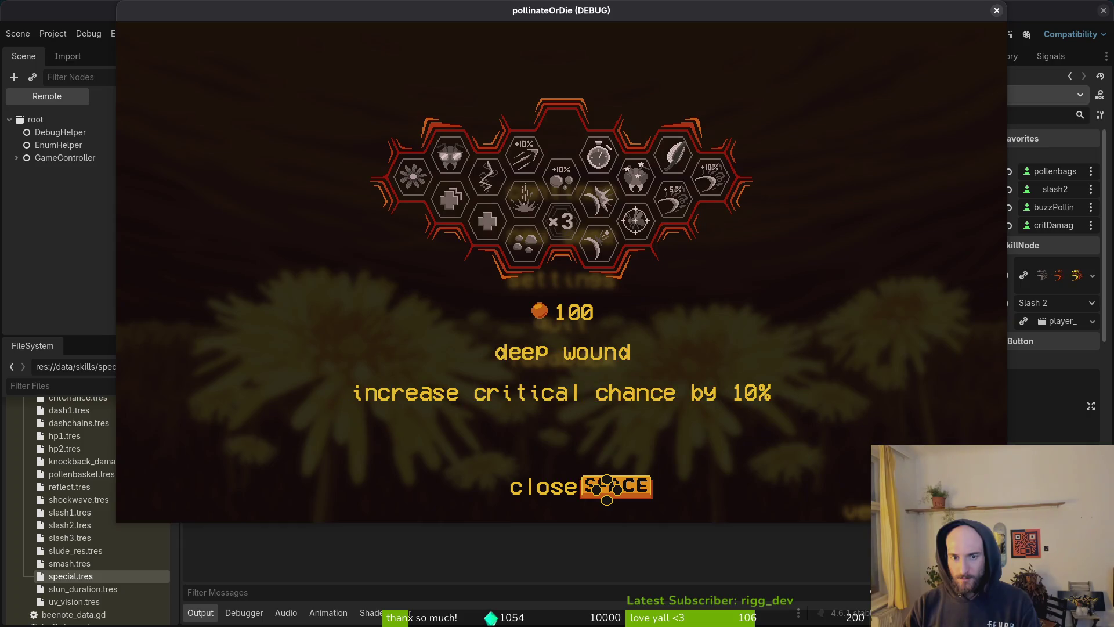
pyautogui.press('F8')
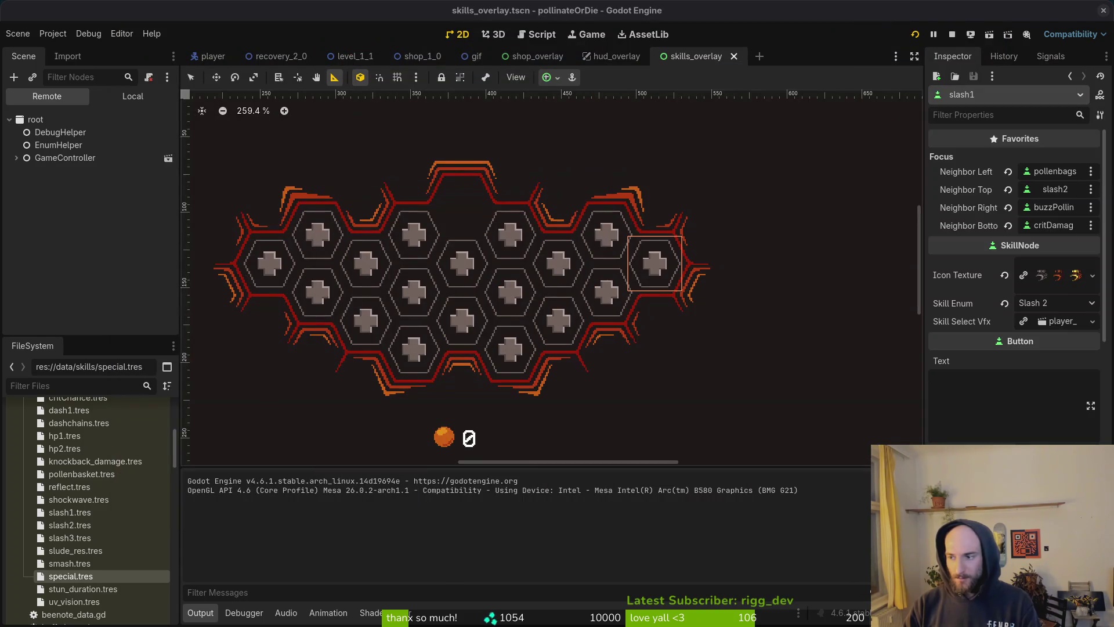
pyautogui.click(133, 96)
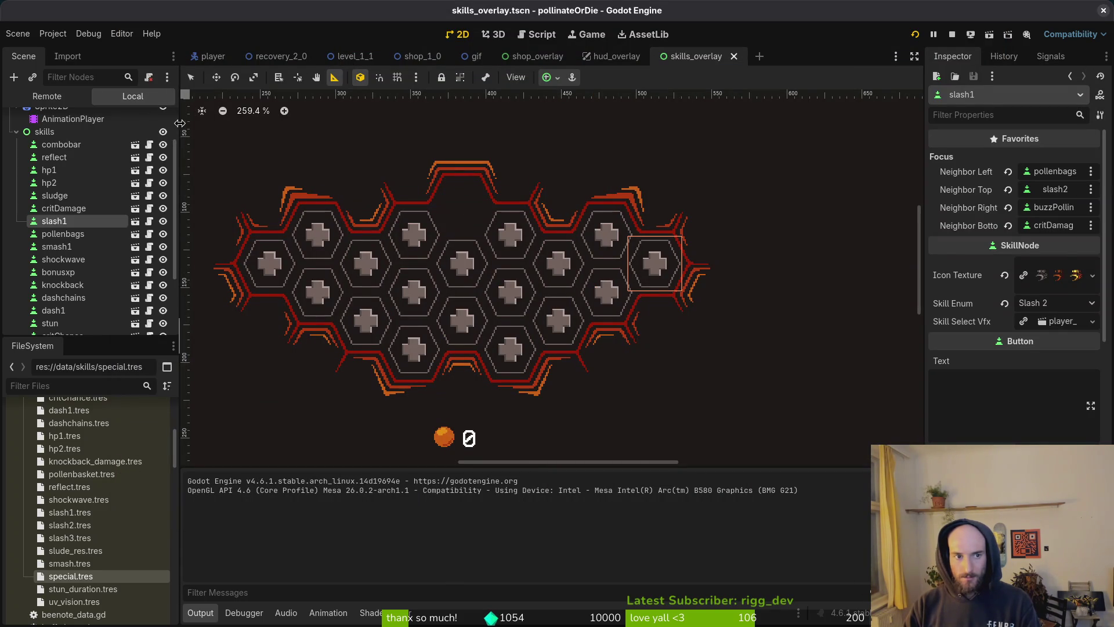
pyautogui.click(163, 120)
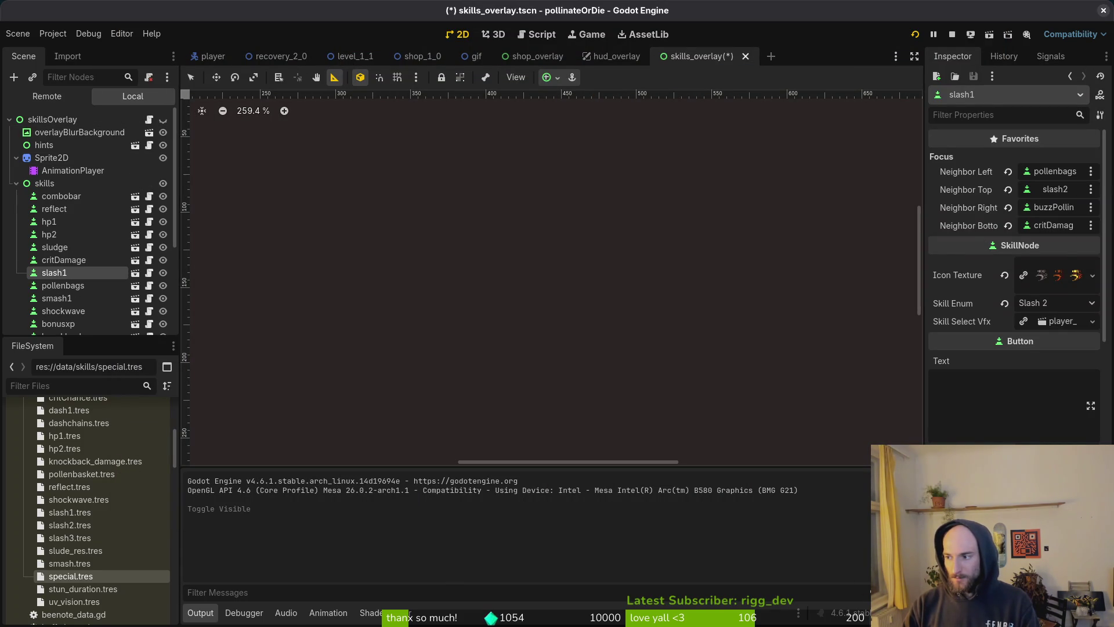
pyautogui.click(914, 34)
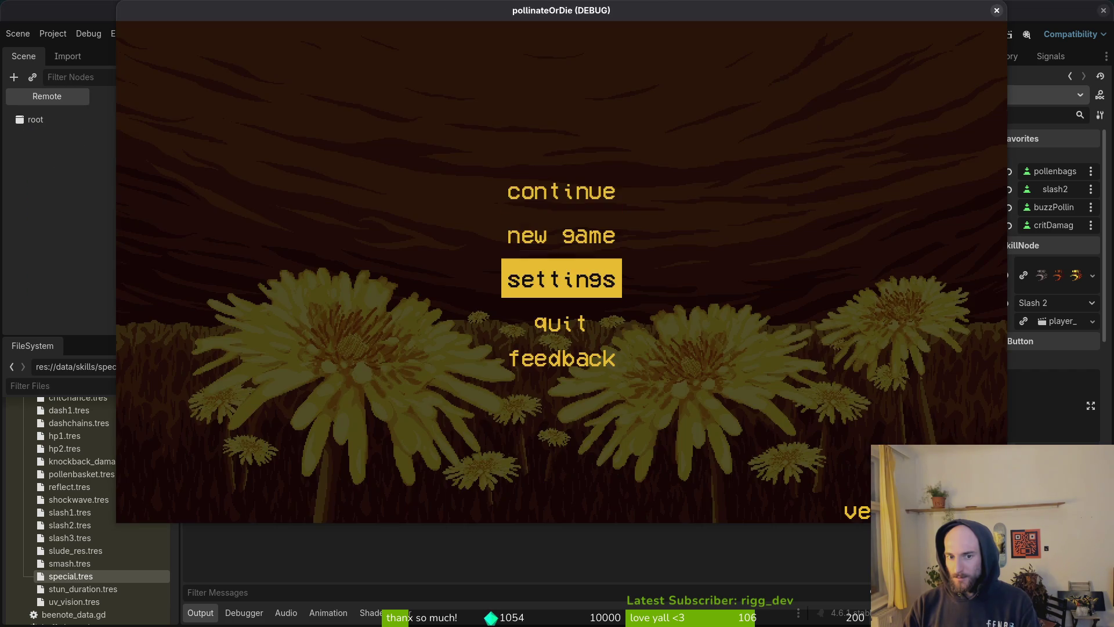
pyautogui.click(562, 278)
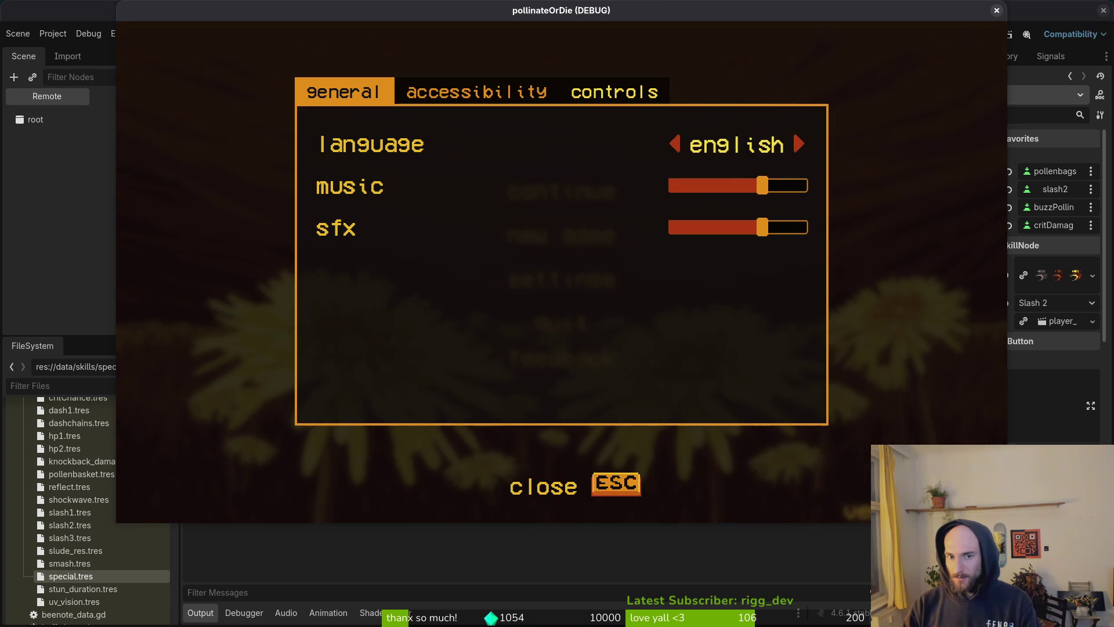
pyautogui.press('Home')
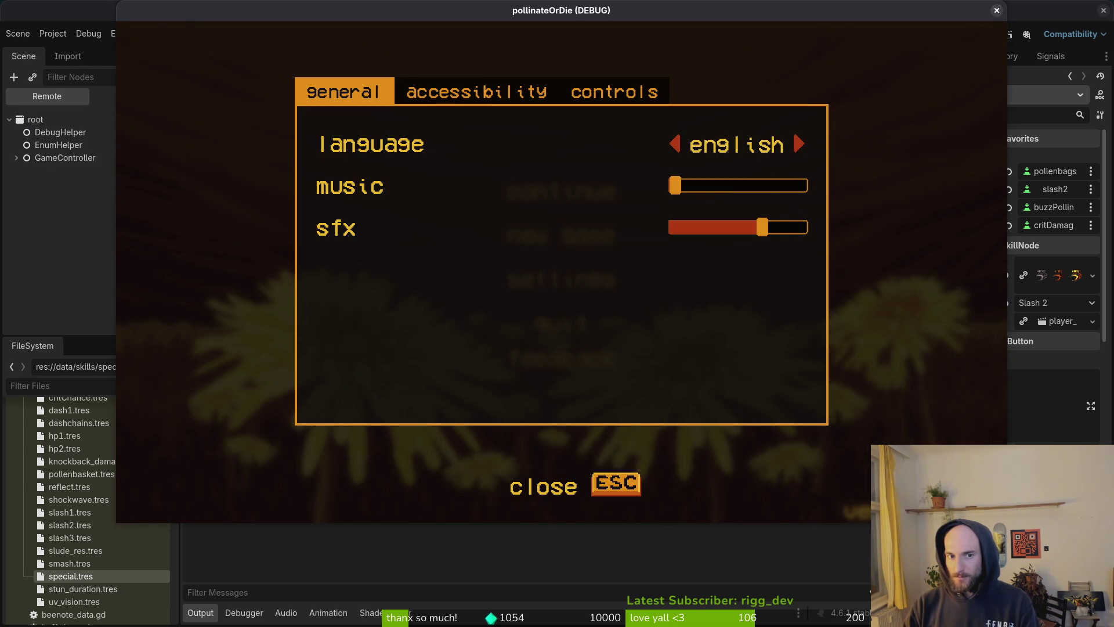
pyautogui.press('Escape')
pyautogui.press('Up')
pyautogui.press('Return')
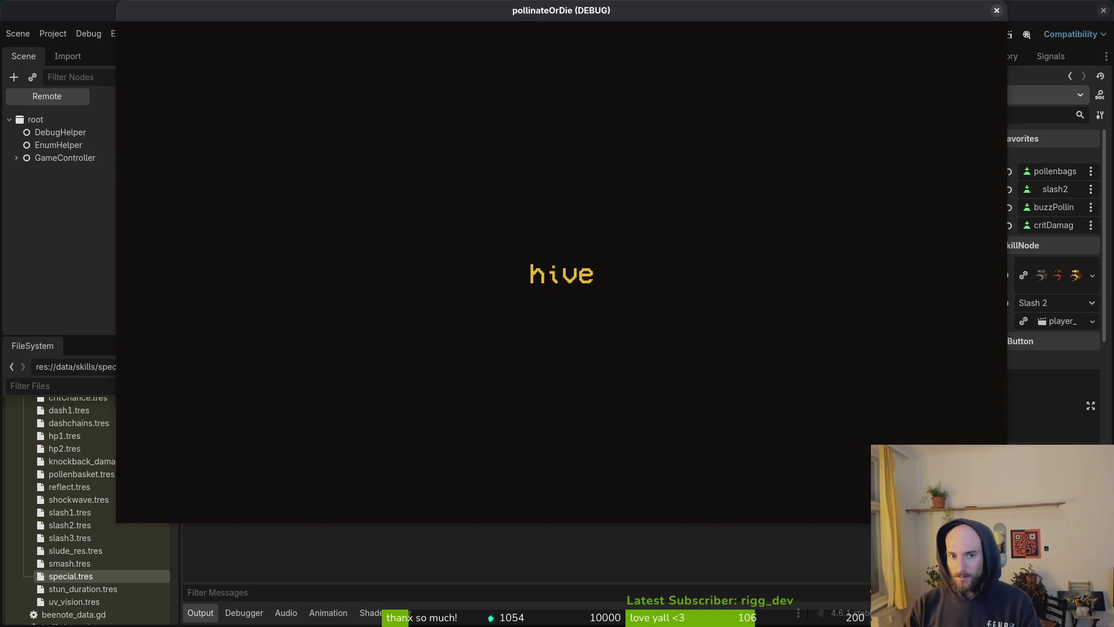
pyautogui.moveTo(540, 15)
pyautogui.mouseDown()
pyautogui.moveTo(625, 41)
pyautogui.moveTo(1113, 70)
pyautogui.mouseUp()
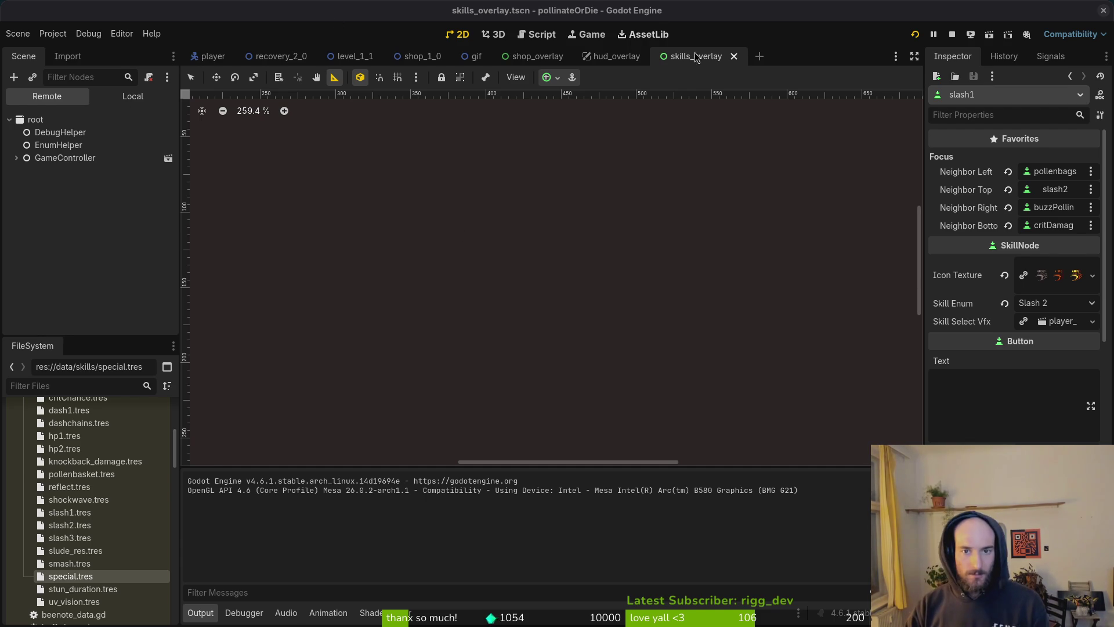
# Step: Toggle skillsOverlay visible in the Scene dock so its hex grid of skill nodes shows
pyautogui.click(137, 97)
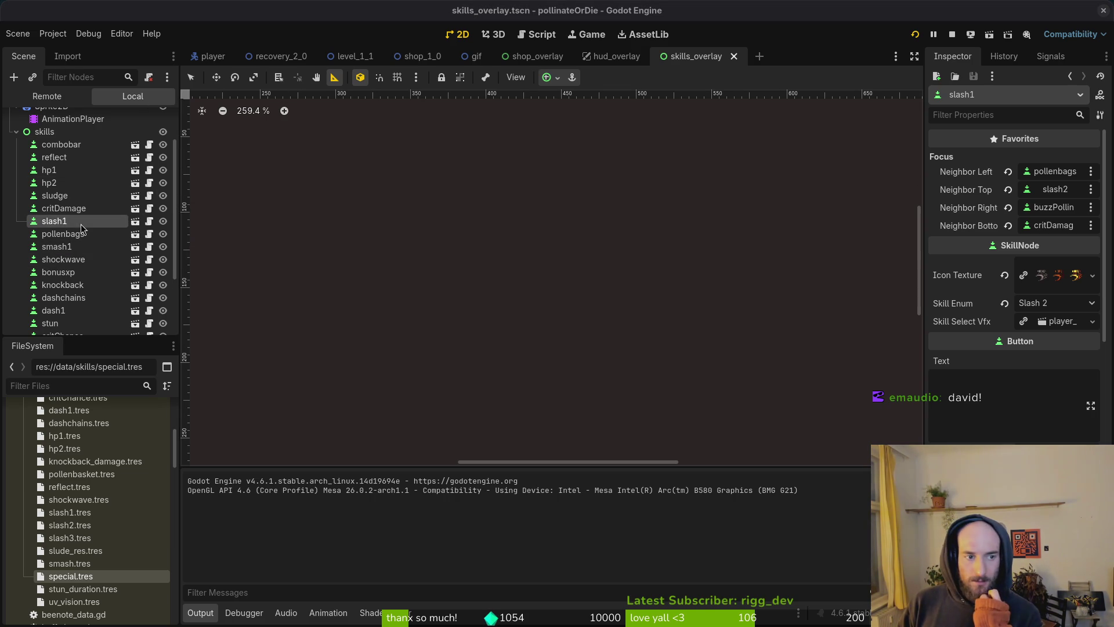
pyautogui.scroll(3, 87, 174)
pyautogui.click(163, 118)
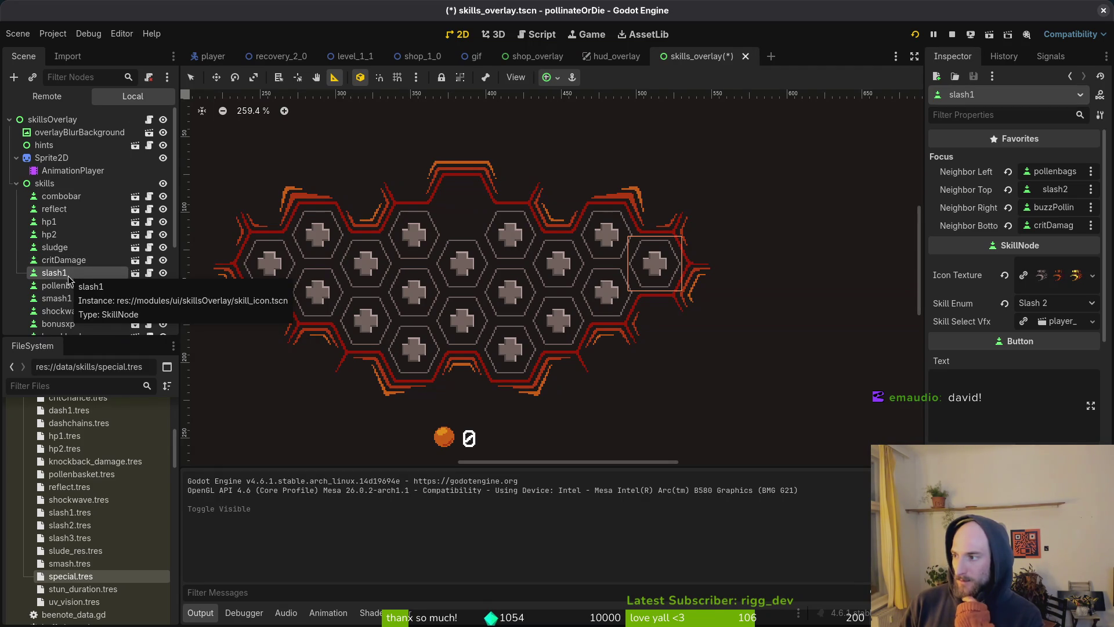
pyautogui.scroll(-3, 73, 288)
pyautogui.click(55, 321)
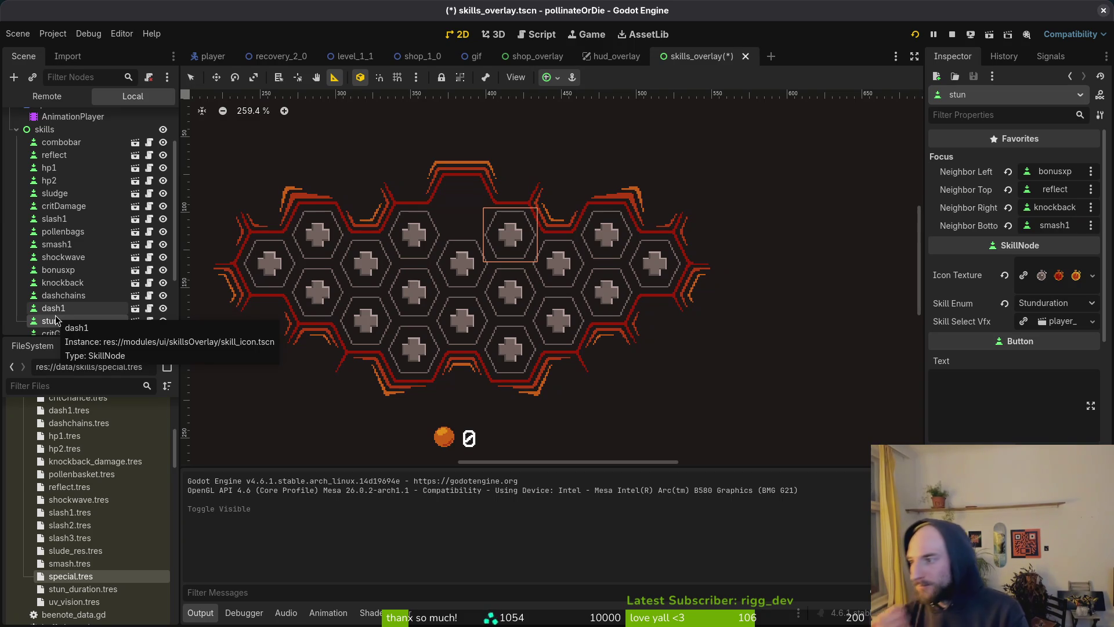
pyautogui.click(77, 168)
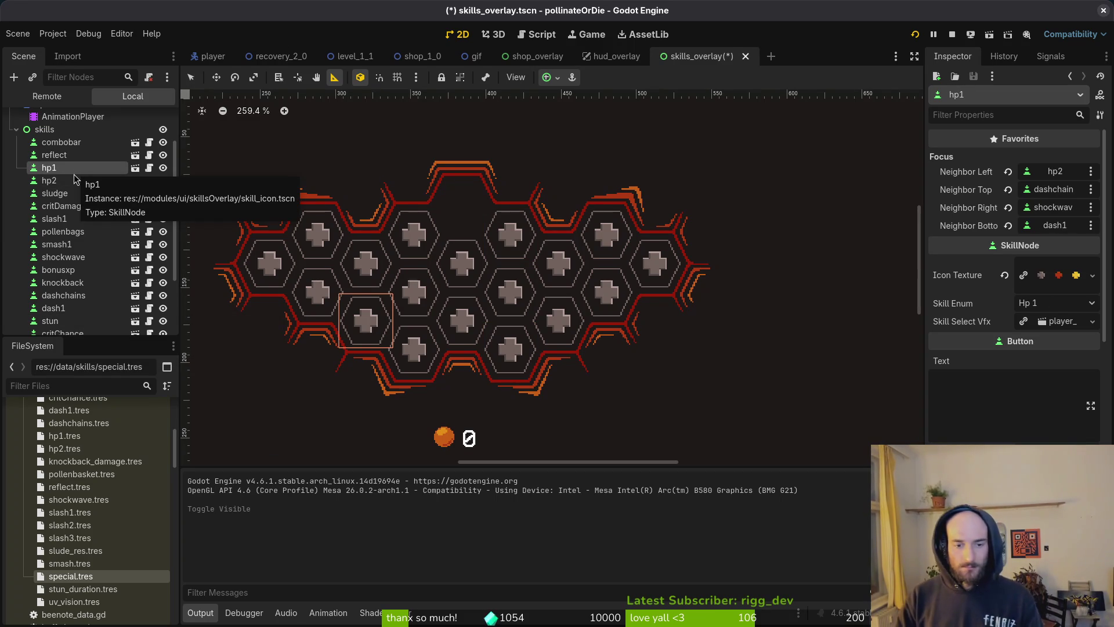
pyautogui.click(101, 195)
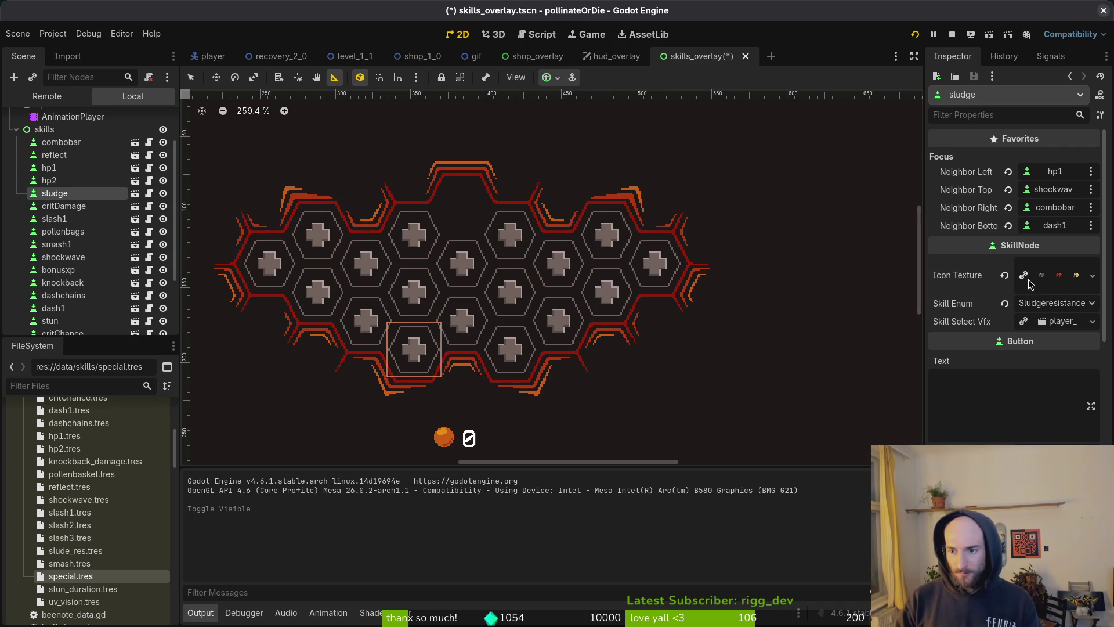
pyautogui.click(75, 181)
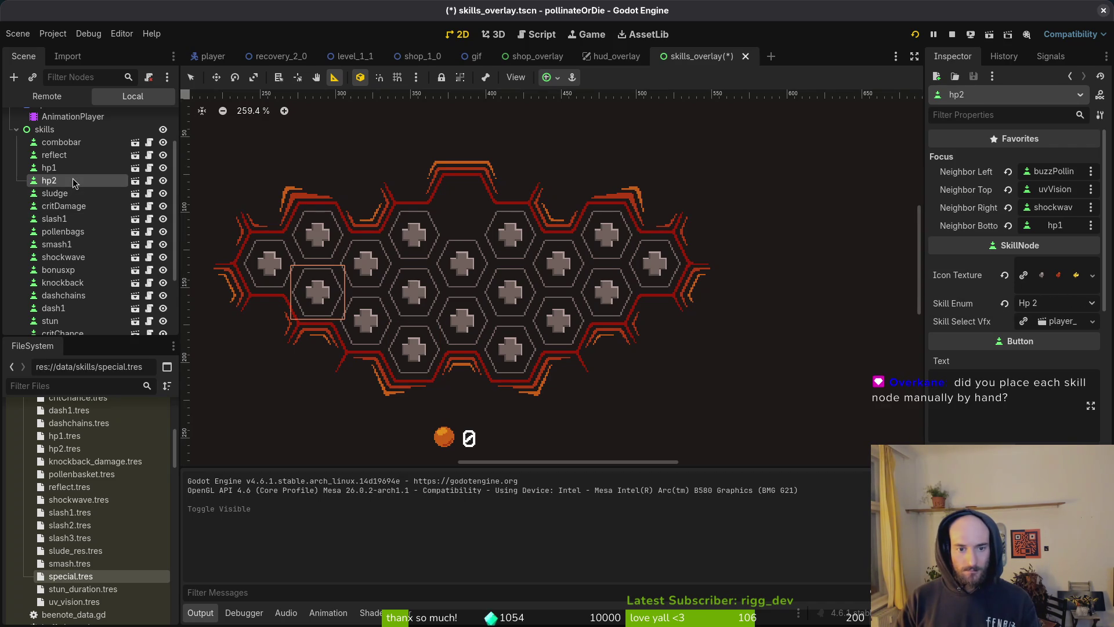
pyautogui.click(74, 169)
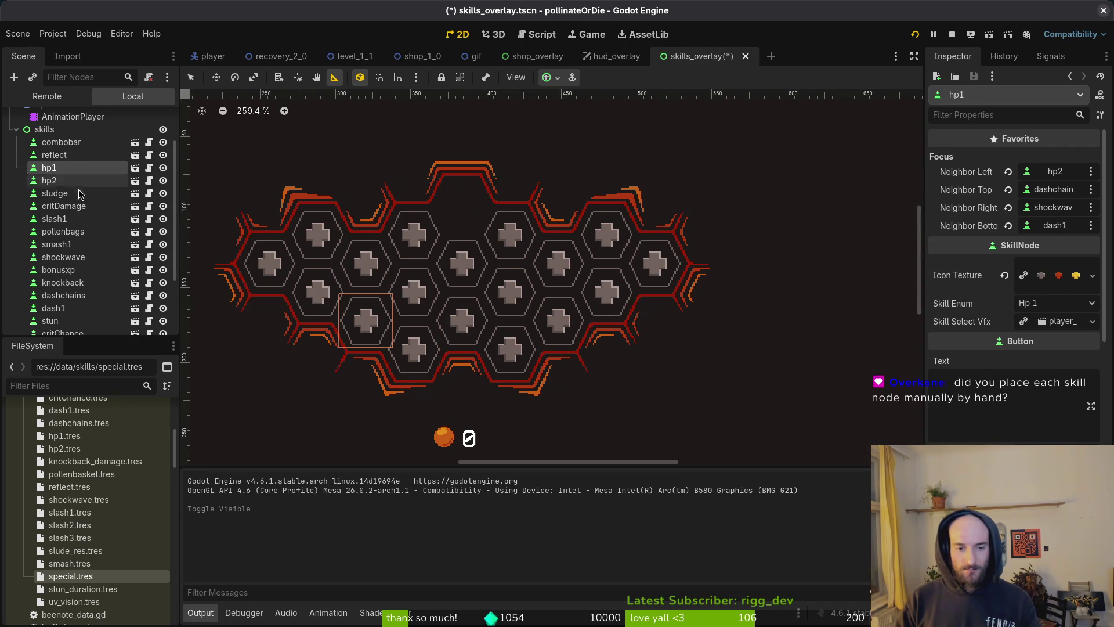
pyautogui.click(78, 183)
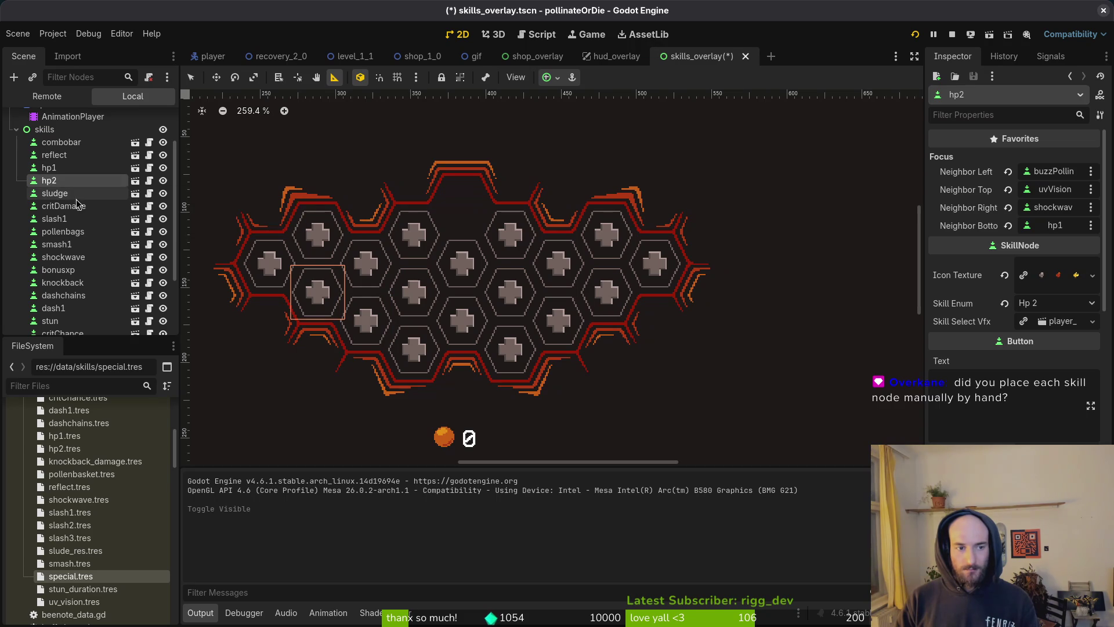
pyautogui.click(66, 193)
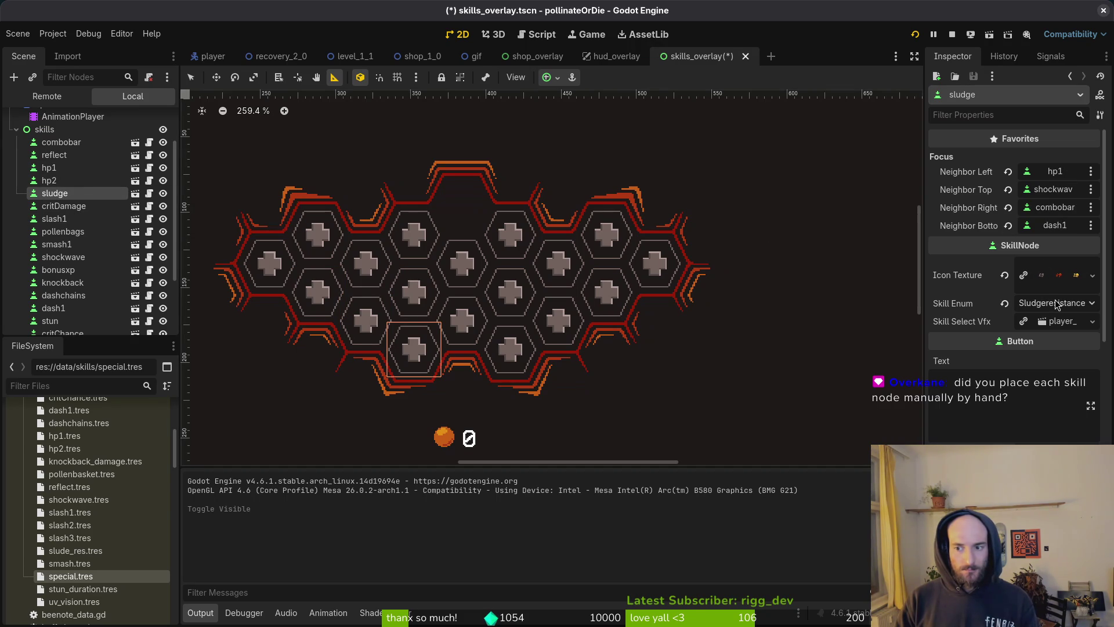
pyautogui.click(70, 191)
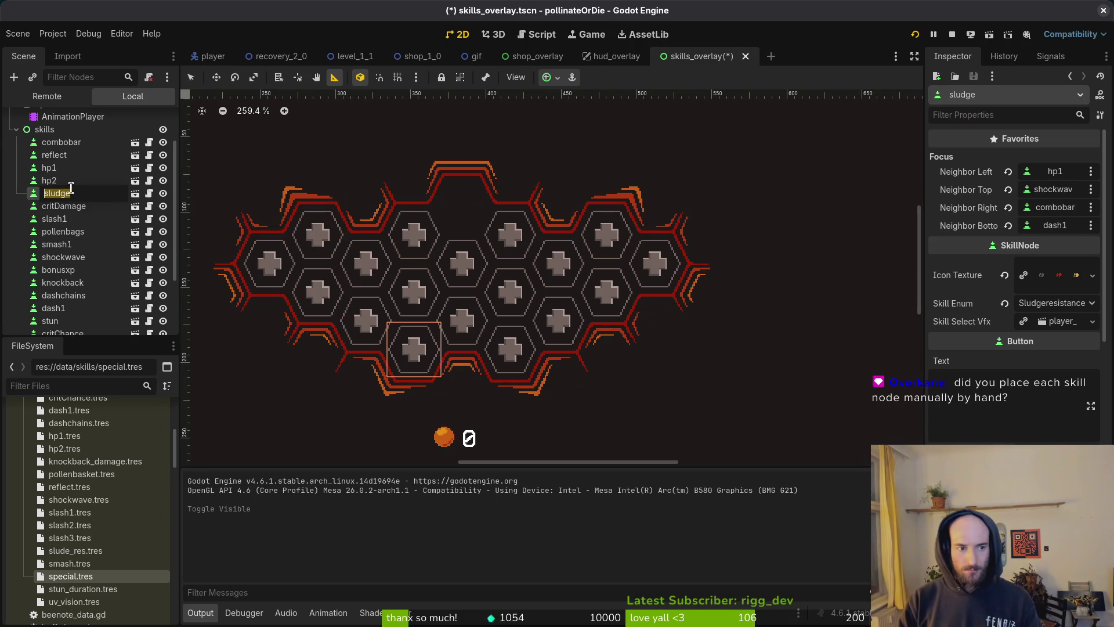
pyautogui.press('Escape')
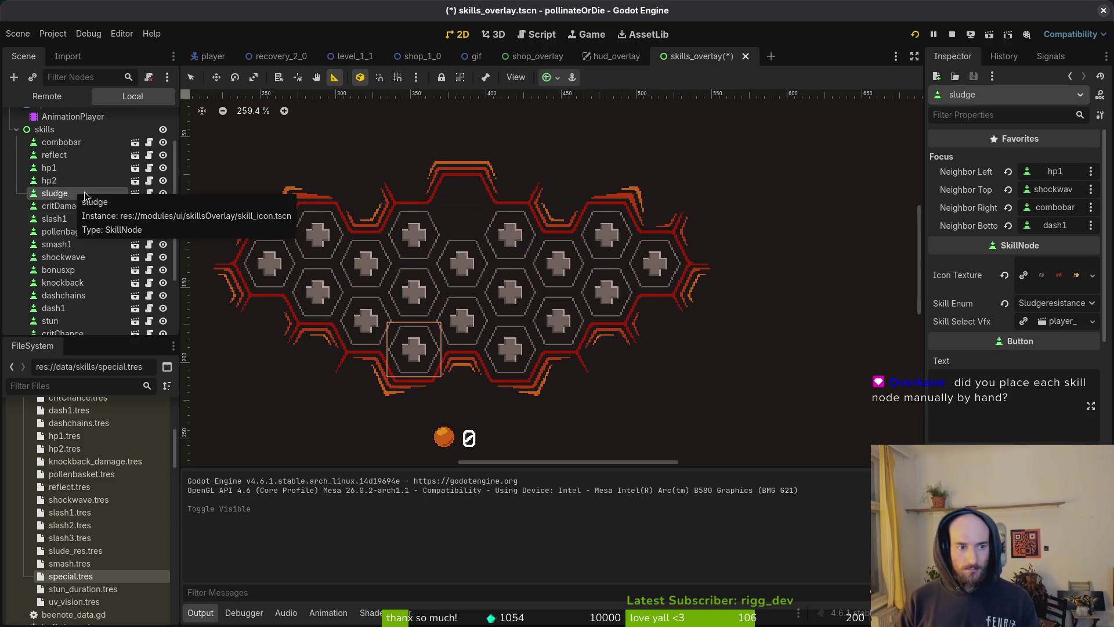
pyautogui.scroll(-3, 98, 215)
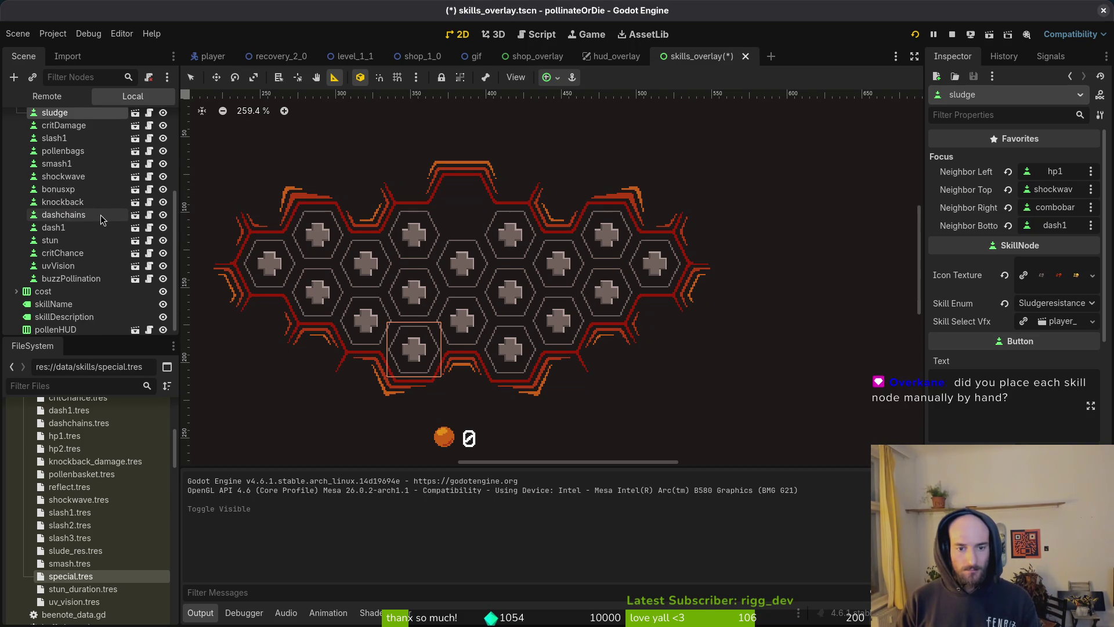
pyautogui.scroll(3, 99, 215)
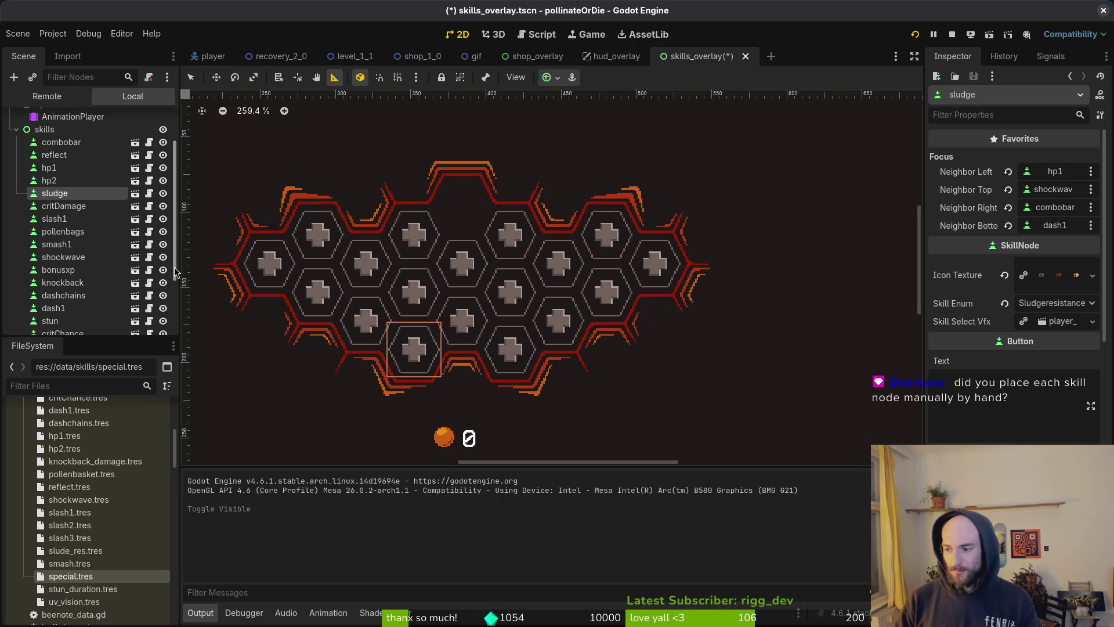
pyautogui.scroll(-4, 482, 315)
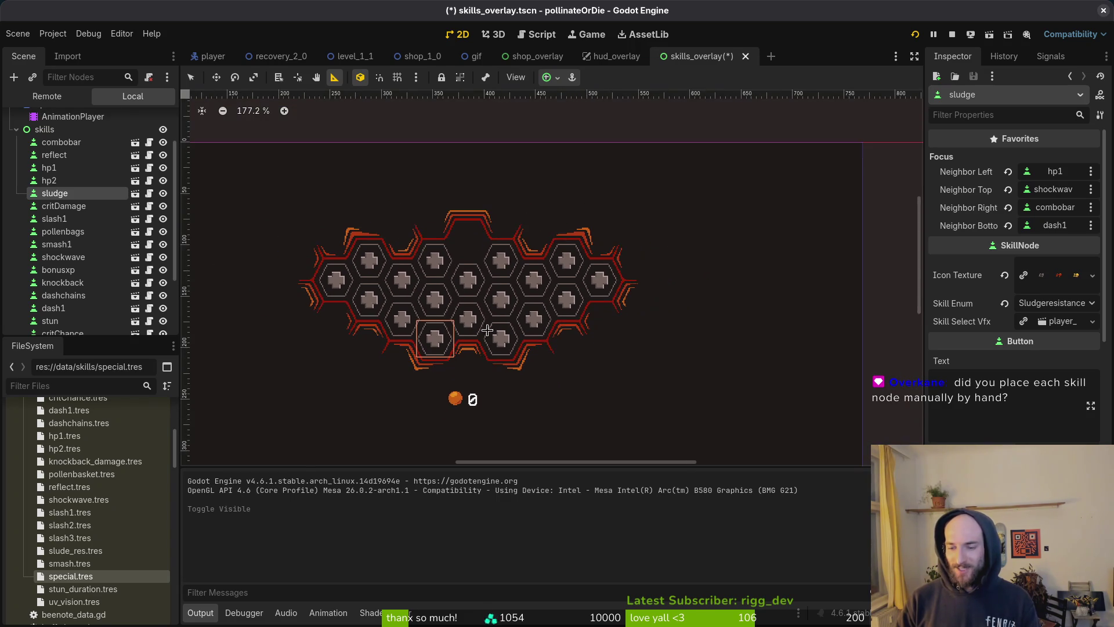
pyautogui.click(50, 168)
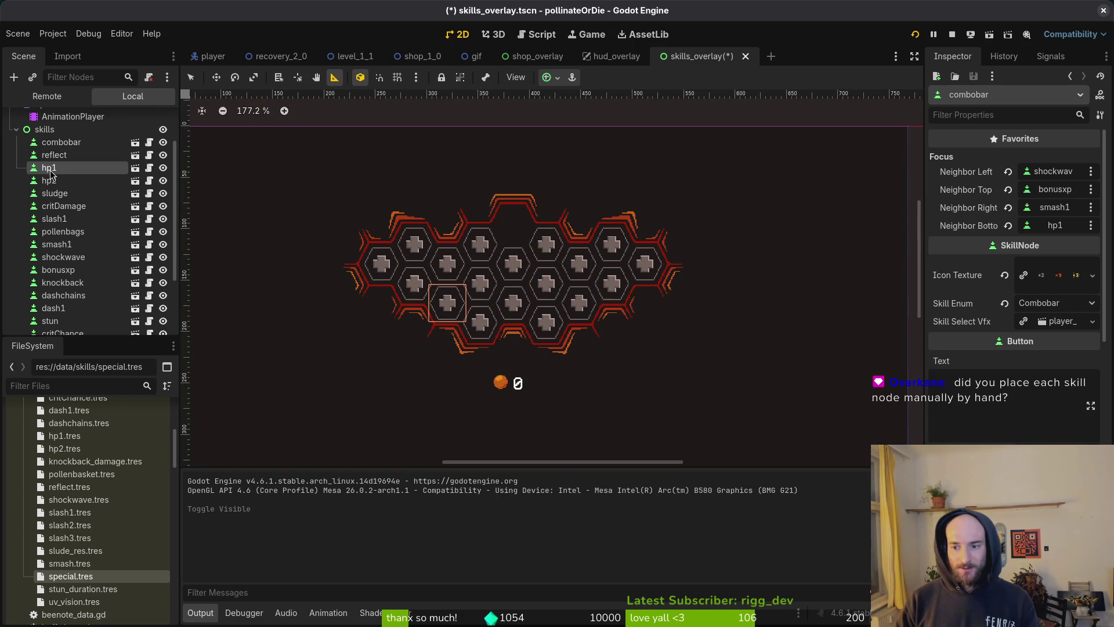
pyautogui.scroll(-5, 507, 438)
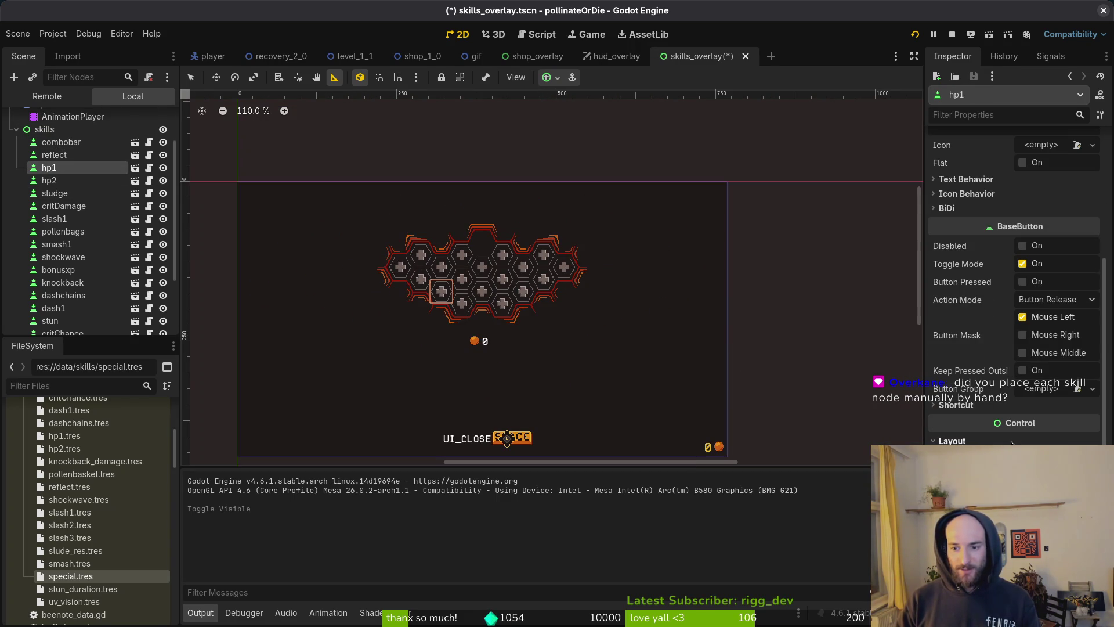
pyautogui.scroll(-3, 1015, 348)
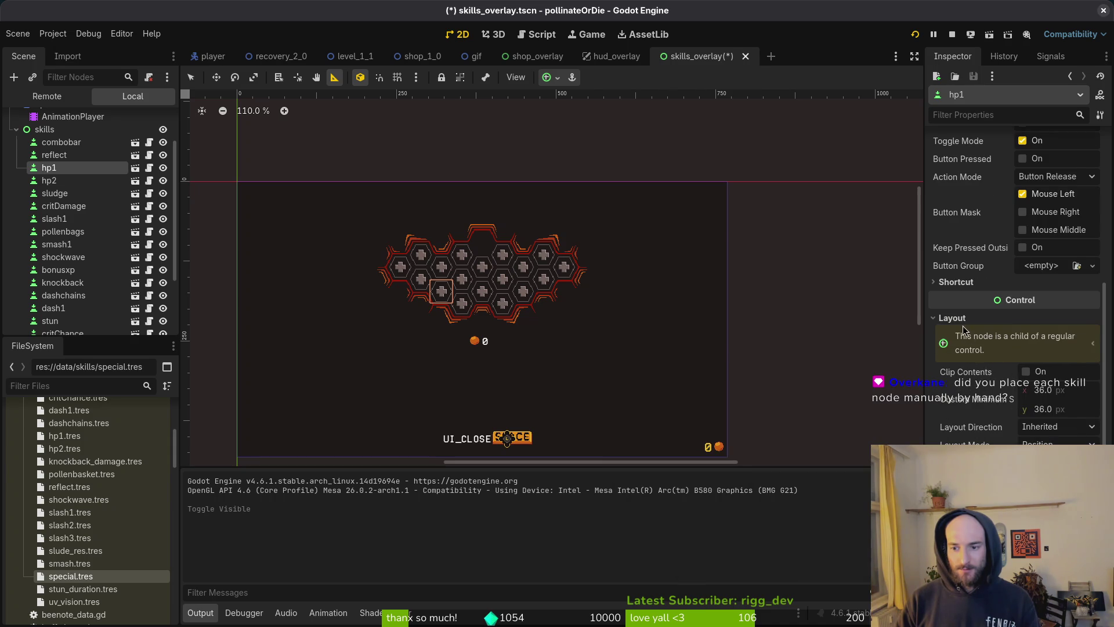
pyautogui.scroll(5, 1014, 407)
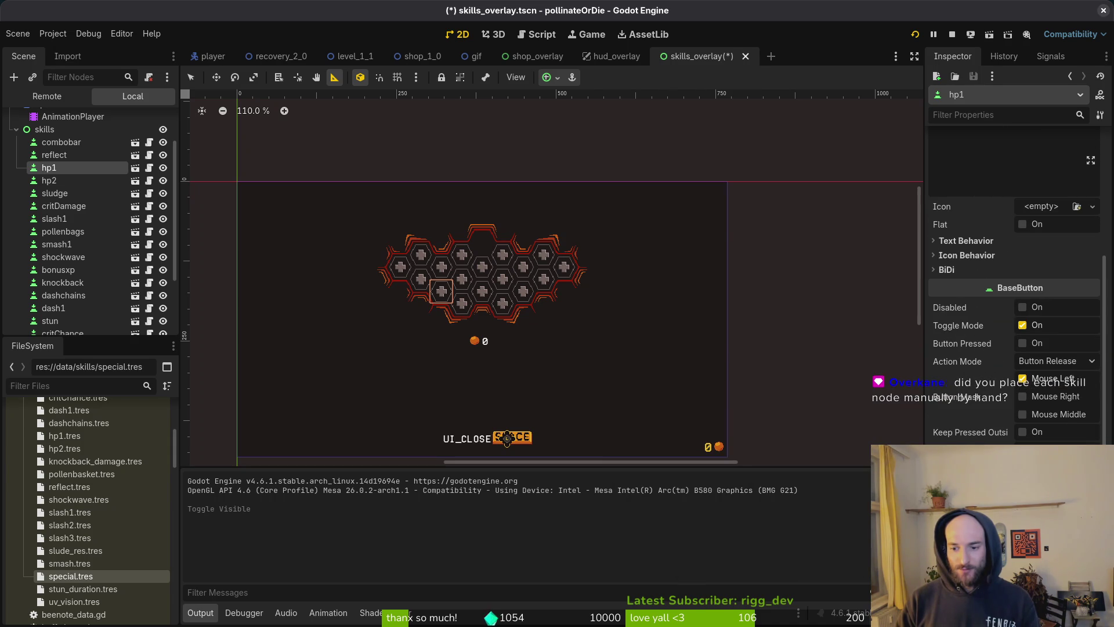
pyautogui.hscroll(-2, 553, 298)
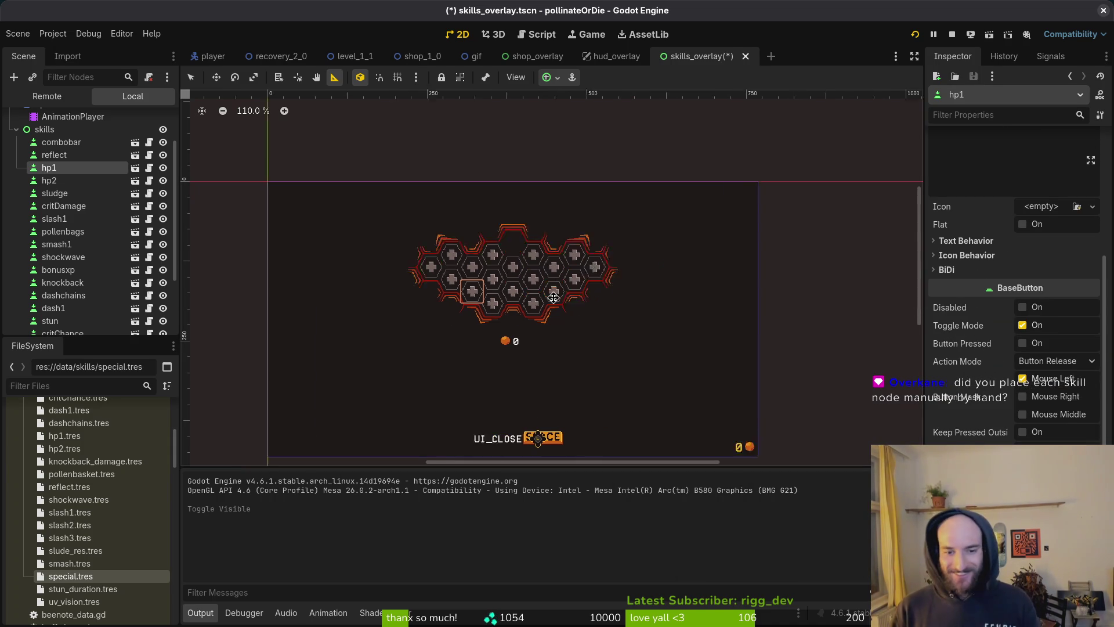
pyautogui.hscroll(-1, 554, 298)
pyautogui.scroll(3, 521, 295)
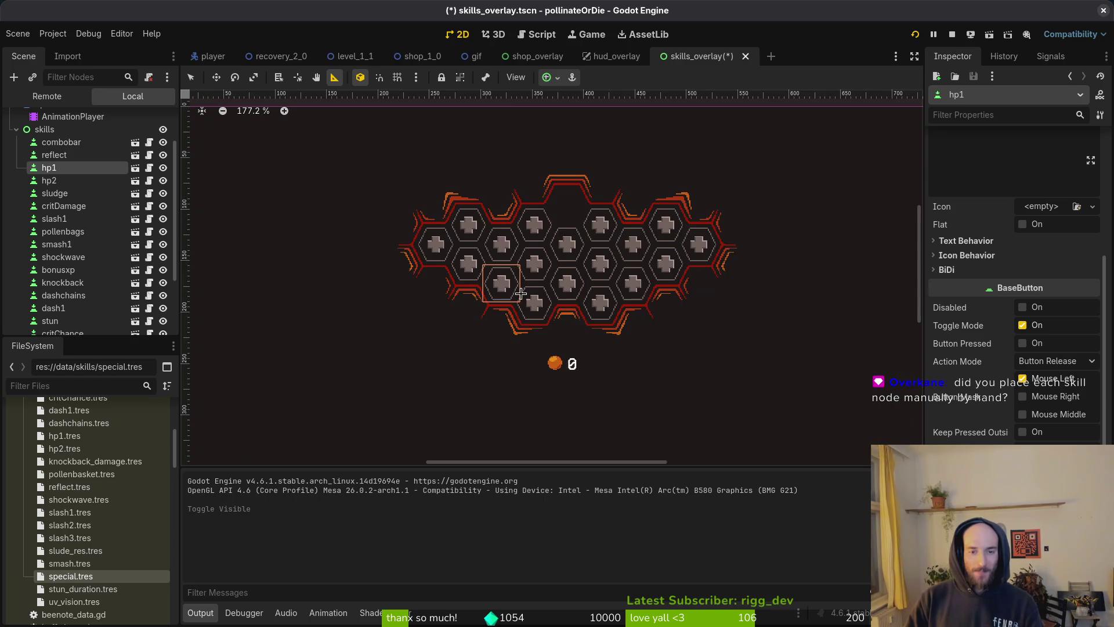
pyautogui.hscroll(2, 603, 308)
pyautogui.scroll(1, 604, 308)
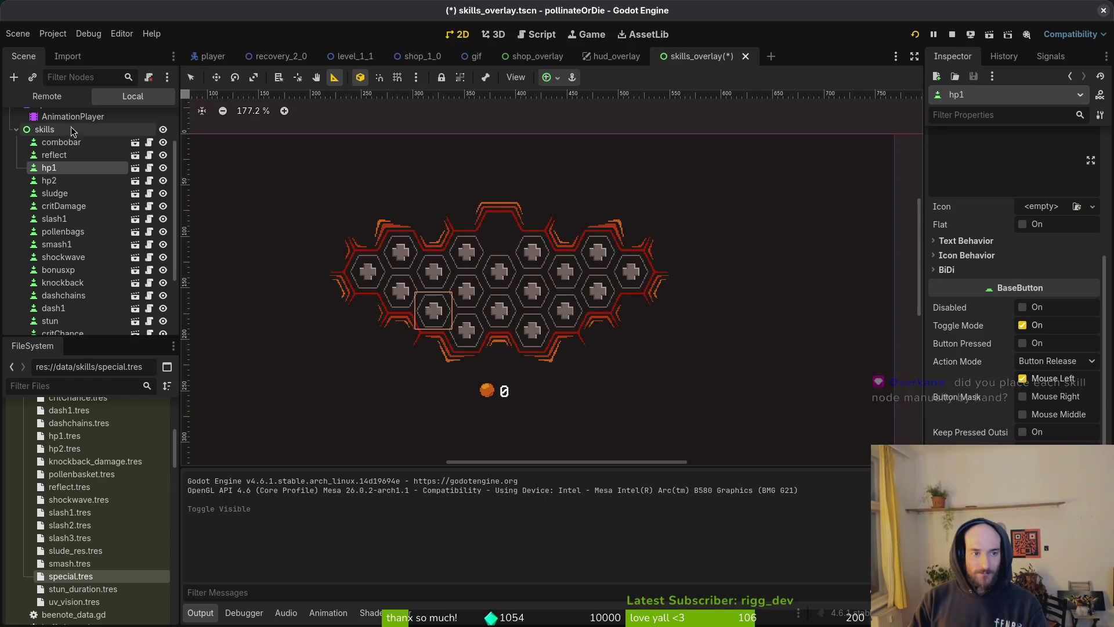
pyautogui.scroll(10, 612, 261)
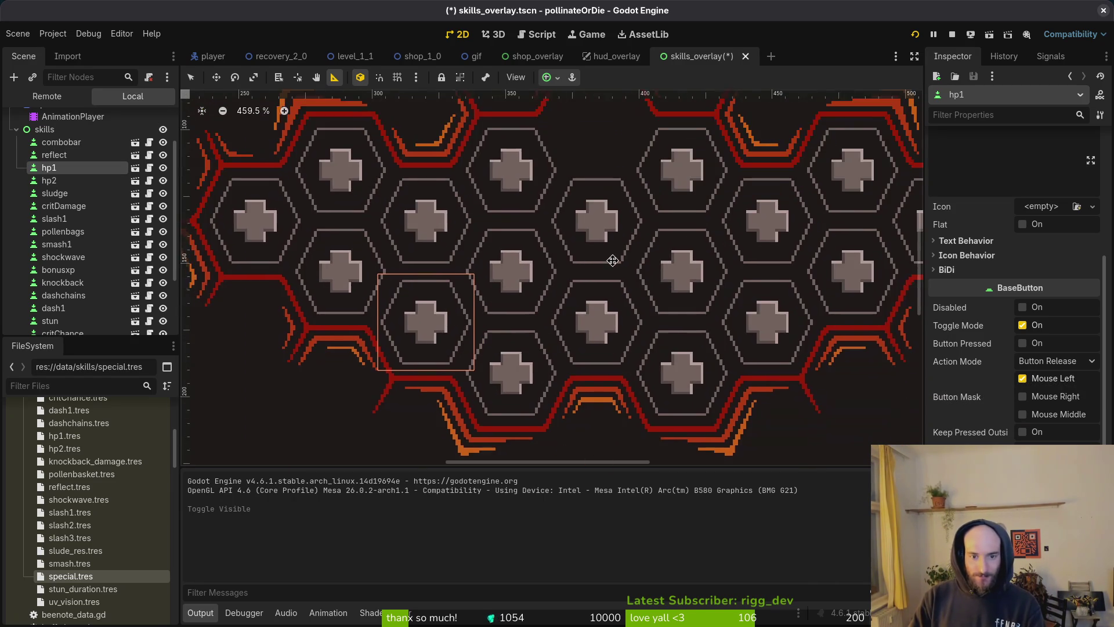
pyautogui.scroll(-3, 612, 261)
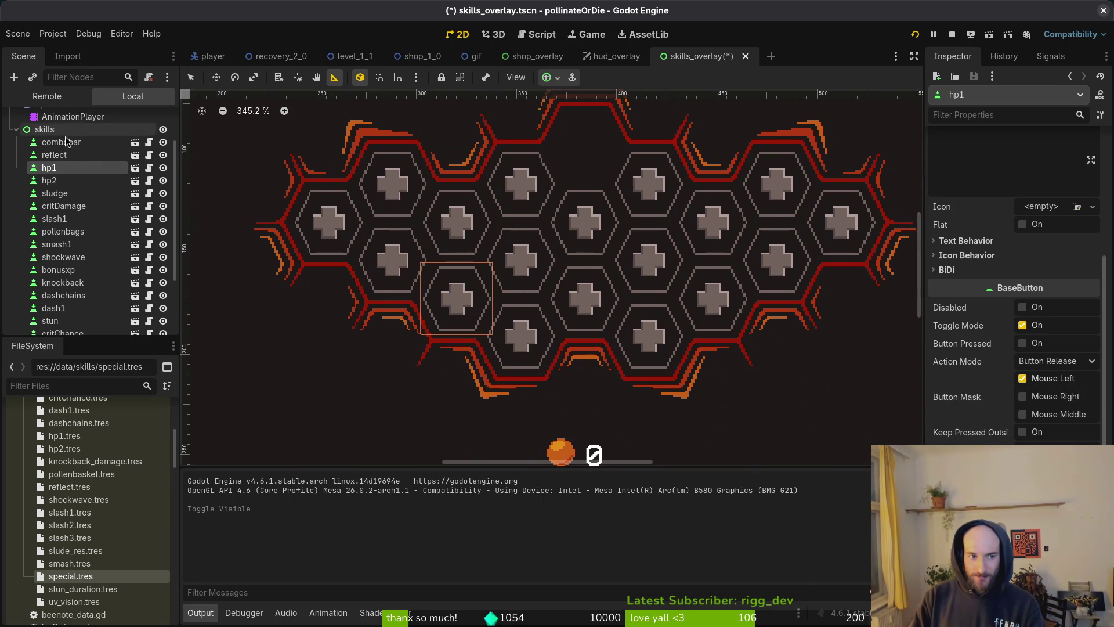
pyautogui.click(61, 142)
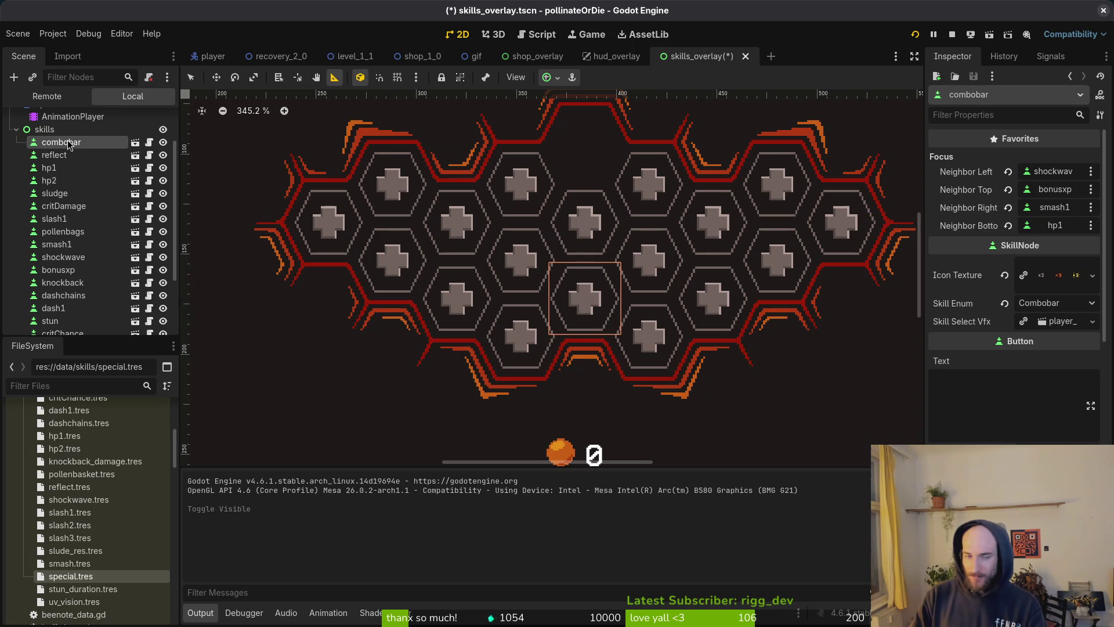
pyautogui.click(51, 169)
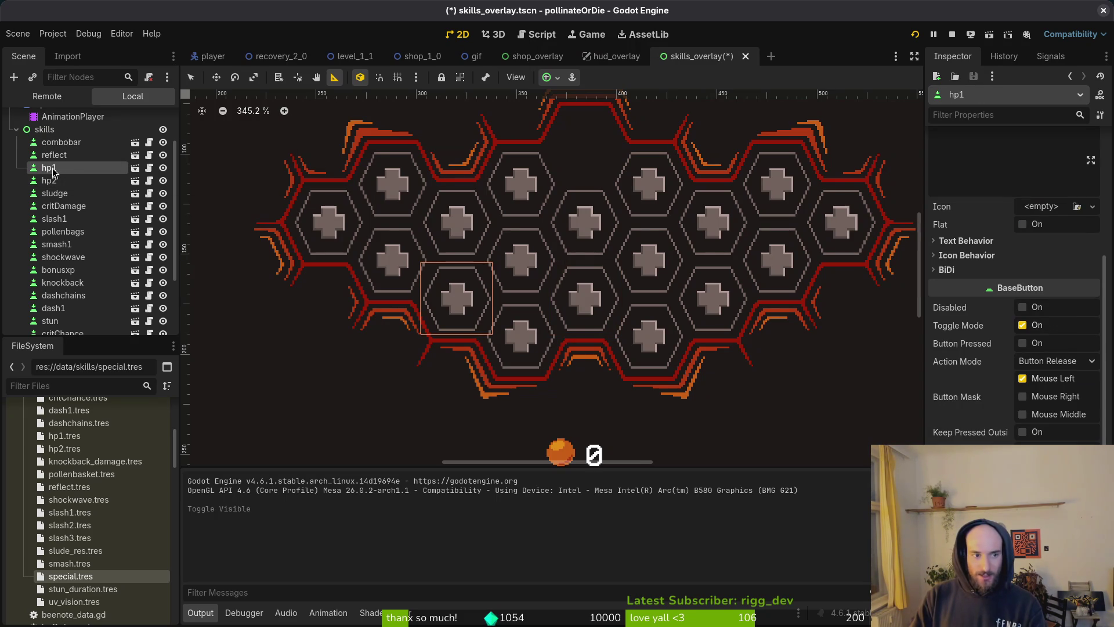
# Step: Rename the existing hp1 skill node to hp
pyautogui.click(70, 194)
pyautogui.click(78, 167)
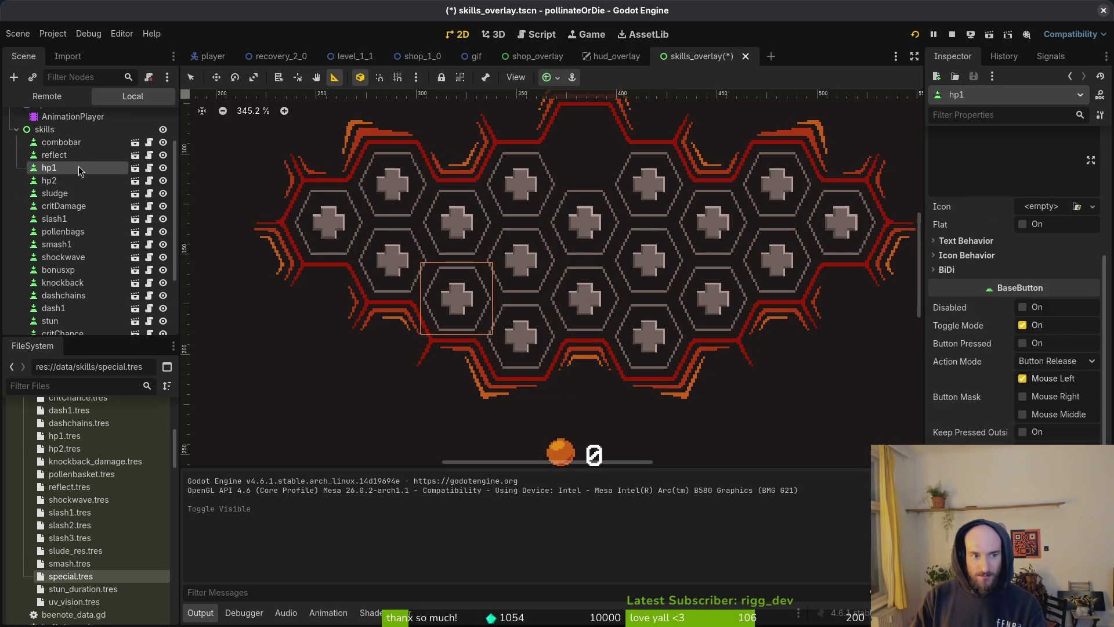
pyautogui.click(79, 168)
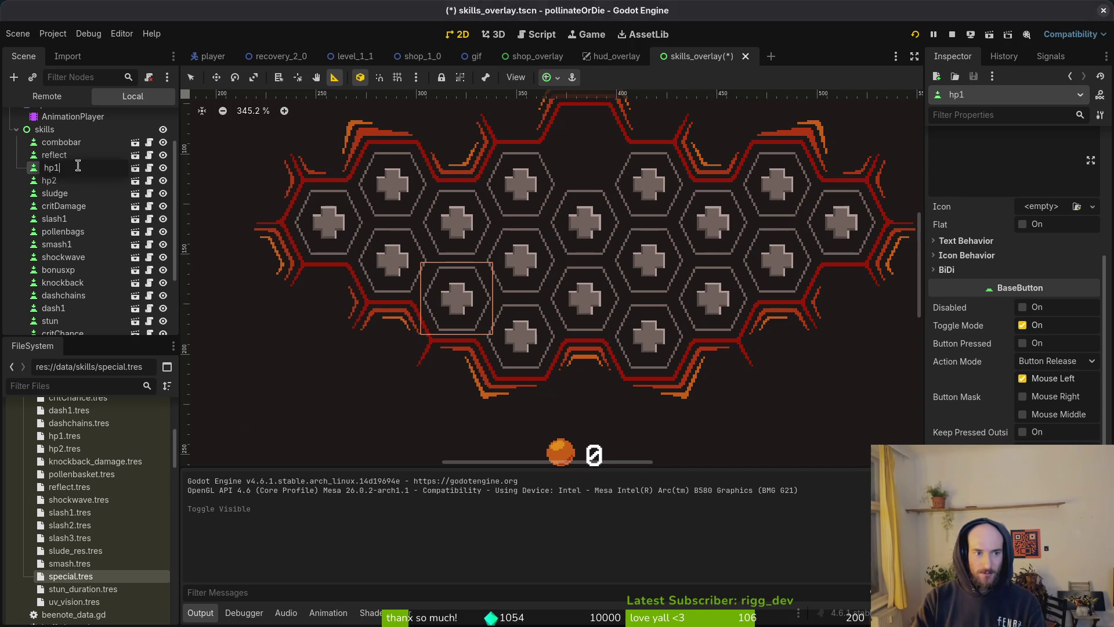
pyautogui.press('BackSpace')
# Step: Rename the sludge node to hp1, set its Skill Enum to Hp 1, and clear its Icon Texture
pyautogui.click(71, 194)
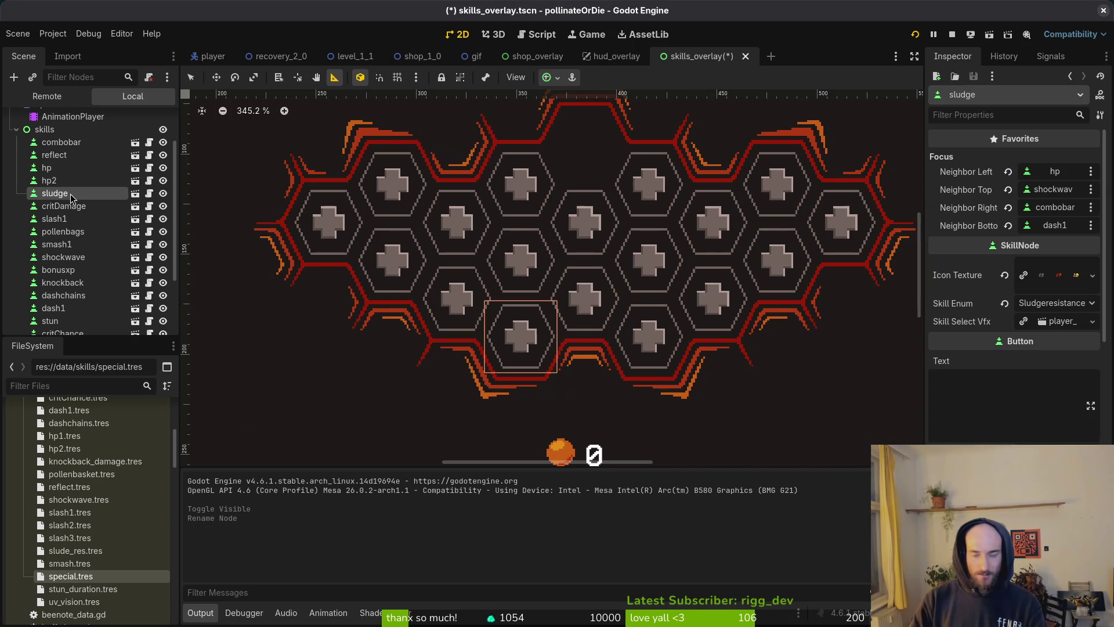
pyautogui.click(71, 193)
pyautogui.write('hp1')
pyautogui.press('Return')
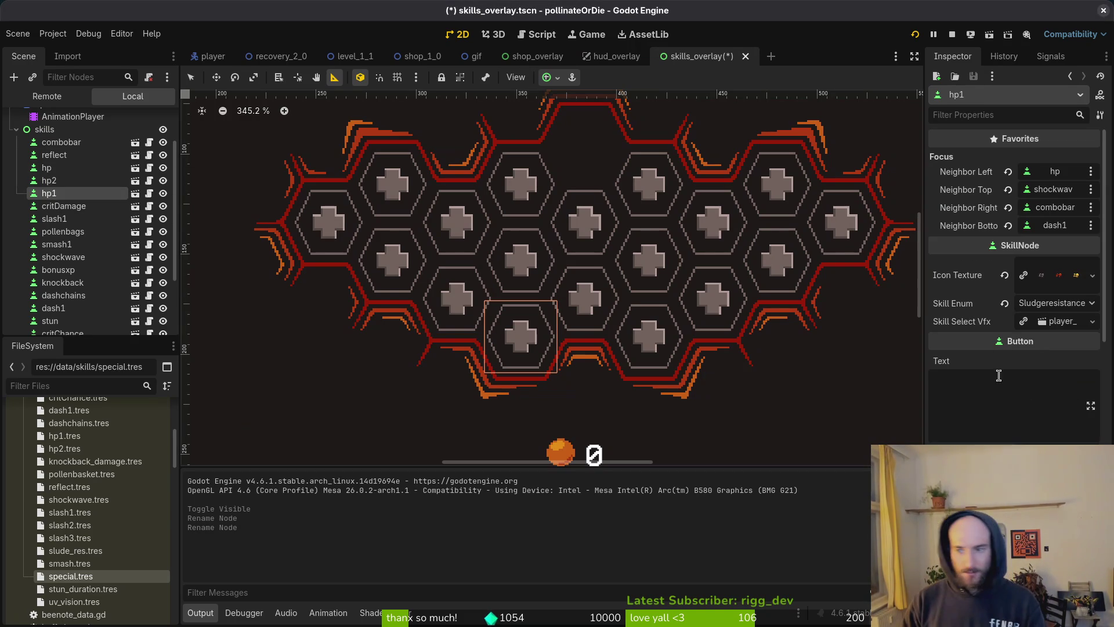
pyautogui.click(1045, 304)
pyautogui.click(1053, 322)
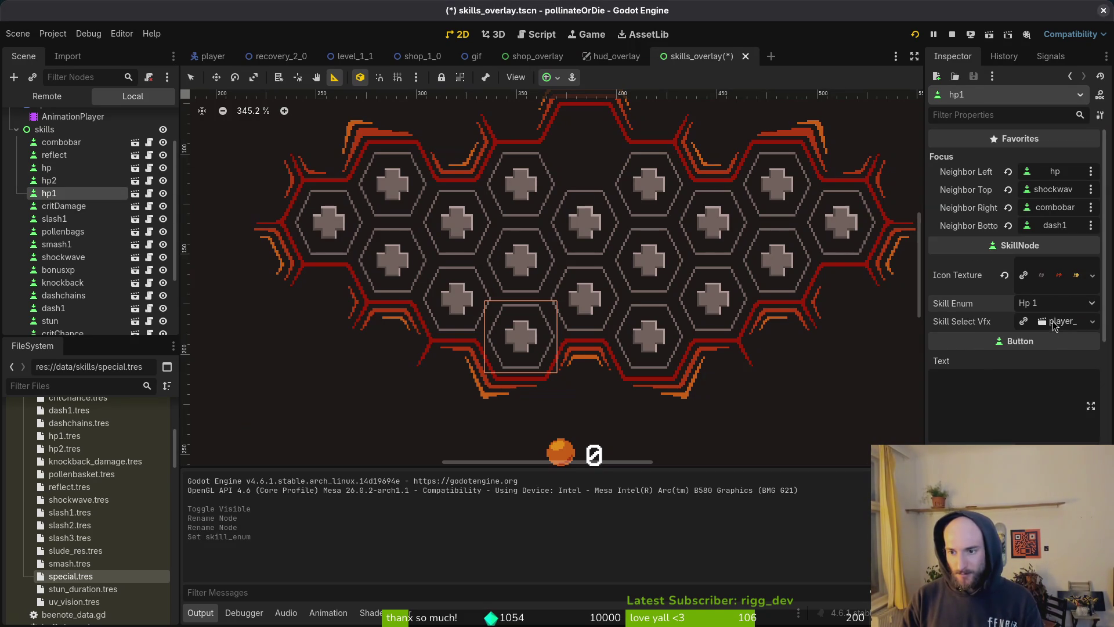
pyautogui.click(1004, 275)
pyautogui.click(1045, 275)
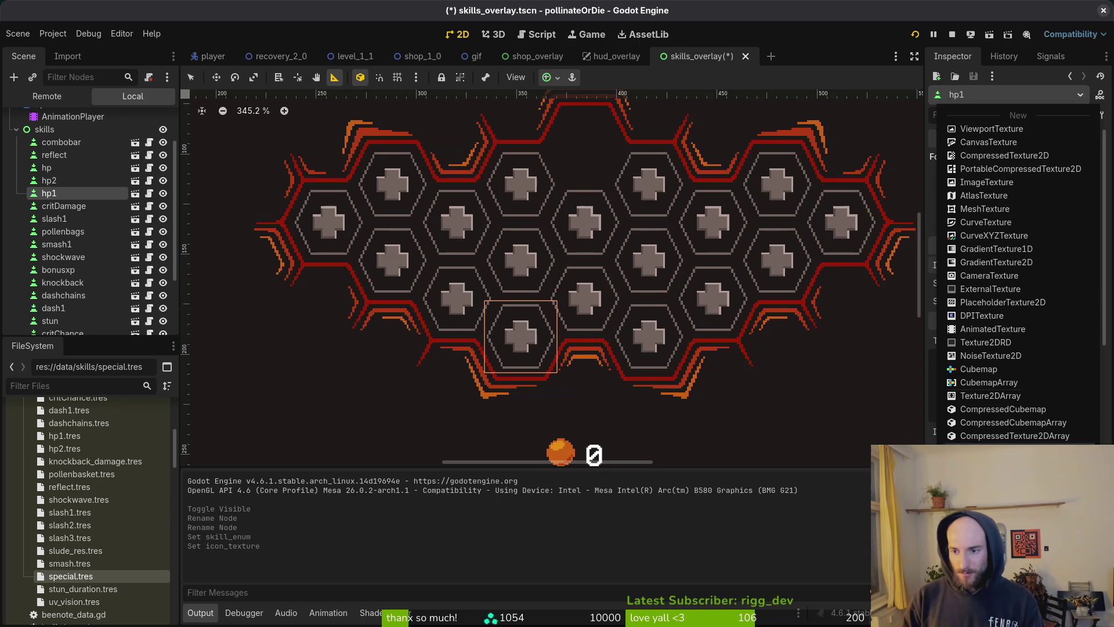
# Step: Quick Load hp1.png as hp1's icon after searching heal and hp, then undo back to sludge.png
pyautogui.click(998, 522)
pyautogui.write('heal')
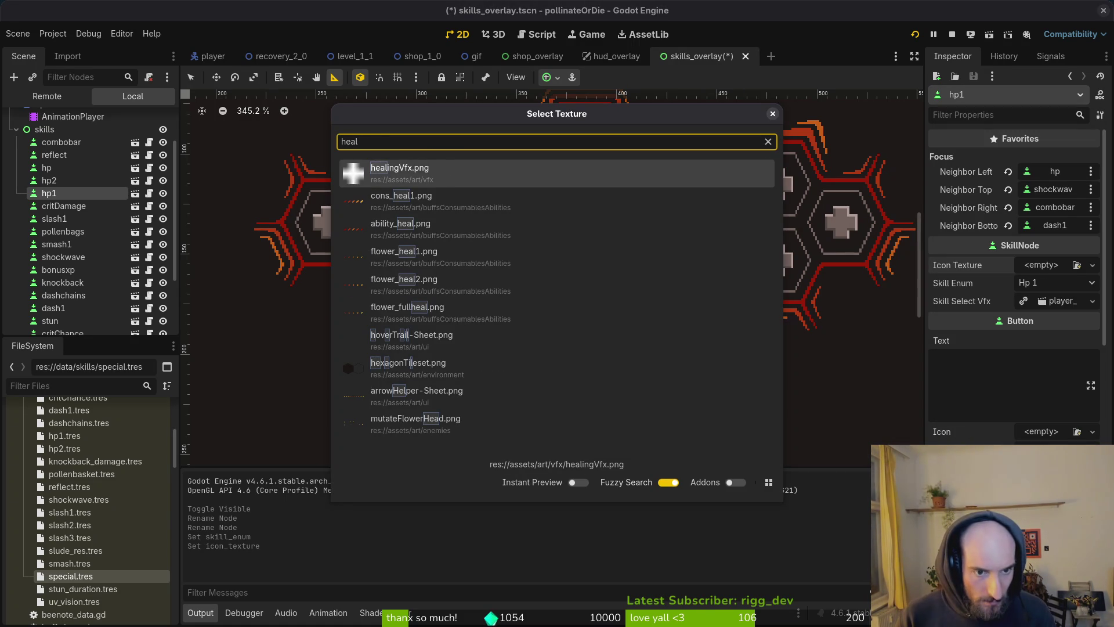
pyautogui.press('Down')
pyautogui.press('Down')
pyautogui.press('Down')
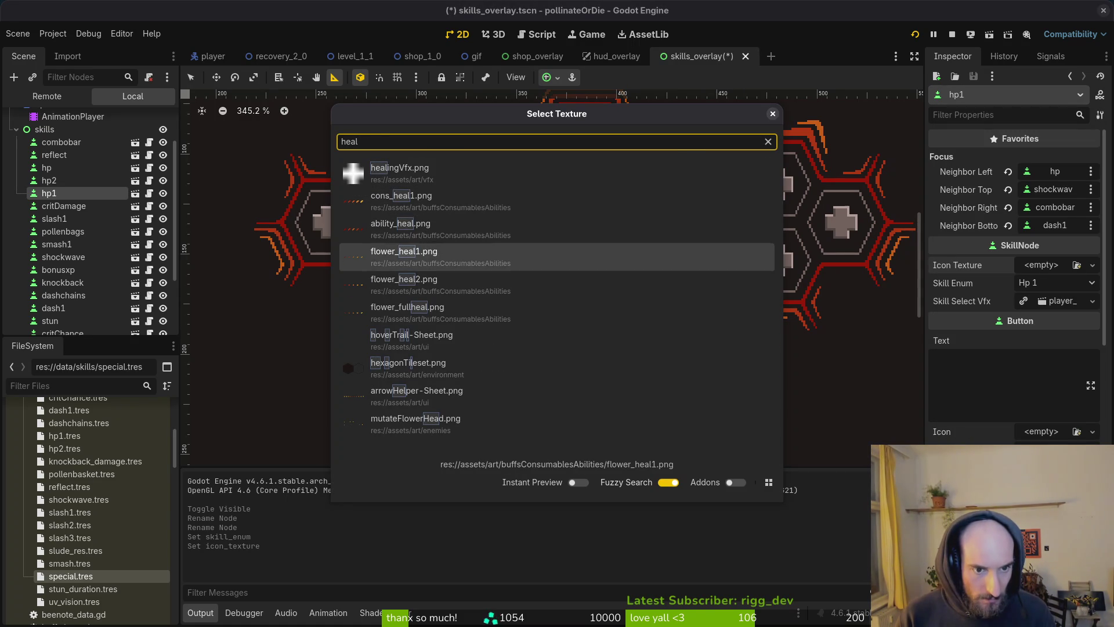
pyautogui.press('BackSpace')
pyautogui.press('BackSpace')
pyautogui.press('BackSpace')
pyautogui.write('ski')
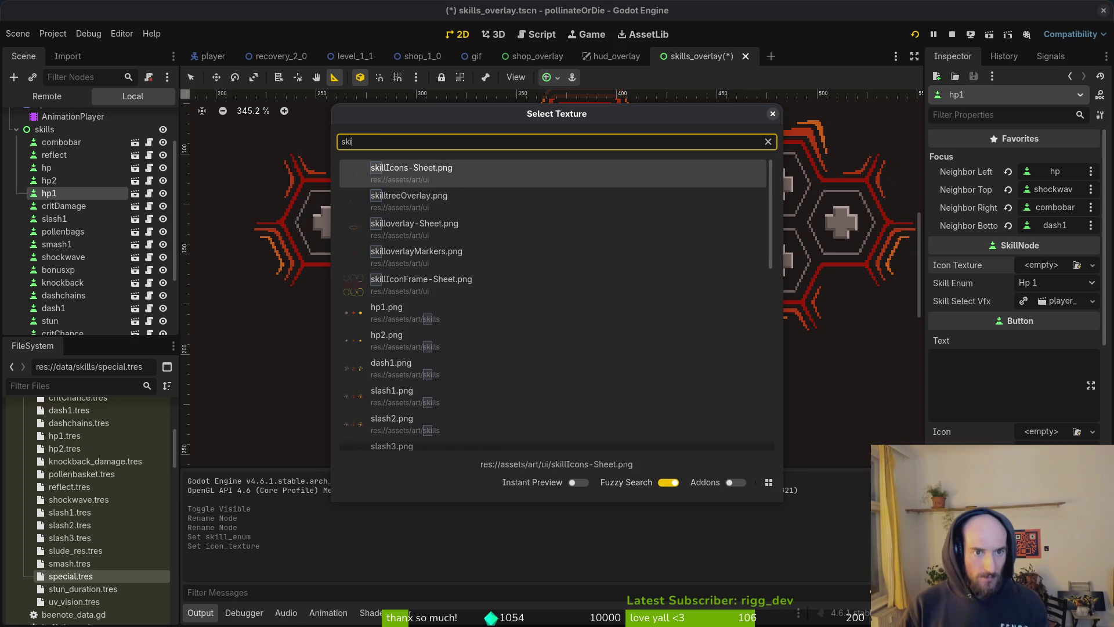
pyautogui.press('BackSpace')
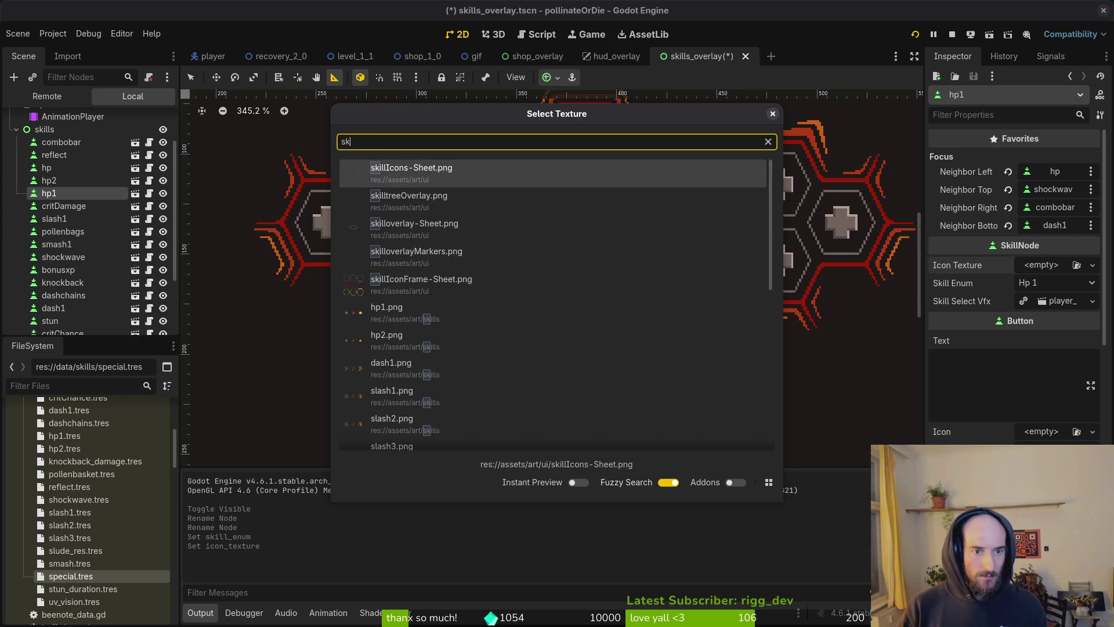
pyautogui.press('BackSpace')
pyautogui.press('BackSpace')
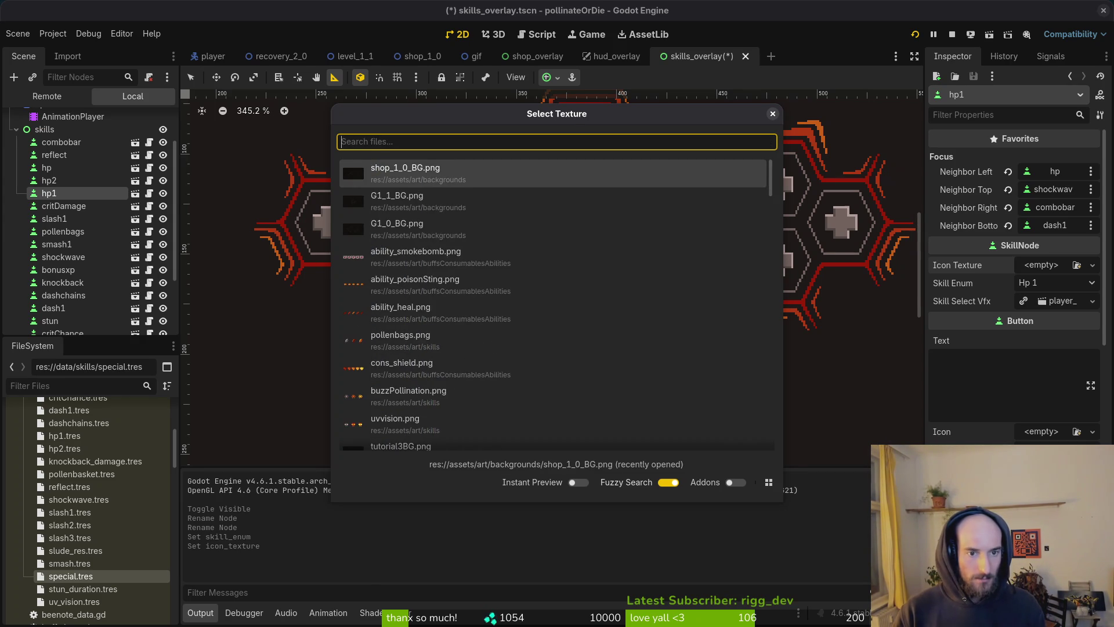
pyautogui.write('hpq')
pyautogui.press('Down')
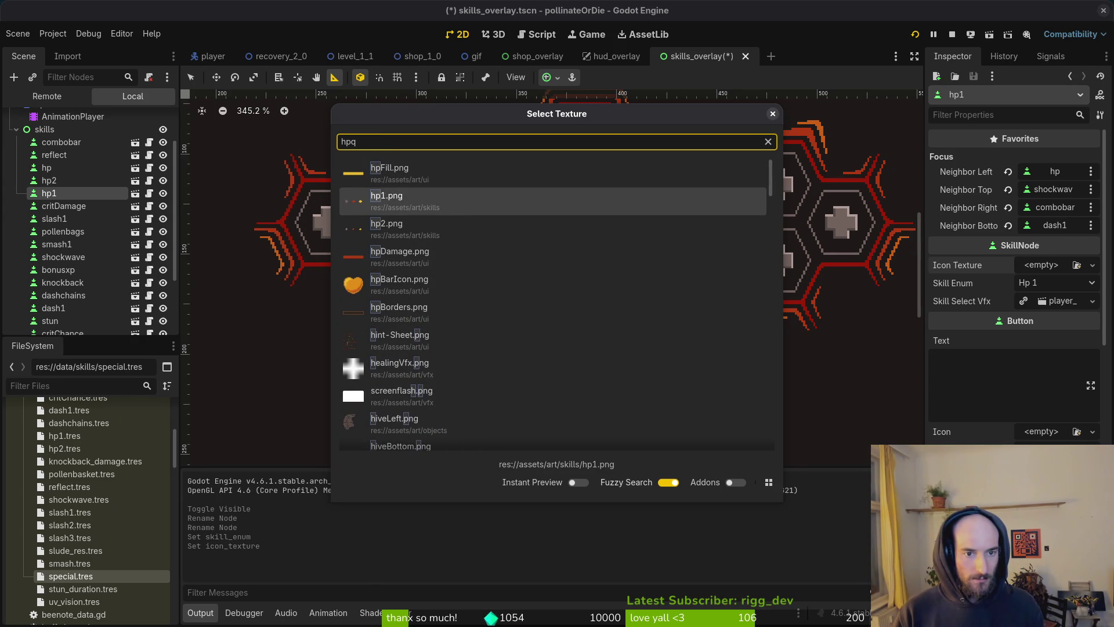
pyautogui.press('Return')
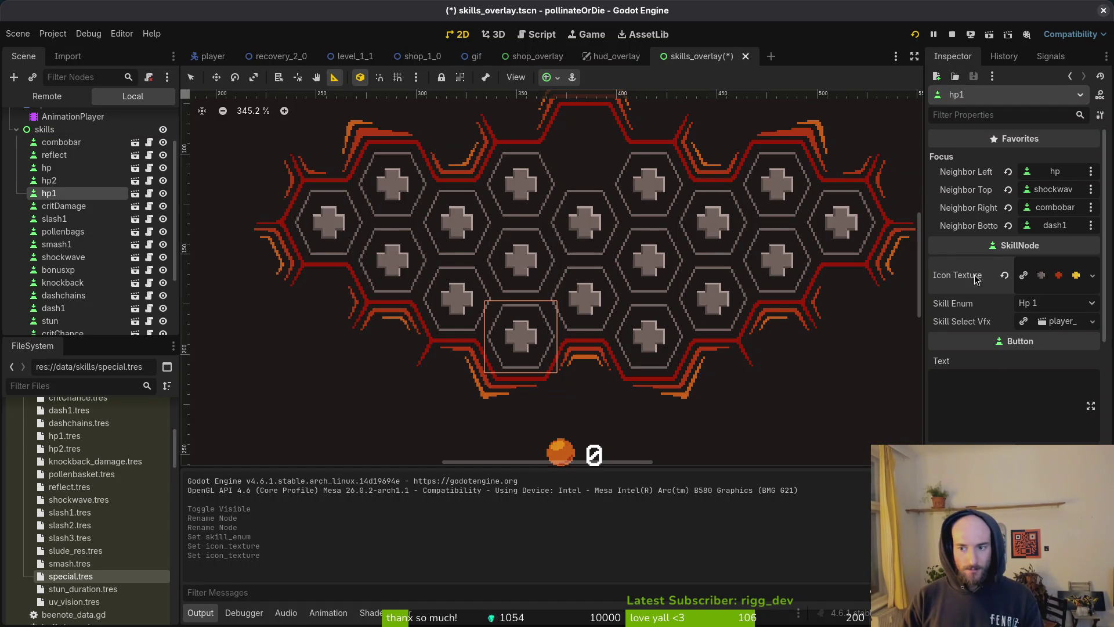
pyautogui.hotkey('ctrl', 'z')
pyautogui.hotkey('ctrl', 'z')
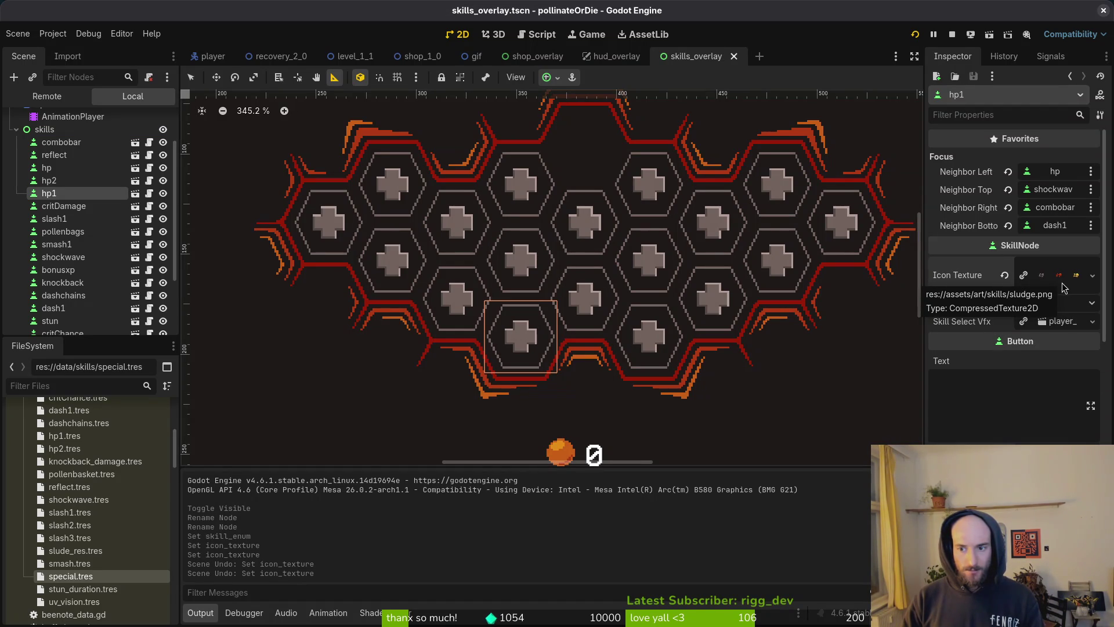
# Step: Copy the hp node's Icon Texture value onto hp1 and save skills_overlay.tscn
pyautogui.click(63, 169)
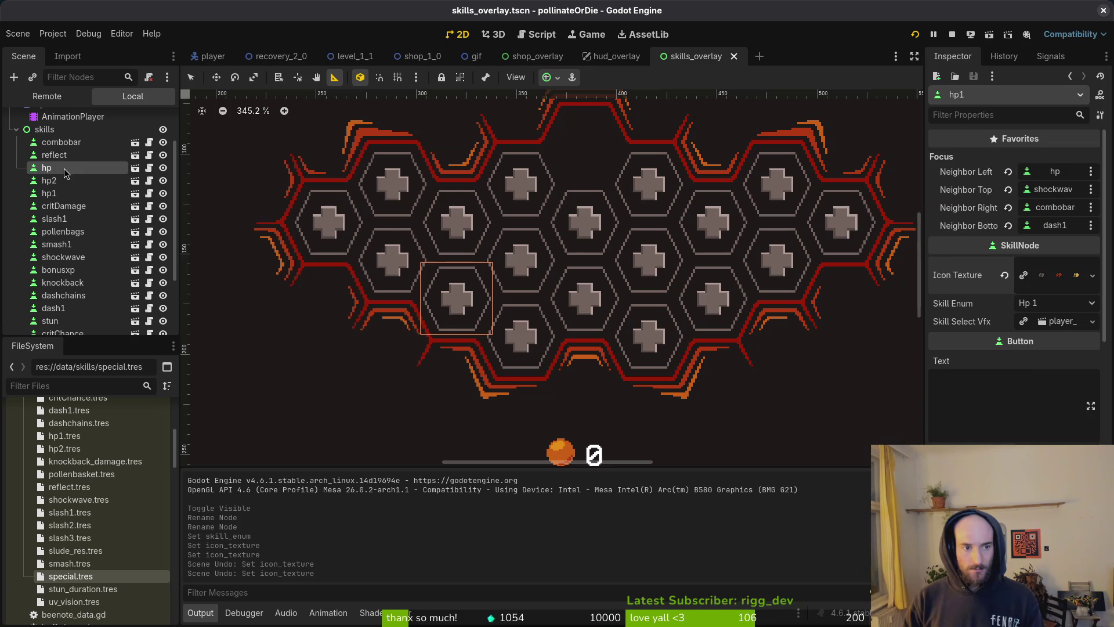
pyautogui.scroll(5, 1006, 322)
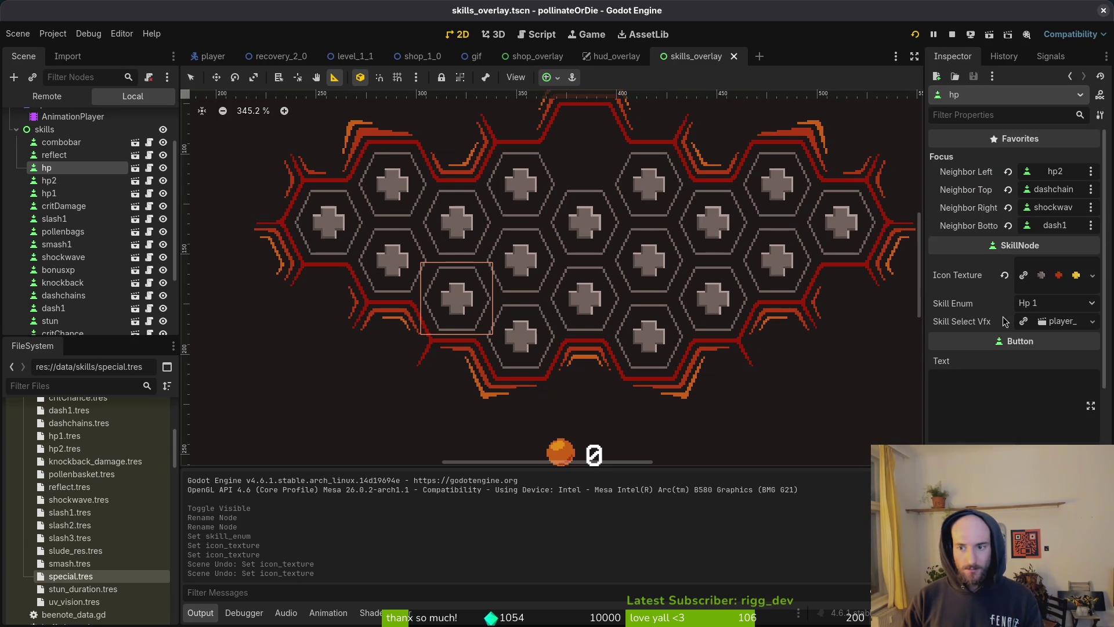
pyautogui.rightClick(1022, 281)
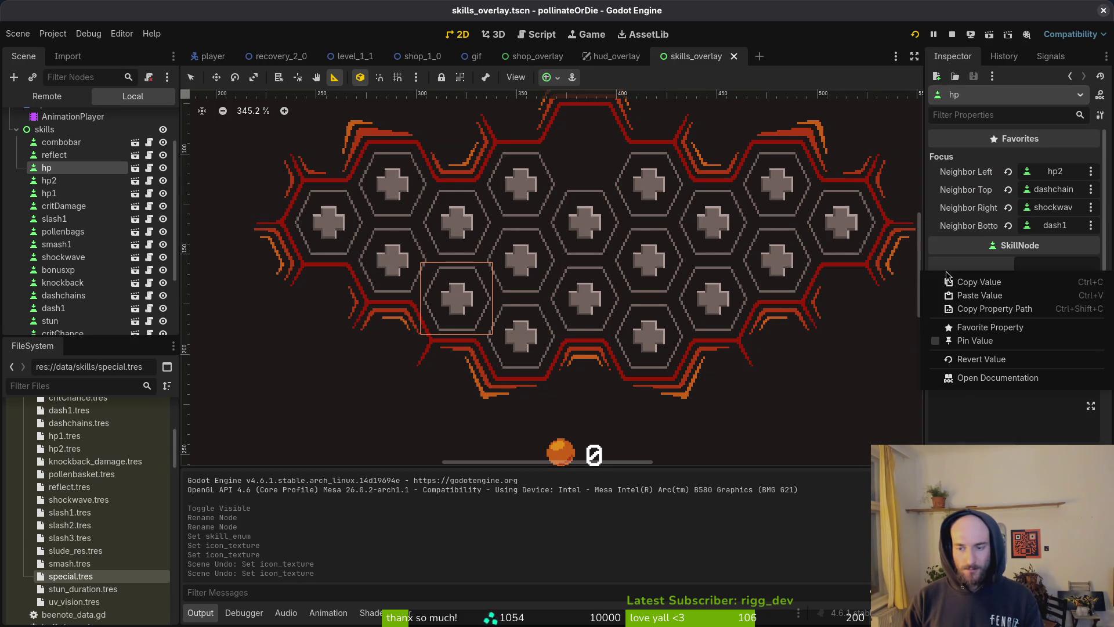
pyautogui.click(969, 290)
pyautogui.click(61, 194)
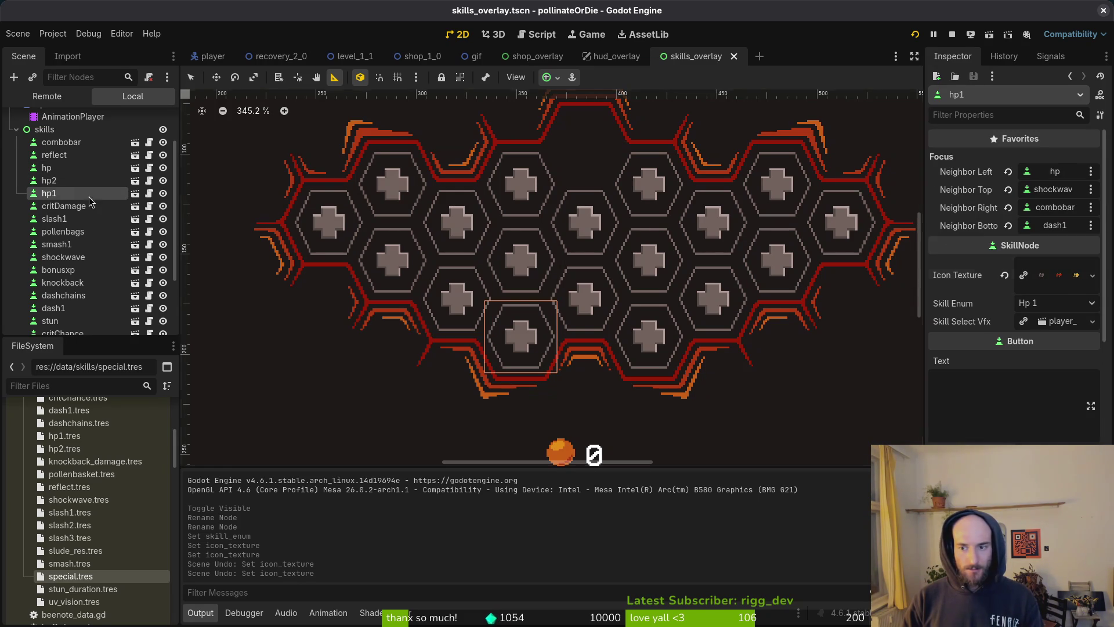
pyautogui.rightClick(963, 277)
pyautogui.click(986, 308)
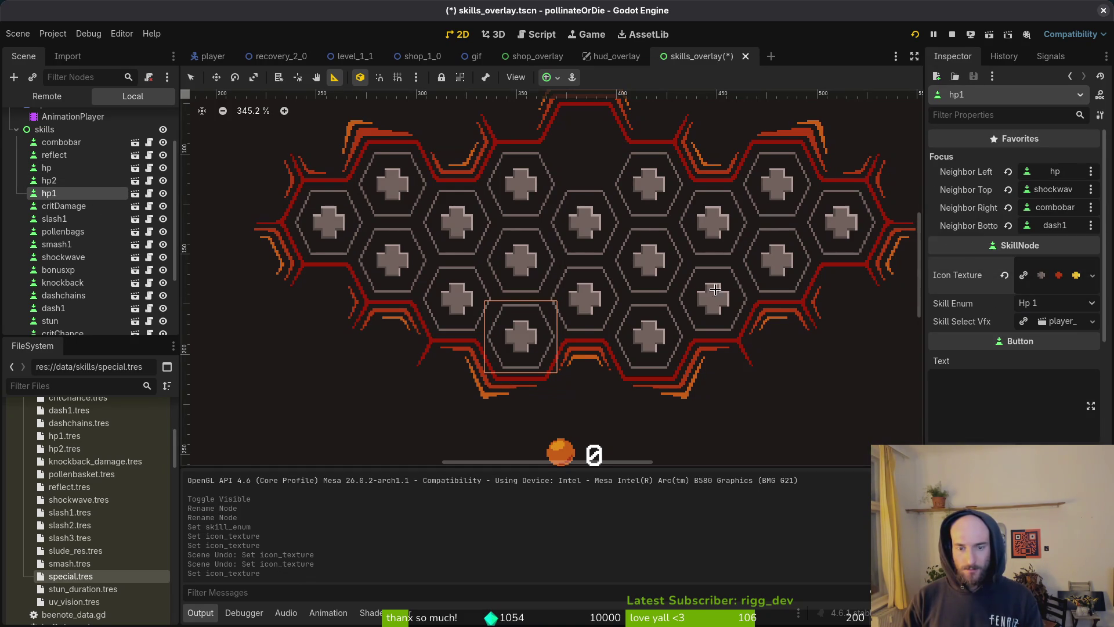
pyautogui.hotkey('ctrl', 's')
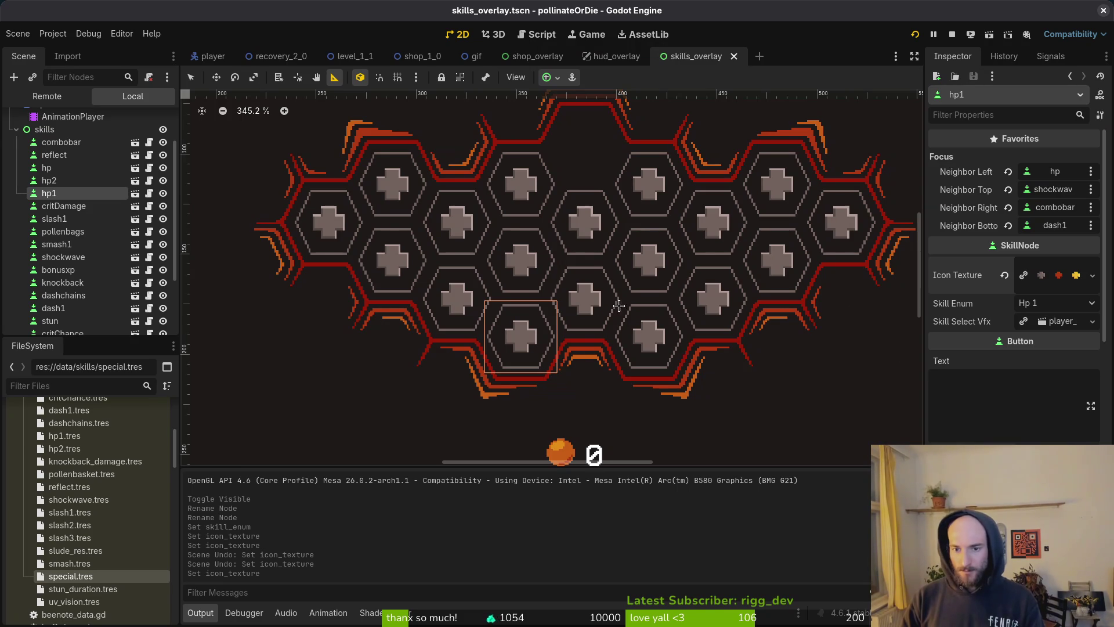
pyautogui.click(81, 208)
# Step: Review the skill nodes, then set the shockwave node's Skill Enum to Hp 2
pyautogui.click(72, 231)
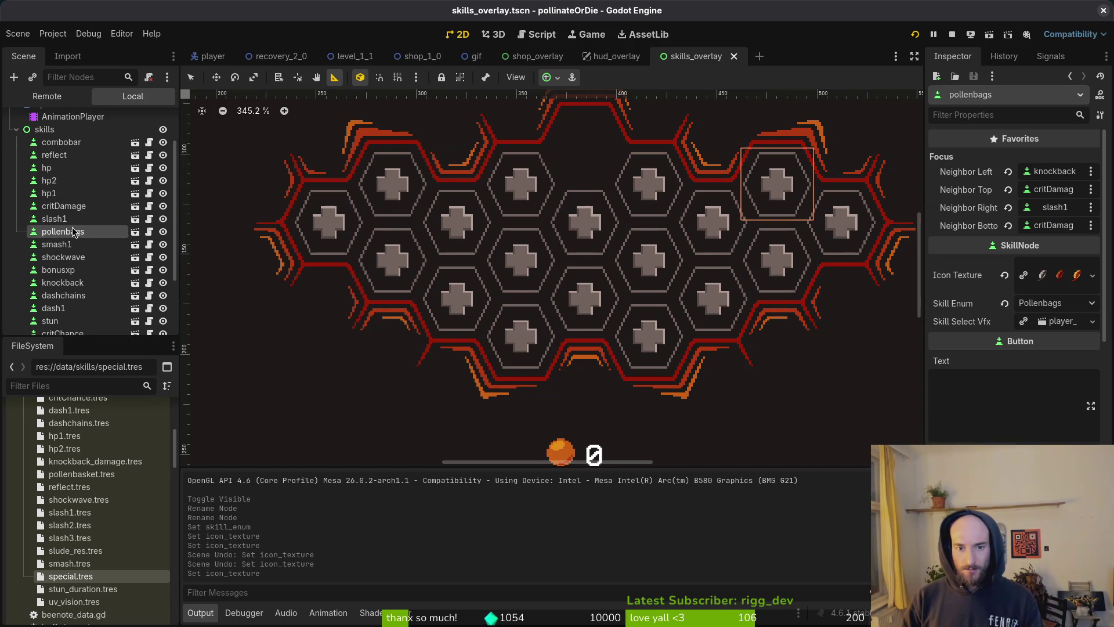
pyautogui.click(73, 244)
pyautogui.click(76, 270)
pyautogui.click(78, 282)
pyautogui.click(80, 297)
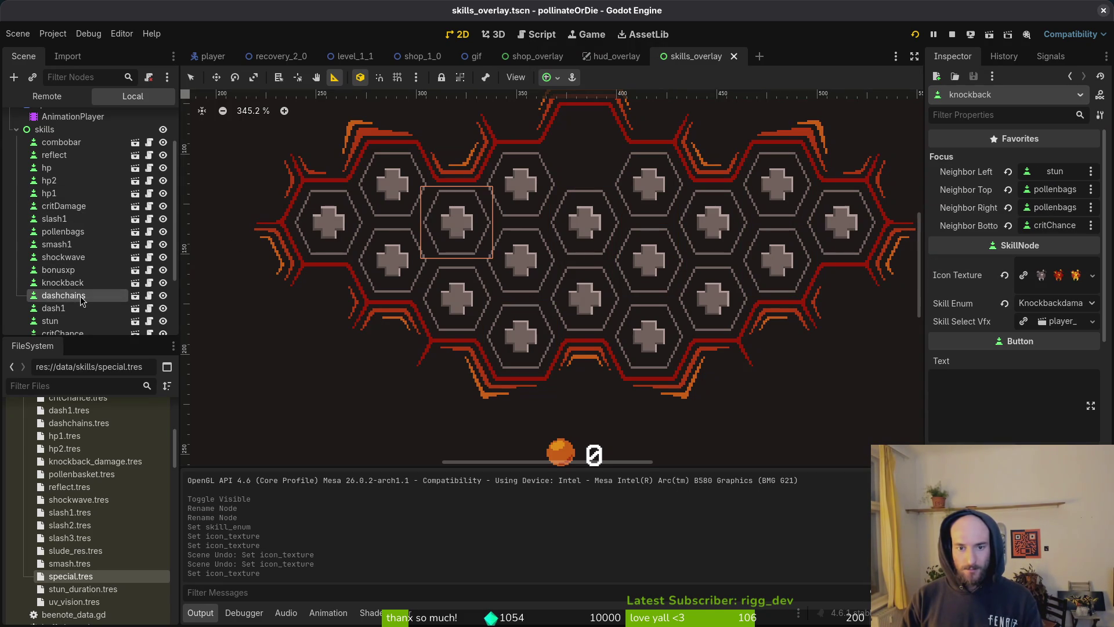
pyautogui.click(83, 311)
pyautogui.click(81, 324)
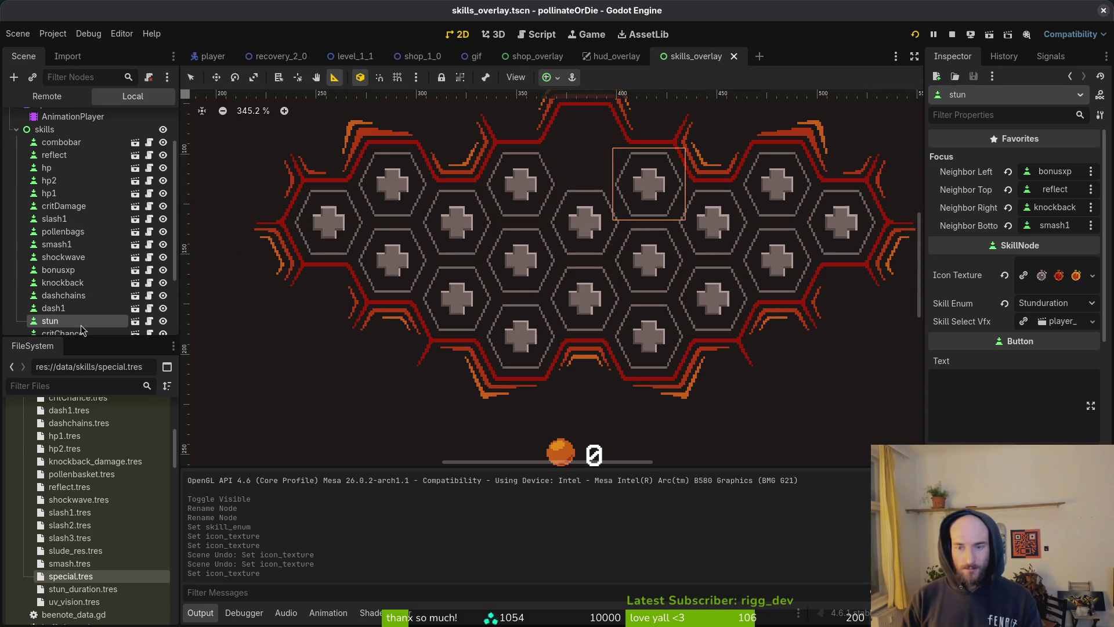
pyautogui.scroll(-3, 104, 232)
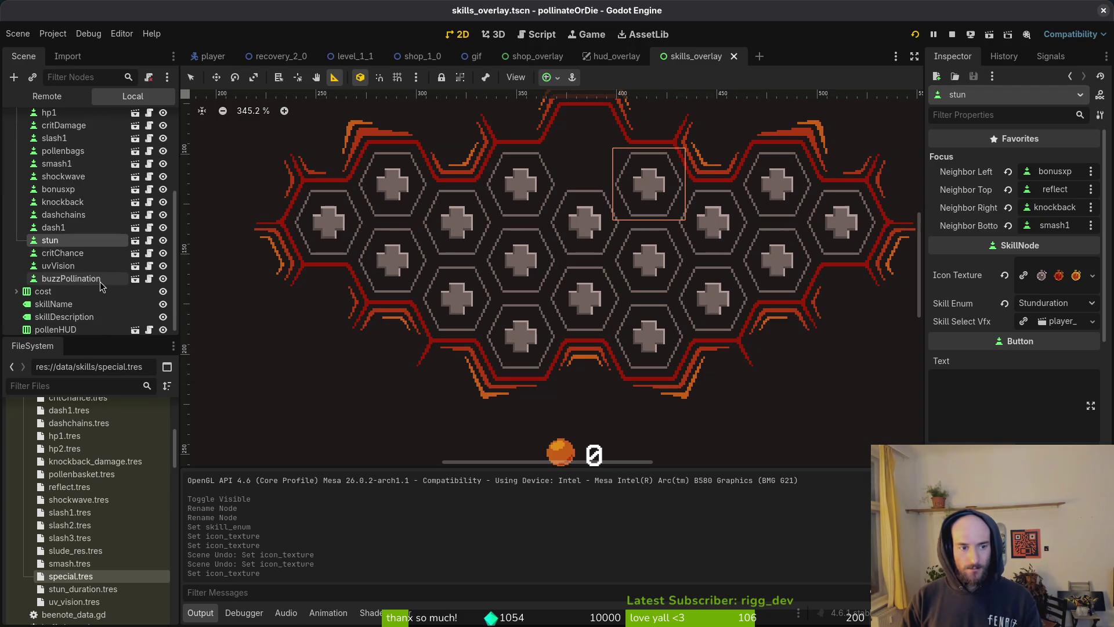
pyautogui.scroll(2, 100, 285)
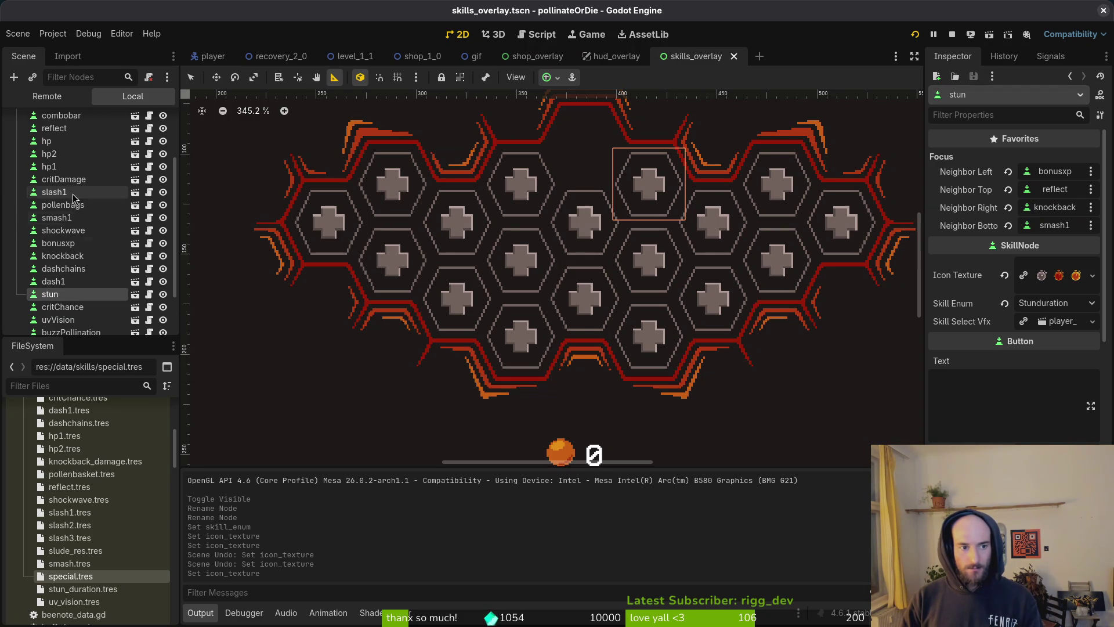
pyautogui.click(64, 230)
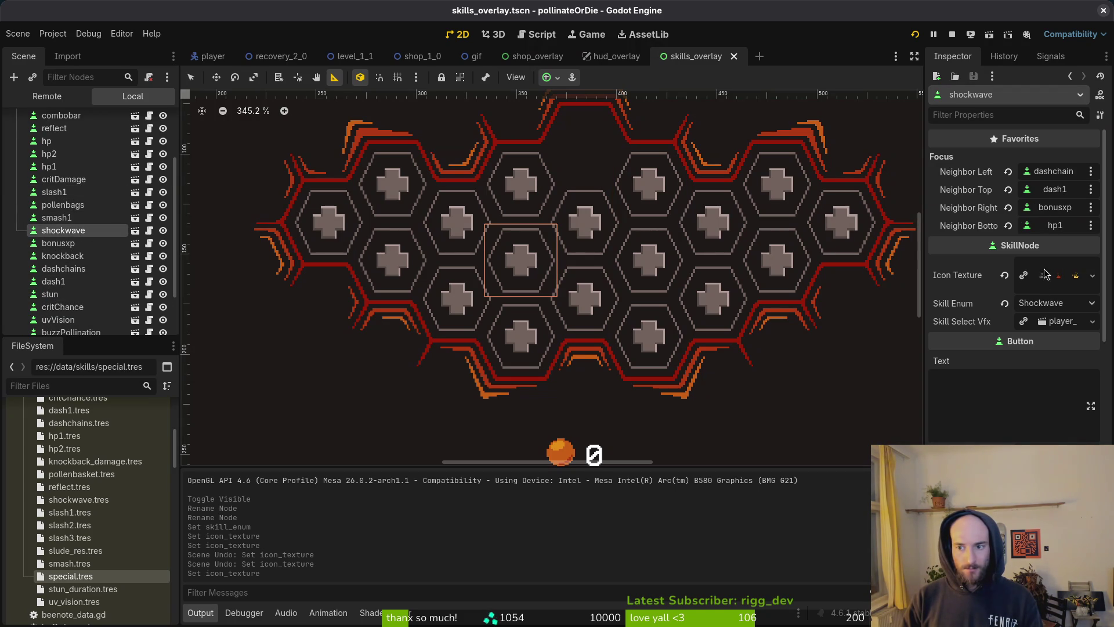
pyautogui.click(1089, 303)
pyautogui.click(1054, 332)
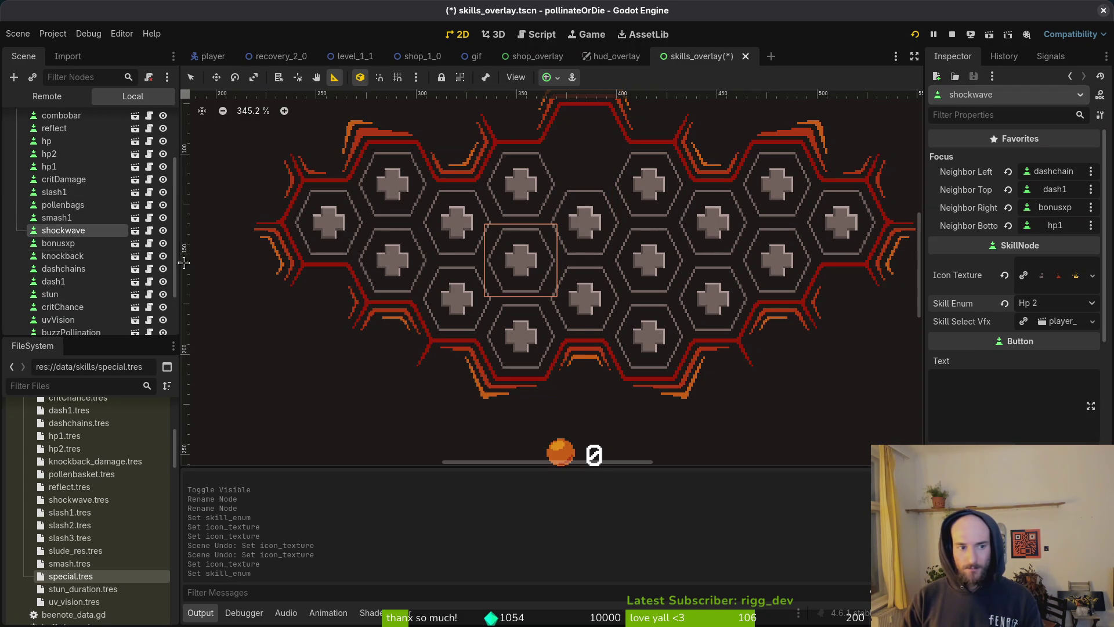
# Step: Rename the existing hp2 node to hp2223
pyautogui.click(55, 154)
pyautogui.doubleClick(69, 152)
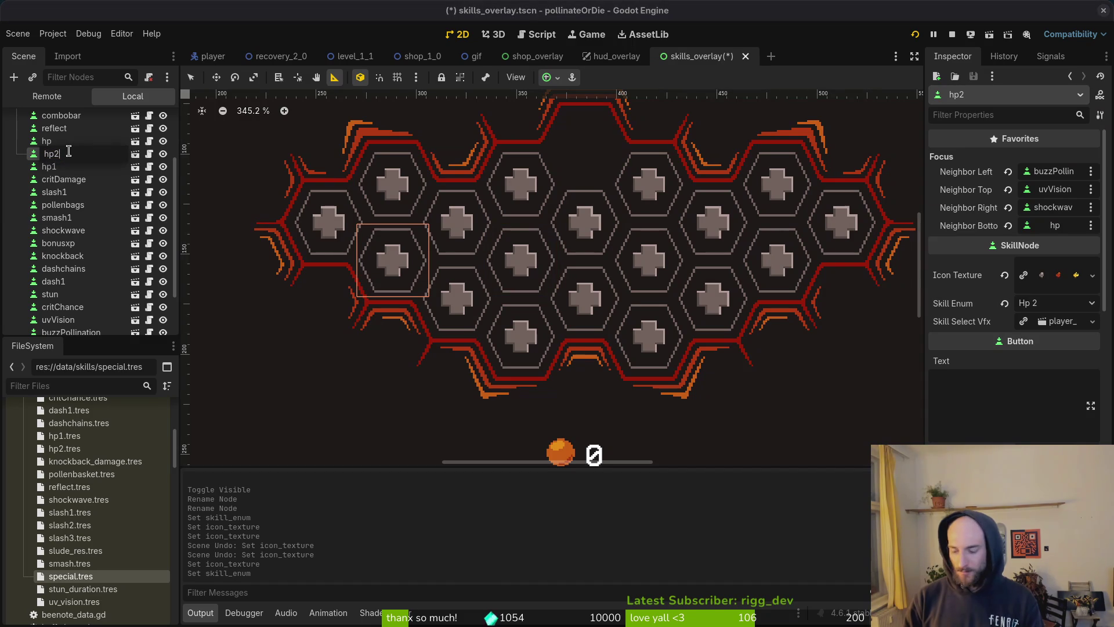
pyautogui.press('BackSpace')
pyautogui.press('Return')
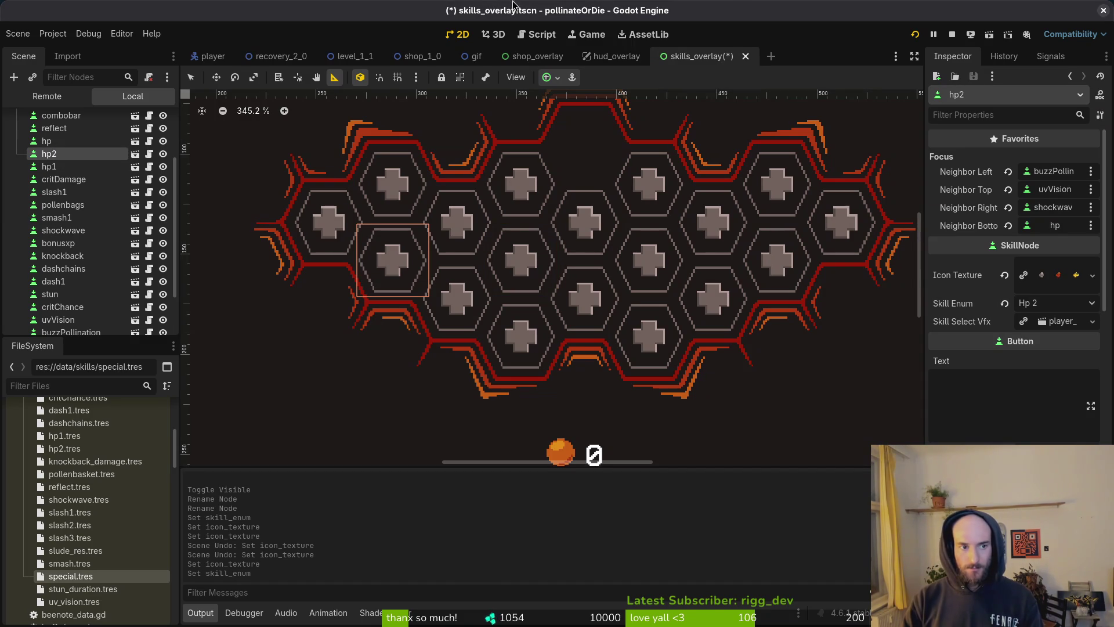
pyautogui.press('F2')
pyautogui.write('223')
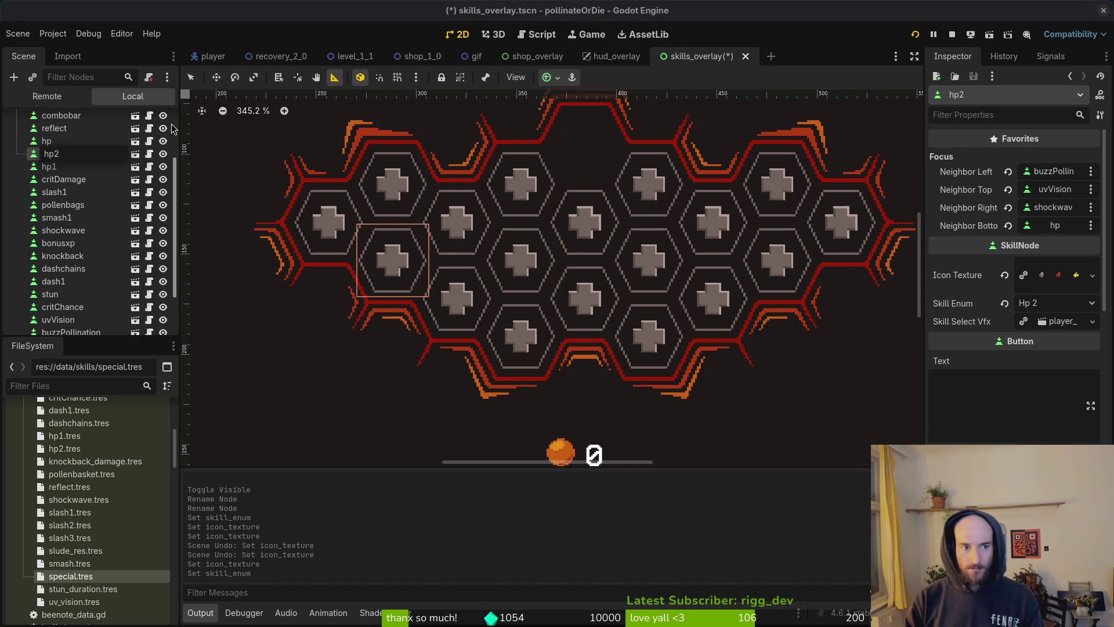
pyautogui.press('Return')
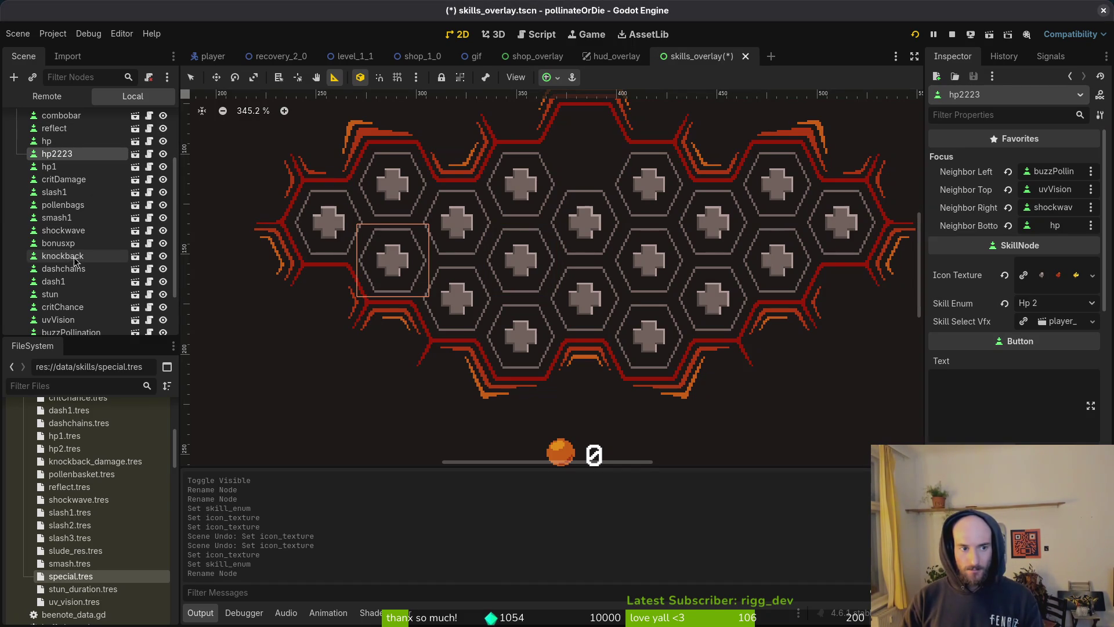
# Step: Rename shockwave to hp2 and move it between hp1 and critDamage
pyautogui.click(74, 282)
pyautogui.click(85, 269)
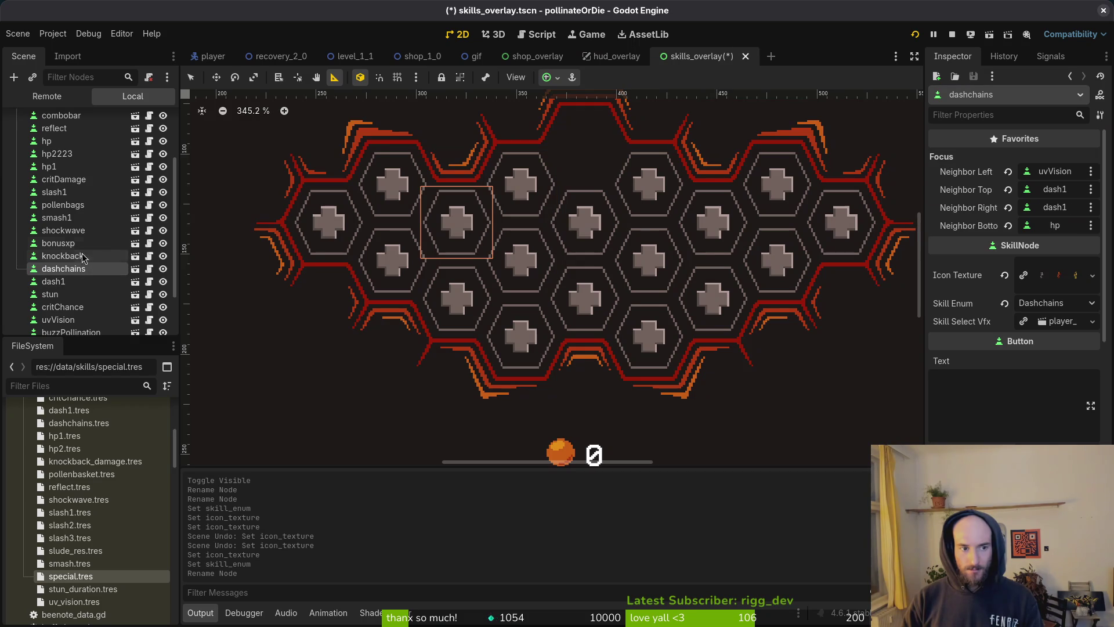
pyautogui.click(82, 232)
pyautogui.press('F2')
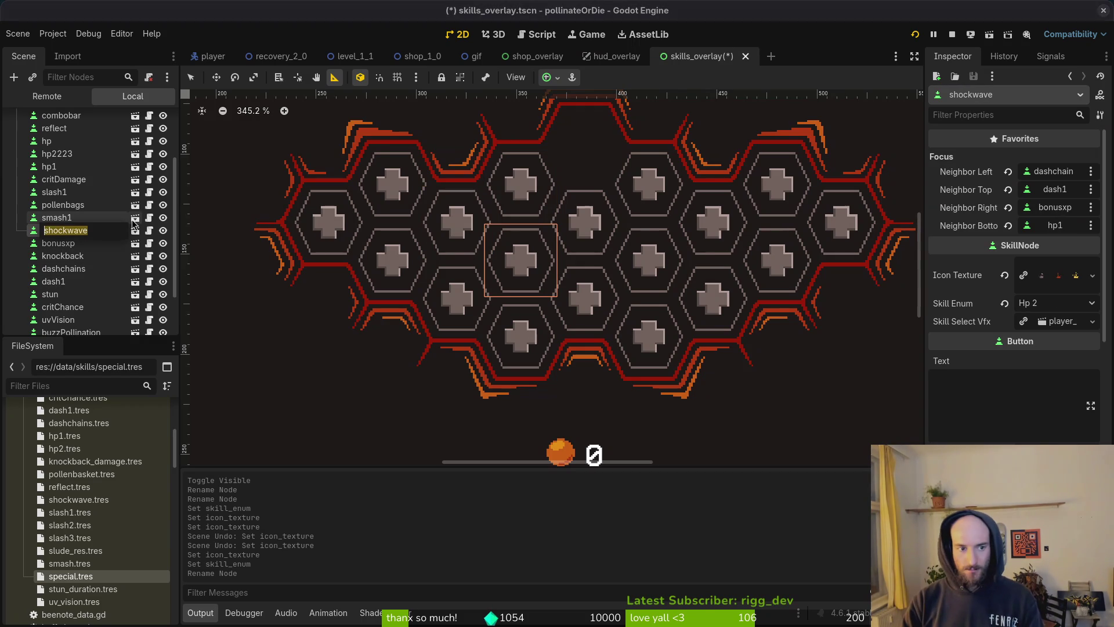
pyautogui.write('hp2')
pyautogui.press('Return')
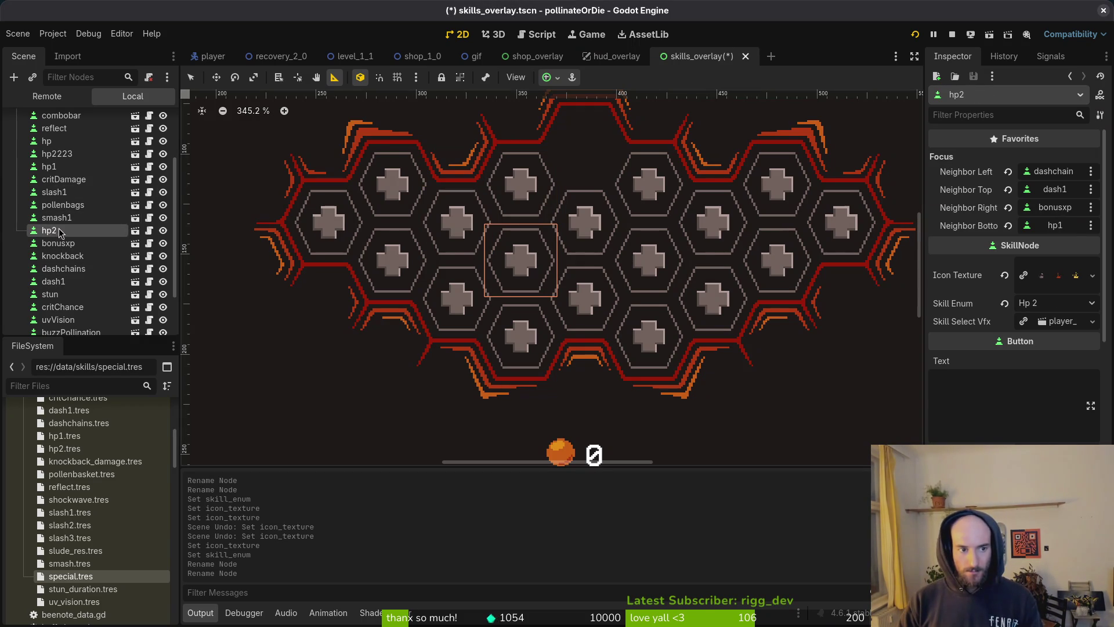
pyautogui.moveTo(70, 230); pyautogui.dragTo(80, 178)
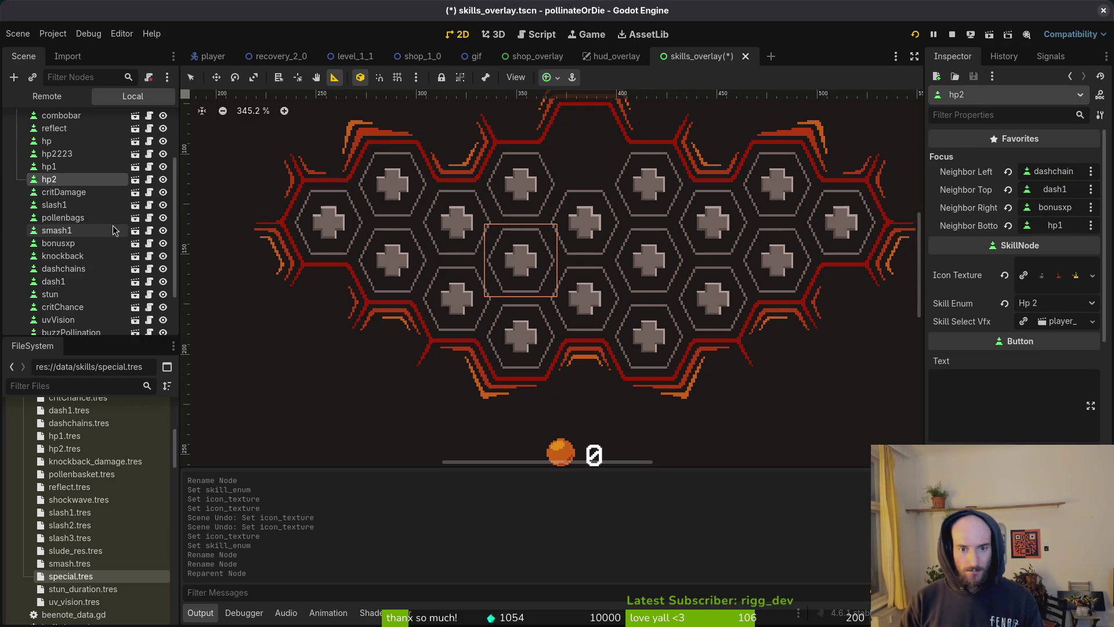
# Step: Copy hp2223's Icon Texture onto hp2, save the scene, and keep hp2's Skill Enum as Hp 2
pyautogui.click(70, 154)
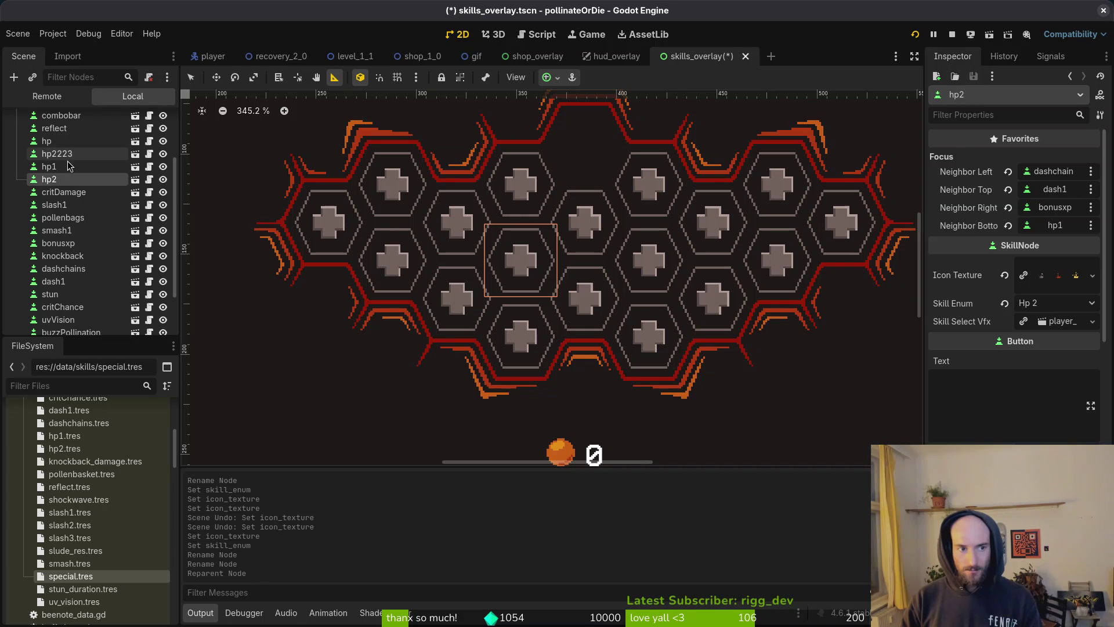
pyautogui.rightClick(975, 275)
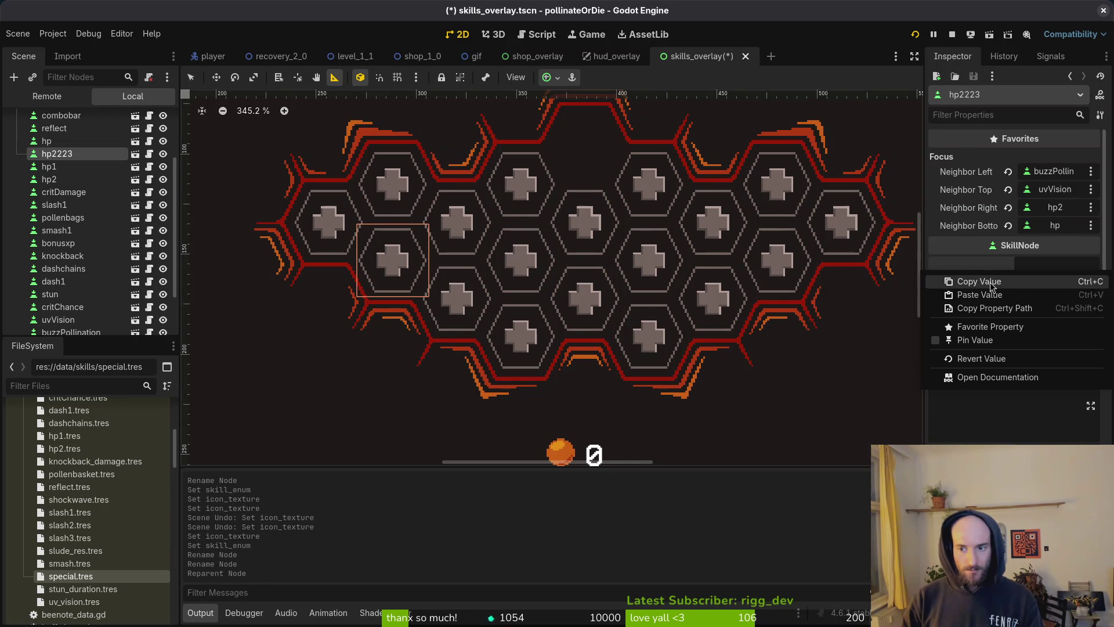
pyautogui.click(976, 278)
pyautogui.click(52, 179)
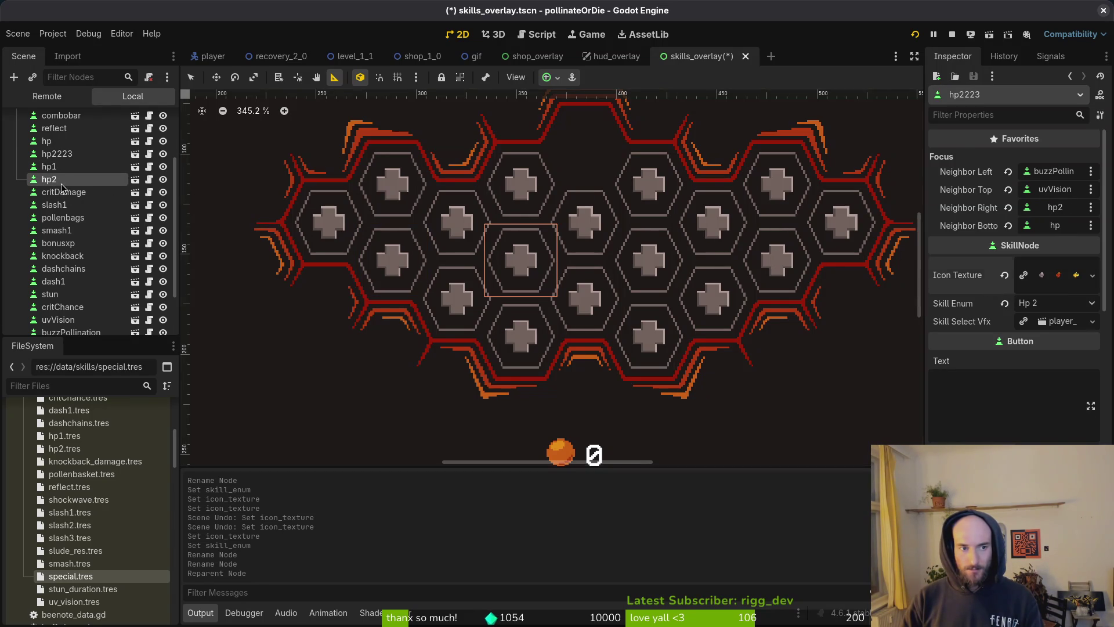
pyautogui.rightClick(972, 279)
pyautogui.click(990, 301)
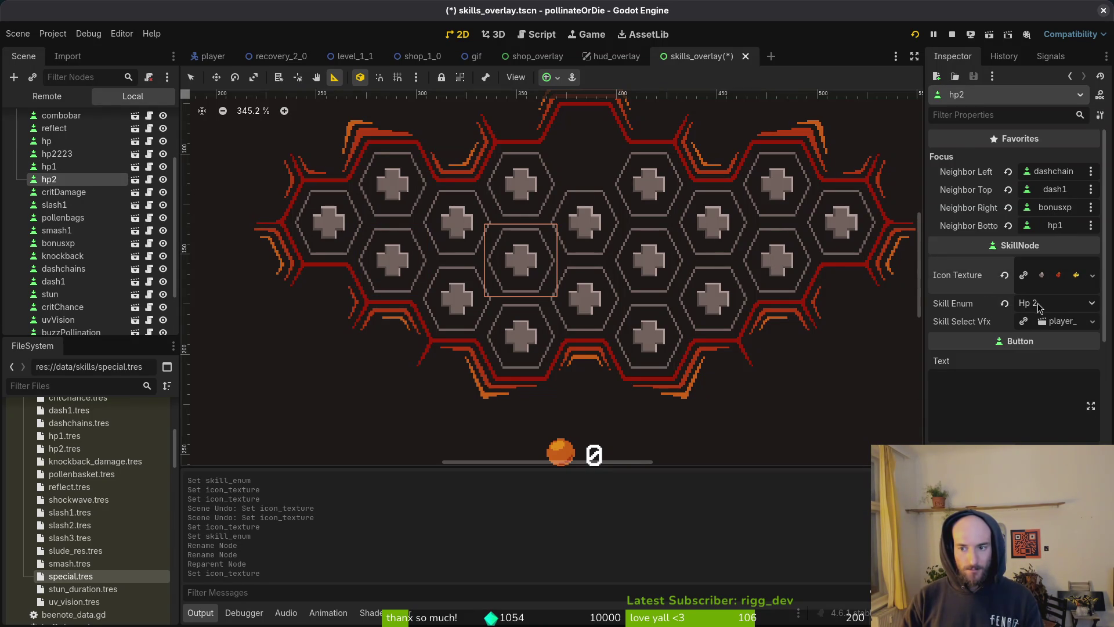
pyautogui.hotkey('ctrl', 's')
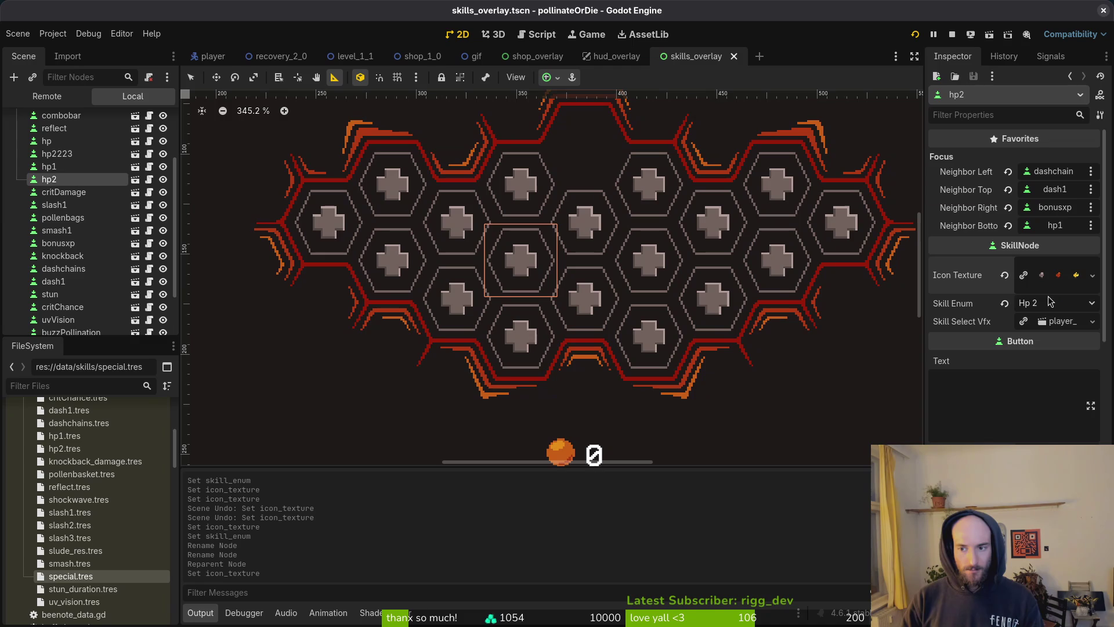
pyautogui.click(1049, 303)
pyautogui.click(1072, 303)
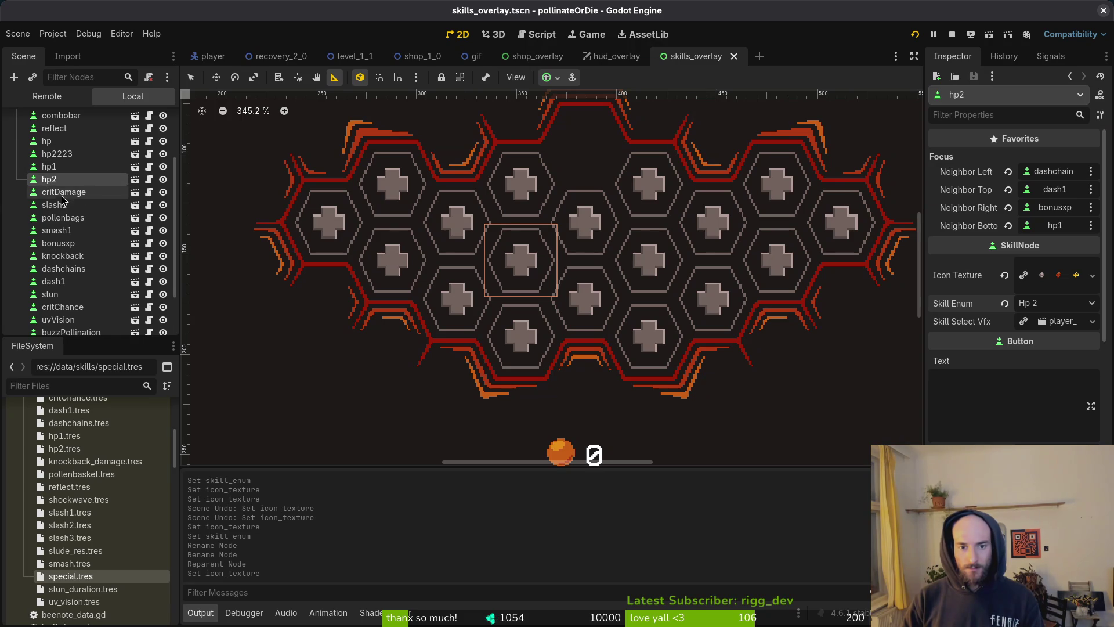
pyautogui.scroll(-5, 543, 312)
pyautogui.click(544, 312)
pyautogui.click(952, 34)
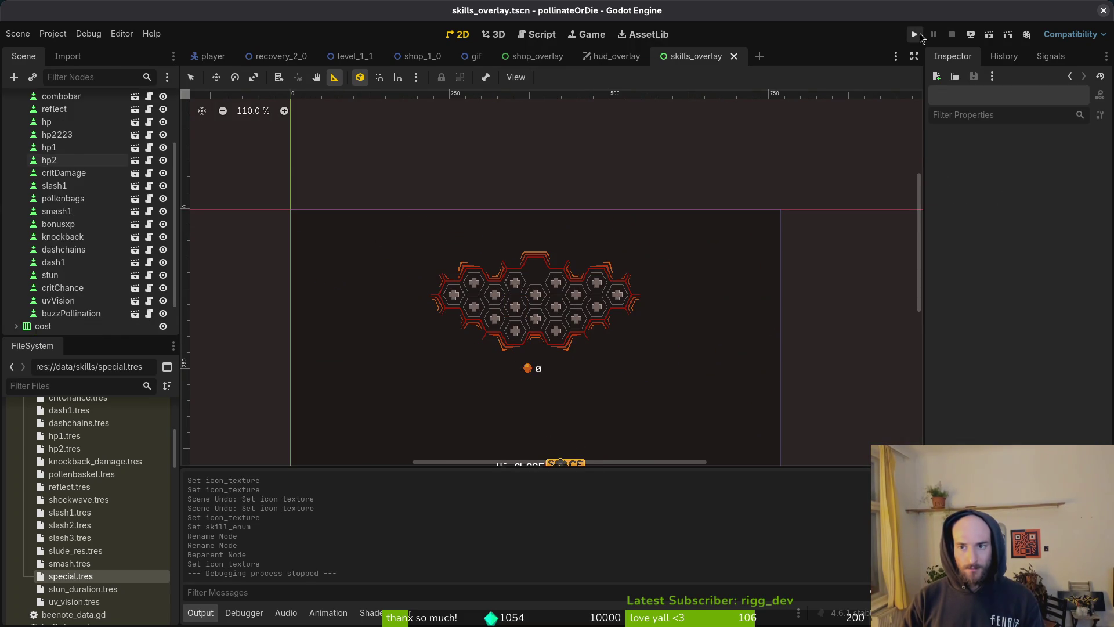
pyautogui.click(915, 35)
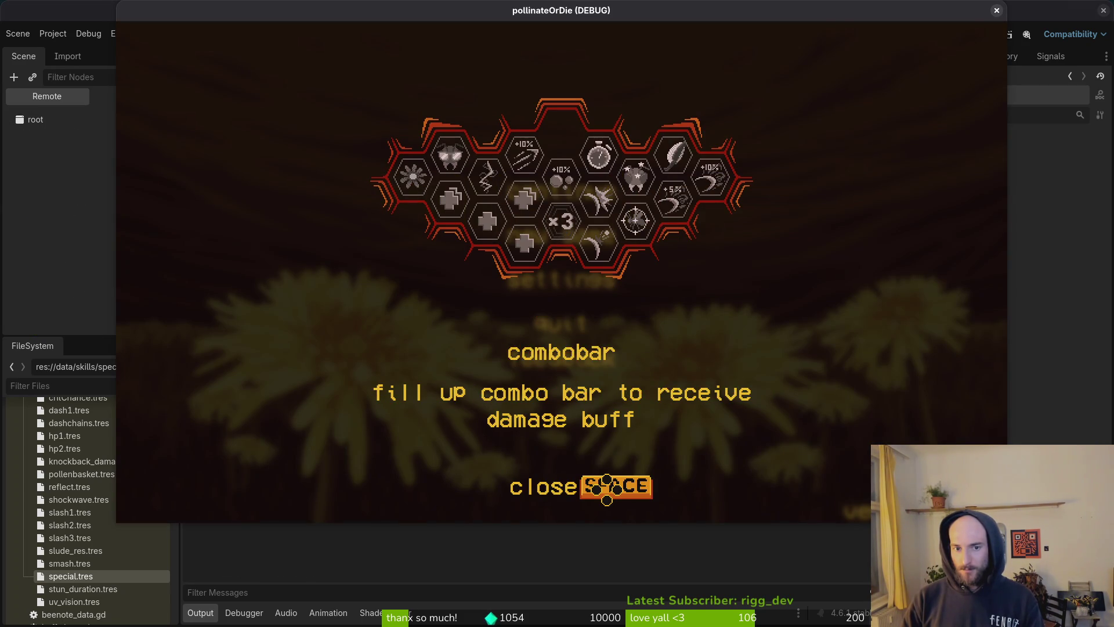
pyautogui.click(997, 11)
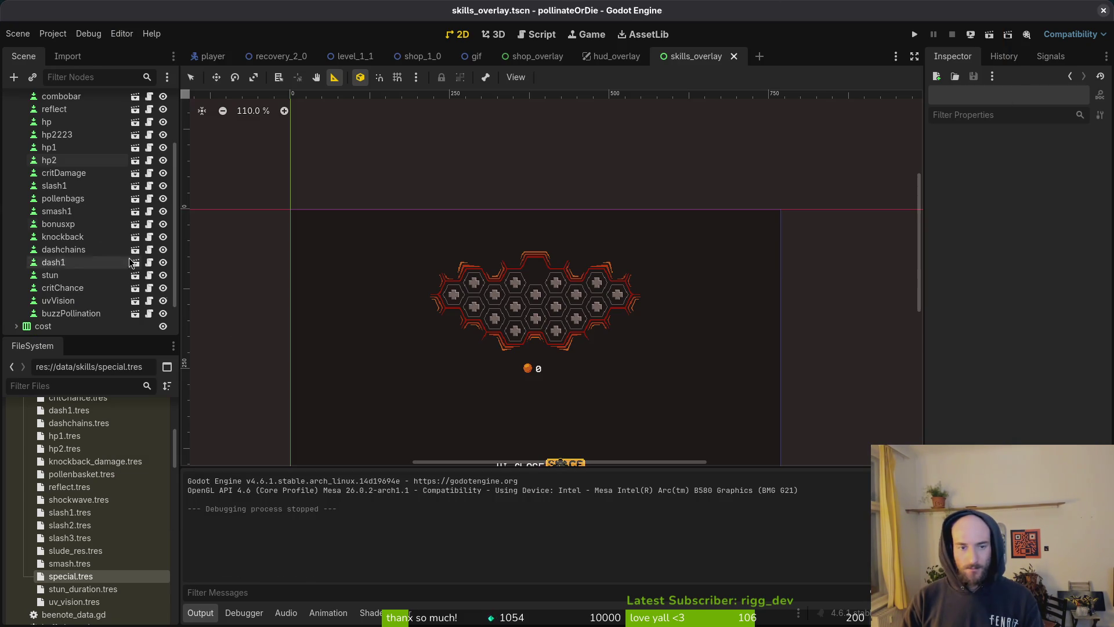
pyautogui.scroll(2, 99, 175)
pyautogui.click(69, 218)
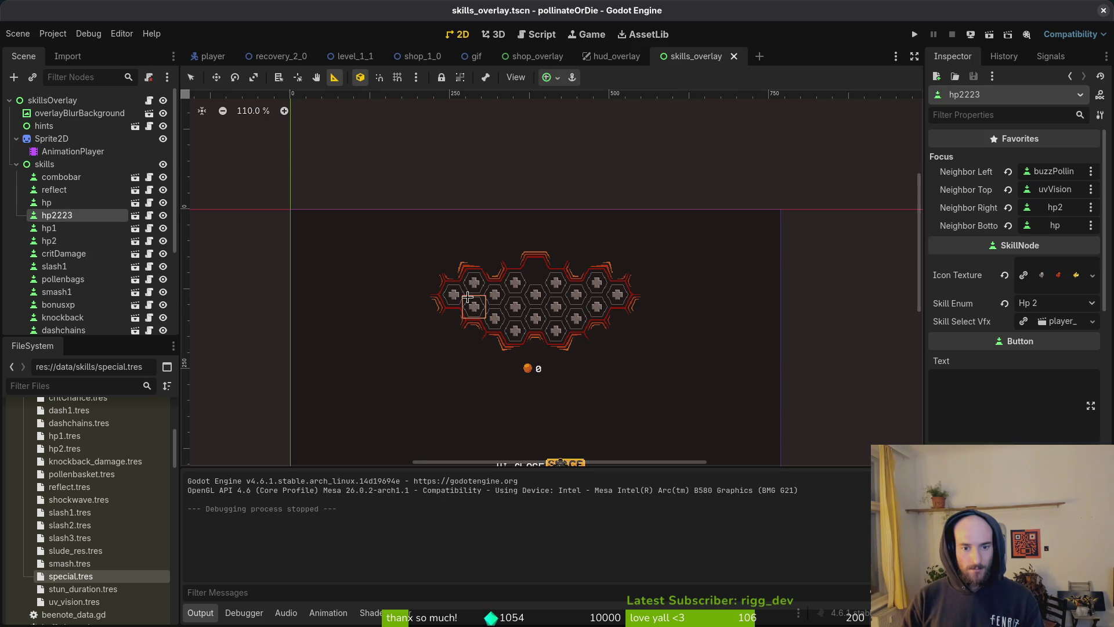
pyautogui.scroll(8, 523, 279)
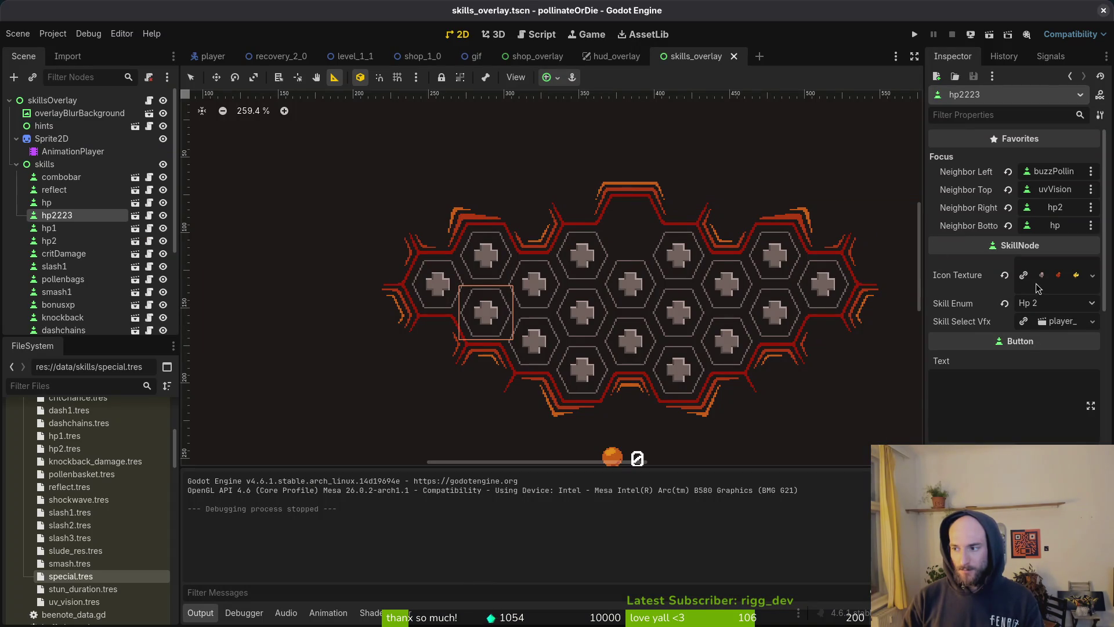
pyautogui.press('super')
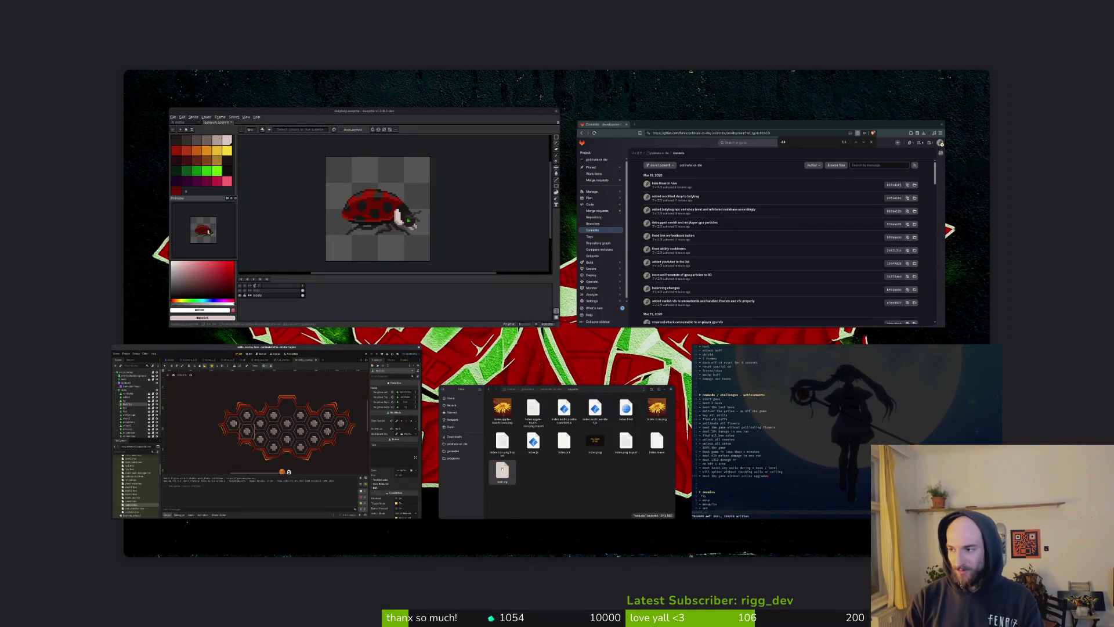
pyautogui.press('super')
pyautogui.click(916, 36)
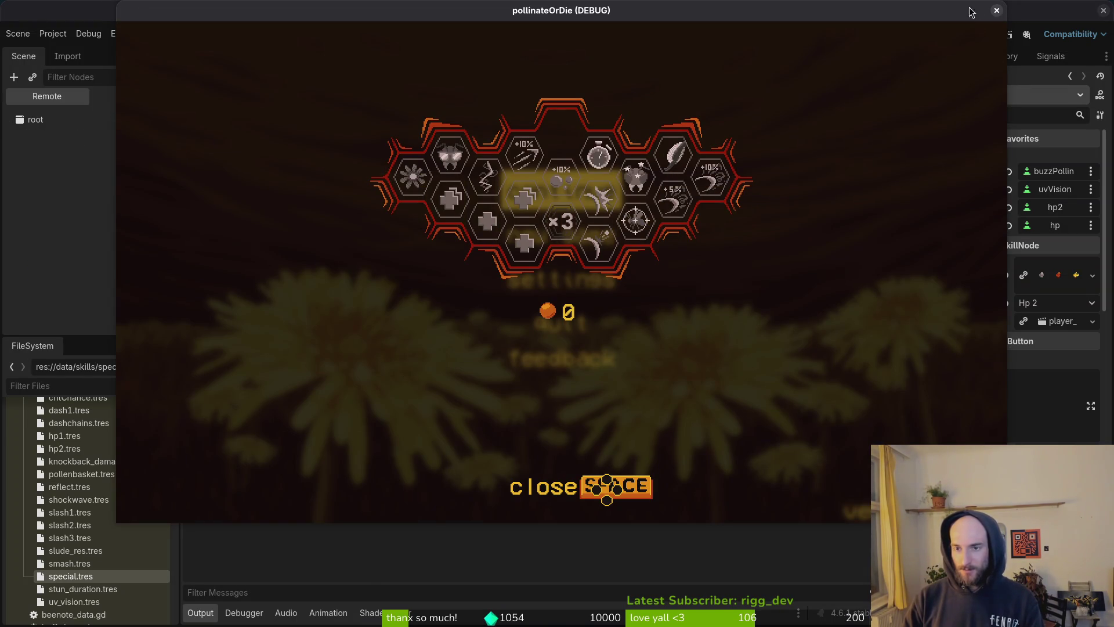
pyautogui.click(996, 11)
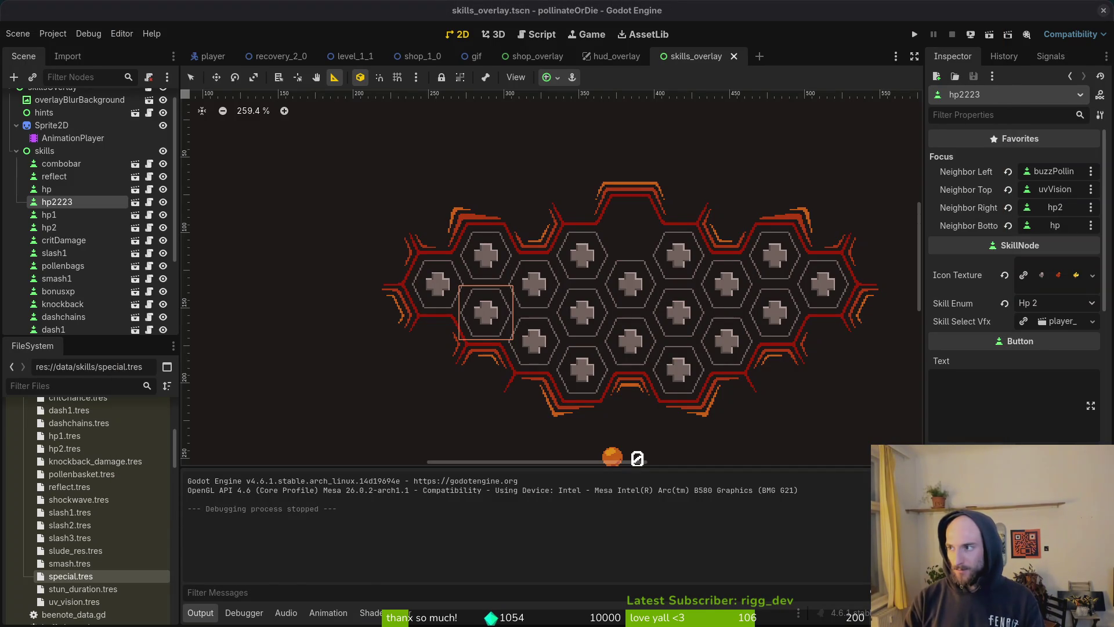
# Step: Run the Pollinate or Die Demo in the browser and go to the hive from the pause menu
pyautogui.hotkey('alt', 'Tab')
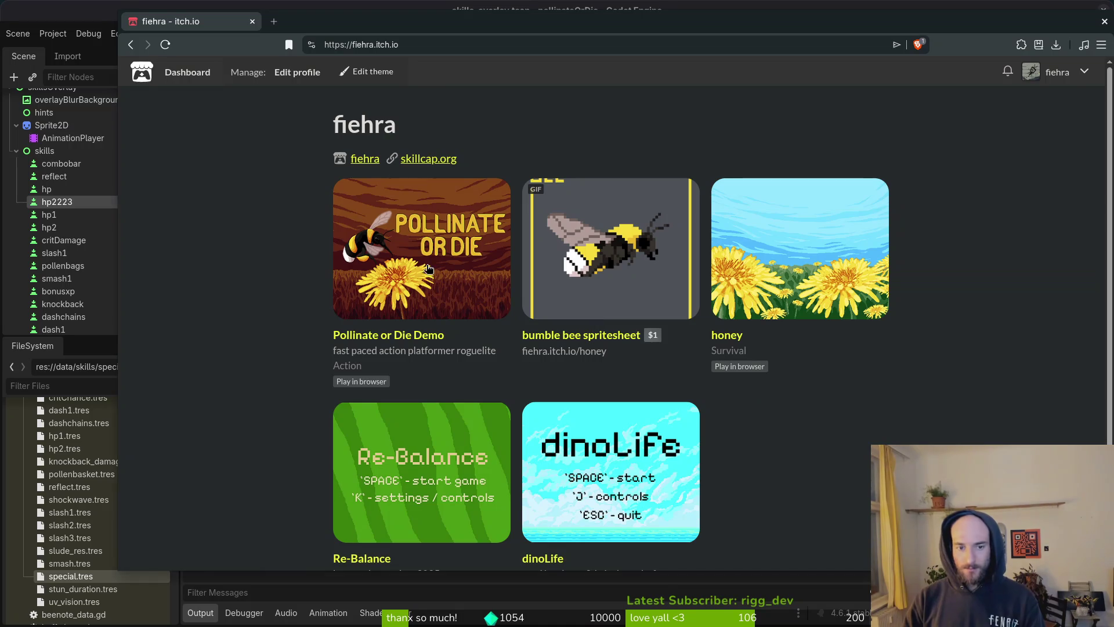
pyautogui.click(481, 254)
pyautogui.click(614, 281)
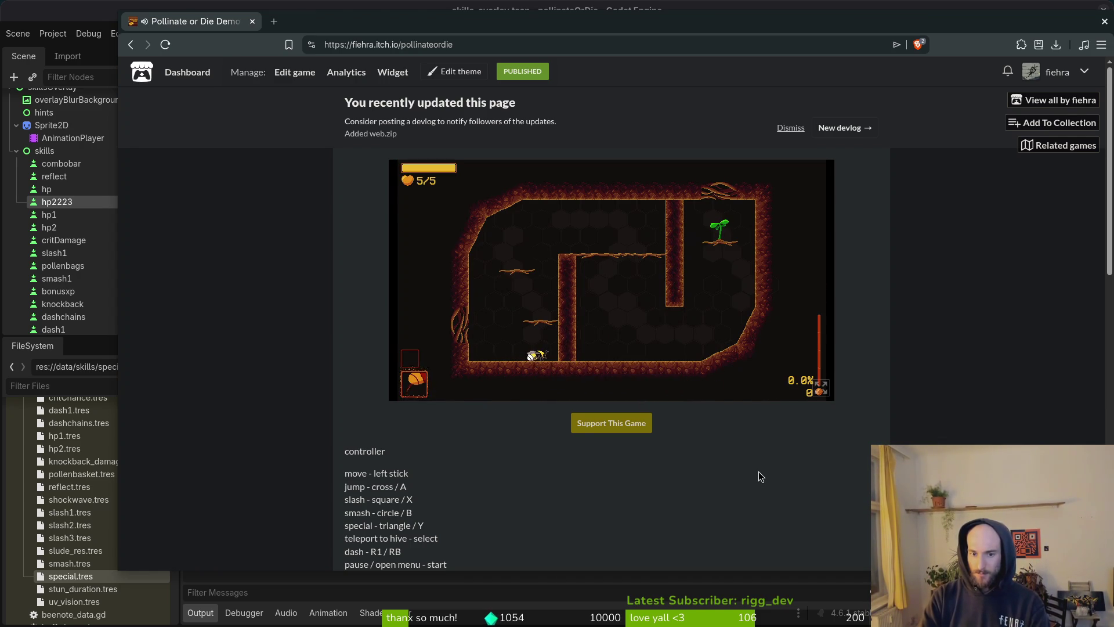
pyautogui.press('Escape')
pyautogui.press('Down')
pyautogui.press('Down')
pyautogui.press('Return')
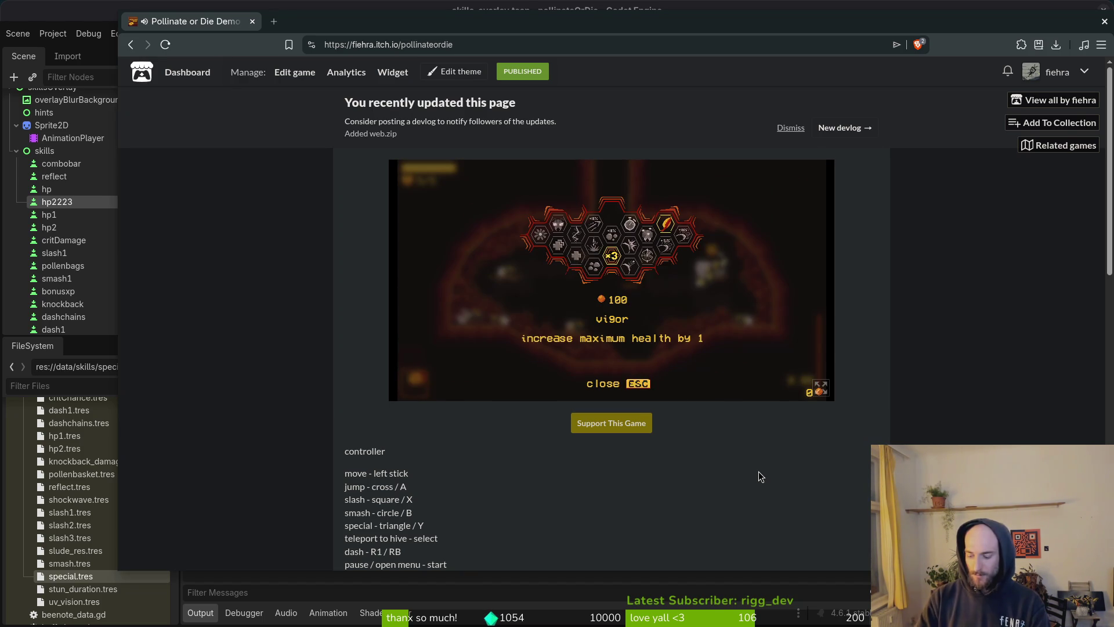
# Step: Take a region screenshot tightly around the game's skill grid
pyautogui.press('super')
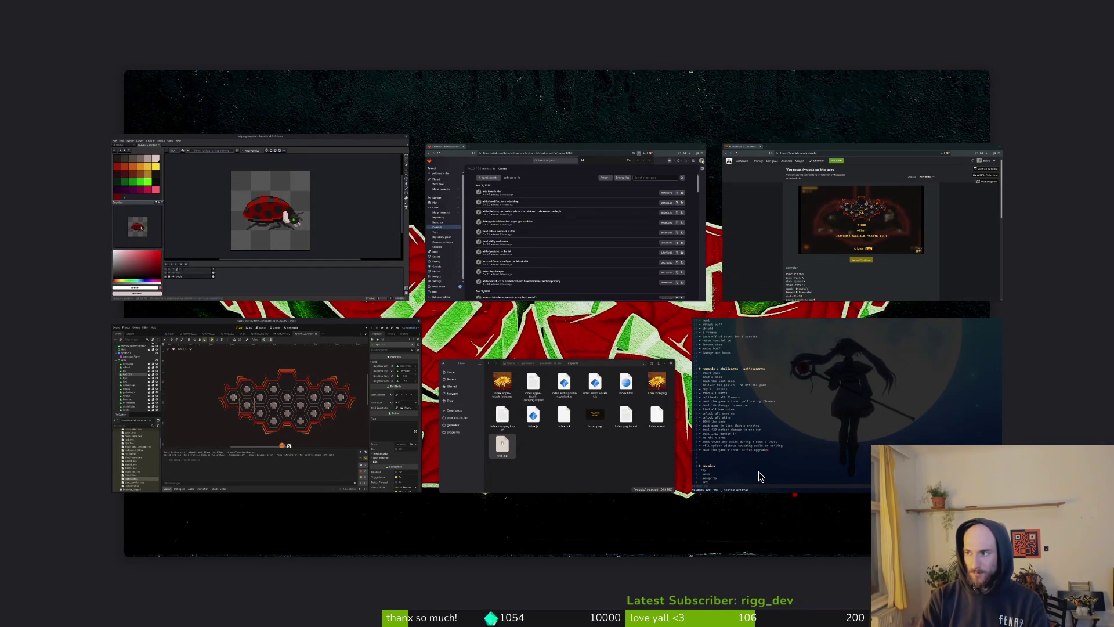
pyautogui.press('Print')
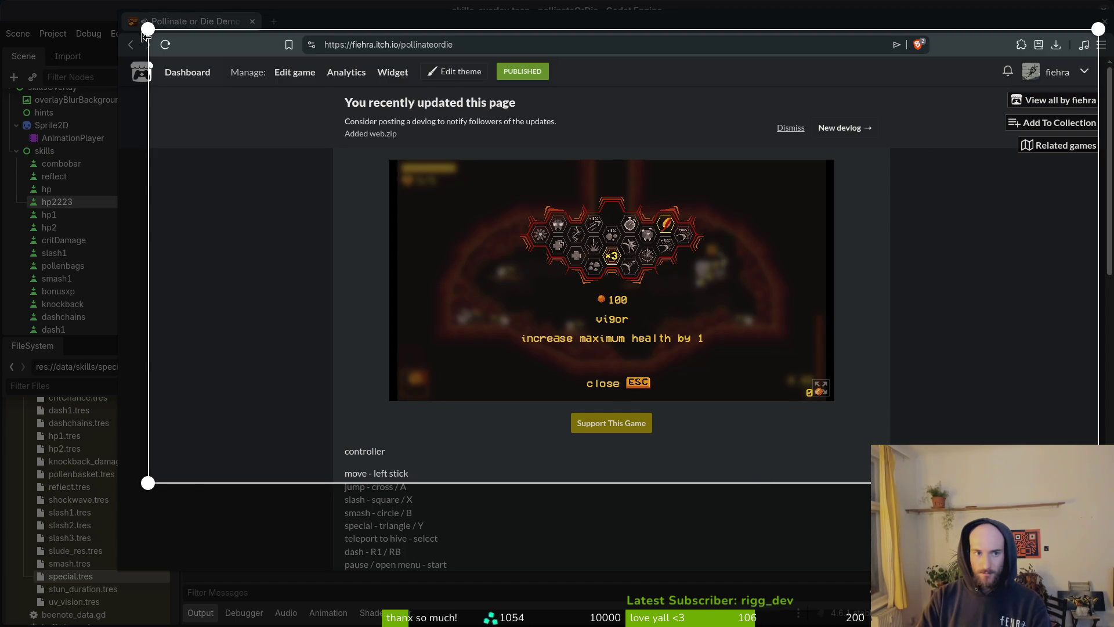
pyautogui.moveTo(150, 40)
pyautogui.mouseDown()
pyautogui.moveTo(429, 156)
pyautogui.moveTo(382, 155)
pyautogui.mouseUp()
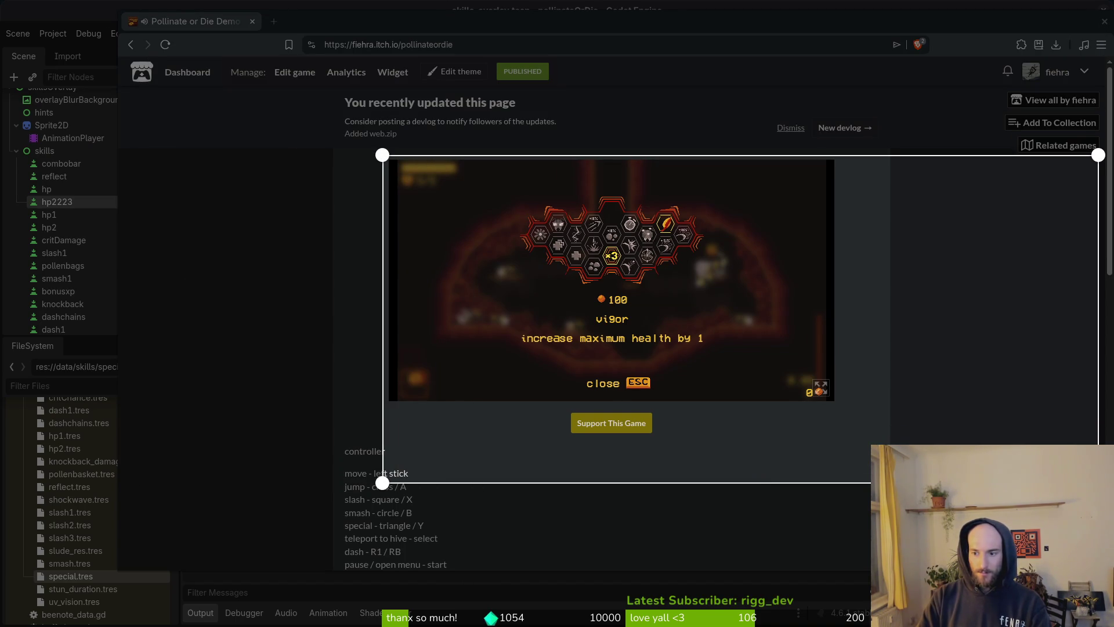
pyautogui.moveTo(1052, 470)
pyautogui.mouseDown()
pyautogui.moveTo(706, 290)
pyautogui.moveTo(753, 309)
pyautogui.mouseUp()
pyautogui.moveTo(393, 163)
pyautogui.mouseDown()
pyautogui.moveTo(473, 180)
pyautogui.moveTo(460, 171)
pyautogui.mouseUp()
pyautogui.press('Return')
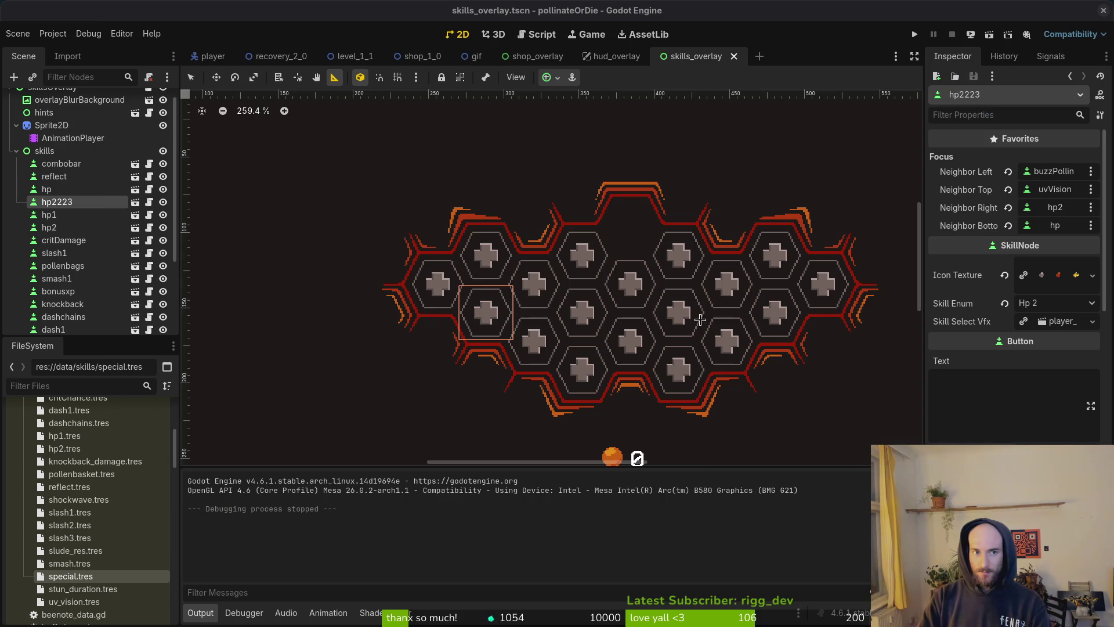
# Step: Paste the skill-grid screenshot into Downloads as Pasted image.png and leave Files
pyautogui.hotkey('alt', 'Tab')
pyautogui.press('super')
pyautogui.click(569, 398)
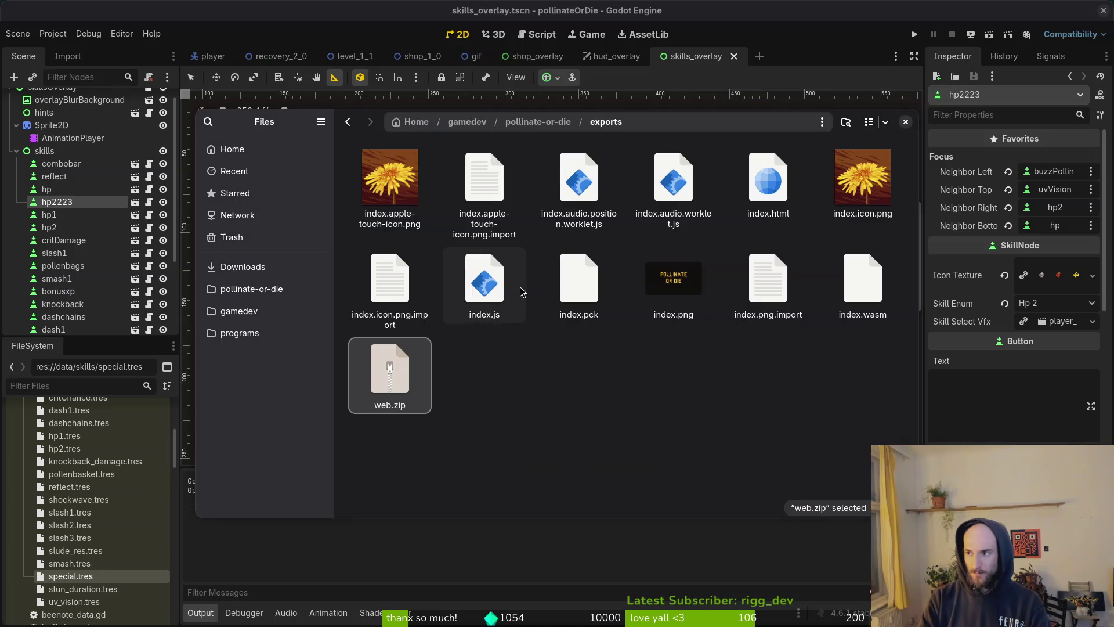
pyautogui.click(264, 267)
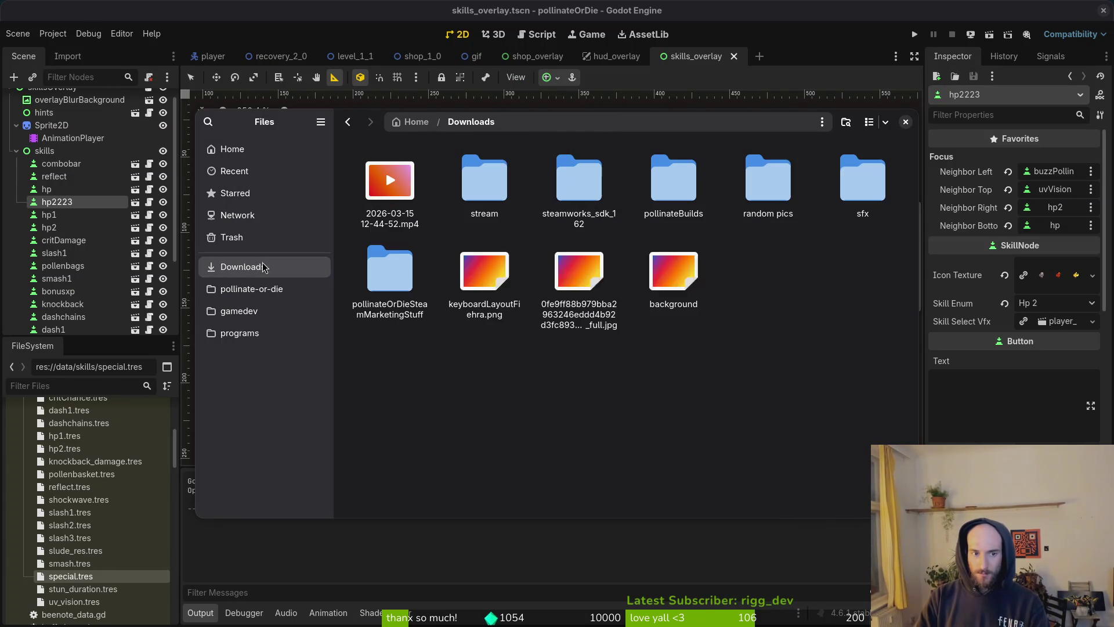
pyautogui.hotkey('ctrl', 'v')
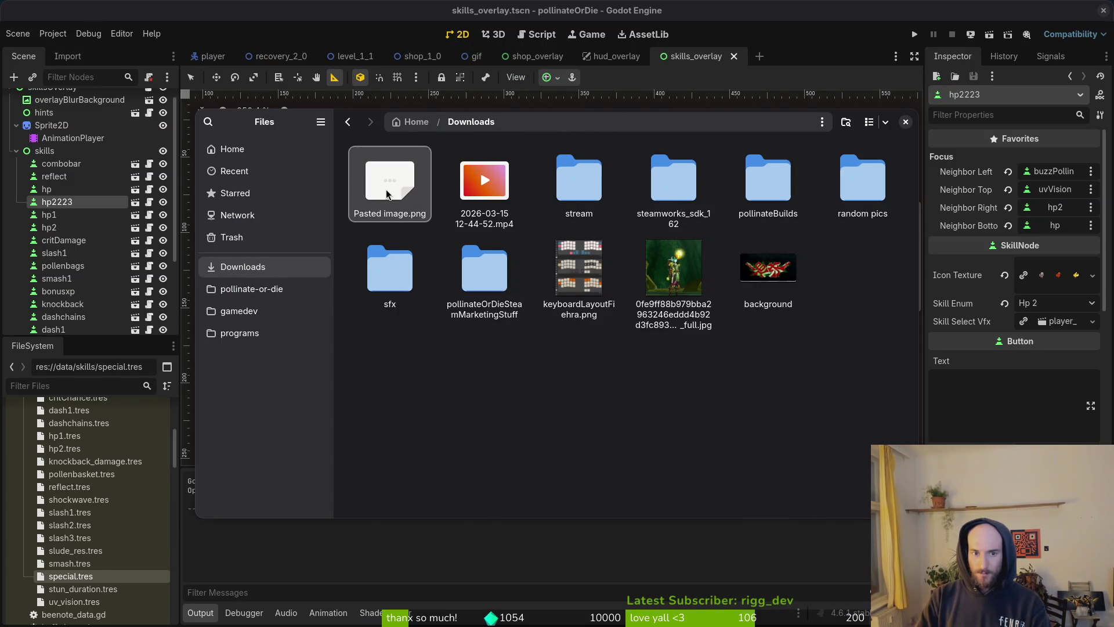
pyautogui.click(387, 194)
pyautogui.click(505, 198)
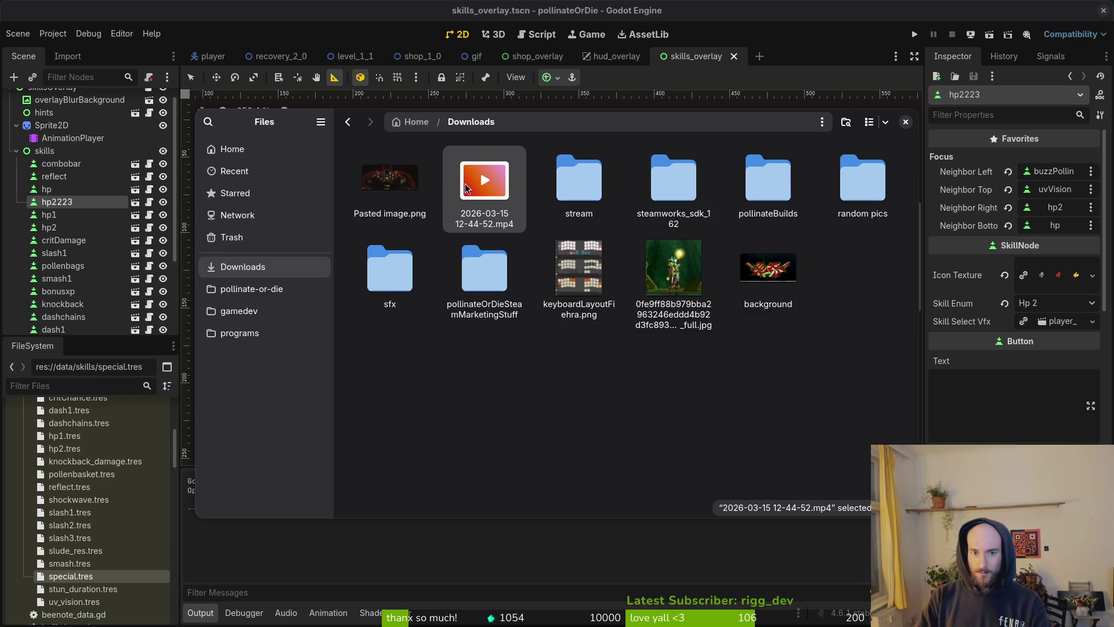
pyautogui.hotkey('alt', 'Tab')
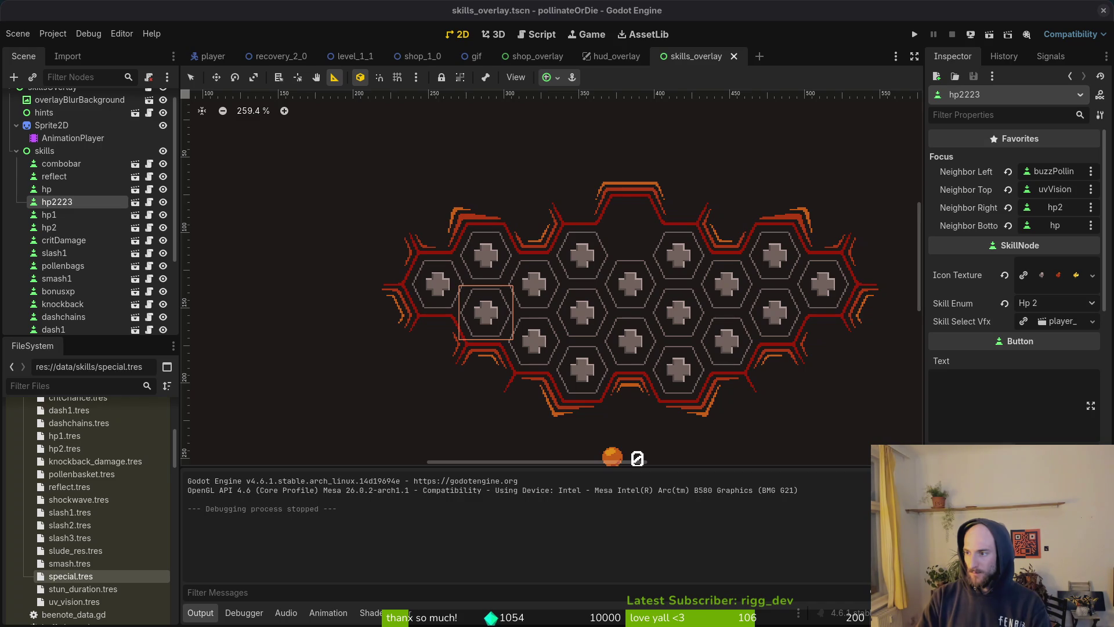
pyautogui.hotkey('alt', 'Tab')
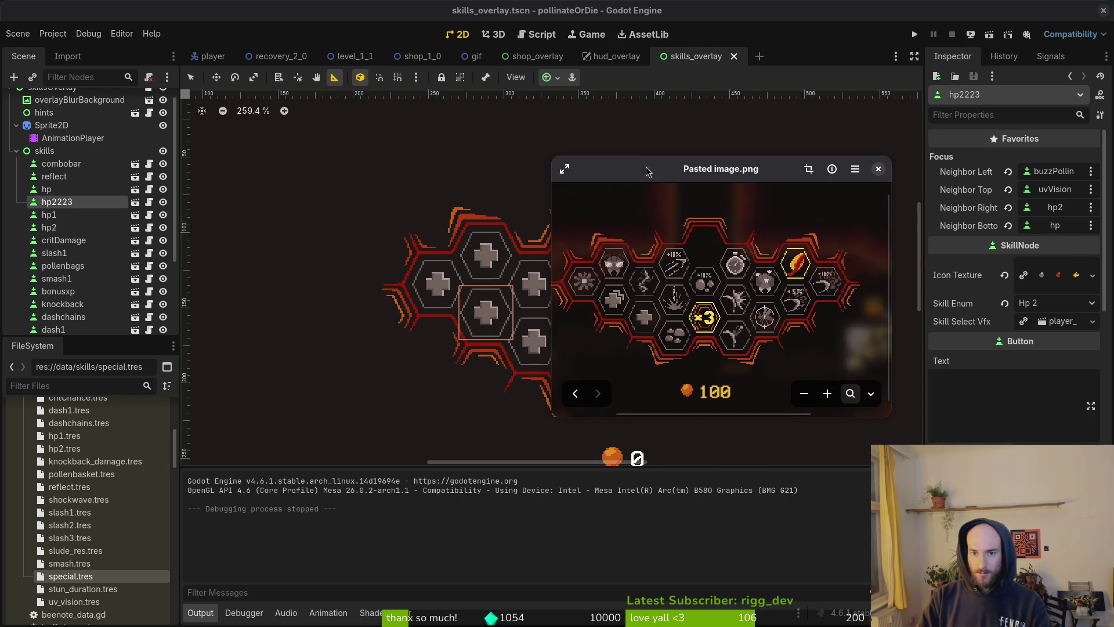
pyautogui.hotkey('alt', 'Tab')
pyautogui.moveTo(648, 336); pyautogui.dragTo(592, 319)
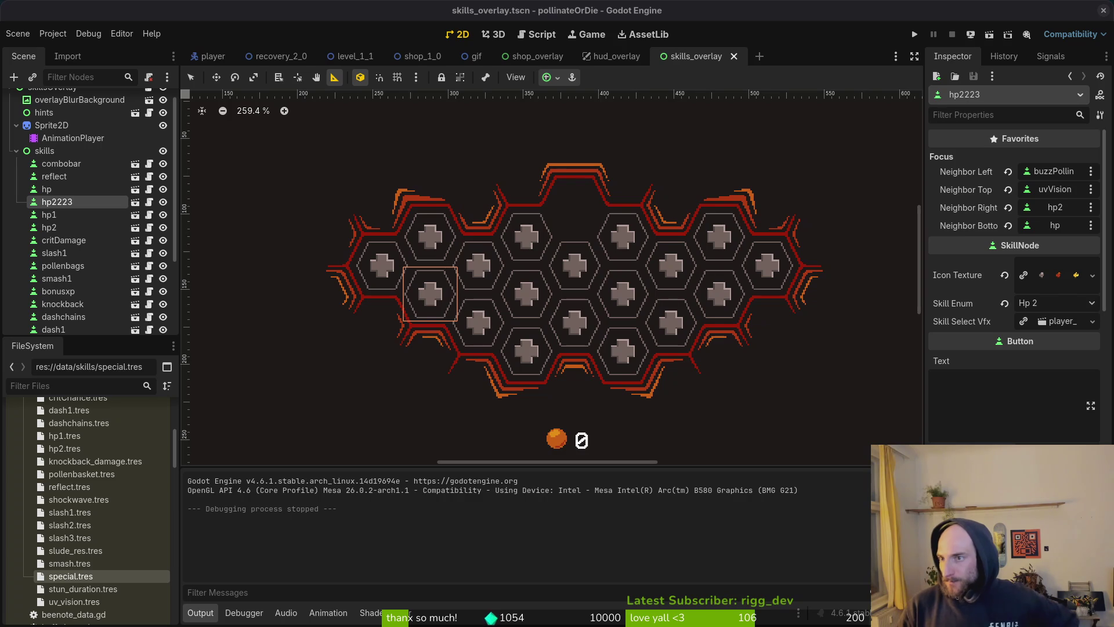
pyautogui.moveTo(538, 293); pyautogui.dragTo(532, 280)
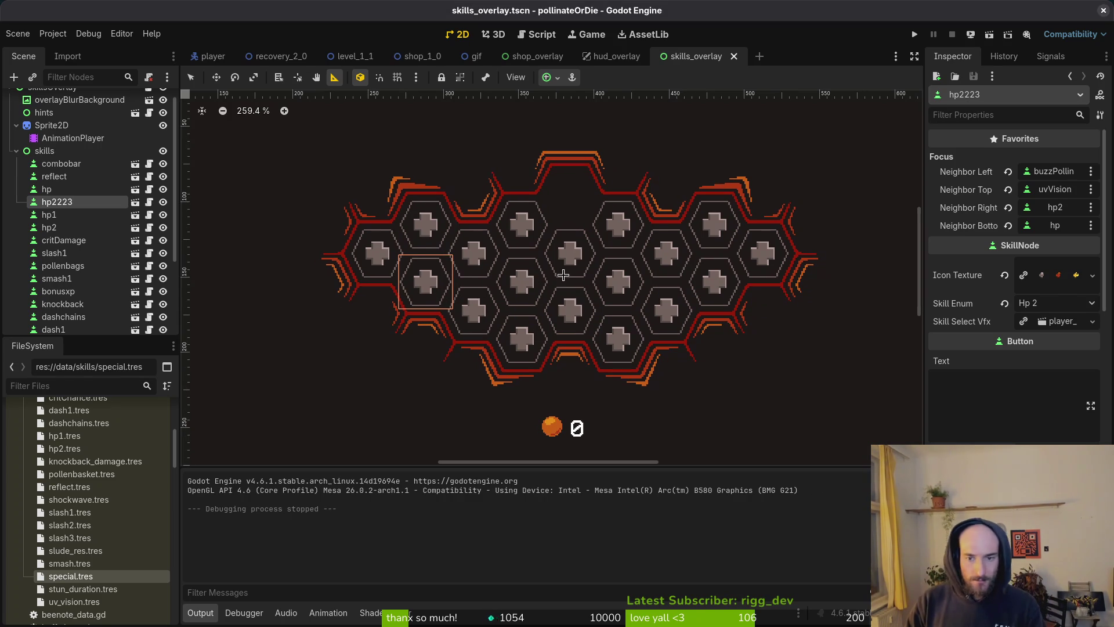
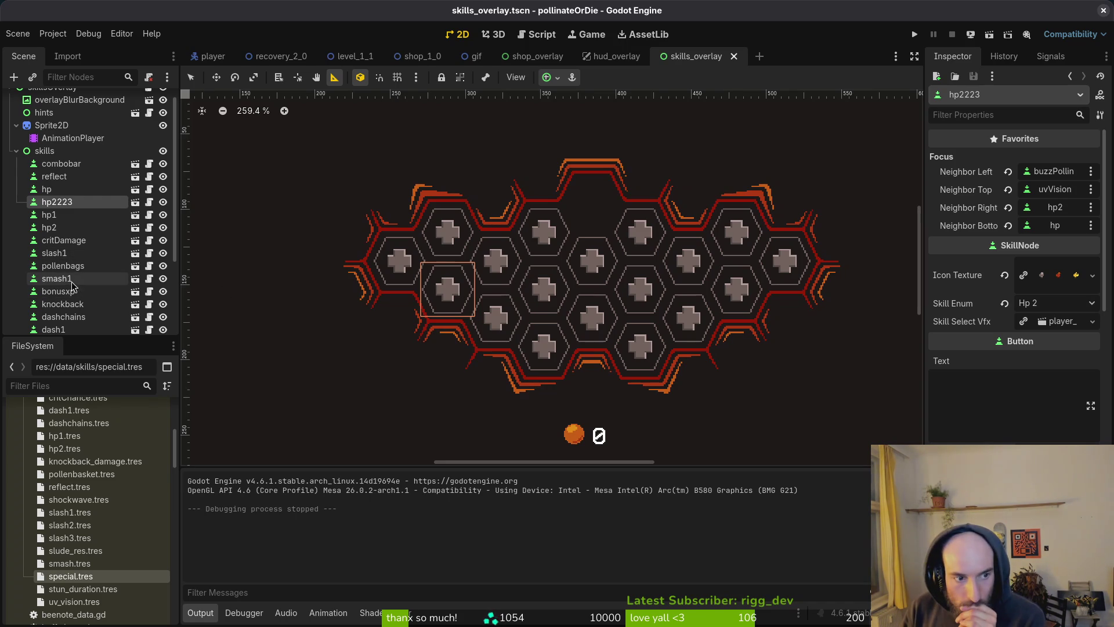
# Step: Rename the hp2223 skill node to shockwave
pyautogui.click(65, 203)
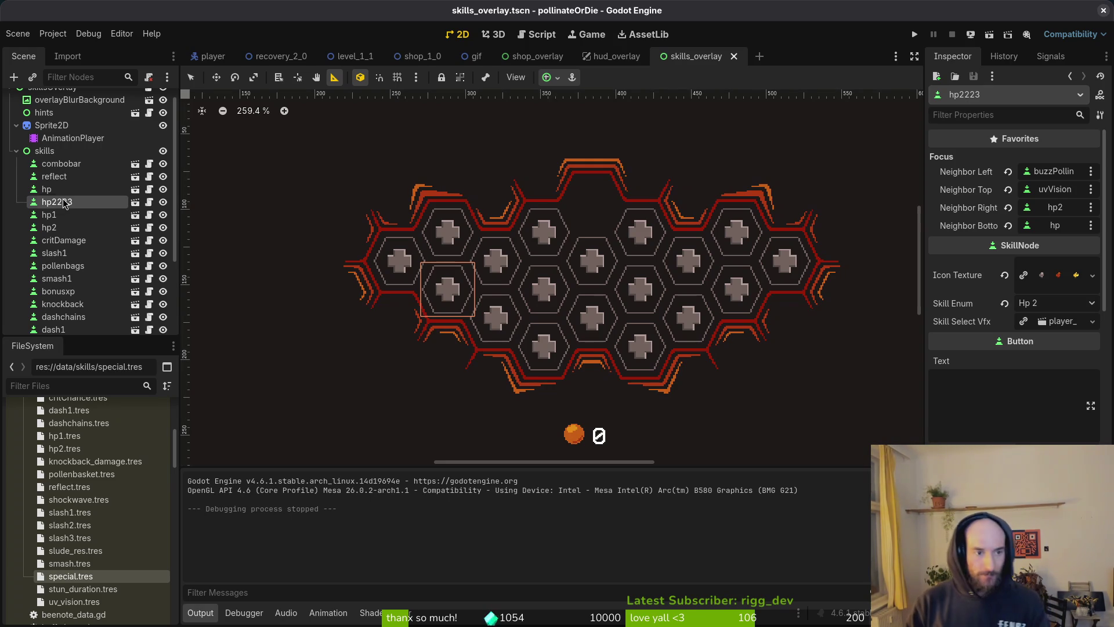
pyautogui.press('F2')
pyautogui.write('hsoe')
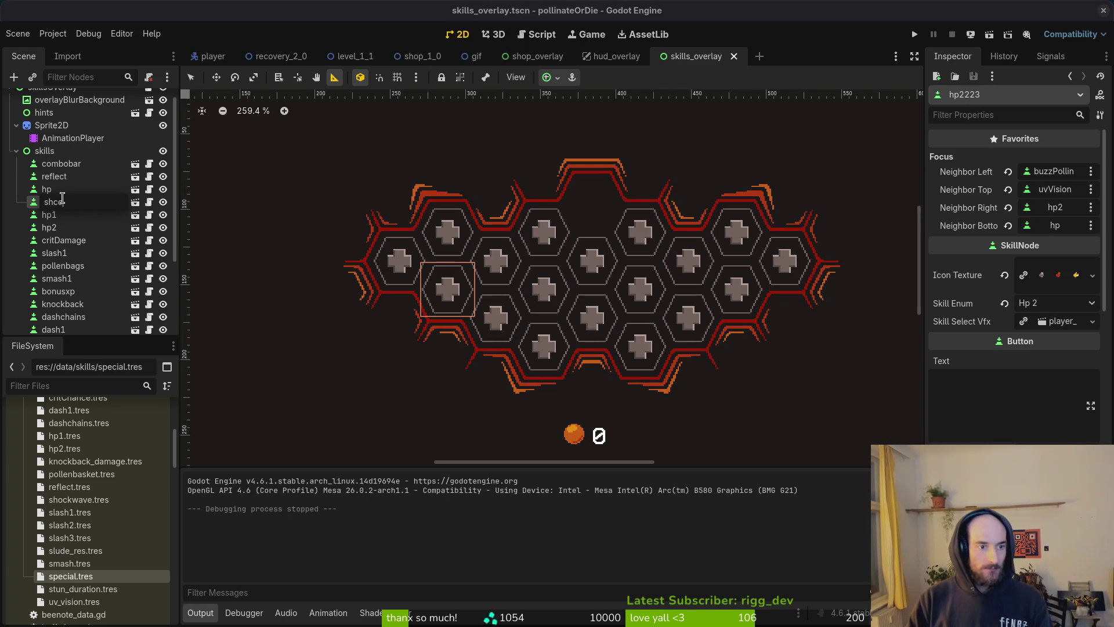
pyautogui.write('ckwave')
pyautogui.press('Return')
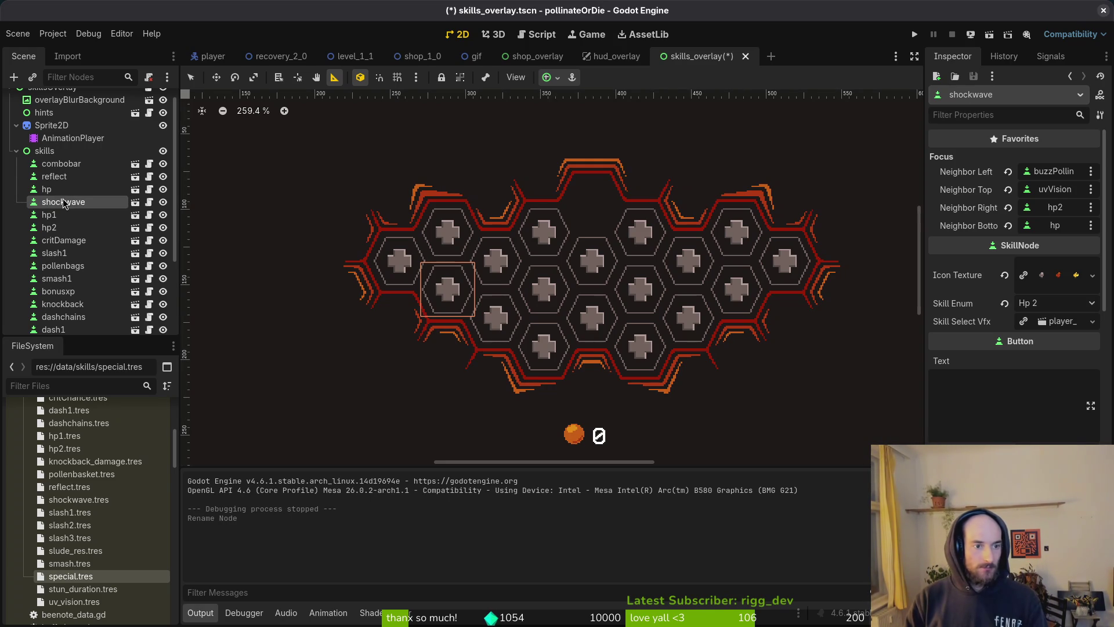
# Step: Set shockwave's Icon Texture to shockwave.png and Skill Enum to Shockwave, then save
pyautogui.click(1055, 285)
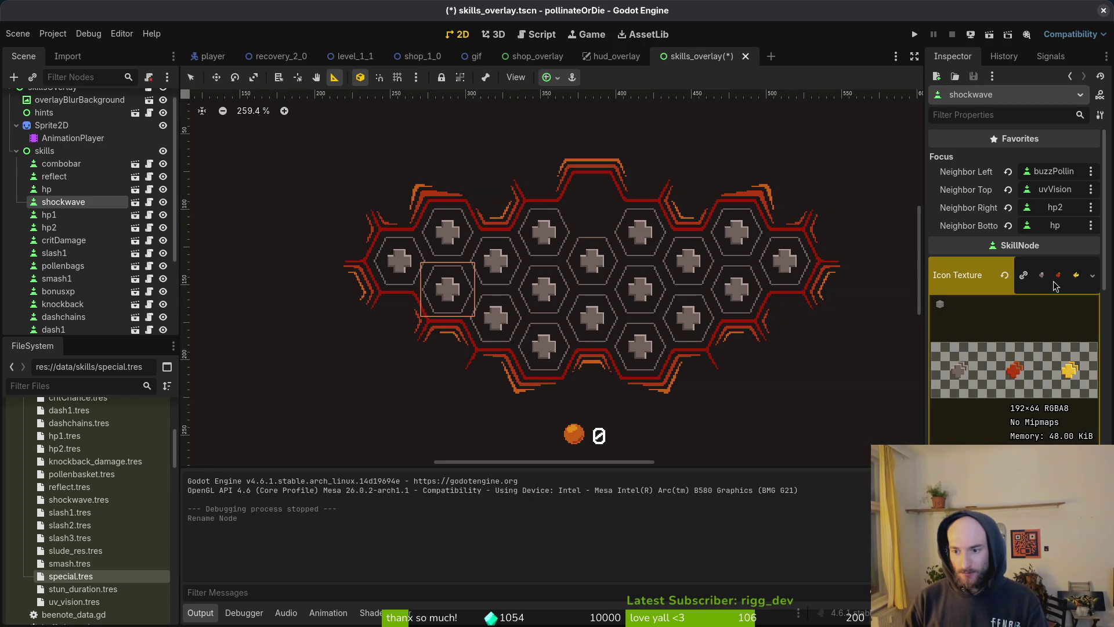
pyautogui.click(1057, 279)
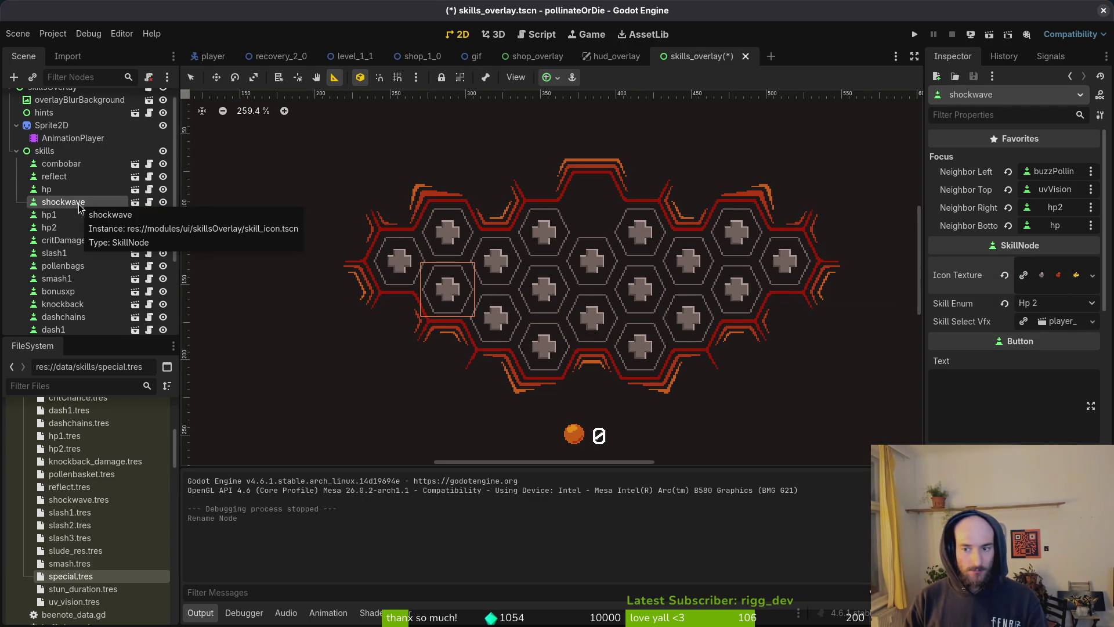
pyautogui.click(1005, 275)
pyautogui.click(1055, 267)
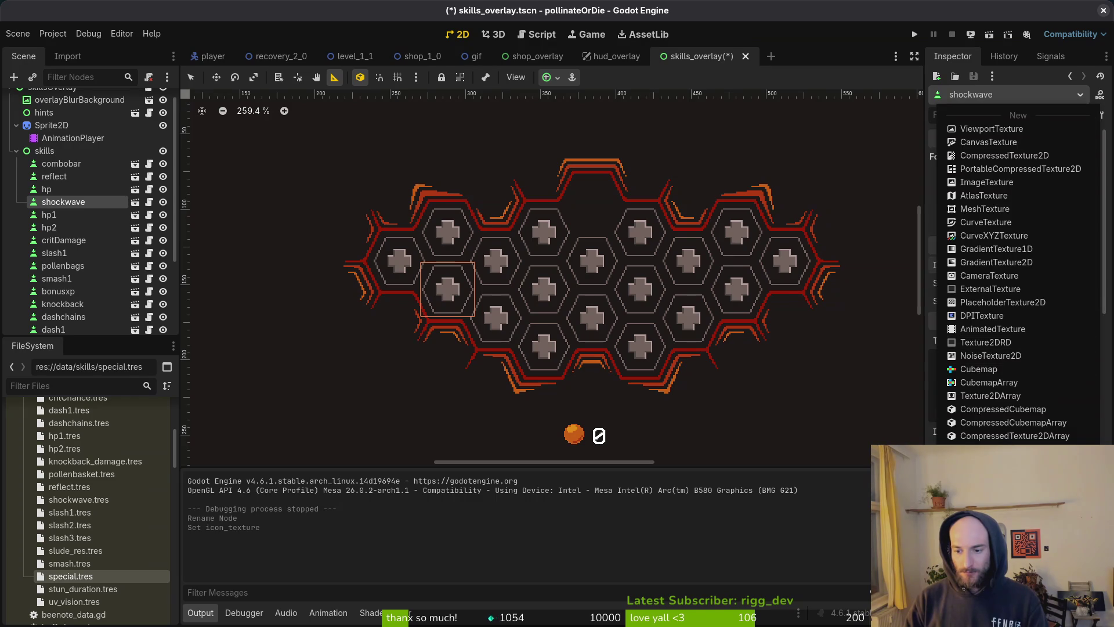
pyautogui.click(998, 575)
pyautogui.write('shockw')
pyautogui.press('Return')
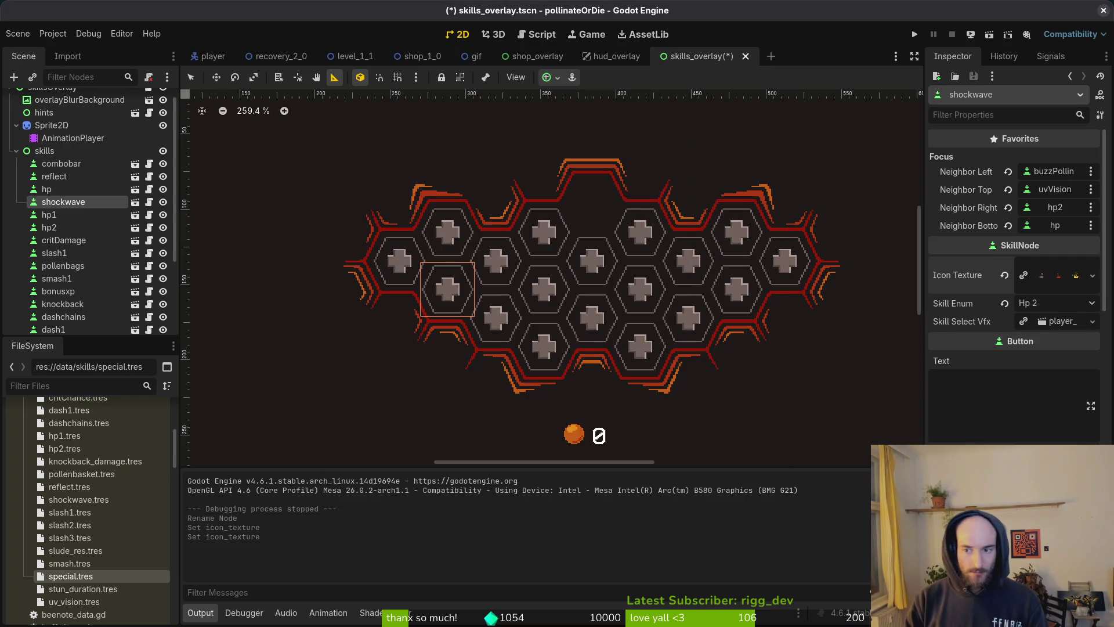
pyautogui.click(1050, 304)
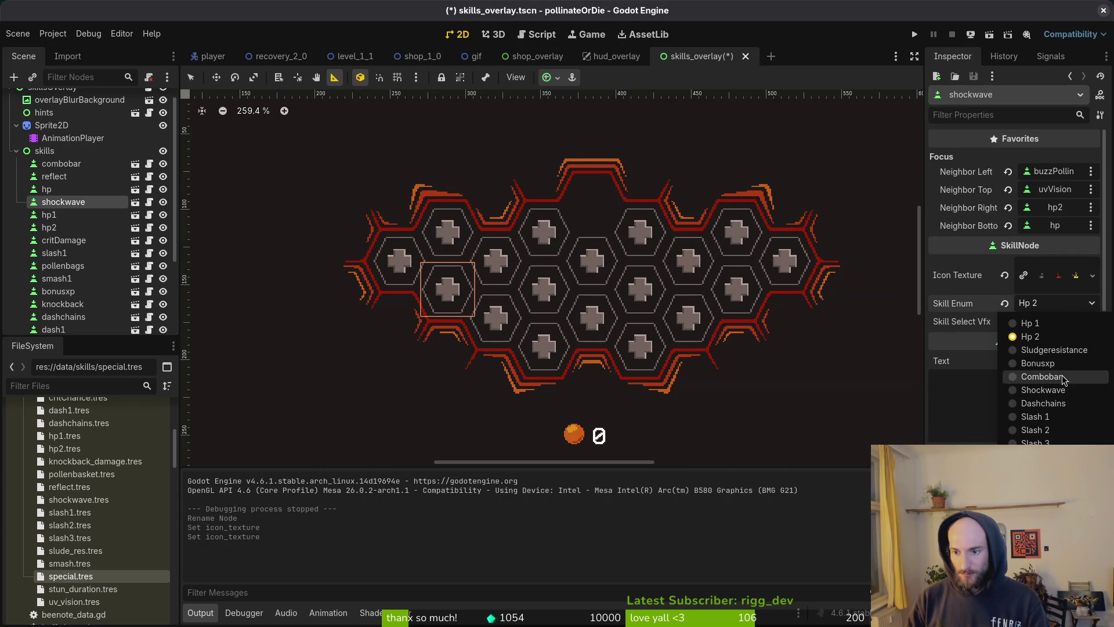
pyautogui.click(1043, 390)
pyautogui.hotkey('ctrl', 's')
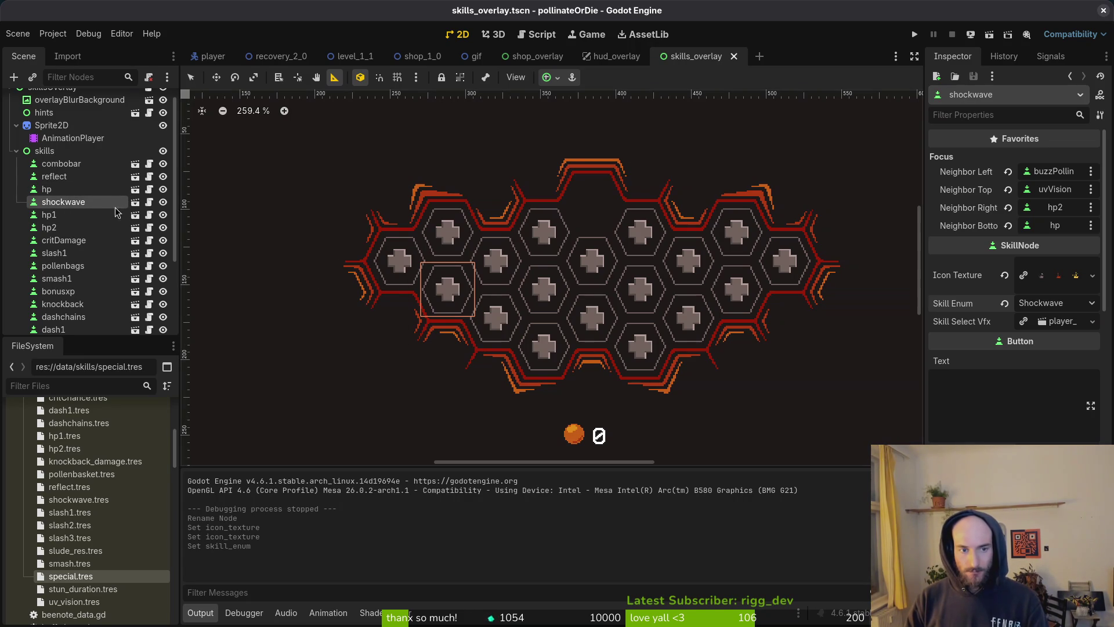
# Step: Rename the hp skill node to sludge and set its Skill Enum to Sludgeresistance
pyautogui.click(84, 217)
pyautogui.click(79, 228)
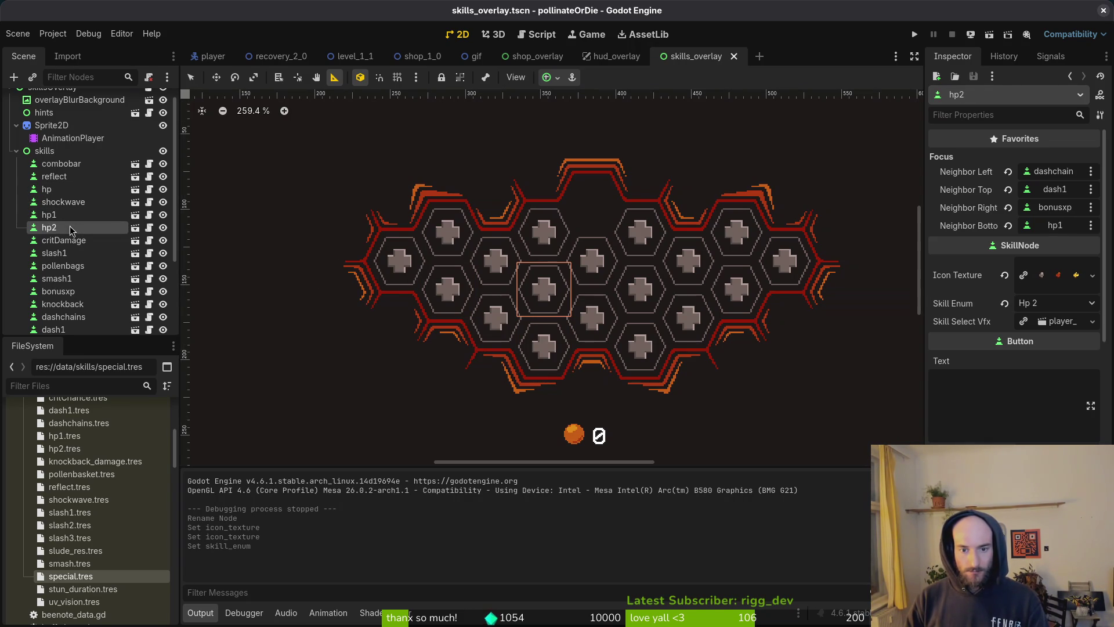
pyautogui.click(53, 191)
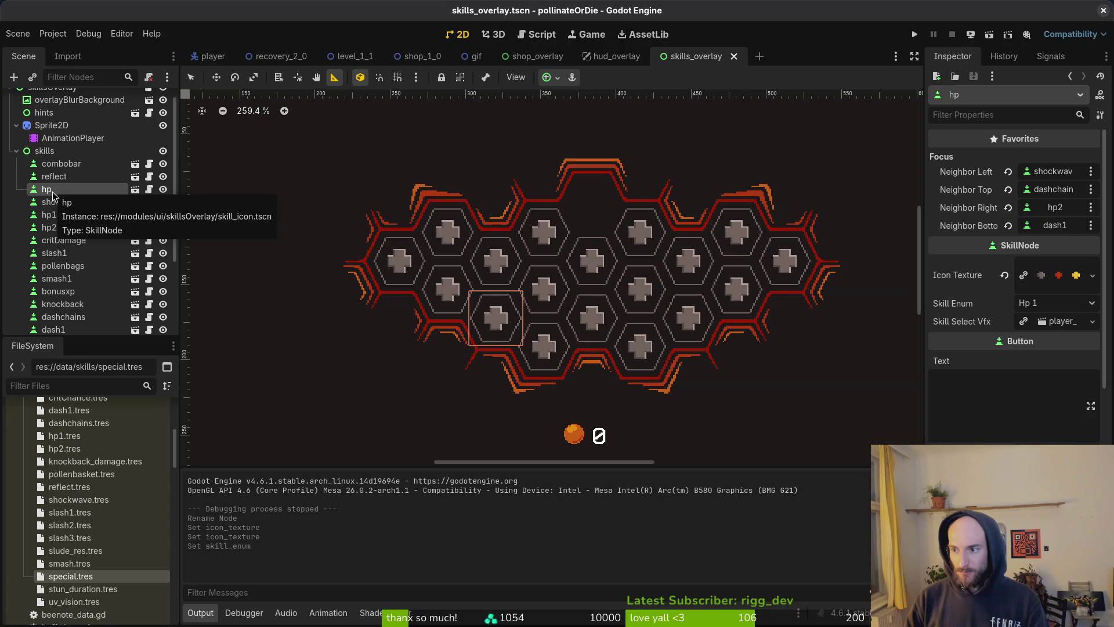
pyautogui.press('F2')
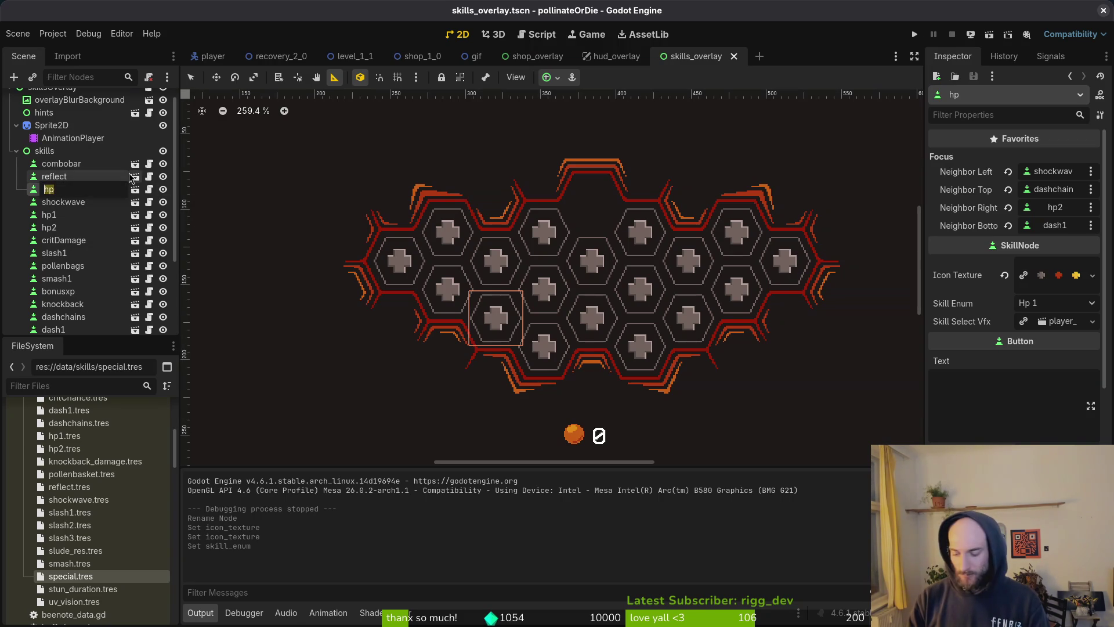
pyautogui.write('sludge')
pyautogui.press('Return')
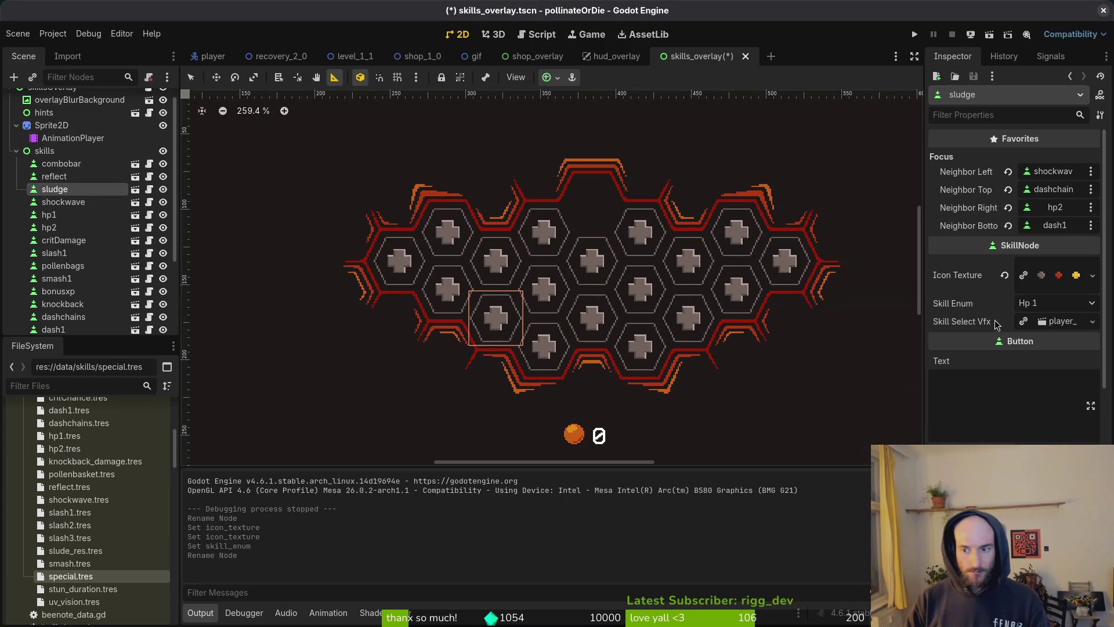
pyautogui.click(1054, 304)
pyautogui.click(1049, 349)
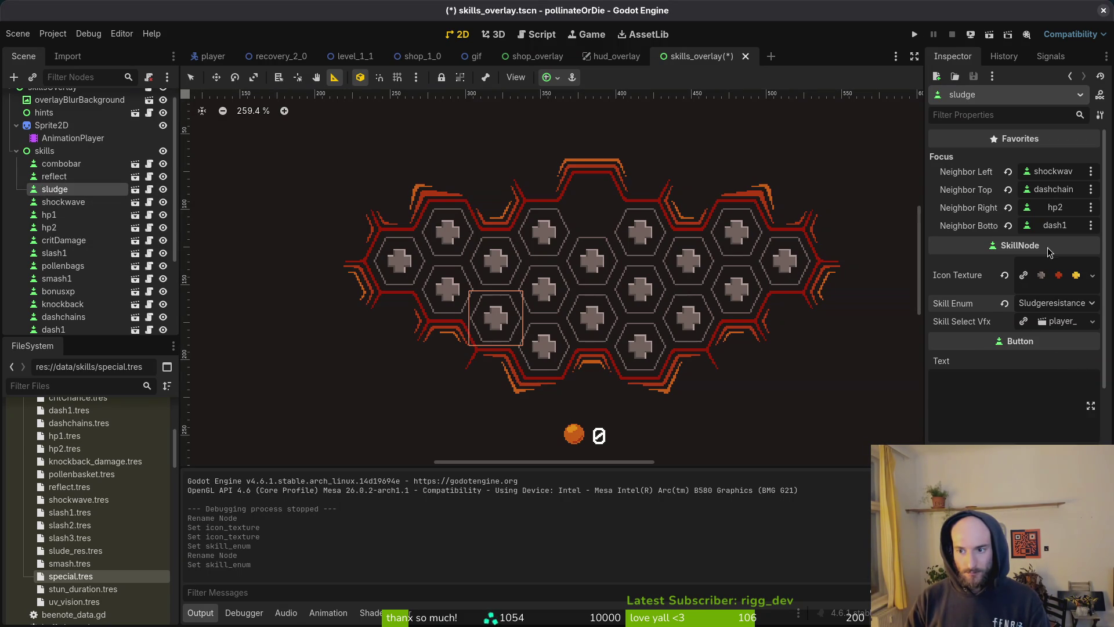
pyautogui.click(1039, 266)
# Step: Load sludge.png as the sludge skill's Icon Texture and save the scene
pyautogui.click(1019, 398)
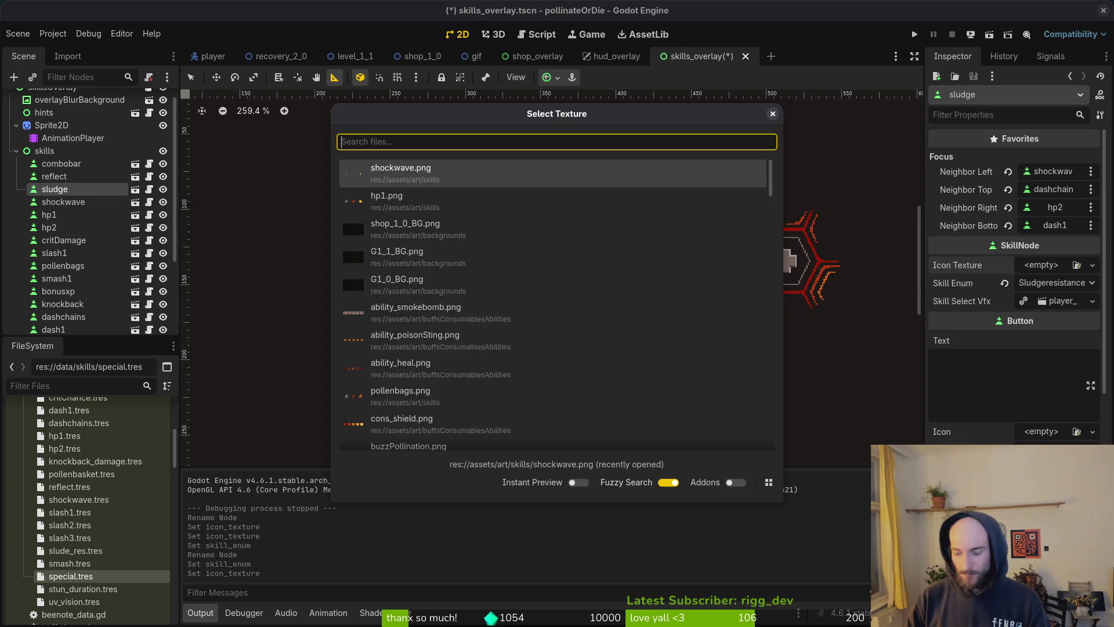
pyautogui.write('sludge')
pyautogui.press('Return')
pyautogui.hotkey('ctrl', 's')
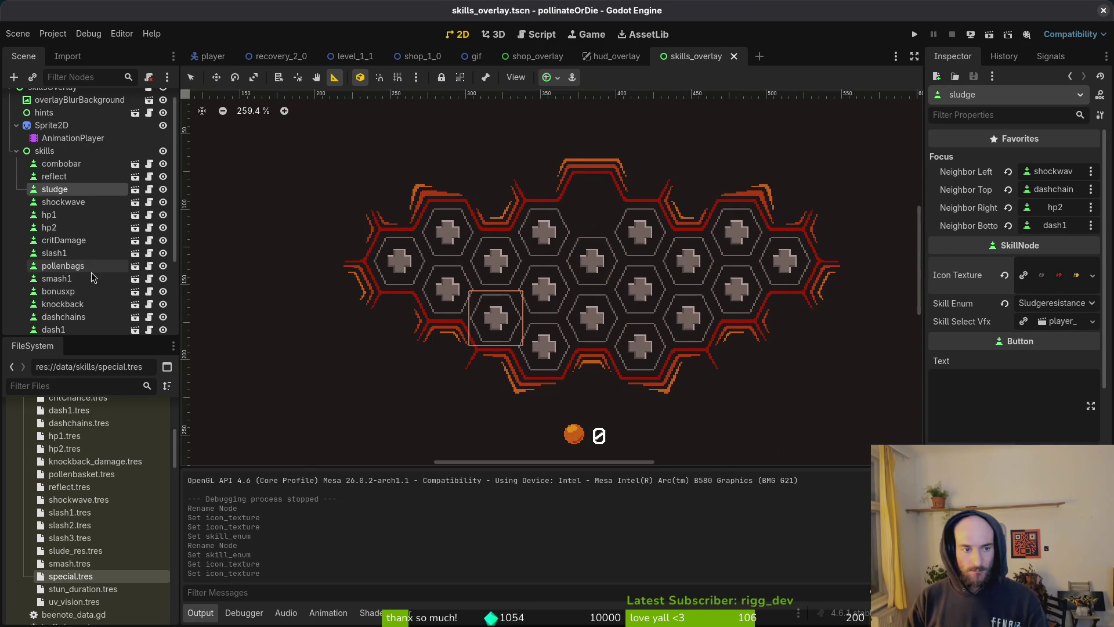
# Step: Rename skill nodes bonusxp to slash, smash1 to smash, and slash1 to slash2
pyautogui.click(79, 295)
pyautogui.press('F2')
pyautogui.write('slash')
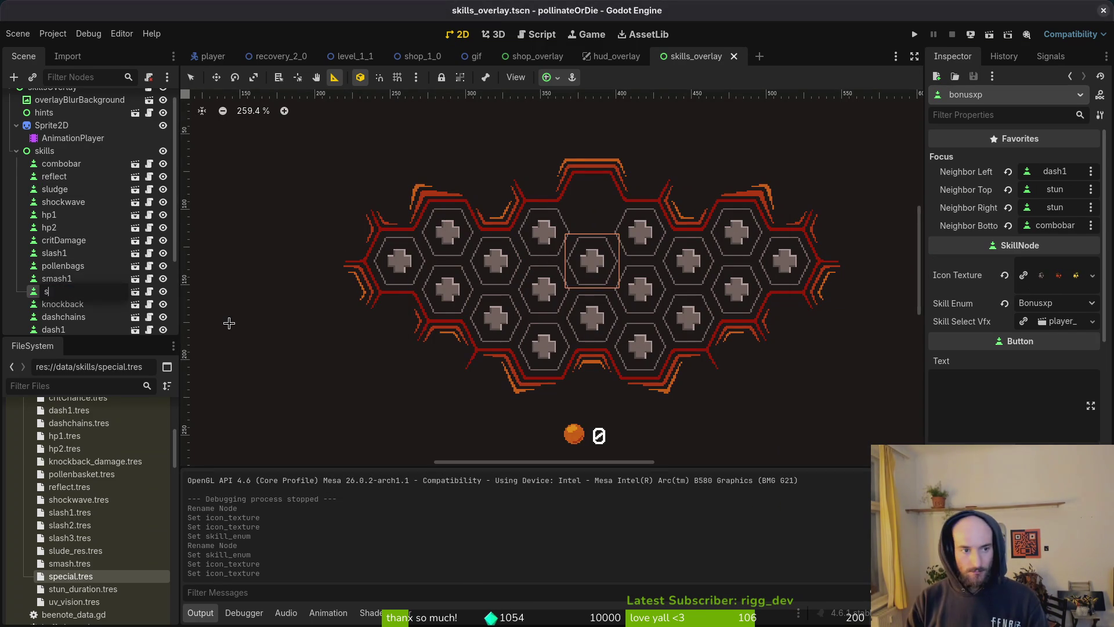
pyautogui.press('Return')
pyautogui.click(93, 280)
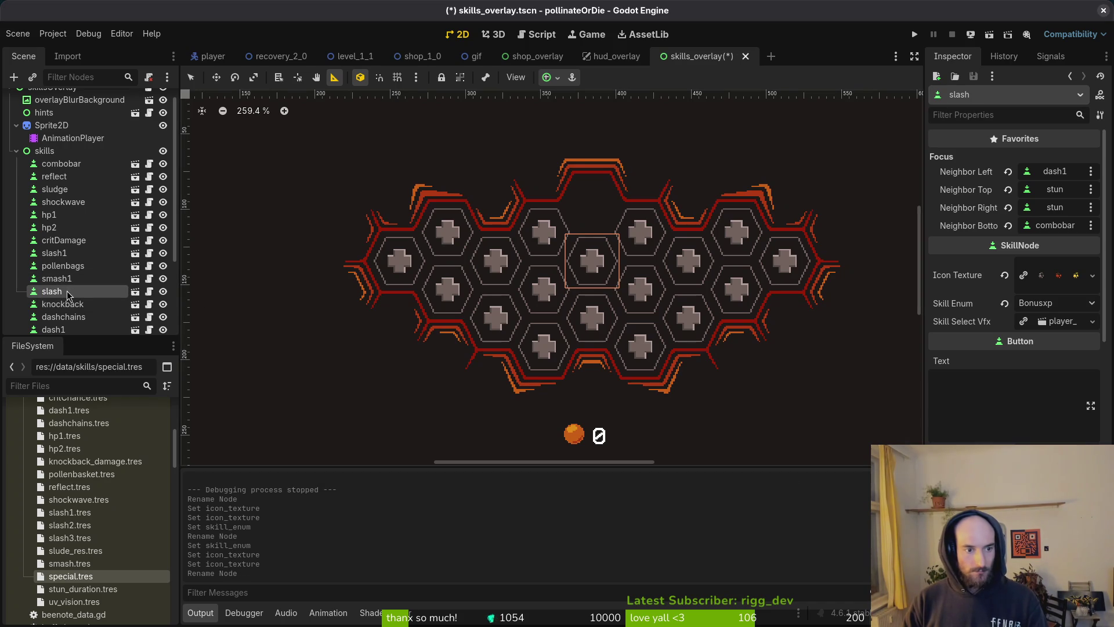
pyautogui.press('F2')
pyautogui.write('smash')
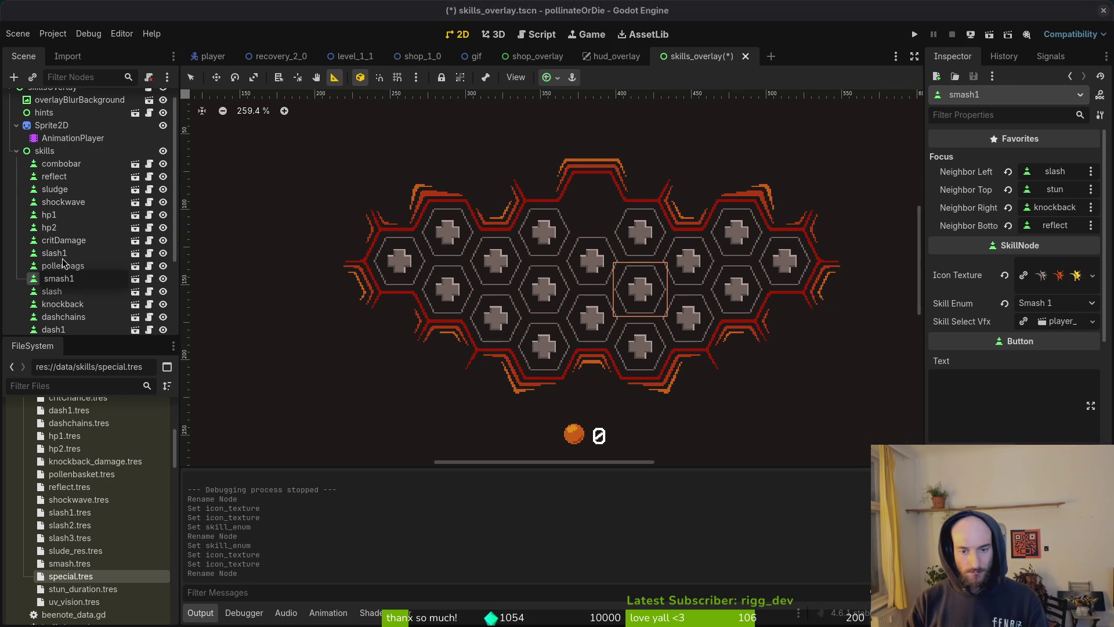
pyautogui.press('Return')
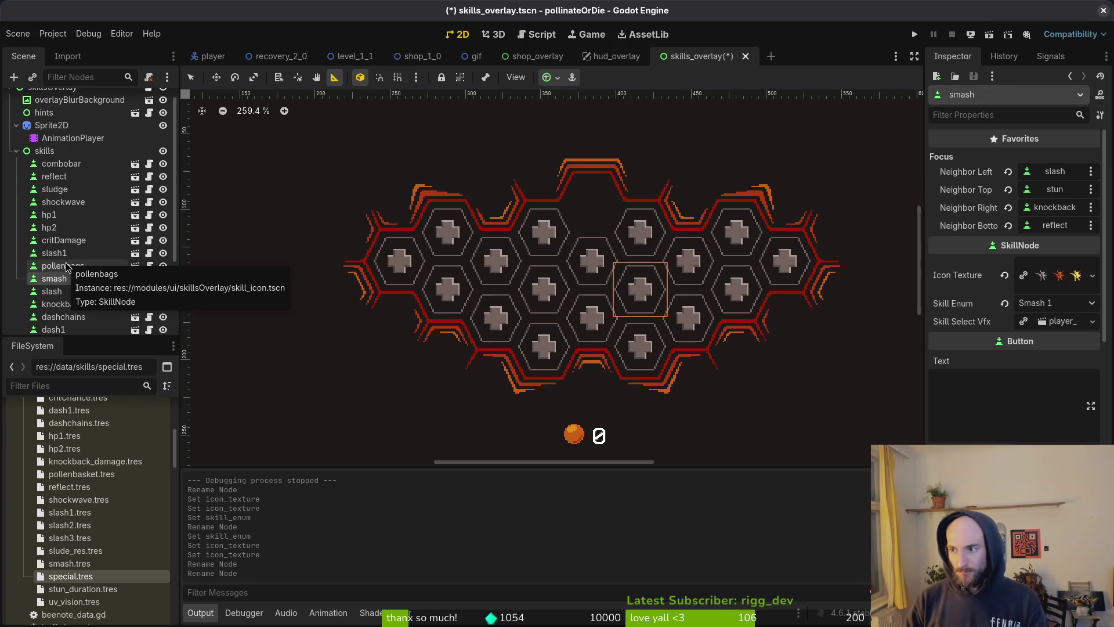
pyautogui.click(85, 253)
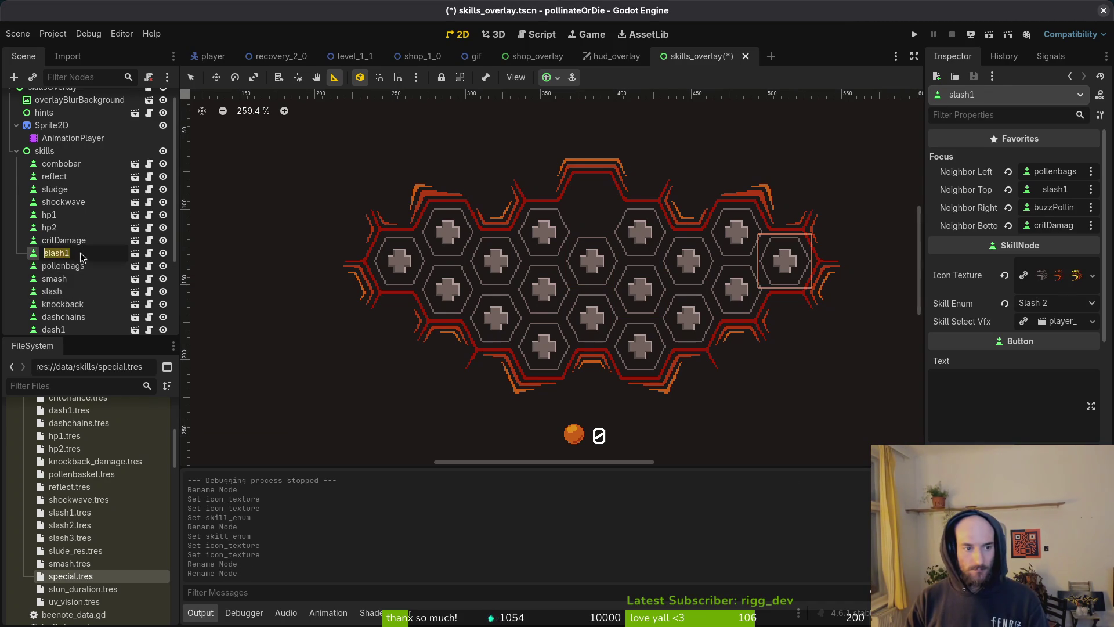
pyautogui.press('F2')
pyautogui.press('BackSpace')
pyautogui.write('2')
pyautogui.press('Return')
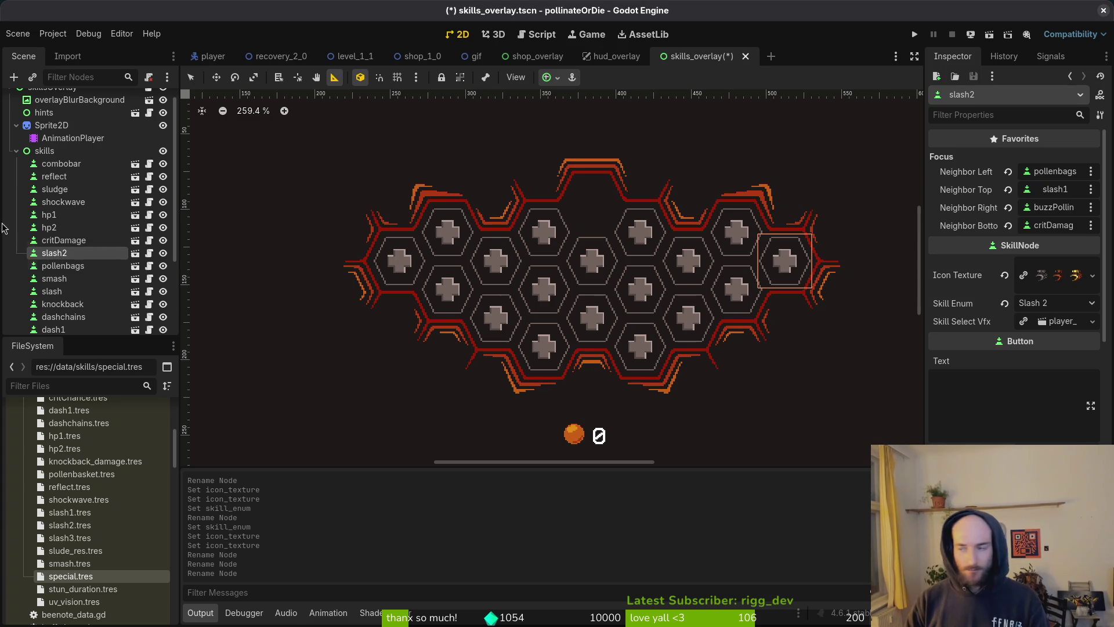
# Step: Keep slash2's name and review the slash skill's type options without changing them
pyautogui.doubleClick(92, 256)
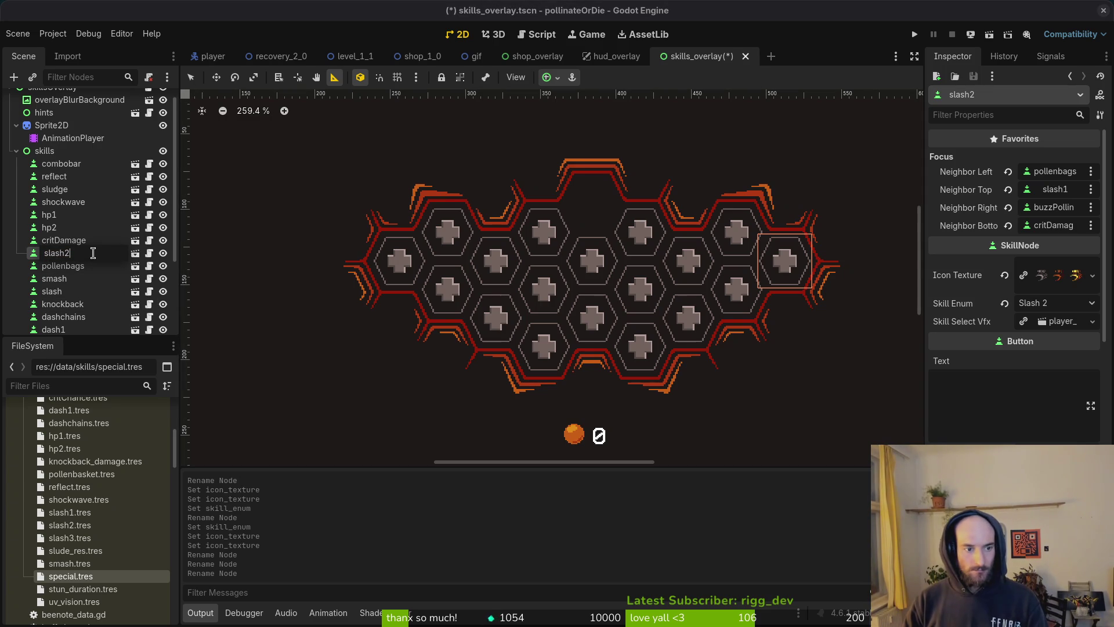
pyautogui.press('Escape')
pyautogui.click(69, 292)
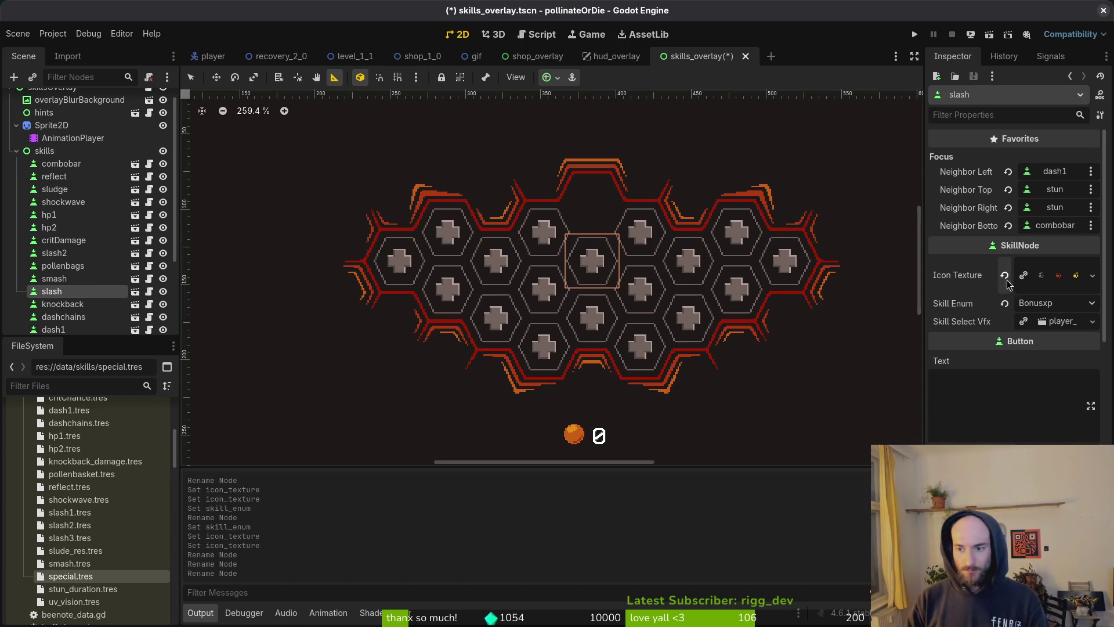
pyautogui.click(1025, 304)
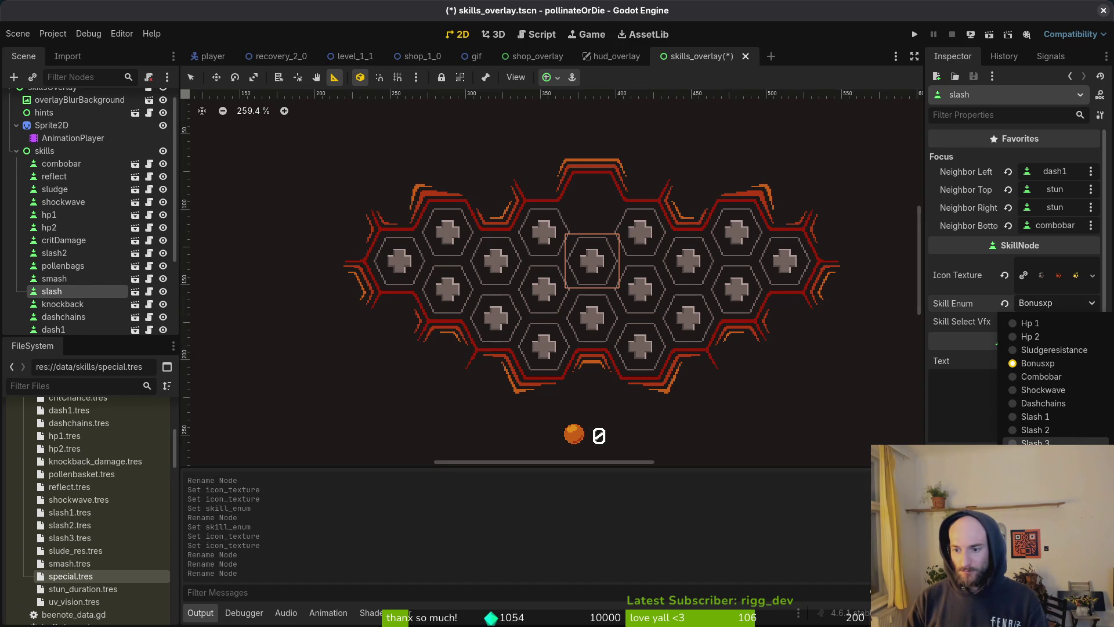
pyautogui.click(719, 360)
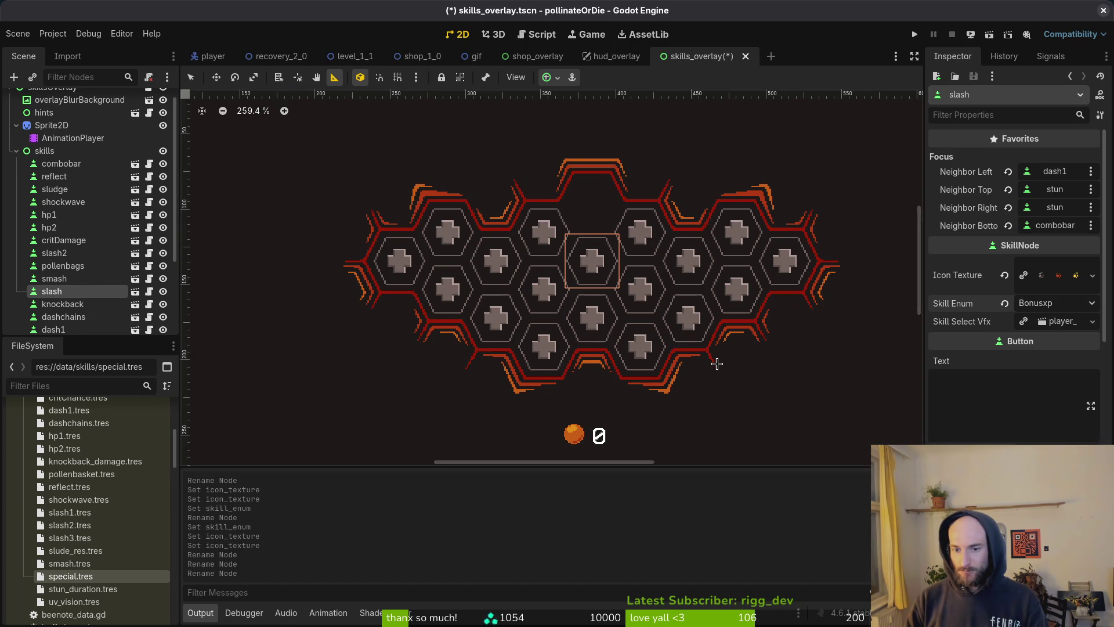
# Step: In Neovim, open the enum.helper.gd script via the file finder
pyautogui.press('super+2')
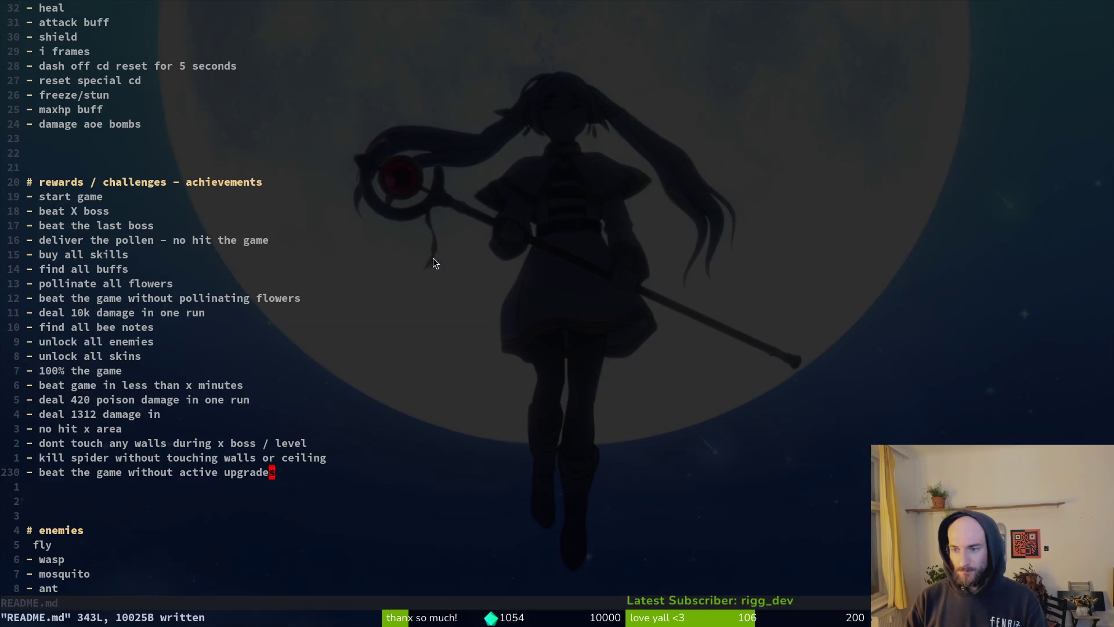
pyautogui.press('space')
pyautogui.press('f')
pyautogui.press('f')
pyautogui.write('enhelp')
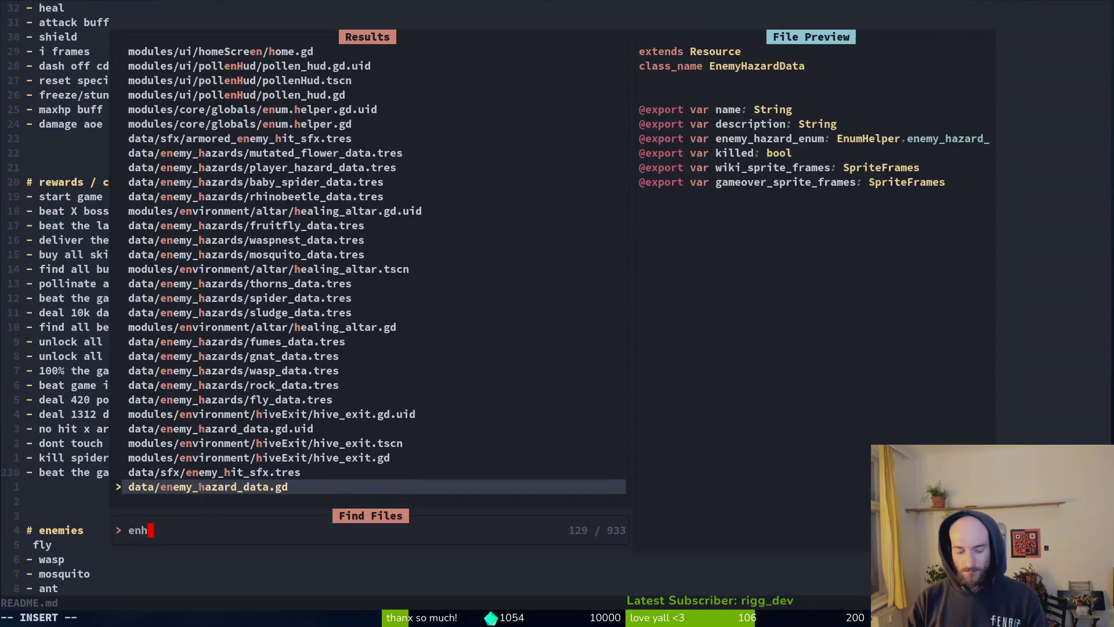
pyautogui.press('Return')
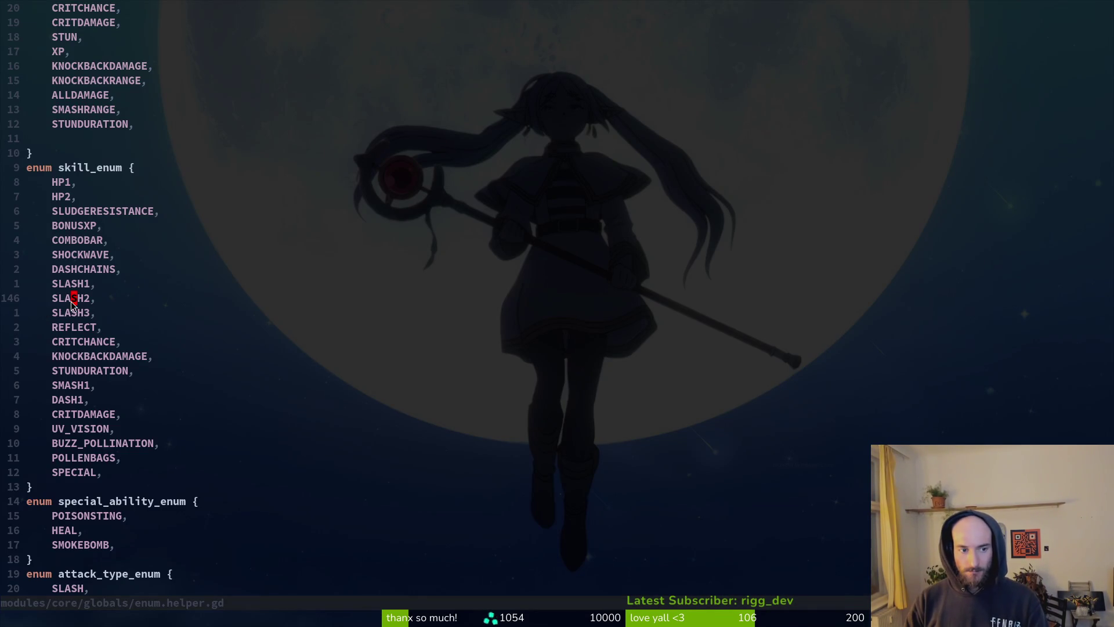
# Step: Delete the SLASH2 and SLASH3 lines from skill_enum, save, and return to Godot
pyautogui.press('d')
pyautogui.press('d')
pyautogui.press('d')
pyautogui.press('d')
pyautogui.write(':w')
pyautogui.press('Return')
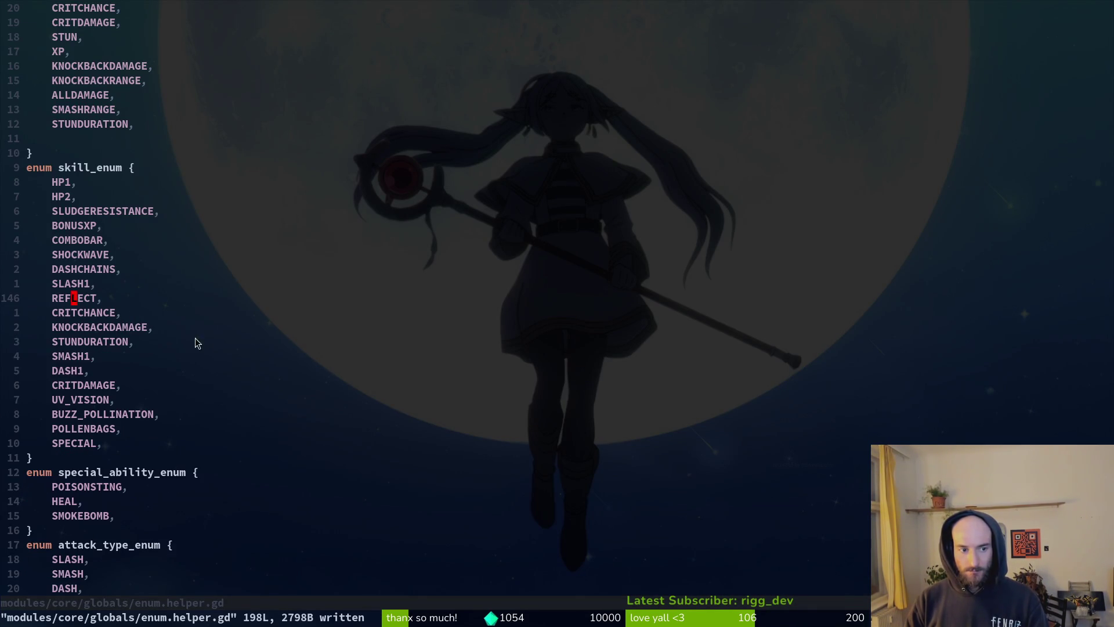
pyautogui.press('super+1')
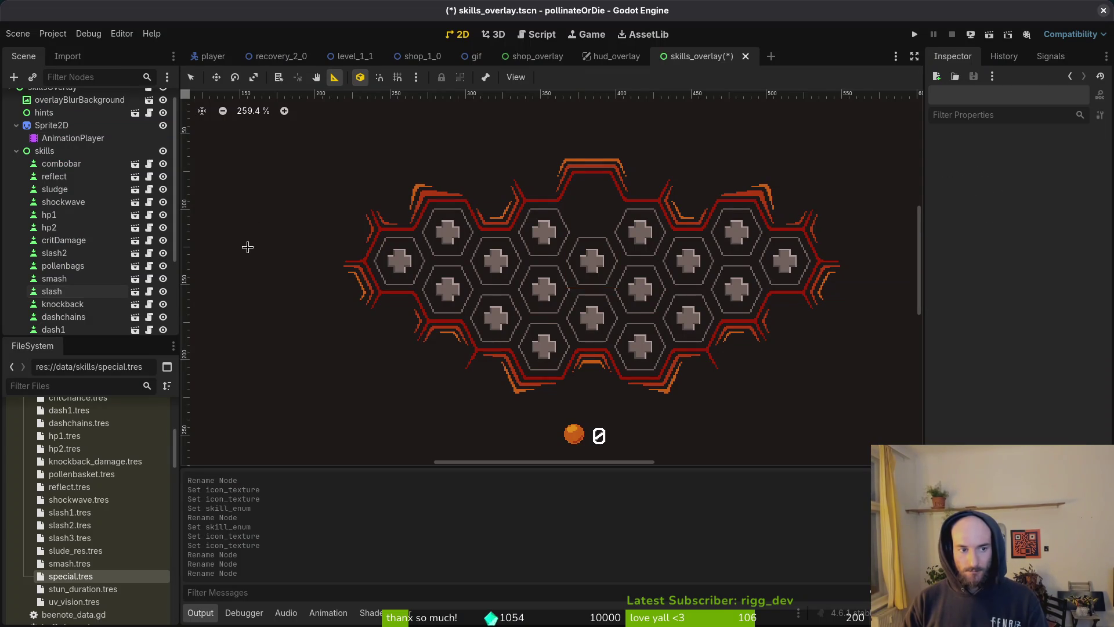
# Step: Inspect skill nodes from combobar down to slash2, undoing an accidental shockwave rename
pyautogui.click(77, 163)
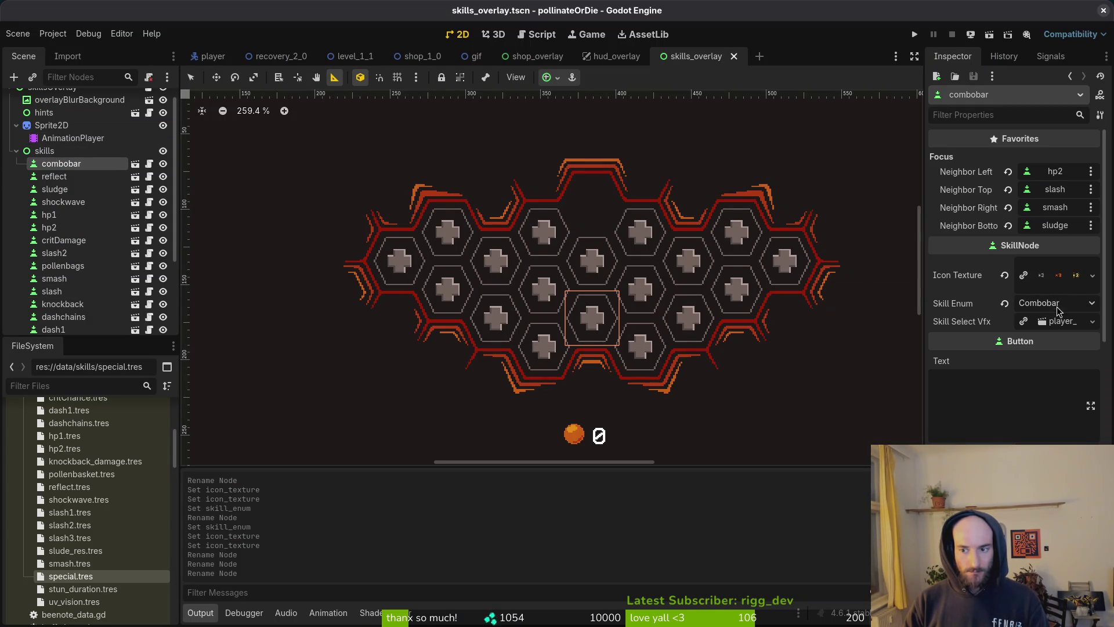
pyautogui.click(81, 178)
pyautogui.click(81, 189)
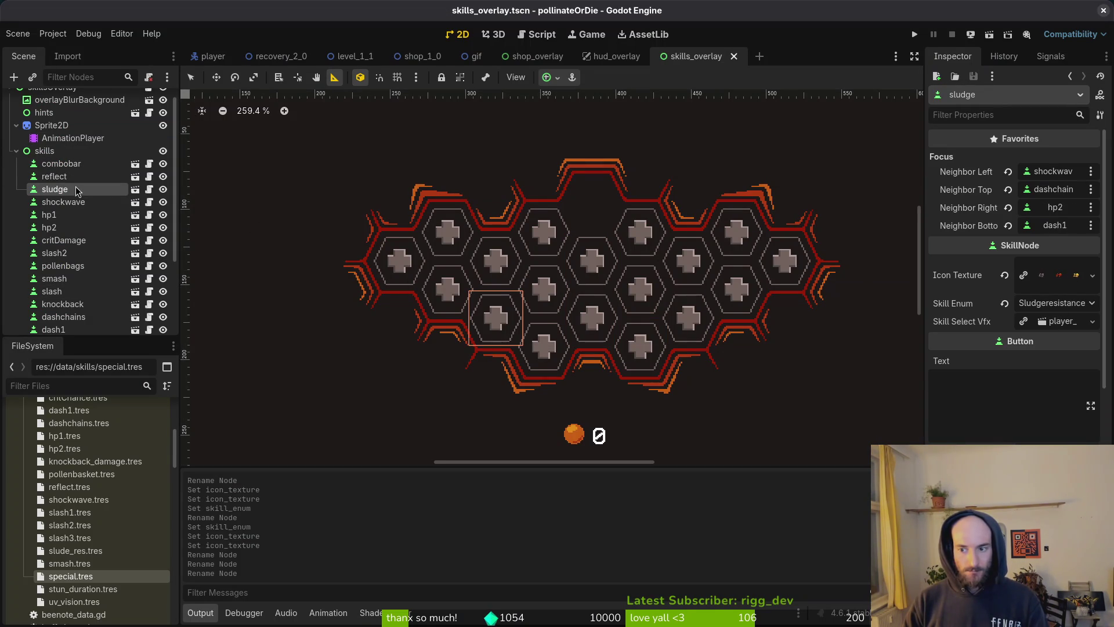
pyautogui.click(86, 180)
pyautogui.click(86, 189)
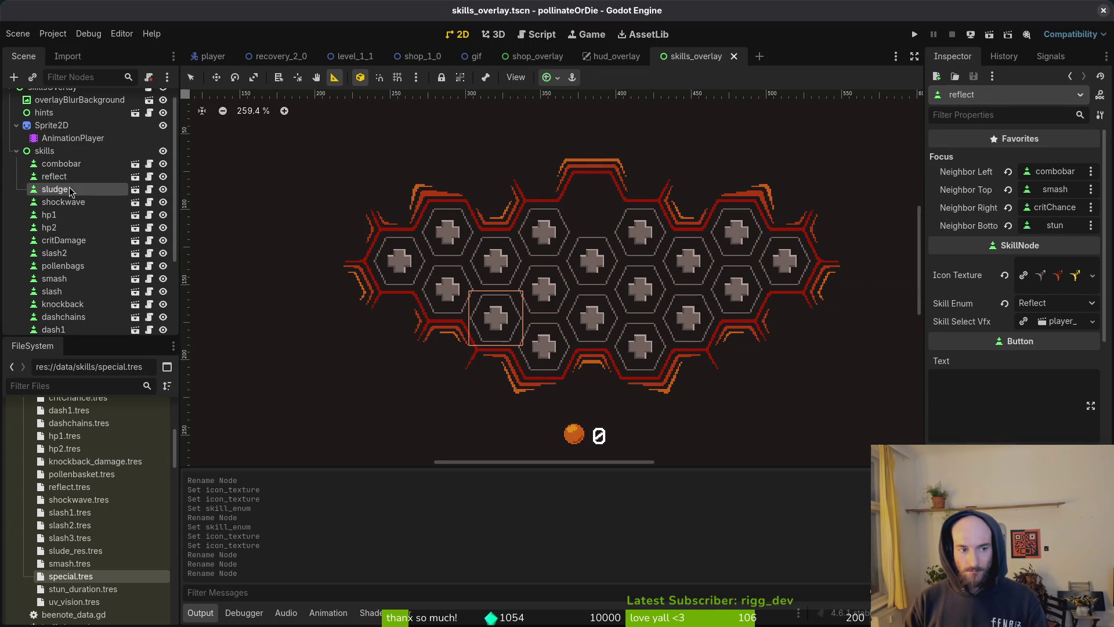
pyautogui.click(79, 202)
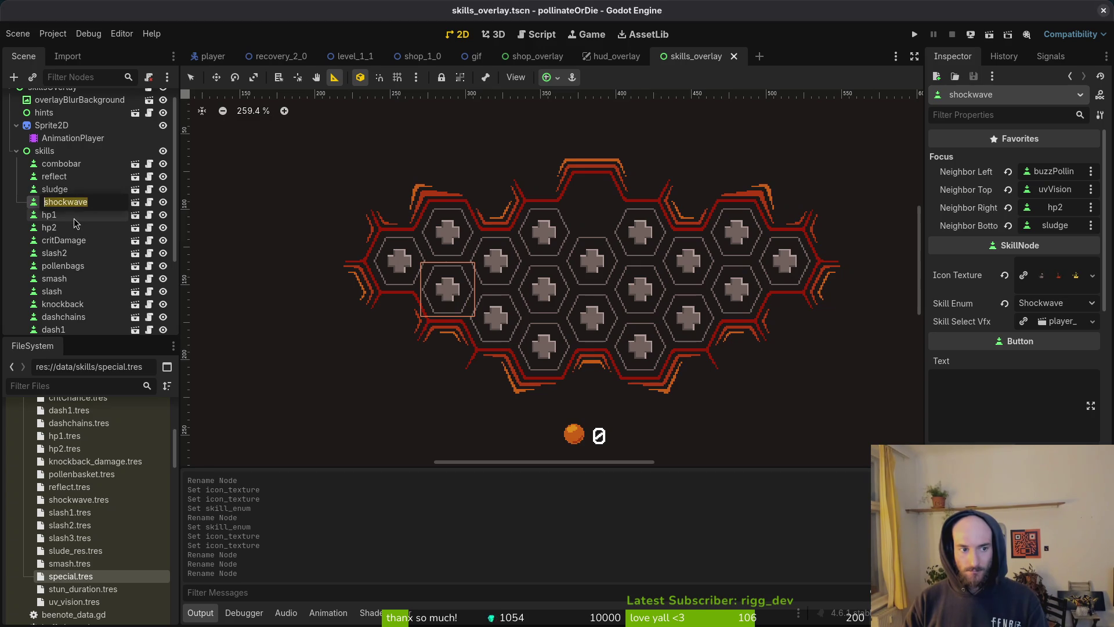
pyautogui.write('s')
pyautogui.hotkey('ctrl', 'z')
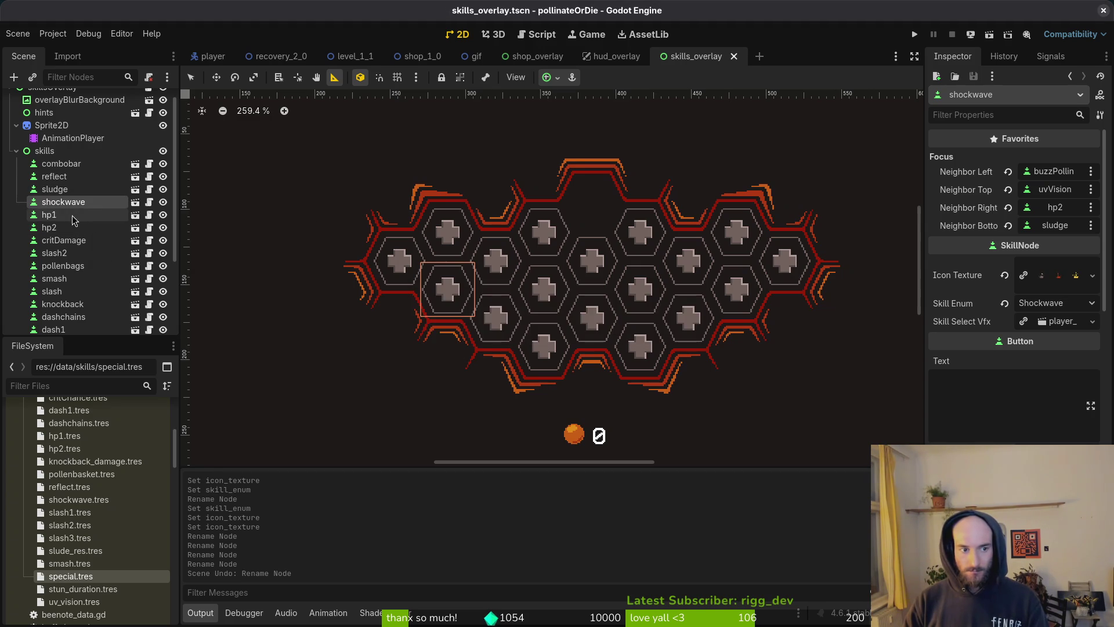
pyautogui.click(87, 216)
pyautogui.click(71, 231)
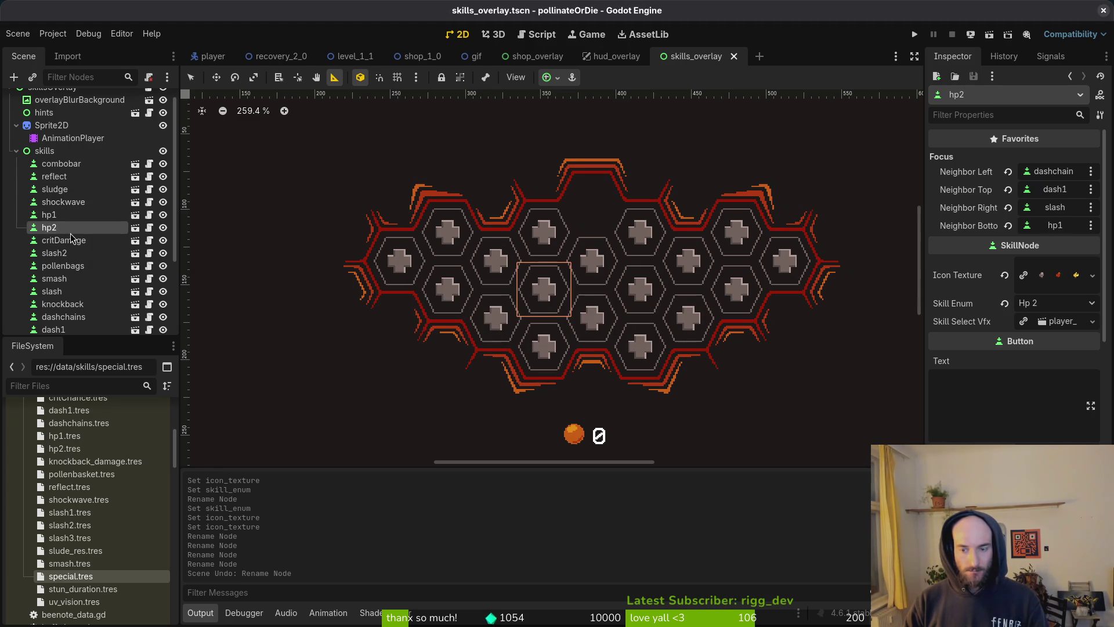
pyautogui.click(69, 241)
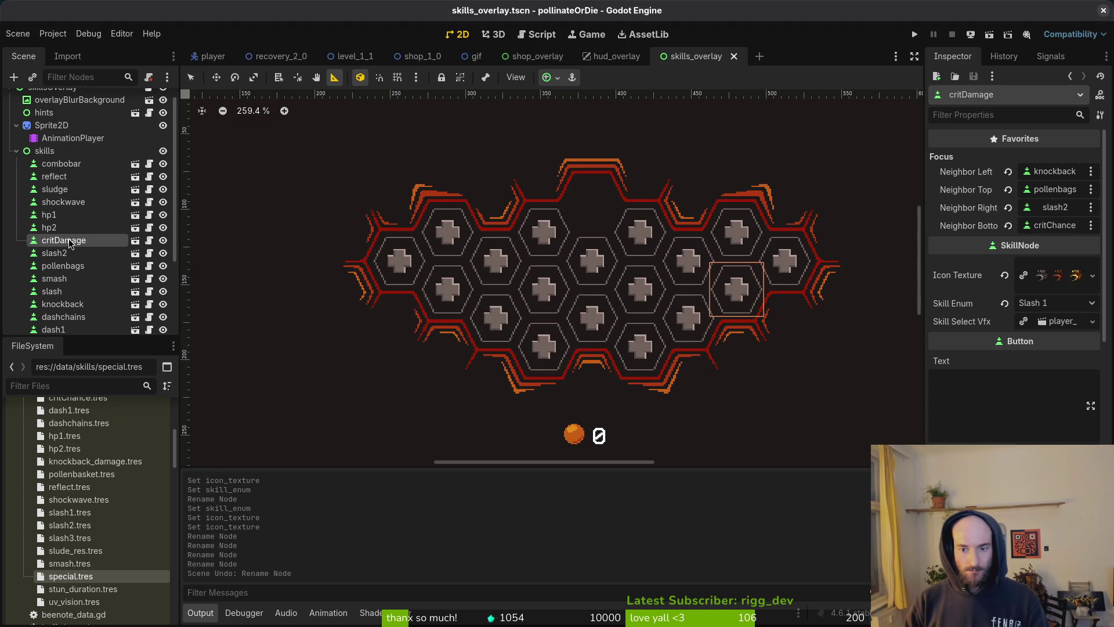
pyautogui.click(72, 255)
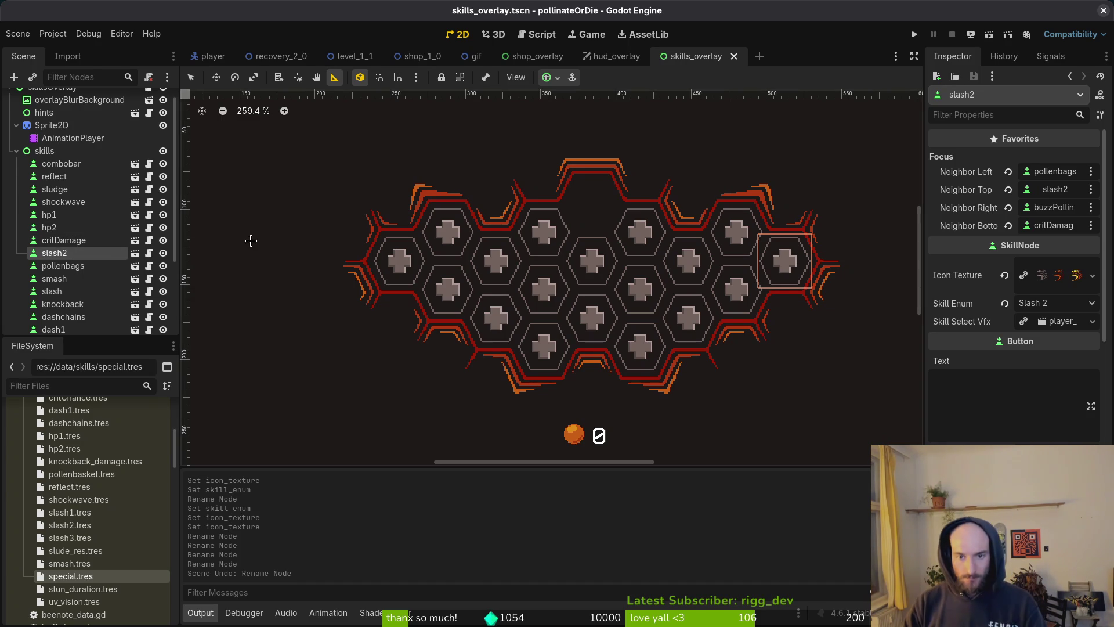
# Step: Revert a premature rename and move the slash2 skill into the top hex
pyautogui.doubleClick(75, 253)
pyautogui.write('s')
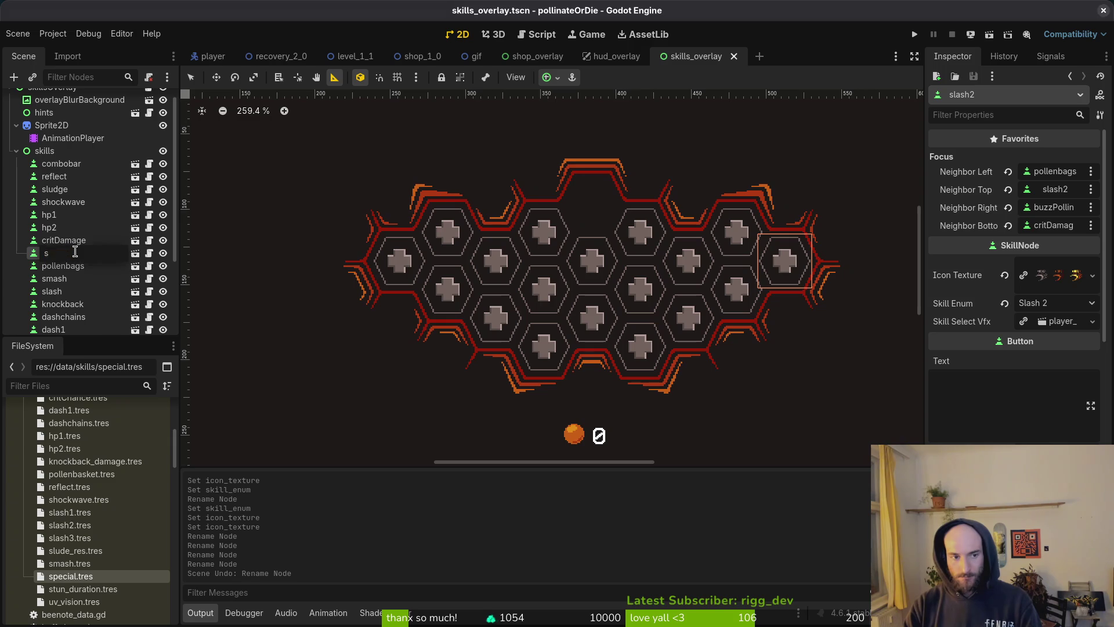
pyautogui.write('pecial')
pyautogui.press('Return')
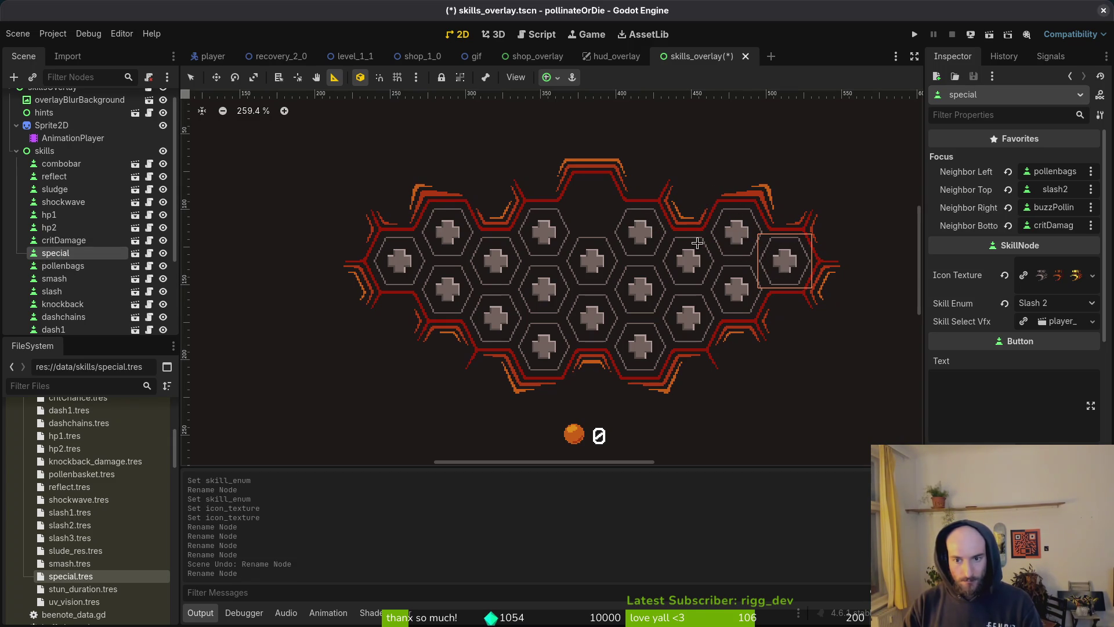
pyautogui.hotkey('ctrl', 'z')
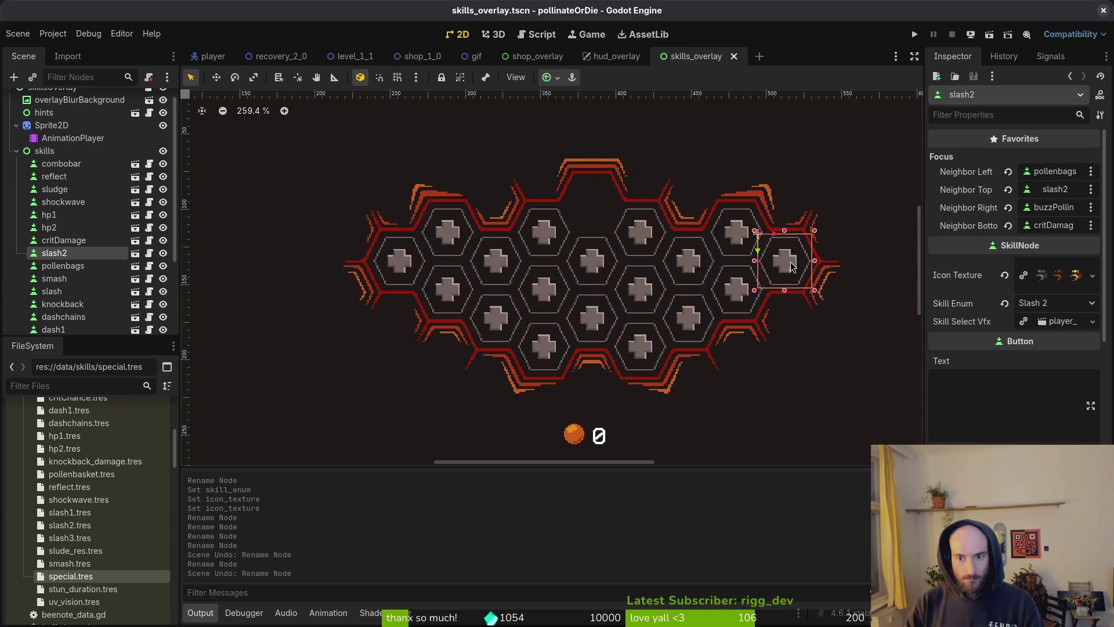
pyautogui.moveTo(793, 266); pyautogui.dragTo(605, 211)
pyautogui.scroll(3, 612, 208)
pyautogui.scroll(-2, 660, 266)
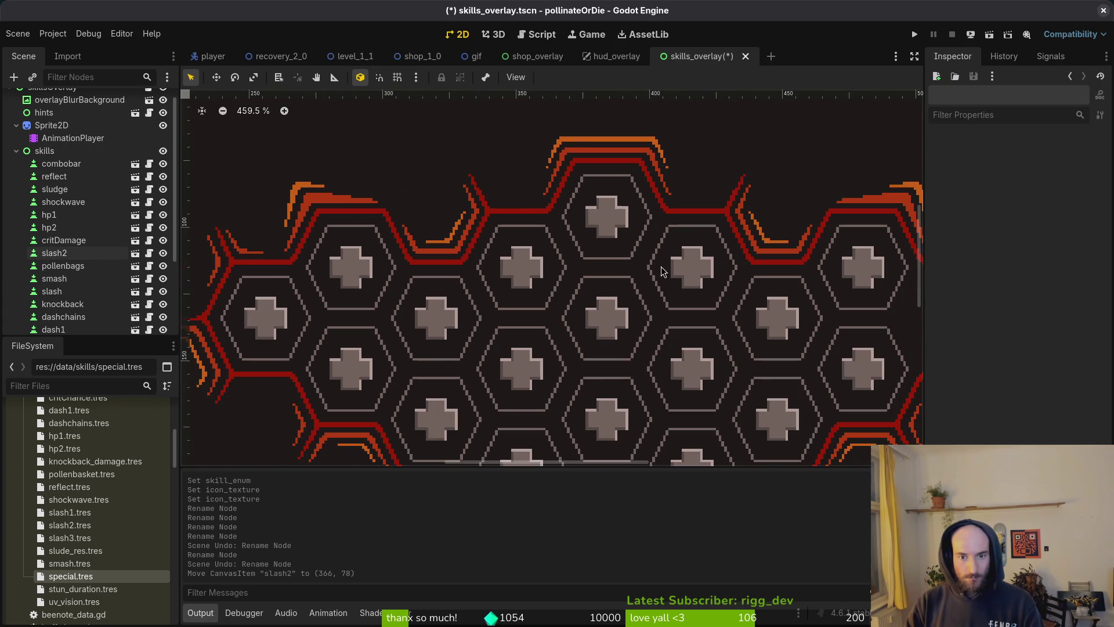
# Step: Rename slash2 to special, set its Skill Enum to Special, save, and move it to the list end
pyautogui.click(56, 255)
pyautogui.press('F2')
pyautogui.write('special')
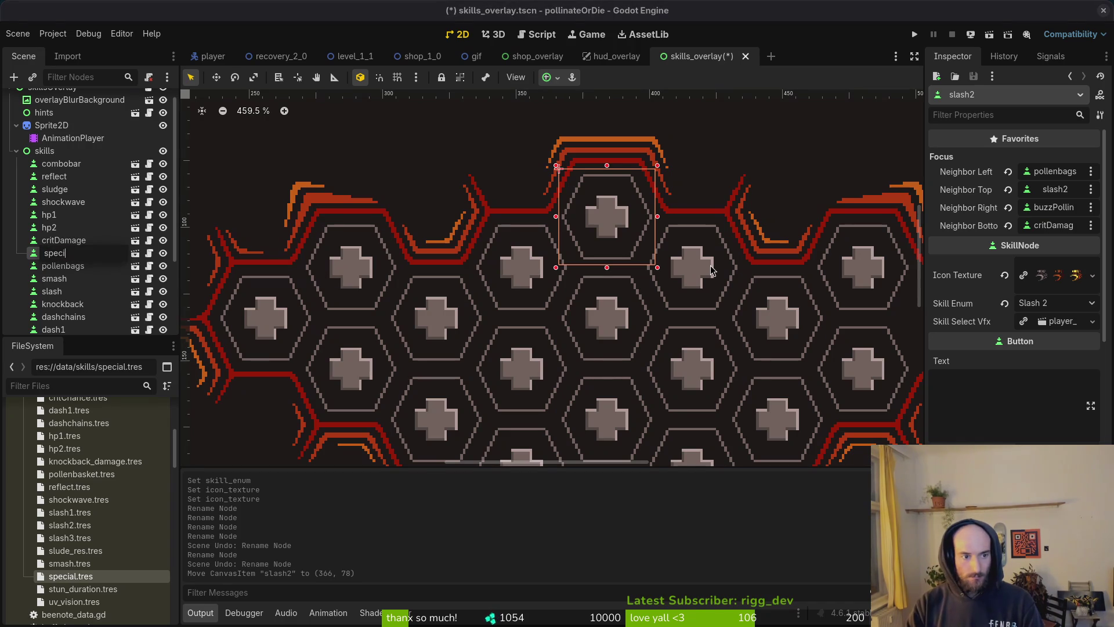
pyautogui.press('Return')
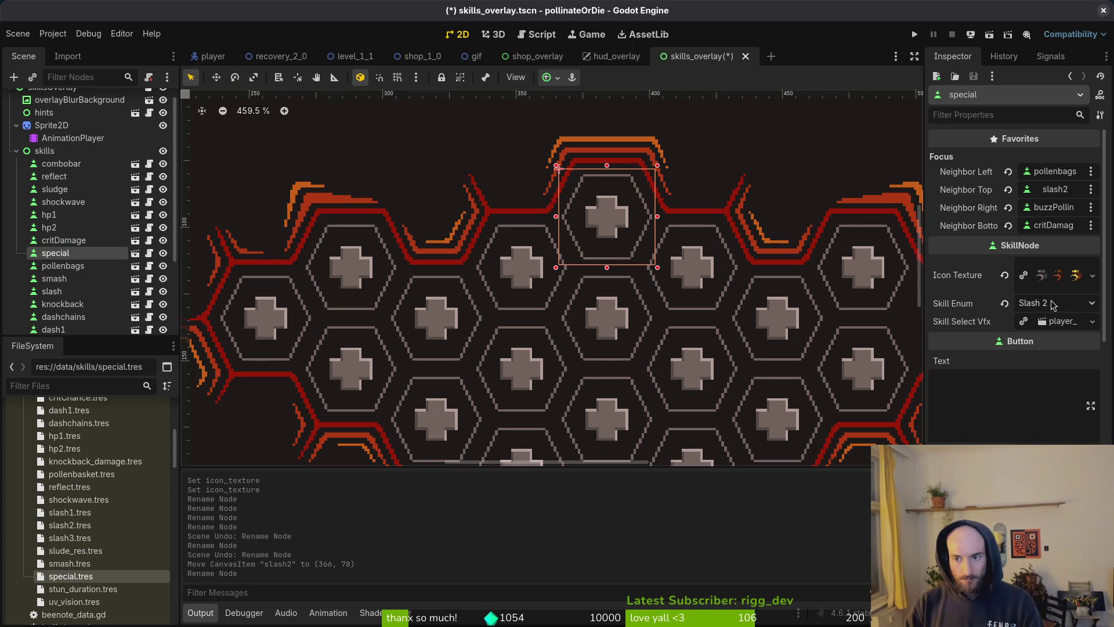
pyautogui.click(1054, 303)
pyautogui.click(1039, 427)
pyautogui.click(1023, 278)
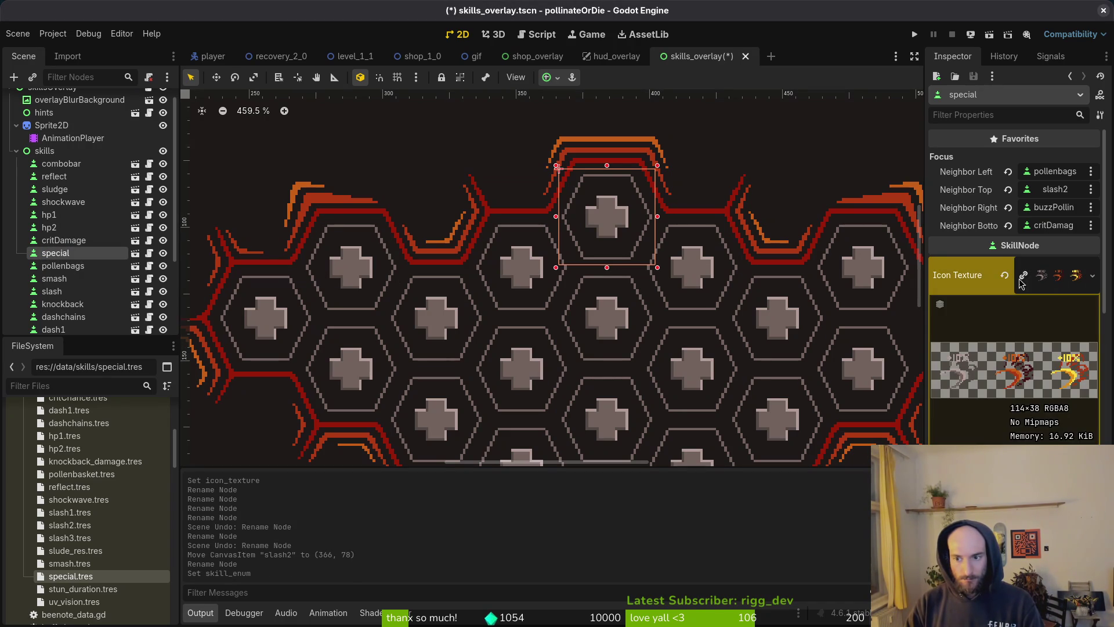
pyautogui.click(1048, 280)
pyautogui.hotkey('ctrl', 's')
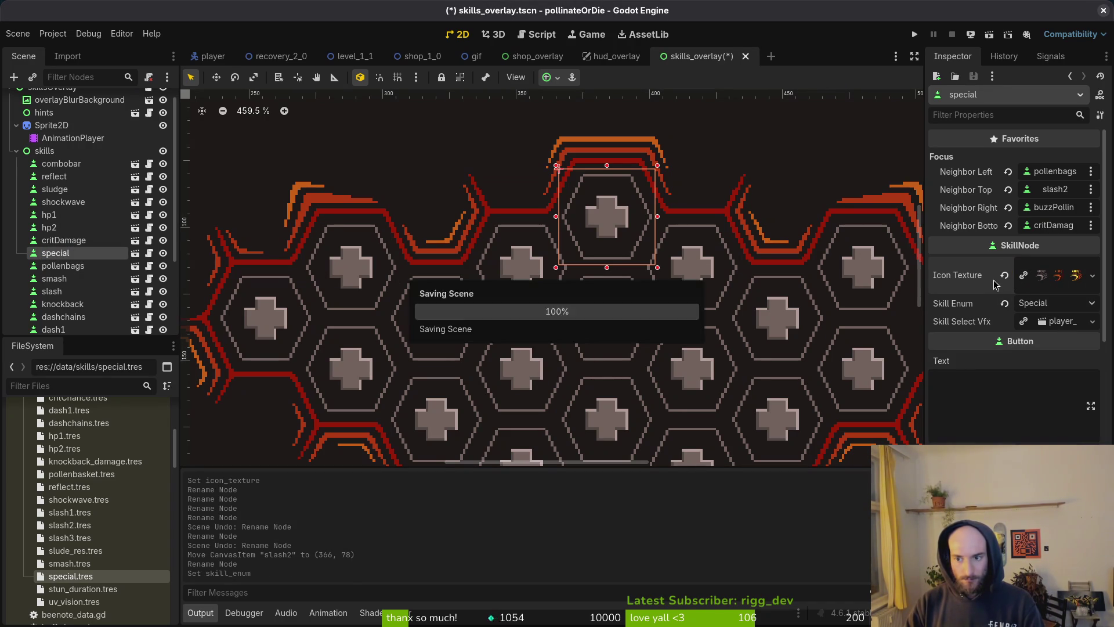
pyautogui.moveTo(55, 254)
pyautogui.mouseDown()
pyautogui.moveTo(96, 292)
pyautogui.moveTo(83, 277)
pyautogui.moveTo(68, 283)
pyautogui.mouseUp()
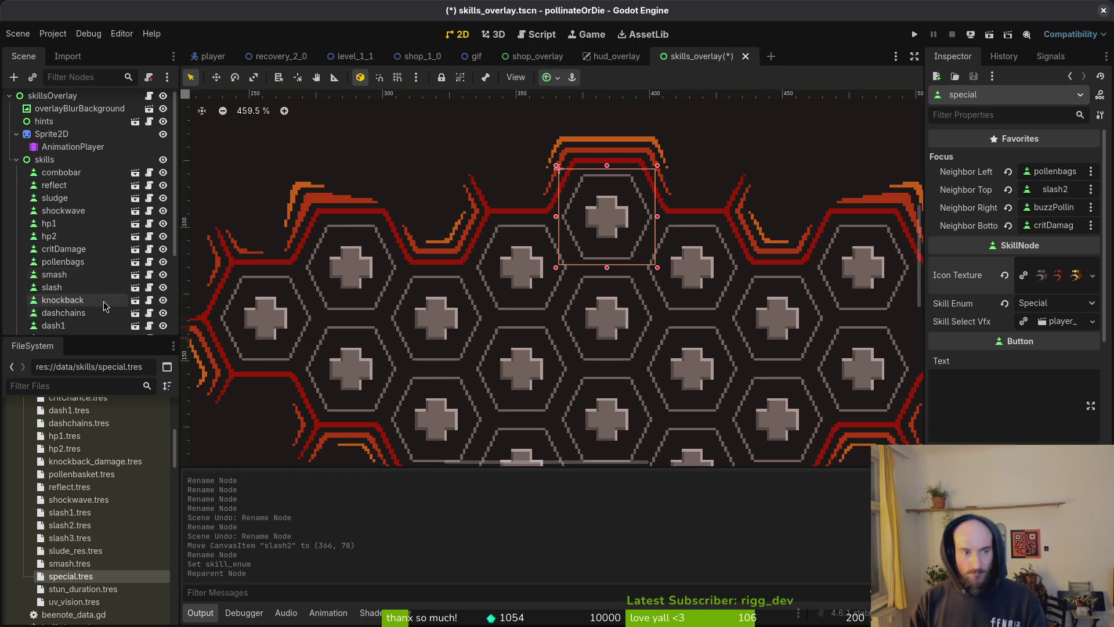
# Step: Change the centre slash skill's Skill Enum to Slash 1 and save the scene
pyautogui.scroll(-3, 646, 302)
pyautogui.press('Escape')
pyautogui.hotkey('ctrl', 's')
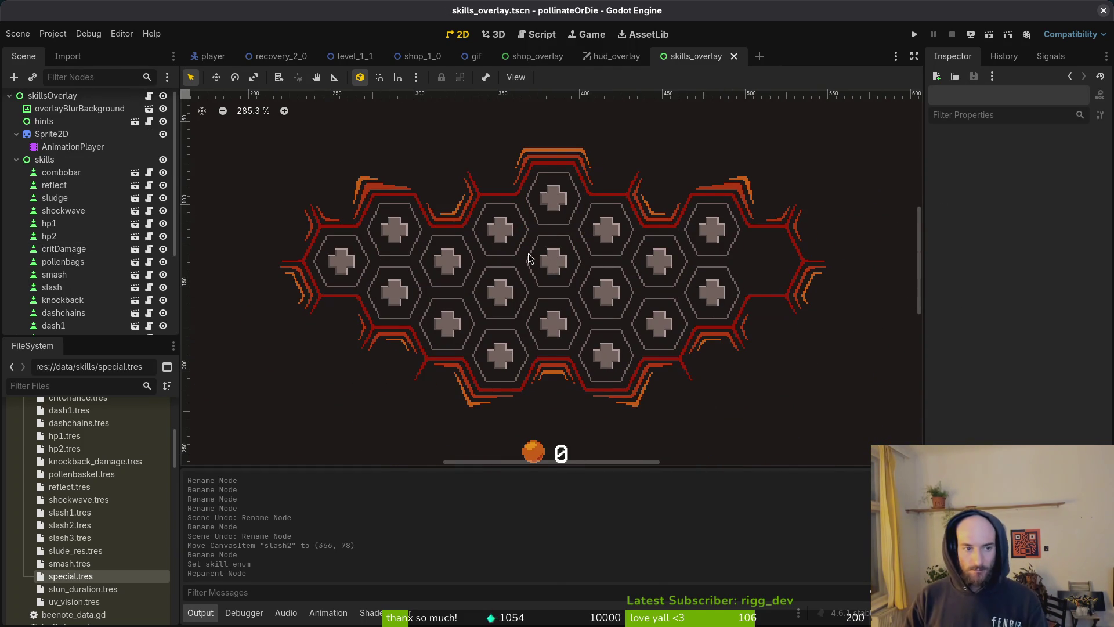
pyautogui.click(64, 223)
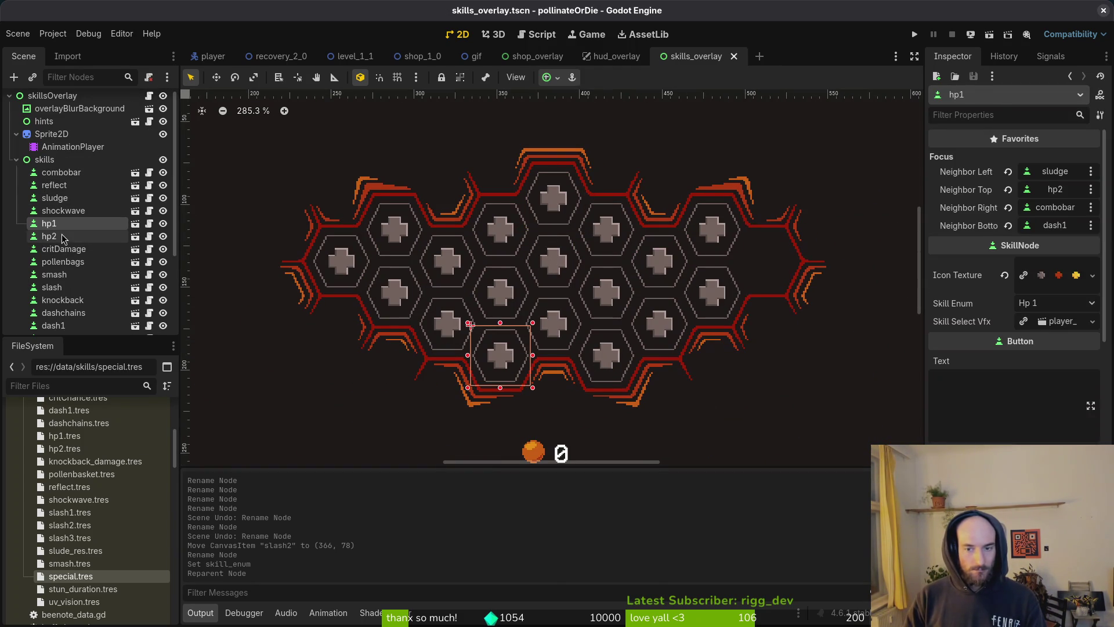
pyautogui.click(61, 235)
pyautogui.click(64, 249)
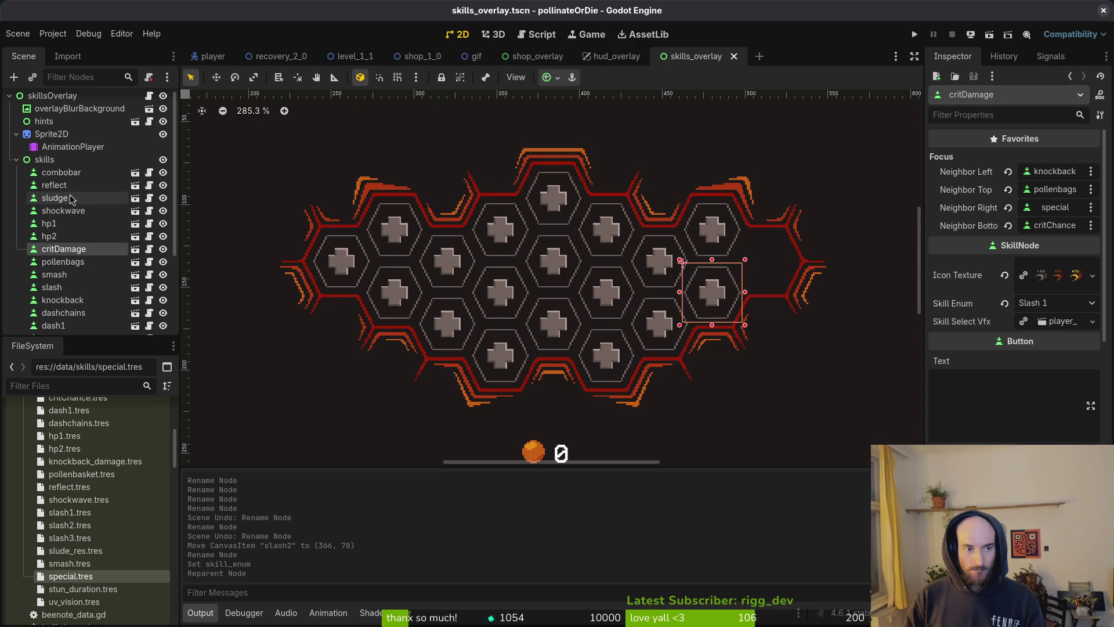
pyautogui.click(62, 288)
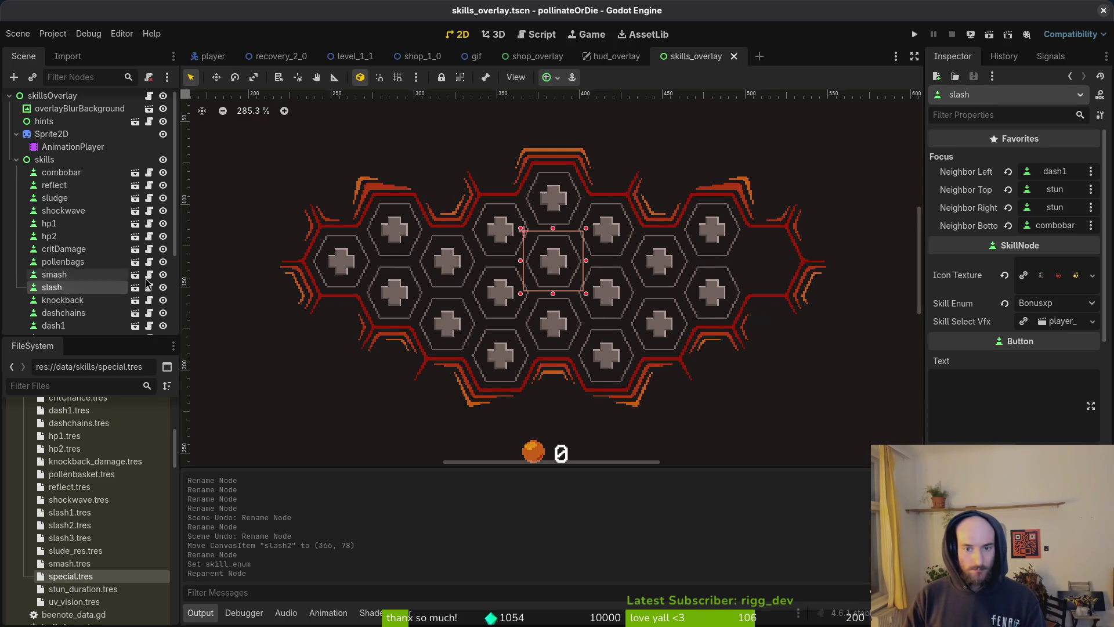
pyautogui.click(1055, 303)
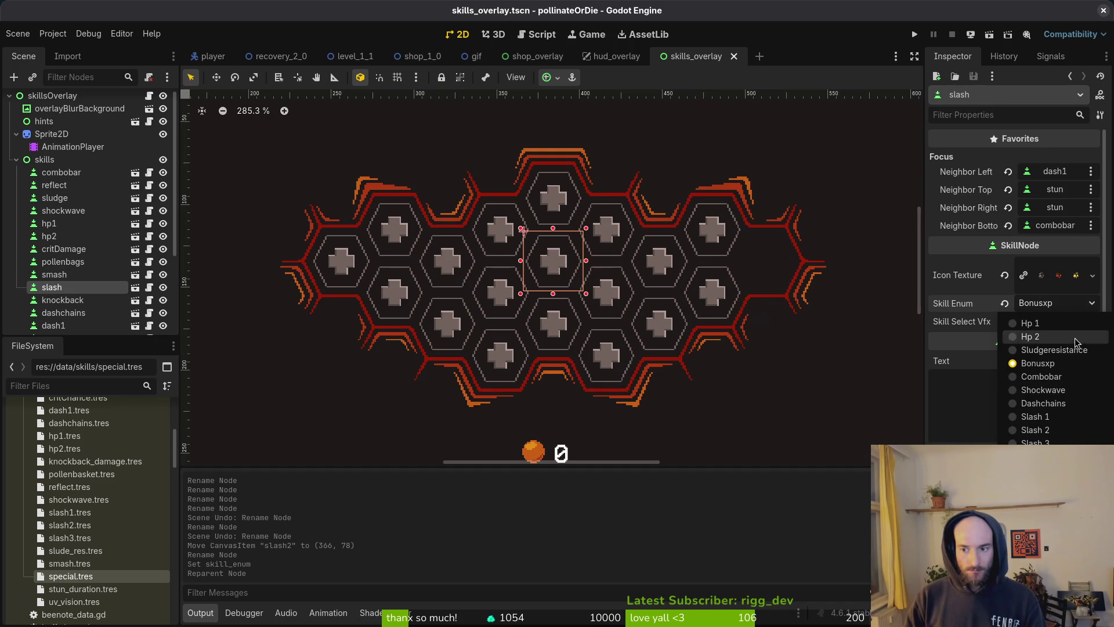
pyautogui.click(1065, 418)
pyautogui.hotkey('ctrl', 's')
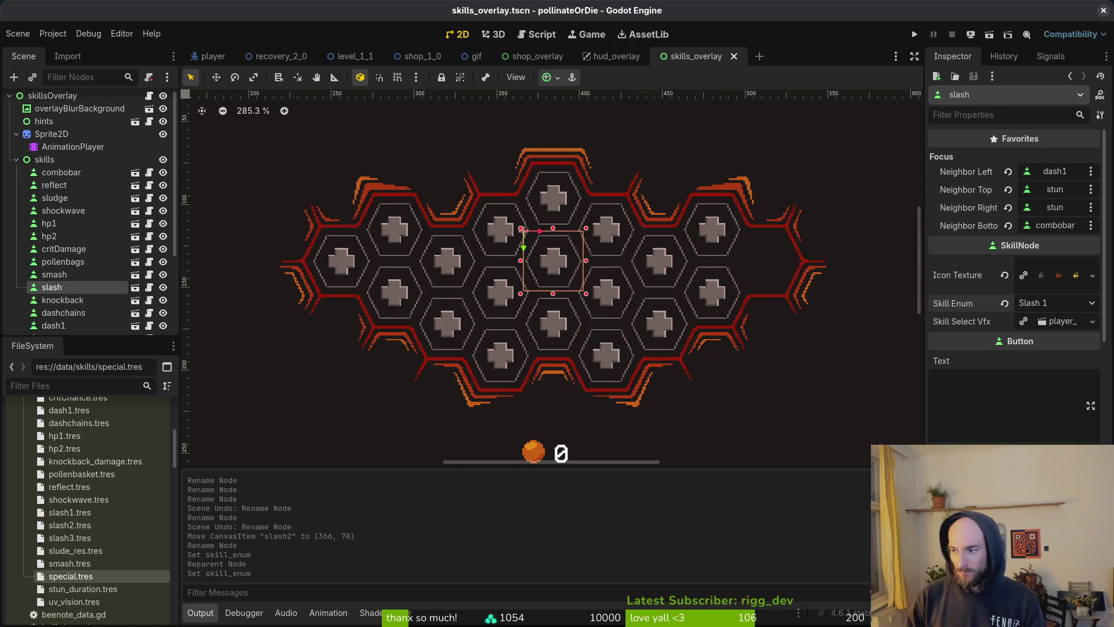
# Step: In the code editor, restore SLASH2 and SLASH3 to the skill enum, then return to Godot
pyautogui.hotkey('alt', 'Tab')
pyautogui.press('q')
pyautogui.press('u')
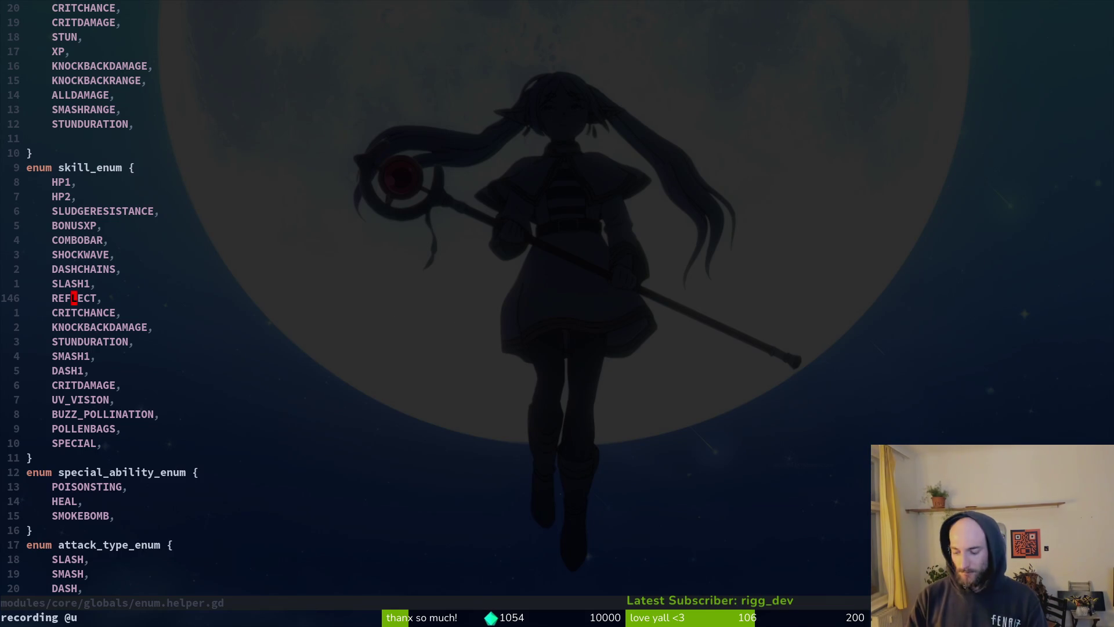
pyautogui.press('k')
pyautogui.press('y')
pyautogui.press('y')
pyautogui.press('p')
pyautogui.press('p')
pyautogui.press('V')
pyautogui.press('j')
pyautogui.press('g')
pyautogui.hotkey('ctrl', 'a')
pyautogui.hotkey('alt', 'Tab')
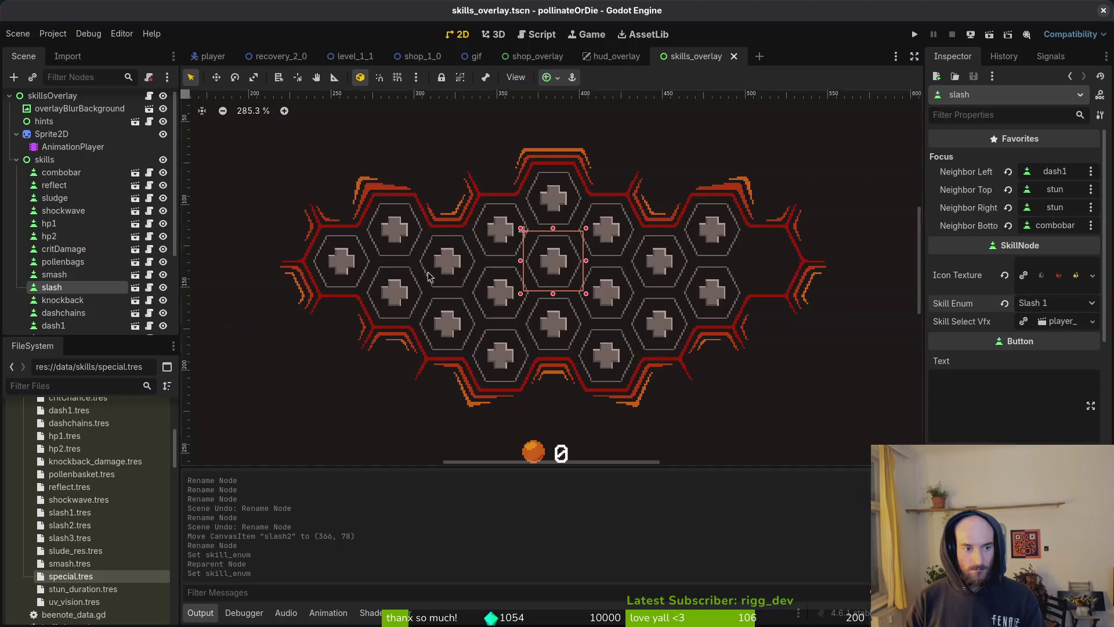
# Step: Inspect the knockback, special, buzzPollination and uvVision skills, keeping the uvVision name
pyautogui.click(650, 265)
pyautogui.scroll(-3, 83, 299)
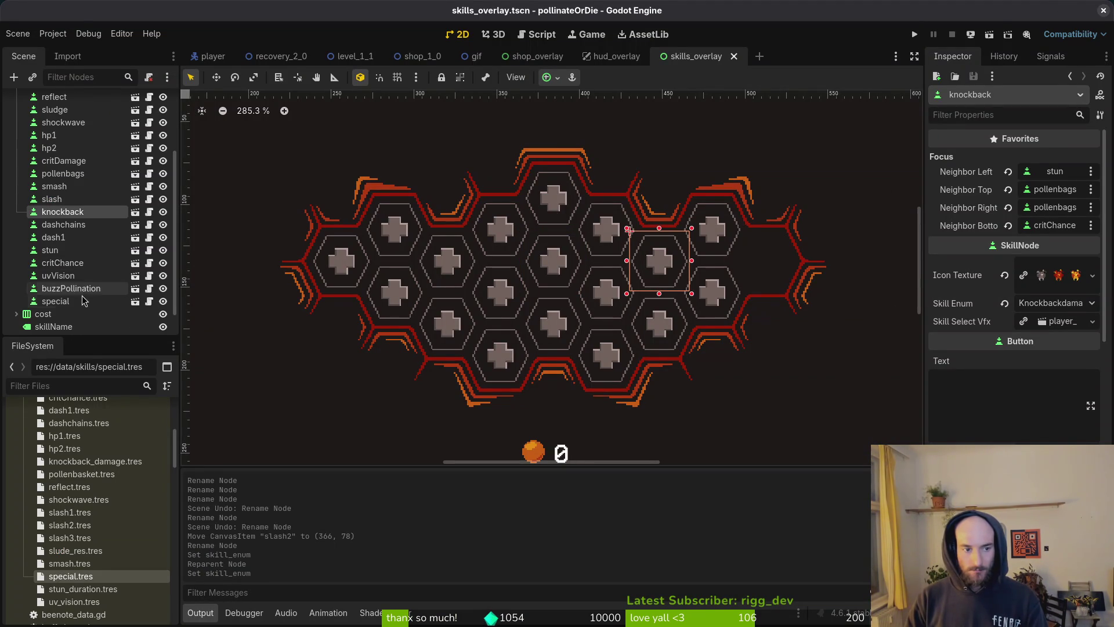
pyautogui.click(67, 305)
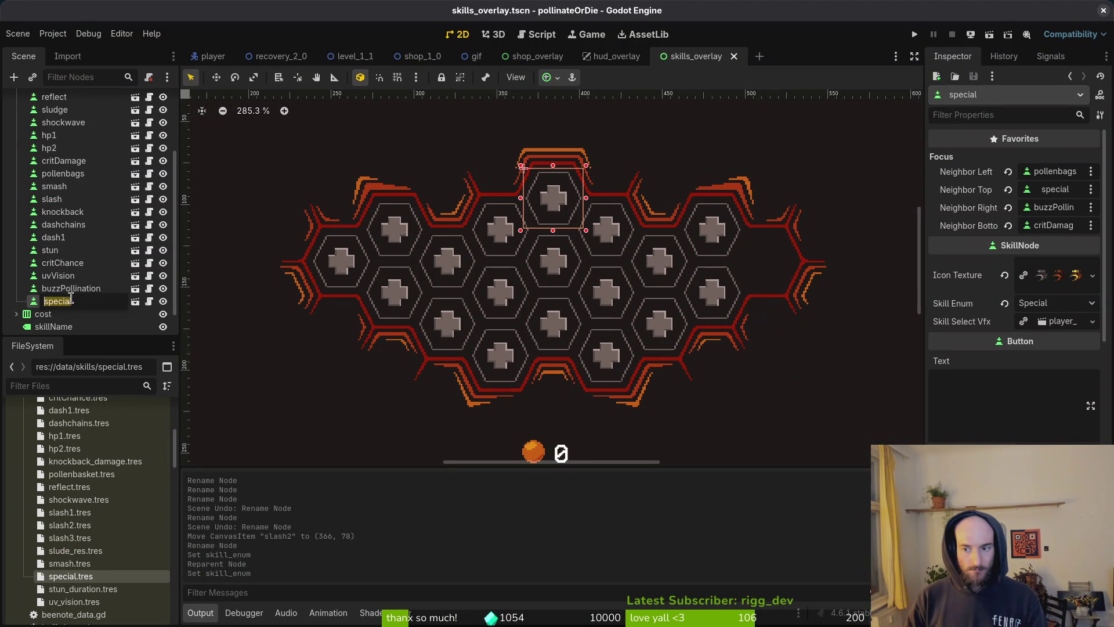
pyautogui.click(68, 289)
pyautogui.click(68, 279)
pyautogui.click(68, 276)
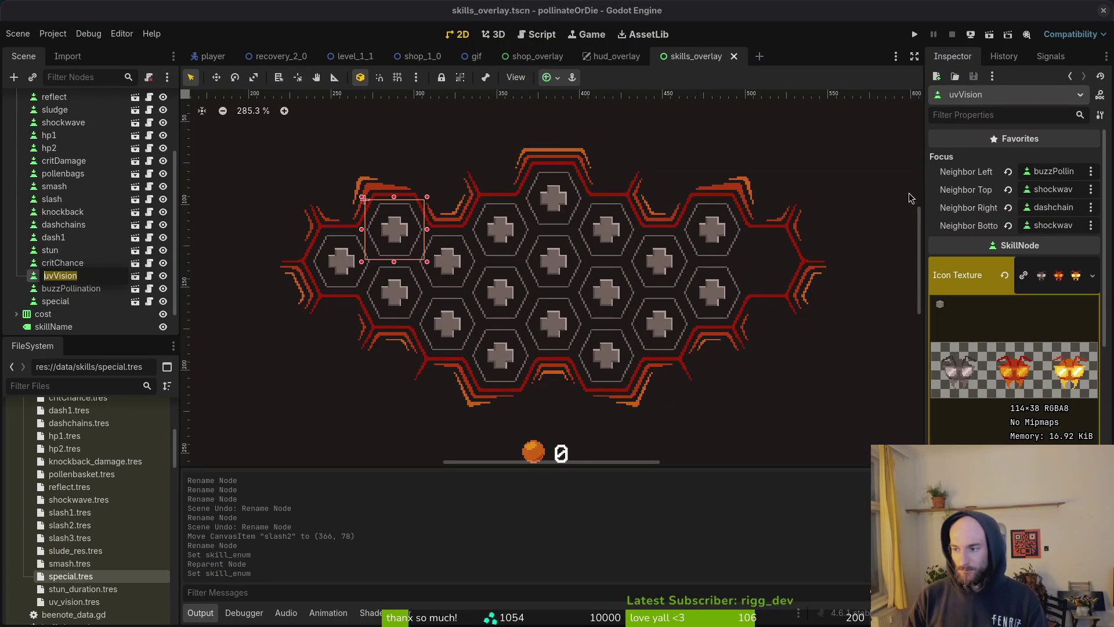
pyautogui.press('Escape')
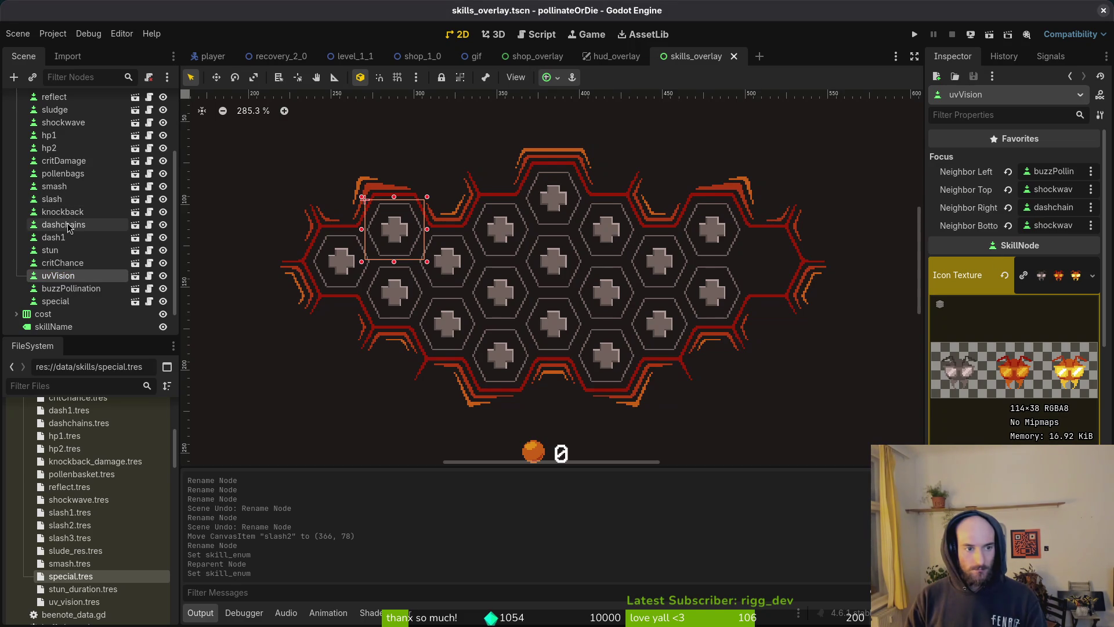
# Step: Hide the skillsOverlay in the editor and run the project
pyautogui.scroll(3, 81, 226)
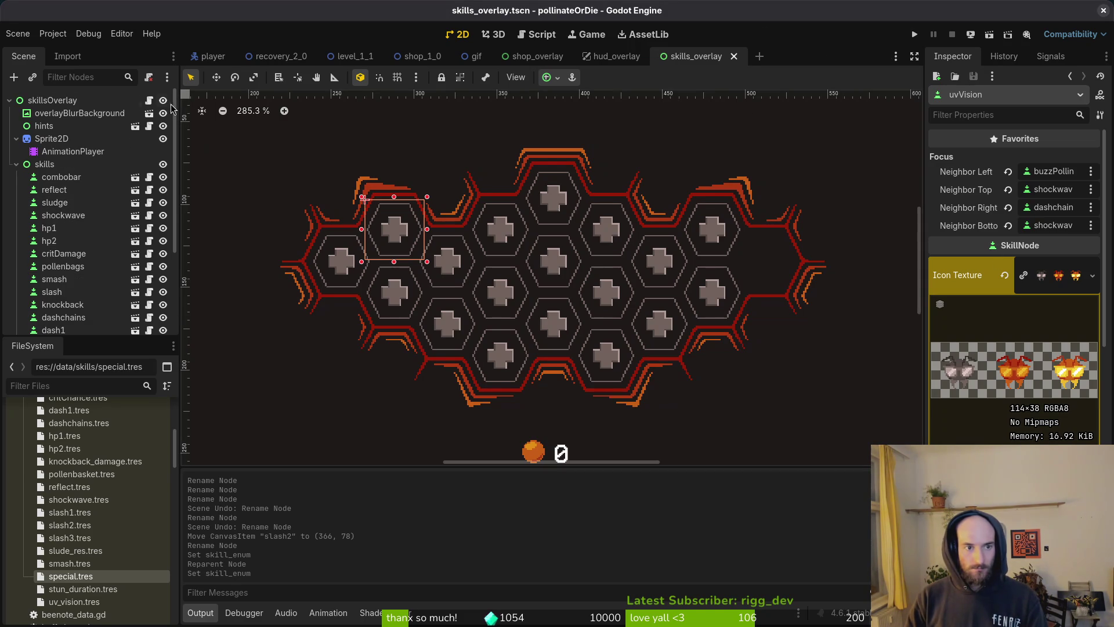
pyautogui.click(163, 100)
pyautogui.click(916, 36)
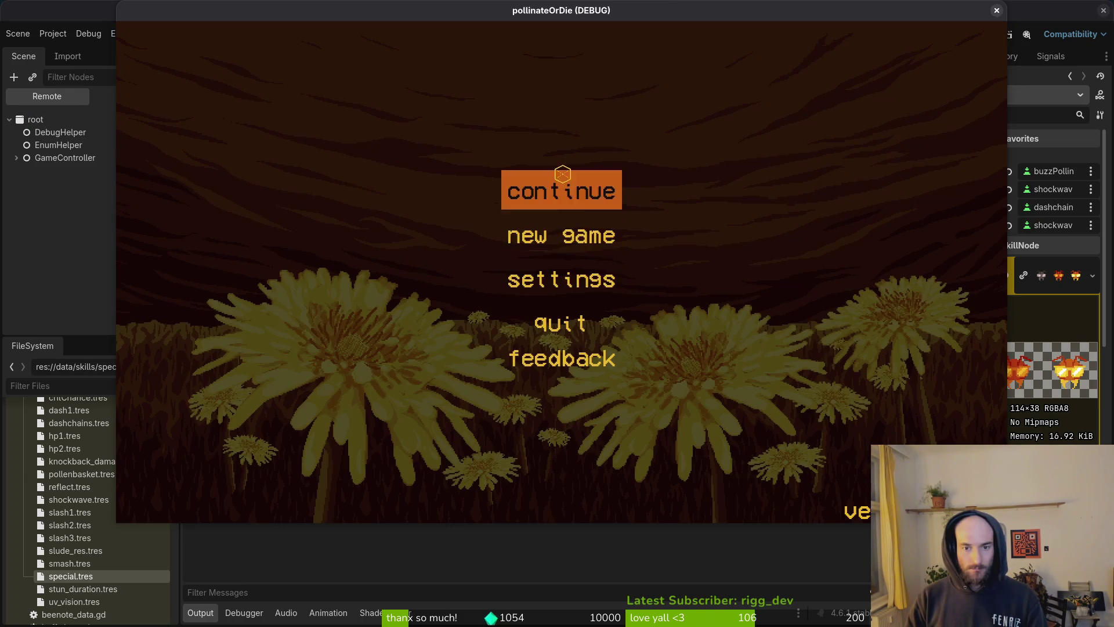
# Step: Open the in-game skill tree and step through special, slasher, smasher and stopwatch hexes, then close the game
pyautogui.click(562, 175)
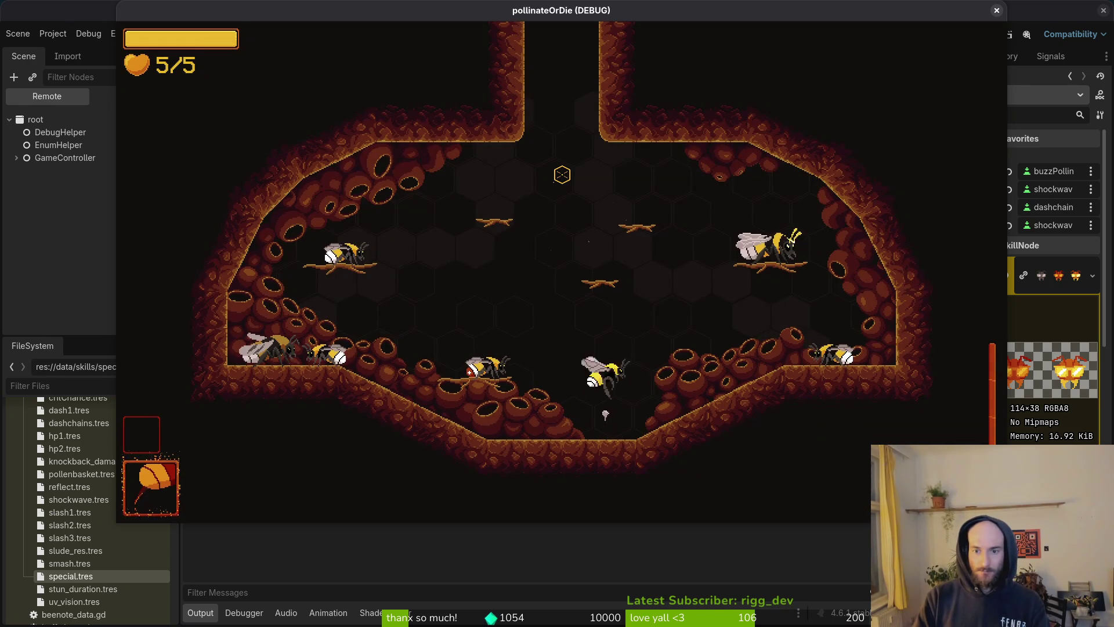
pyautogui.press('Tab')
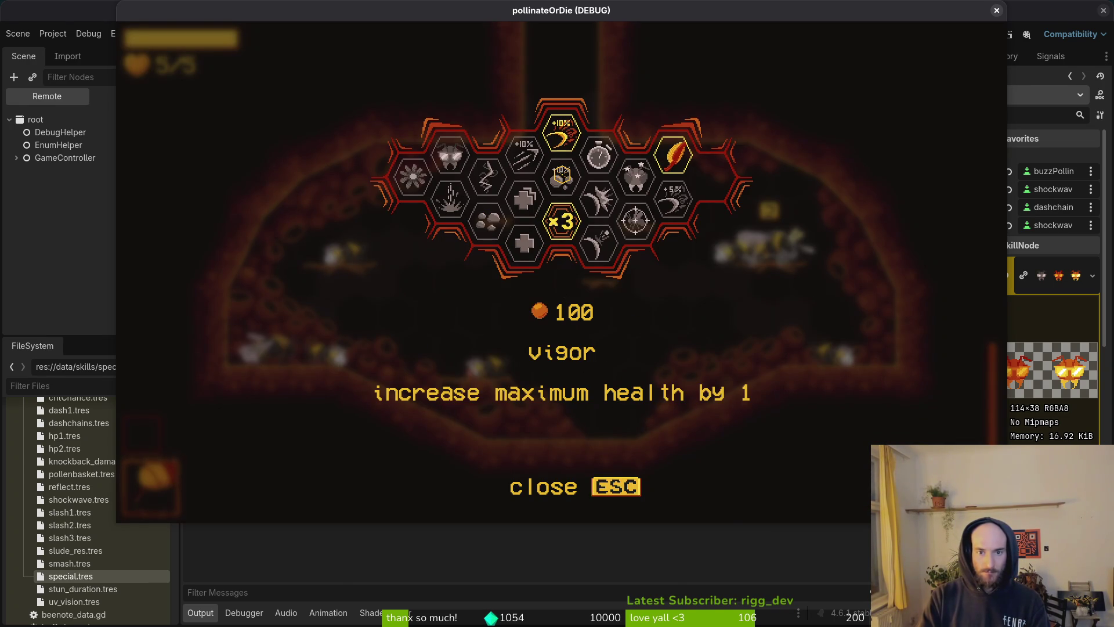
pyautogui.press('Right')
pyautogui.press('Up')
pyautogui.press('Up')
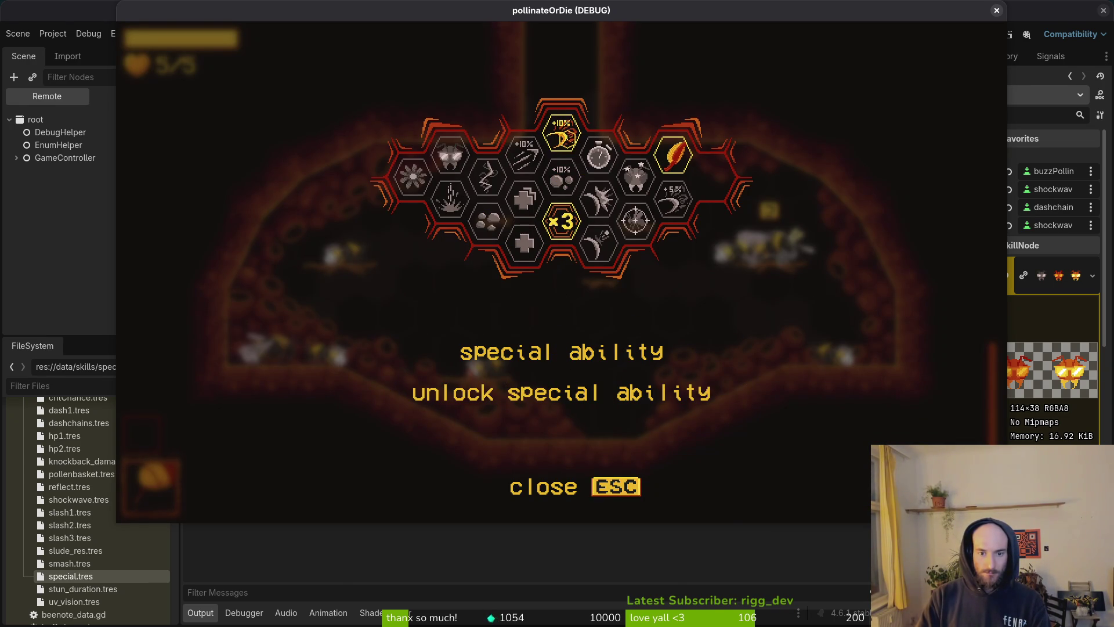
pyautogui.press('Down')
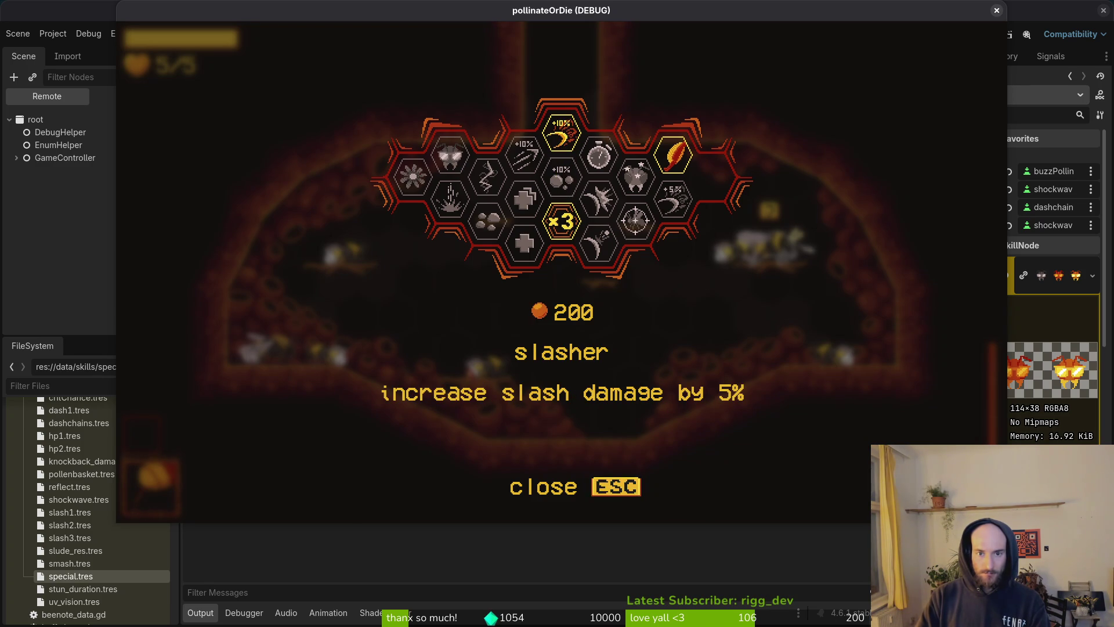
pyautogui.press('Down')
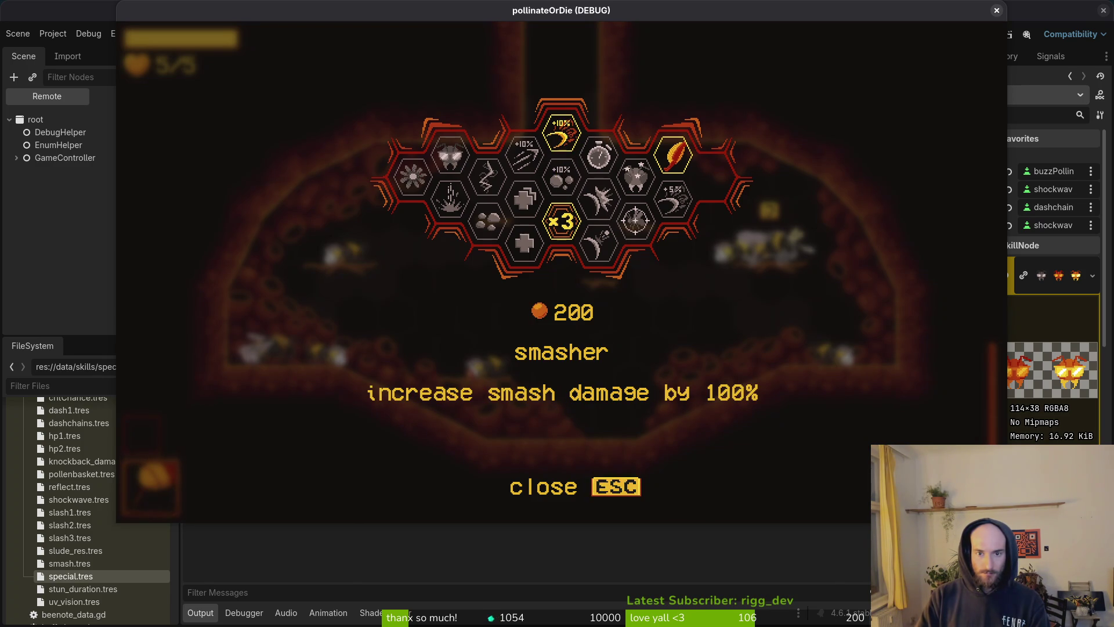
pyautogui.press('Right')
pyautogui.click(997, 10)
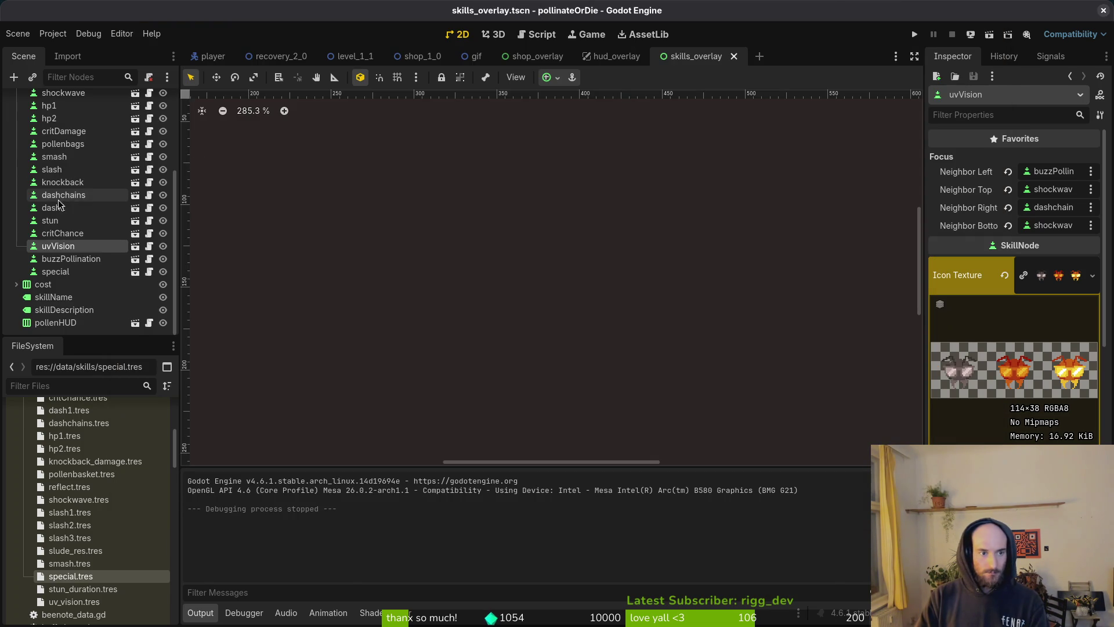
# Step: Show the skills overlay and rename the smash node to stunDuration, passing through stun2
pyautogui.scroll(2, 81, 206)
pyautogui.click(58, 215)
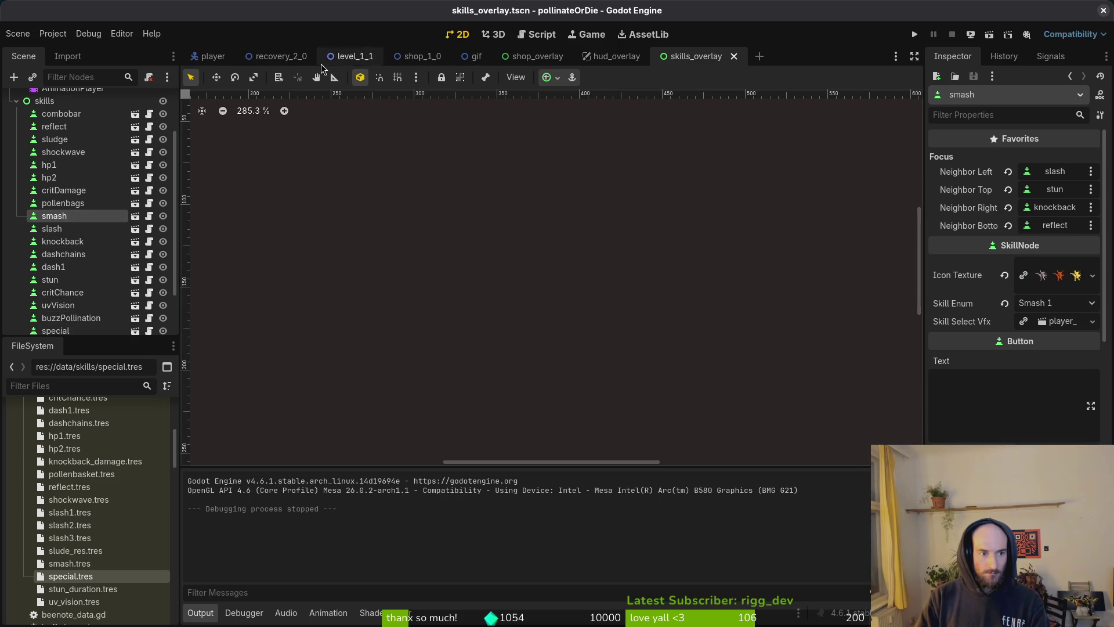
pyautogui.scroll(3, 159, 108)
pyautogui.click(163, 101)
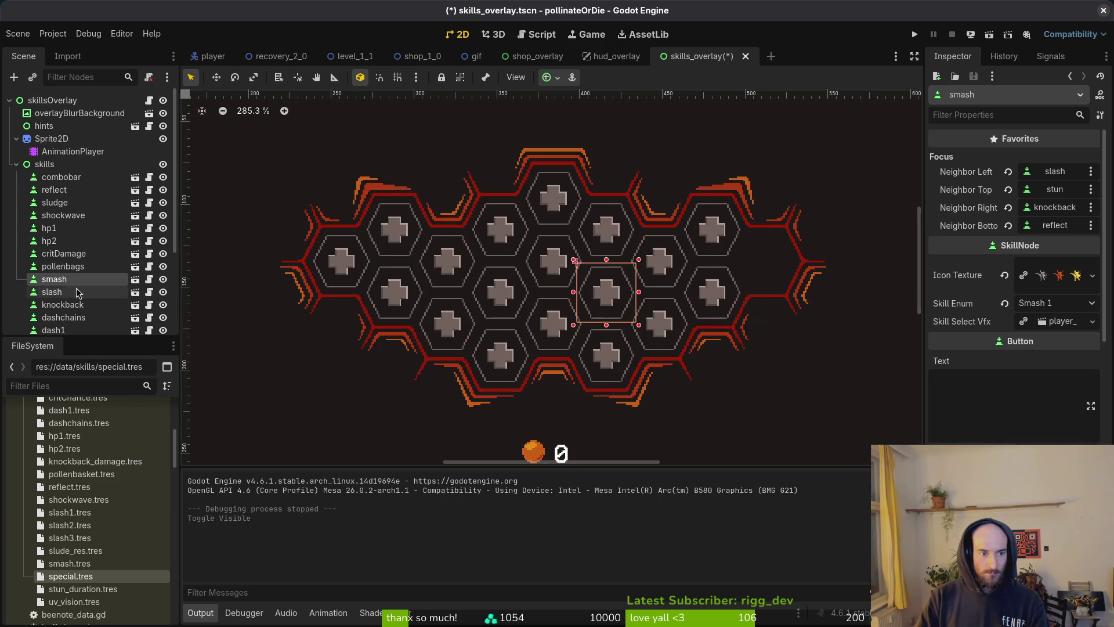
pyautogui.doubleClick(56, 279)
pyautogui.write('stun2')
pyautogui.press('Return')
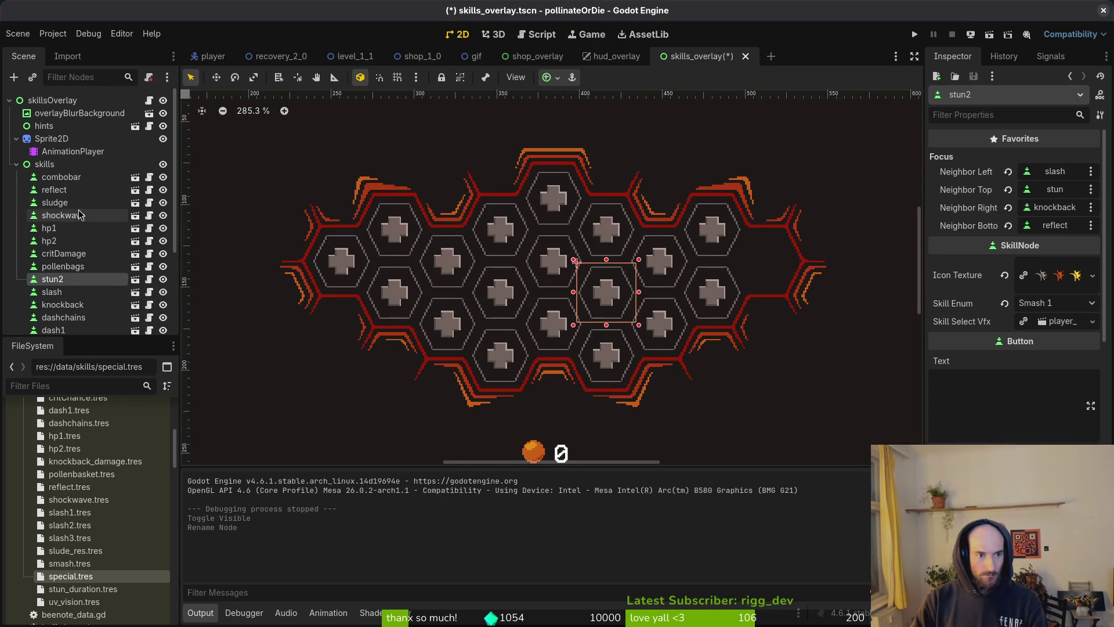
pyautogui.scroll(-2, 87, 232)
pyautogui.press('F2')
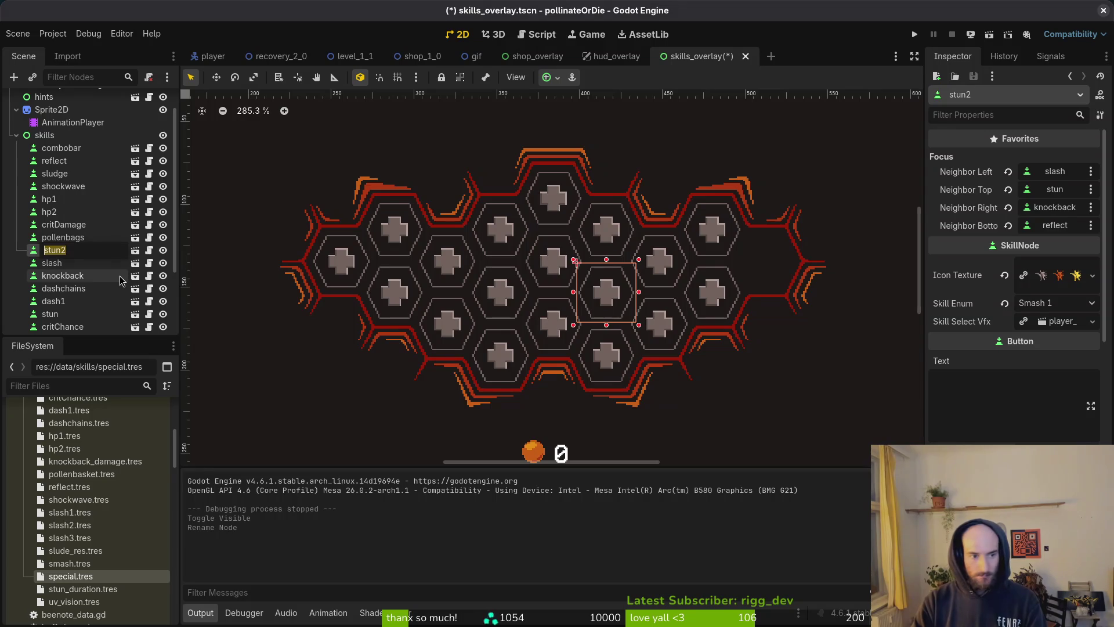
pyautogui.write('stunDura')
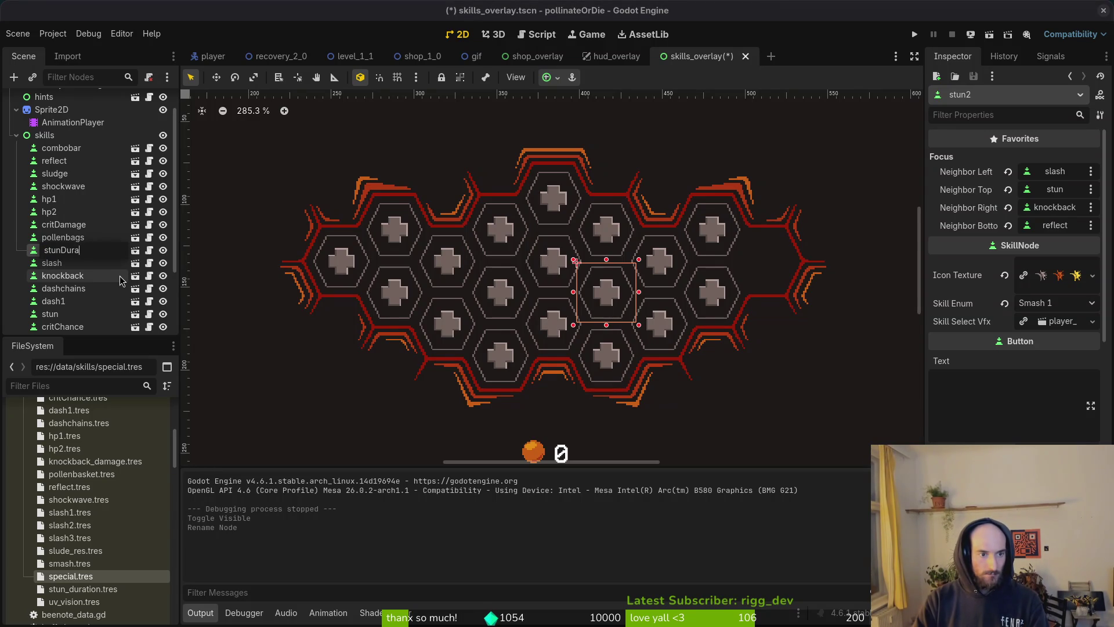
pyautogui.write('tion')
pyautogui.press('Return')
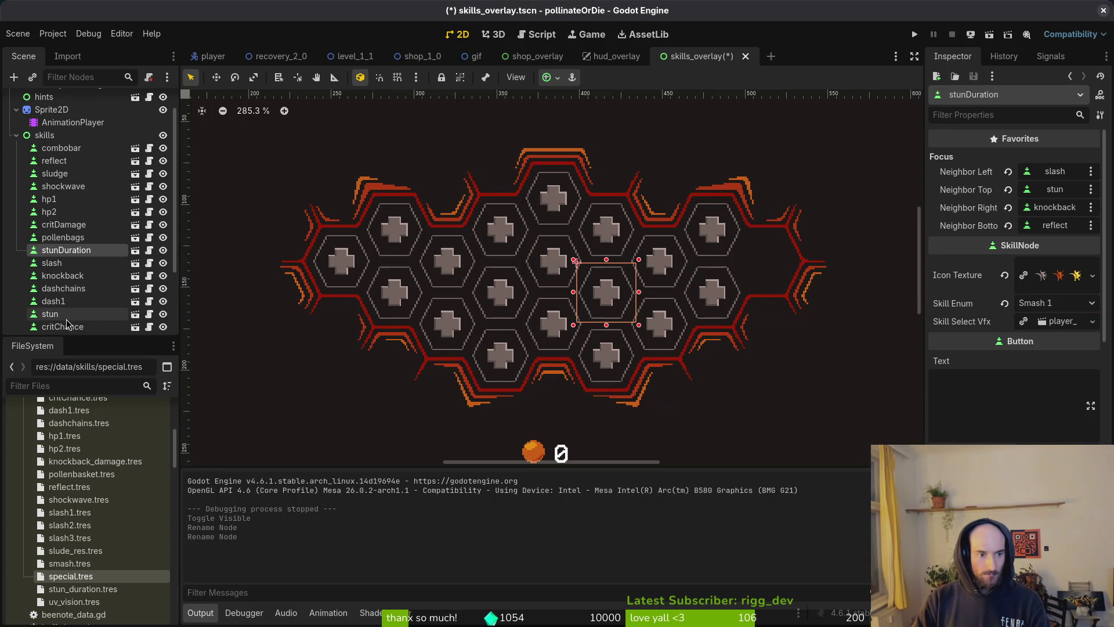
# Step: Rename the stun node to smash, set its type to Smash 1, load smash1.png, and save
pyautogui.click(67, 318)
pyautogui.press('F2')
pyautogui.write('smash')
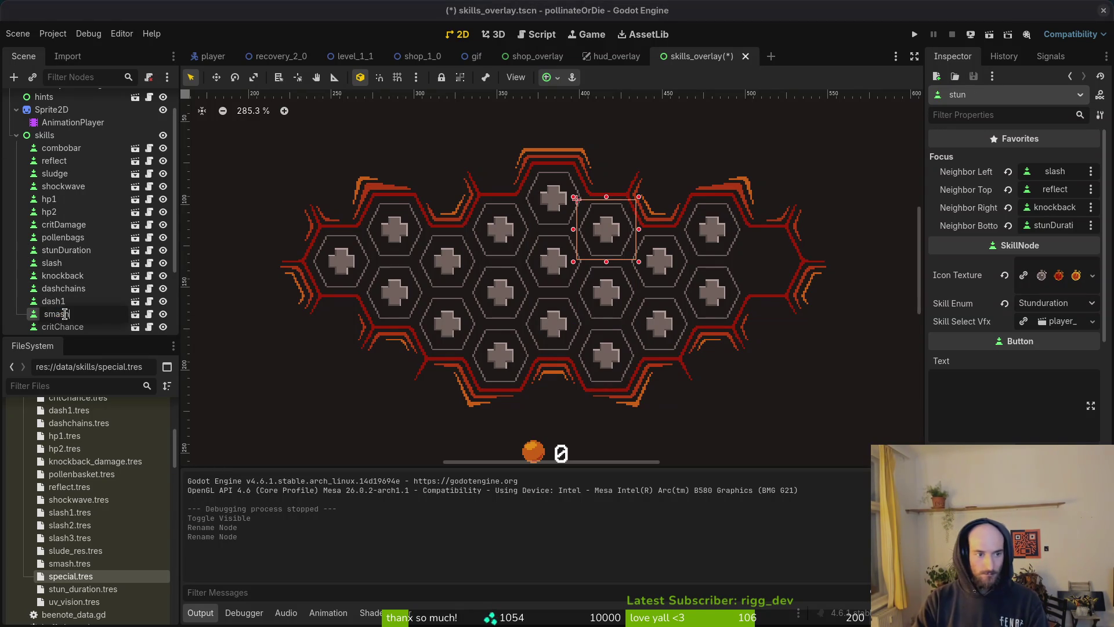
pyautogui.press('Return')
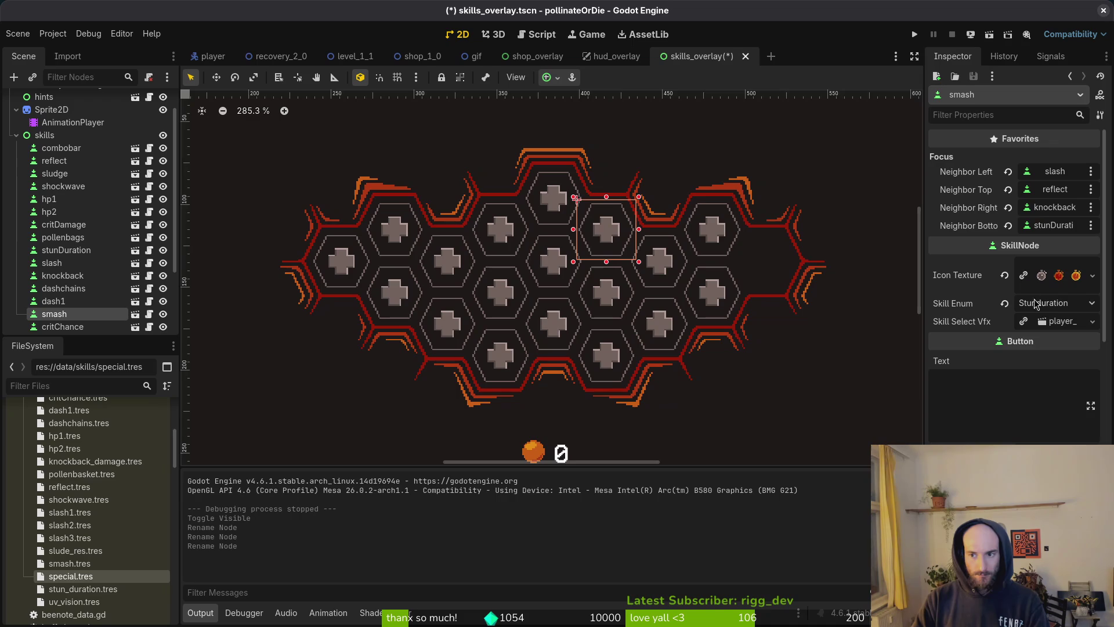
pyautogui.click(1035, 303)
pyautogui.press('Escape')
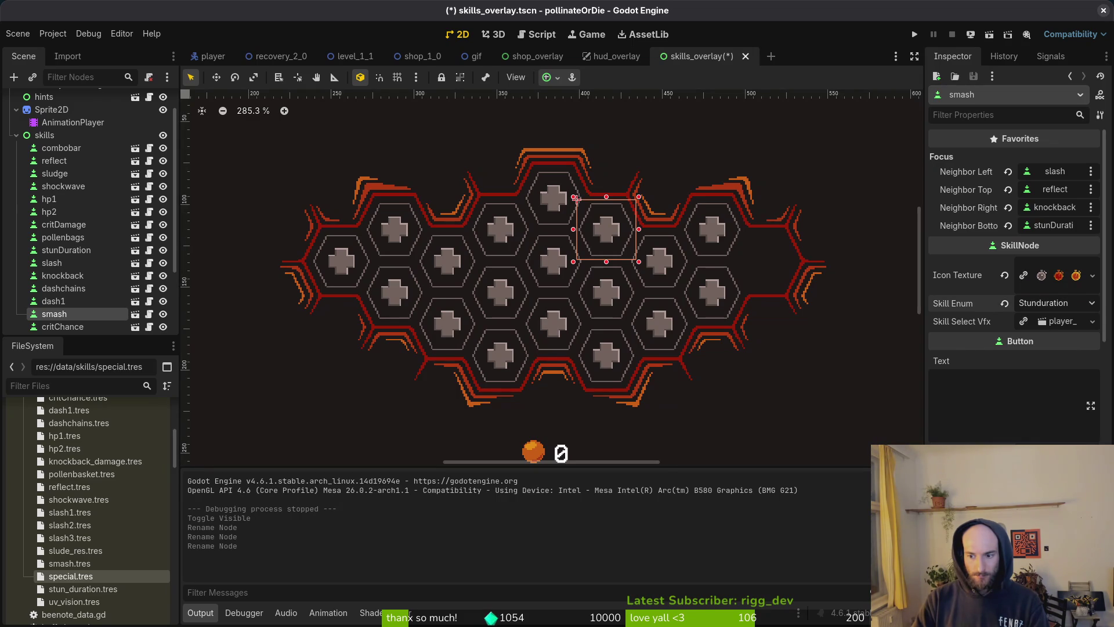
pyautogui.click(1005, 275)
pyautogui.click(1043, 265)
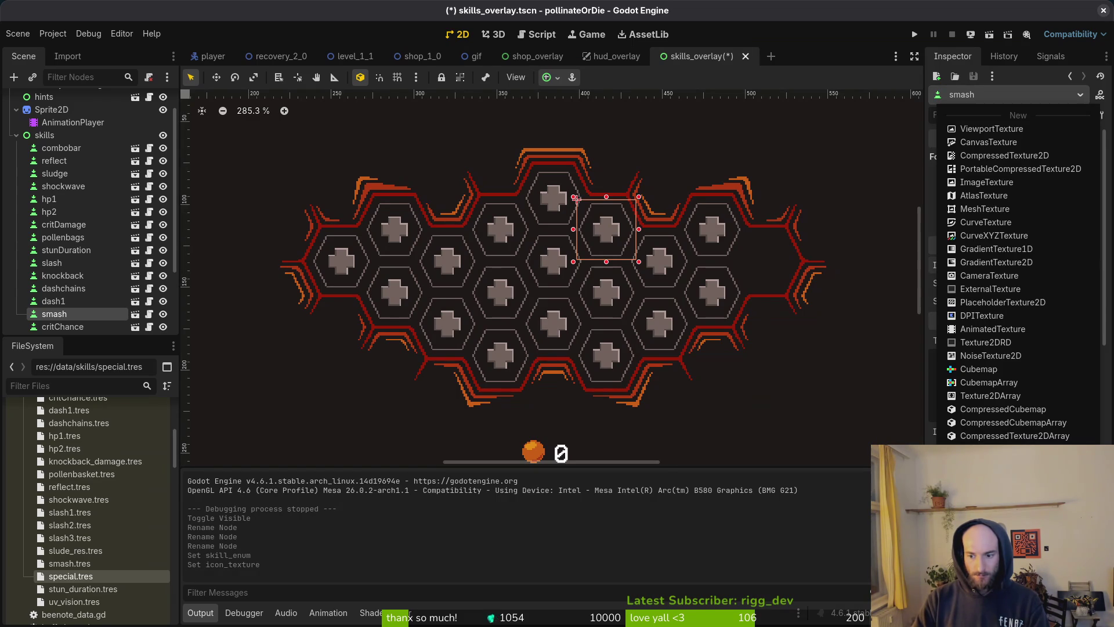
pyautogui.click(987, 432)
pyautogui.write('smash')
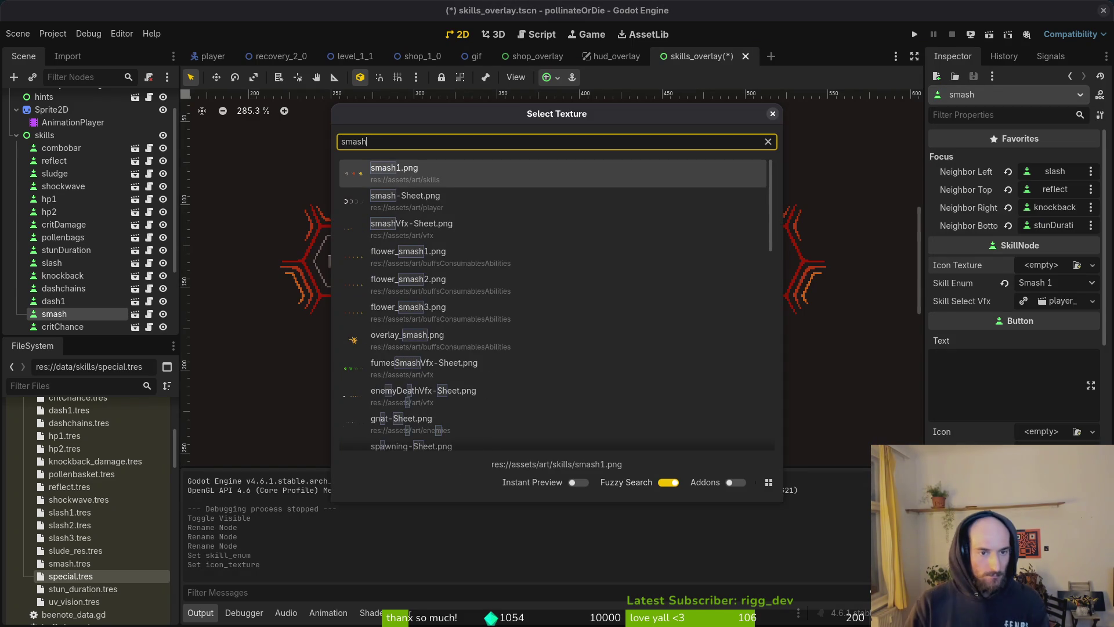
pyautogui.press('Return')
pyautogui.hotkey('ctrl', 's')
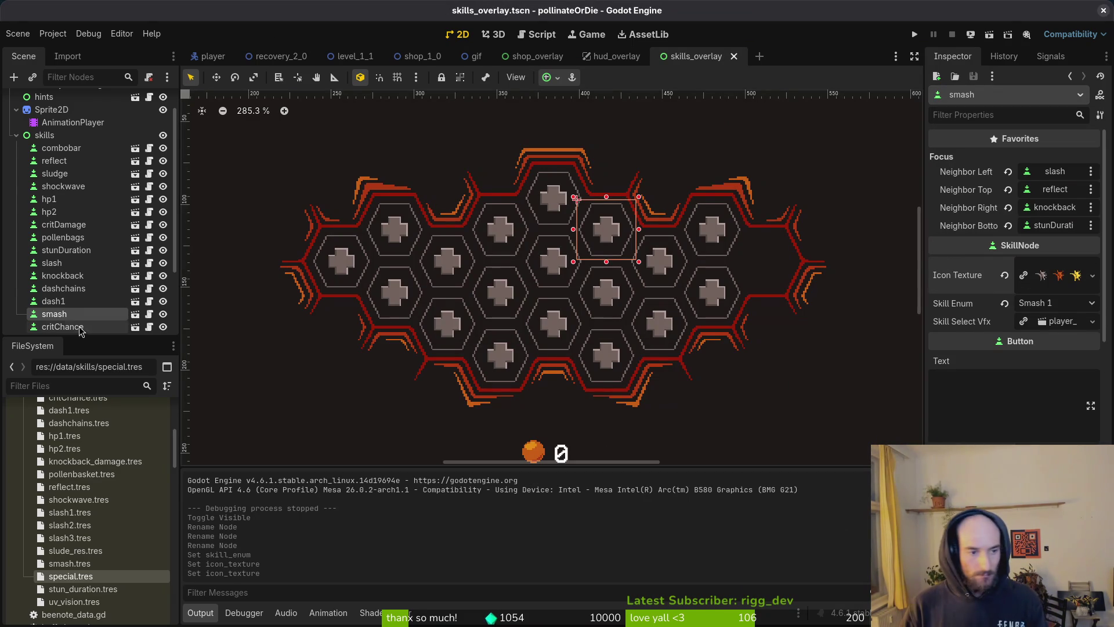
# Step: Give stunDuration the stunduration.png icon and the Stunduration skill type, then save the scene
pyautogui.click(77, 250)
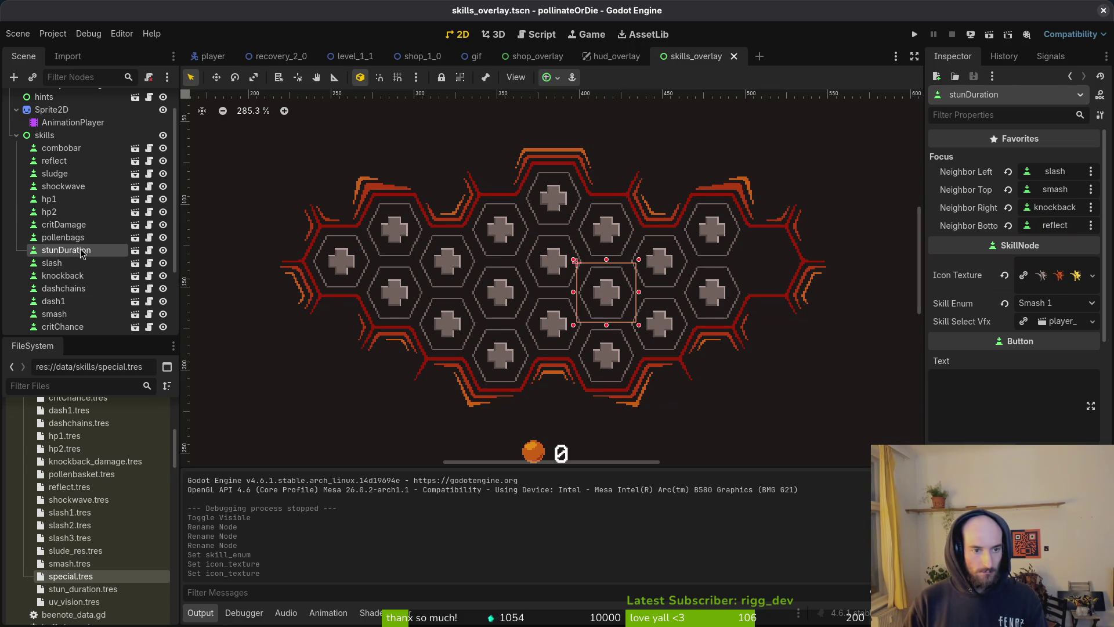
pyautogui.click(1004, 275)
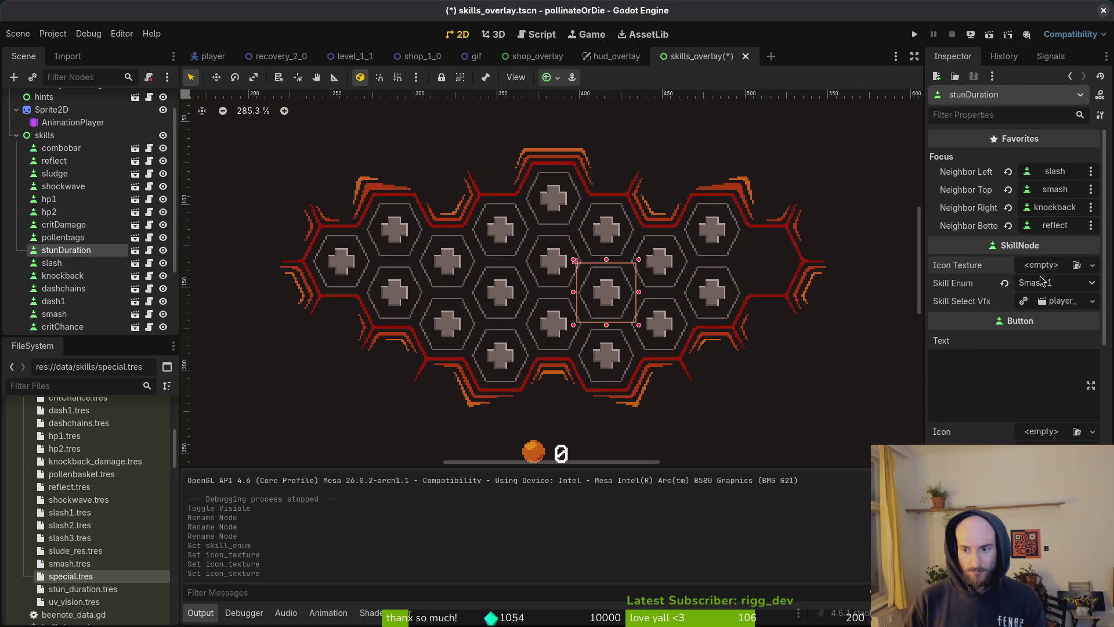
pyautogui.click(1092, 265)
pyautogui.click(987, 433)
pyautogui.write('stun')
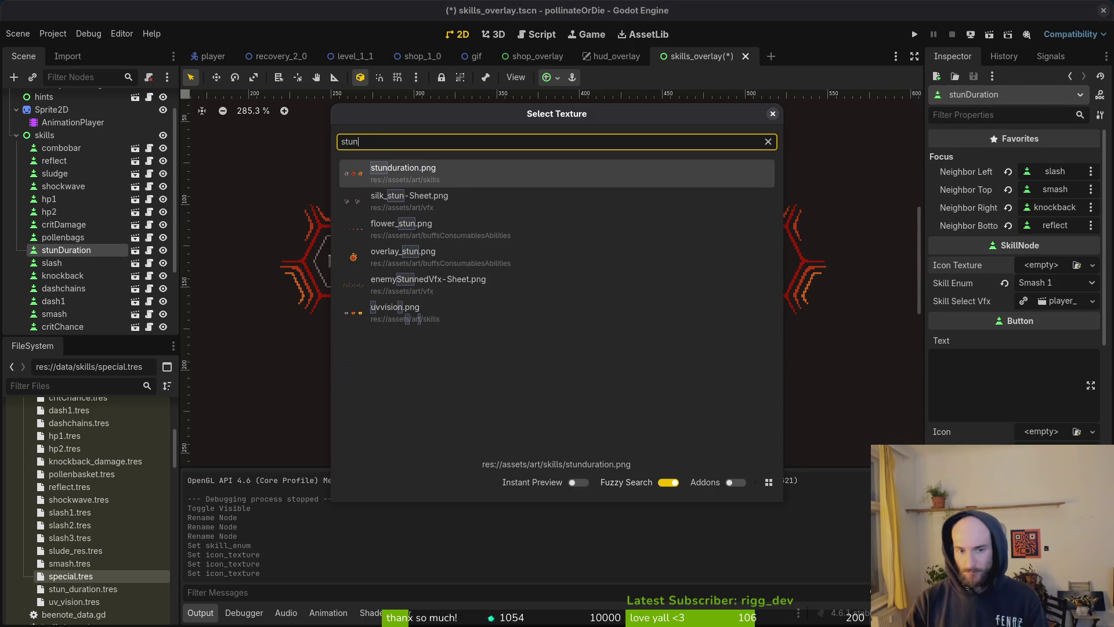
pyautogui.press('Return')
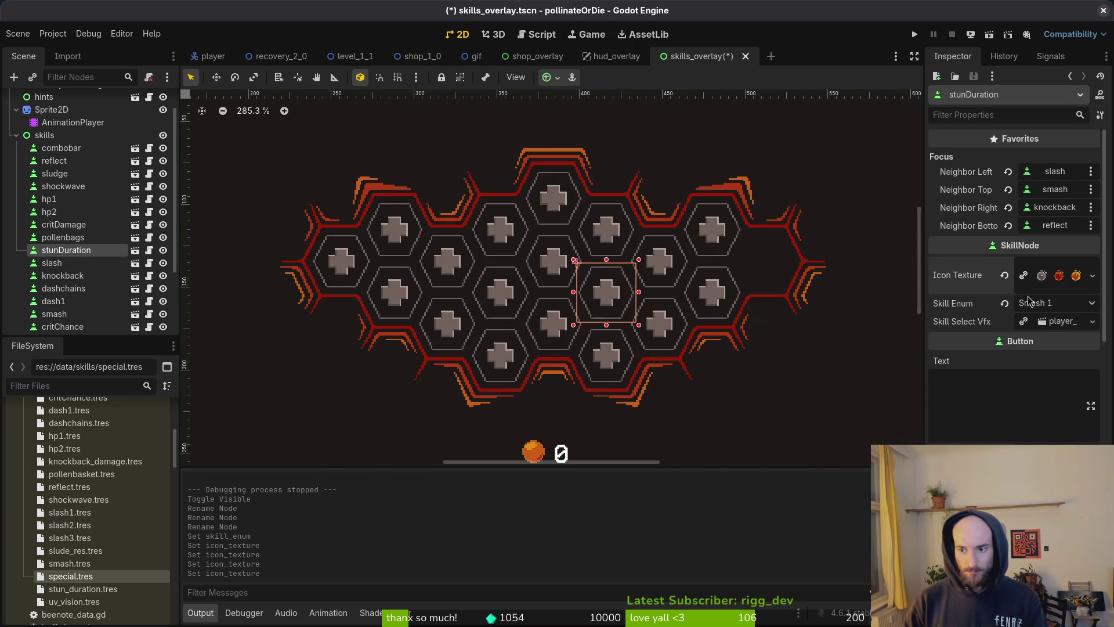
pyautogui.click(1030, 300)
pyautogui.click(1045, 434)
pyautogui.hotkey('ctrl', 's')
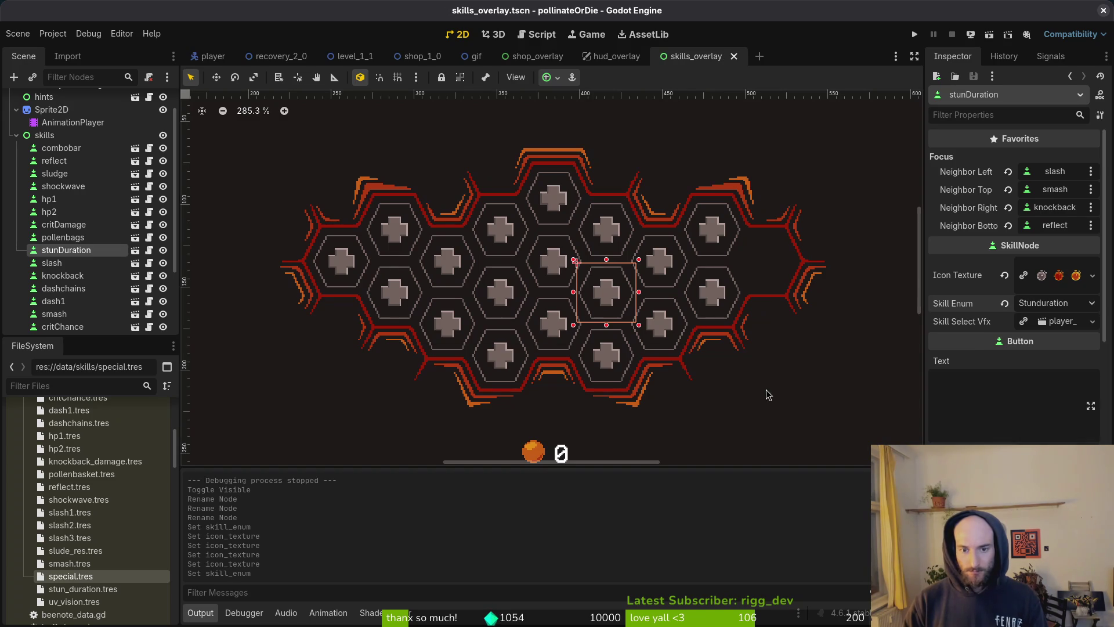
# Step: Browse past the combobar node and select the special skill node
pyautogui.scroll(-1, 87, 261)
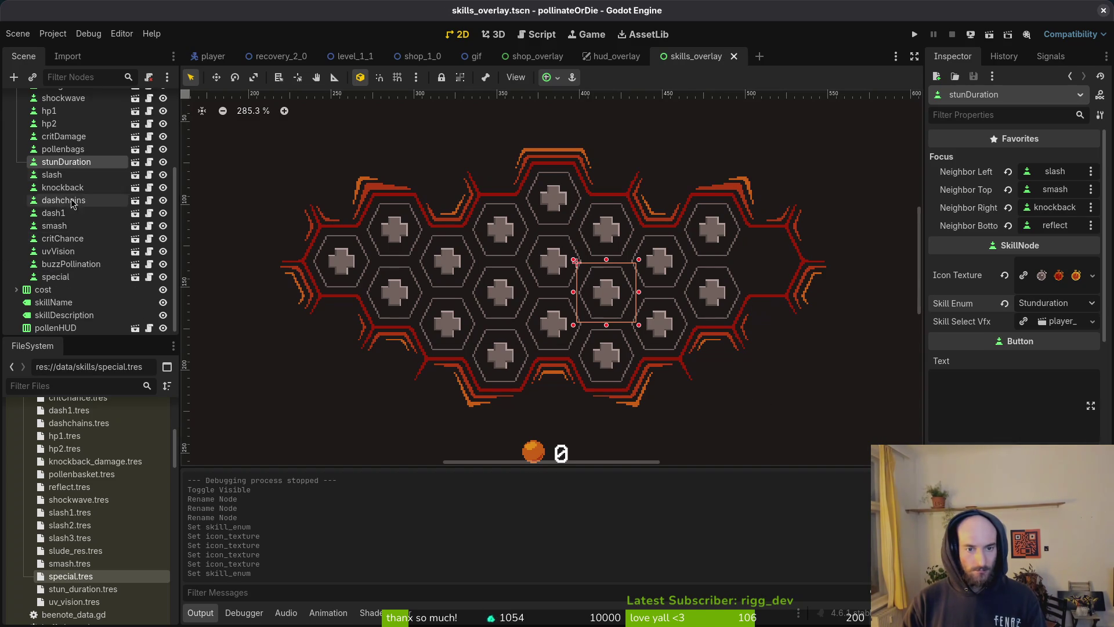
pyautogui.scroll(2, 87, 177)
pyautogui.click(72, 179)
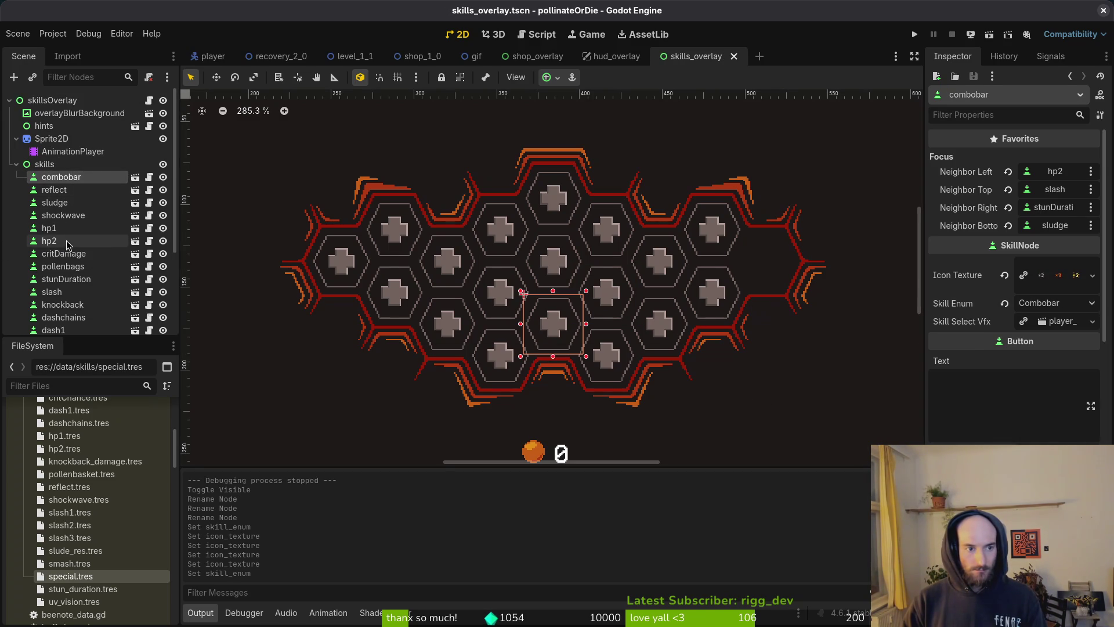
pyautogui.scroll(-4, 69, 261)
pyautogui.click(58, 276)
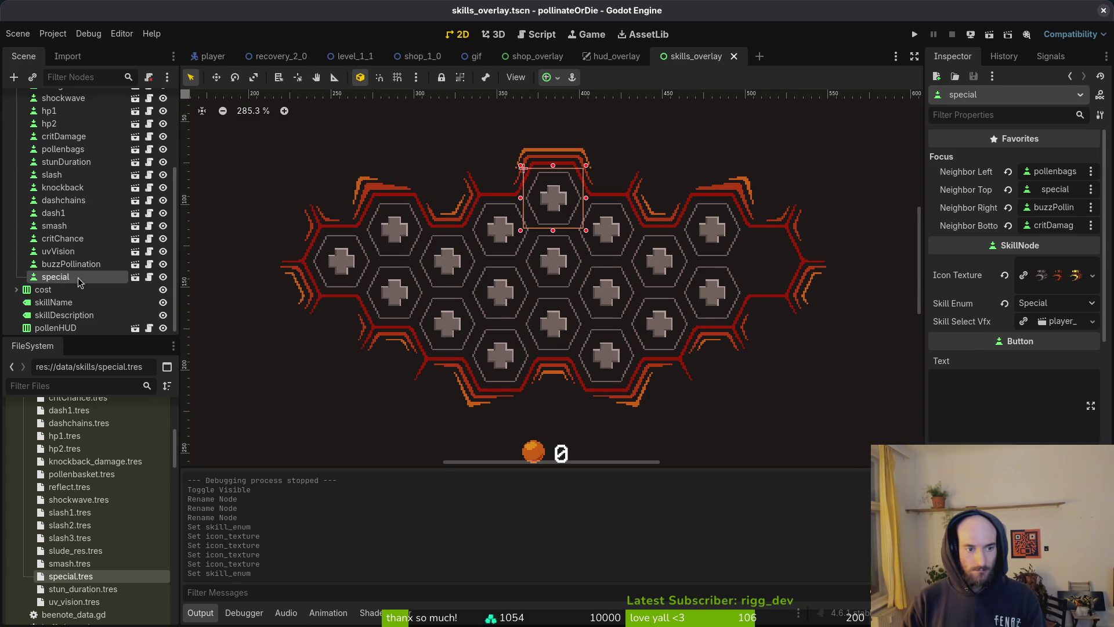
# Step: Set the special node's bottom focus neighbour to slash
pyautogui.click(1064, 225)
pyautogui.click(526, 336)
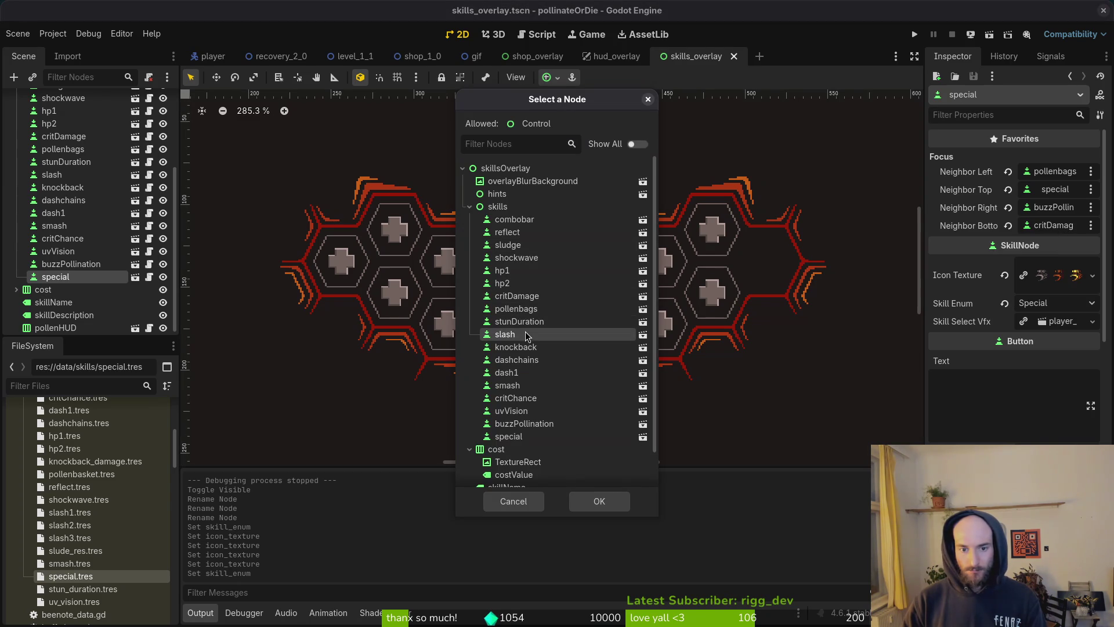
pyautogui.click(600, 502)
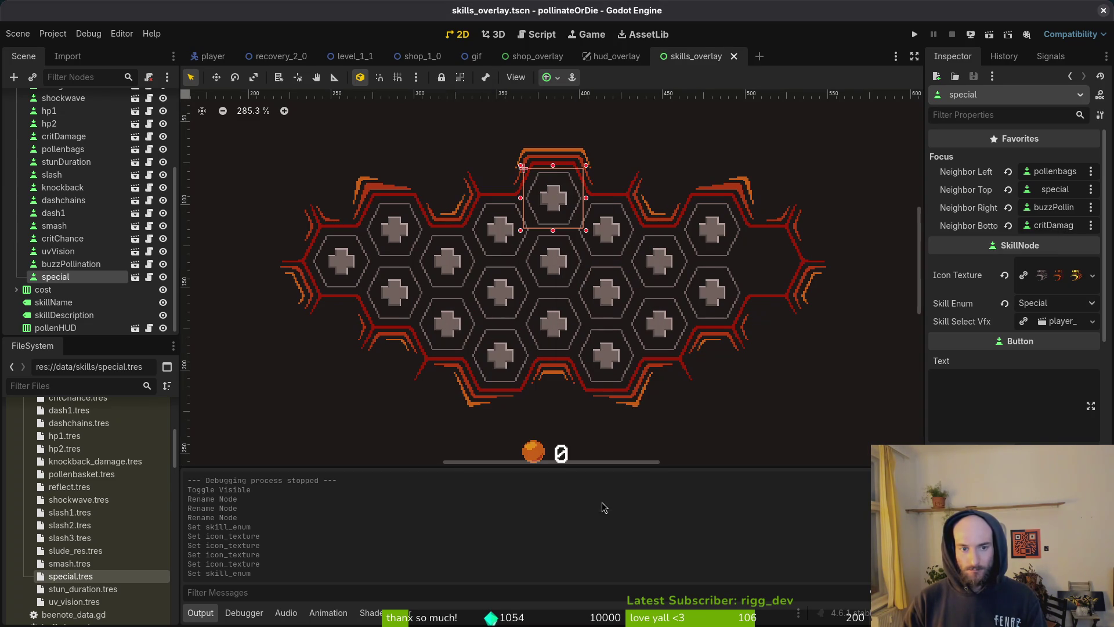
pyautogui.click(1060, 226)
pyautogui.click(523, 334)
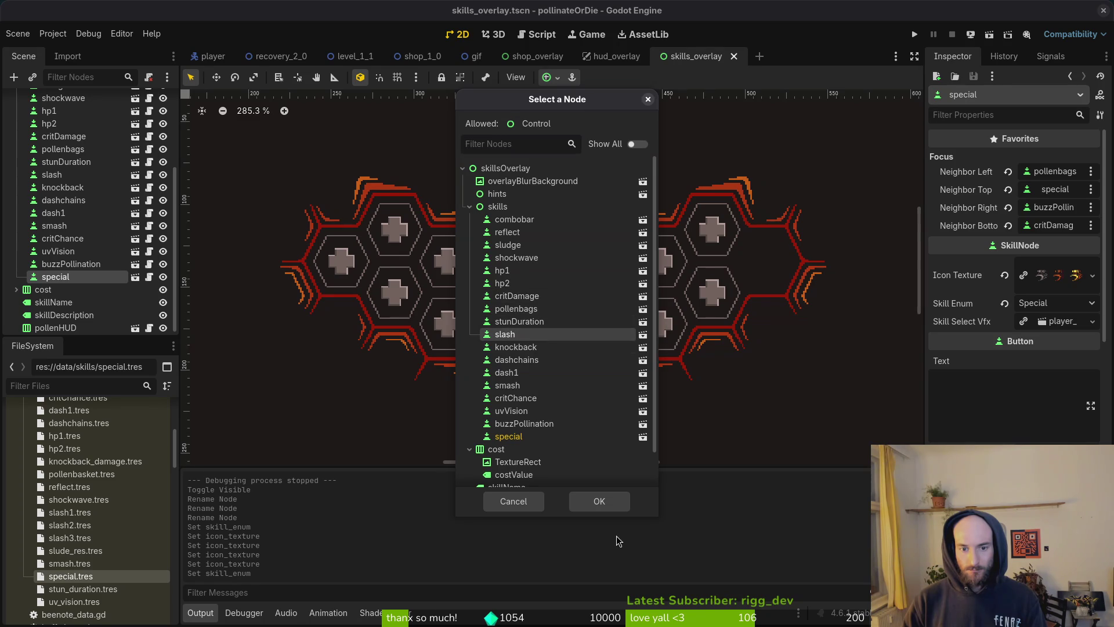
pyautogui.click(600, 501)
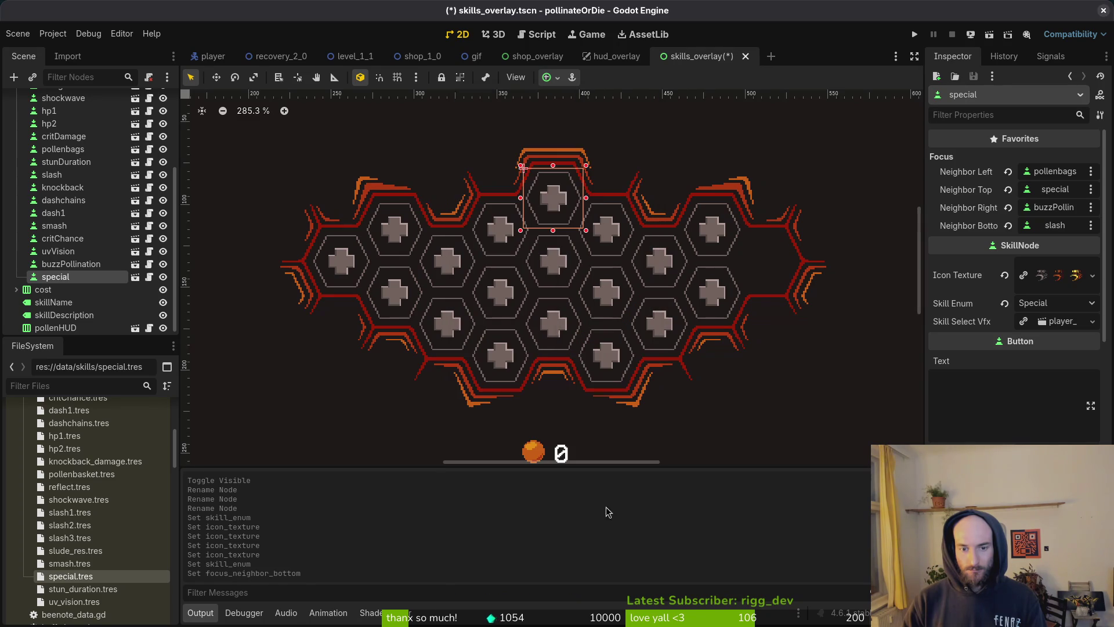
# Step: Set special's top focus neighbour to combobar, left to dash1, and right to smash
pyautogui.click(1065, 189)
pyautogui.click(540, 220)
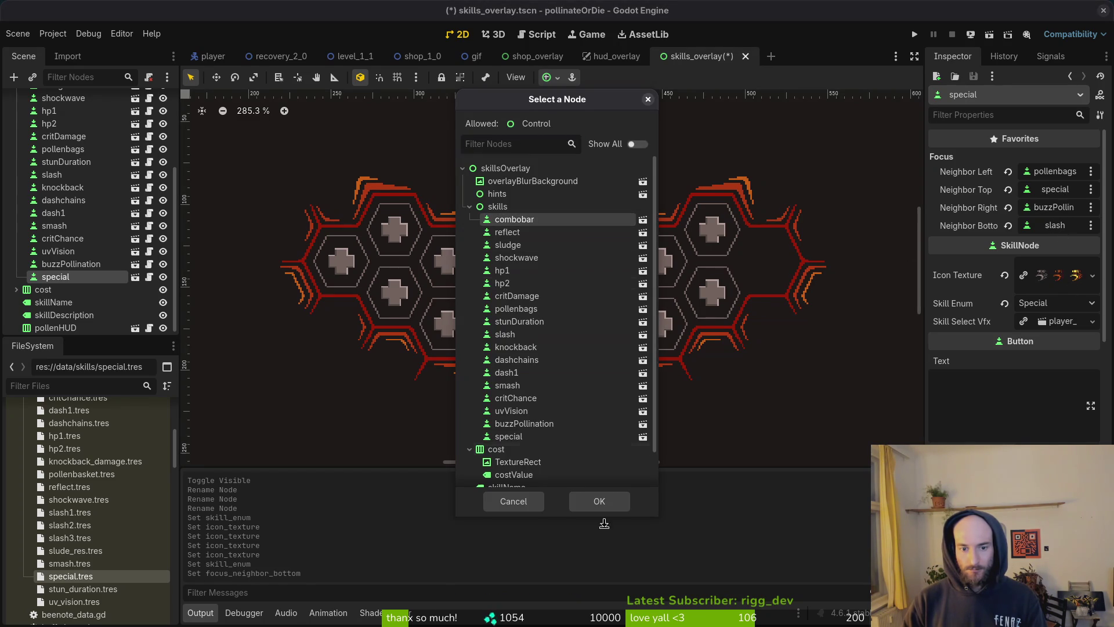
pyautogui.click(598, 503)
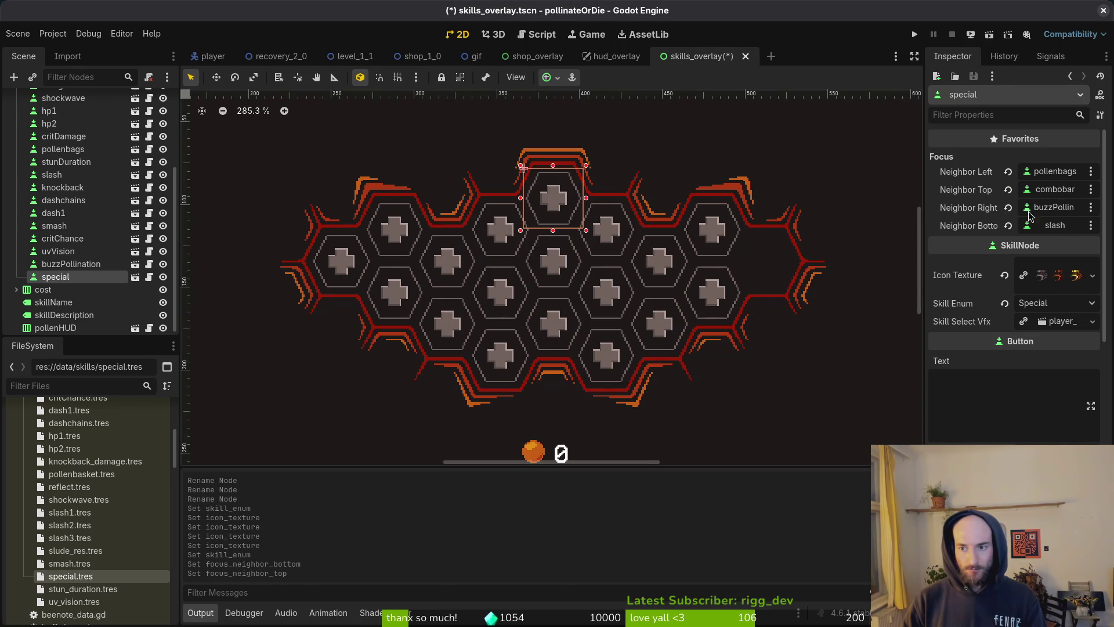
pyautogui.click(1055, 172)
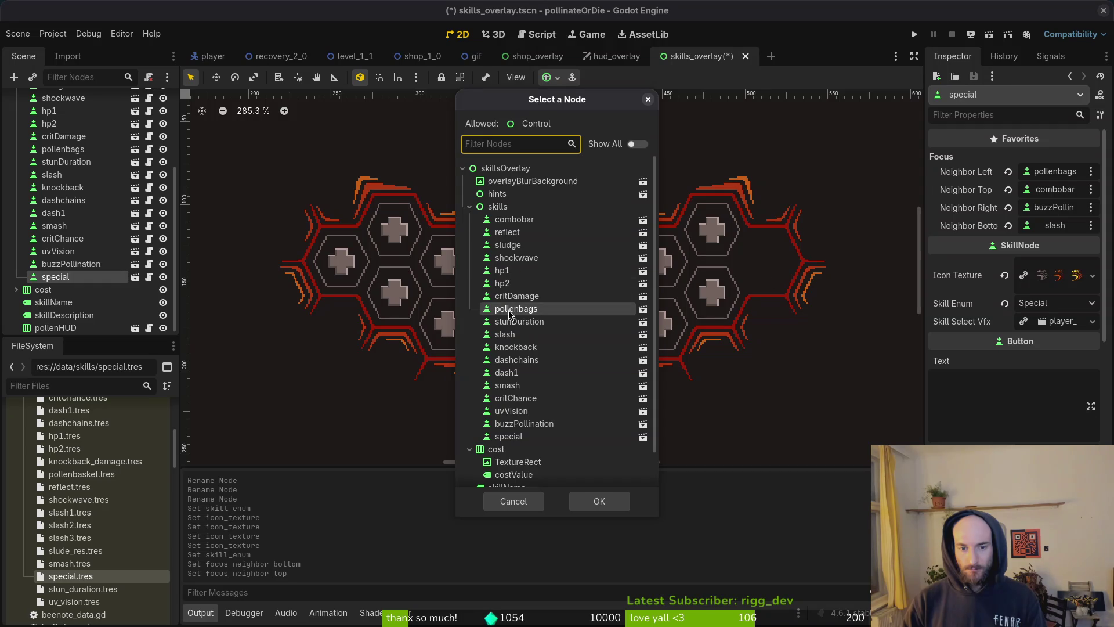
pyautogui.click(523, 373)
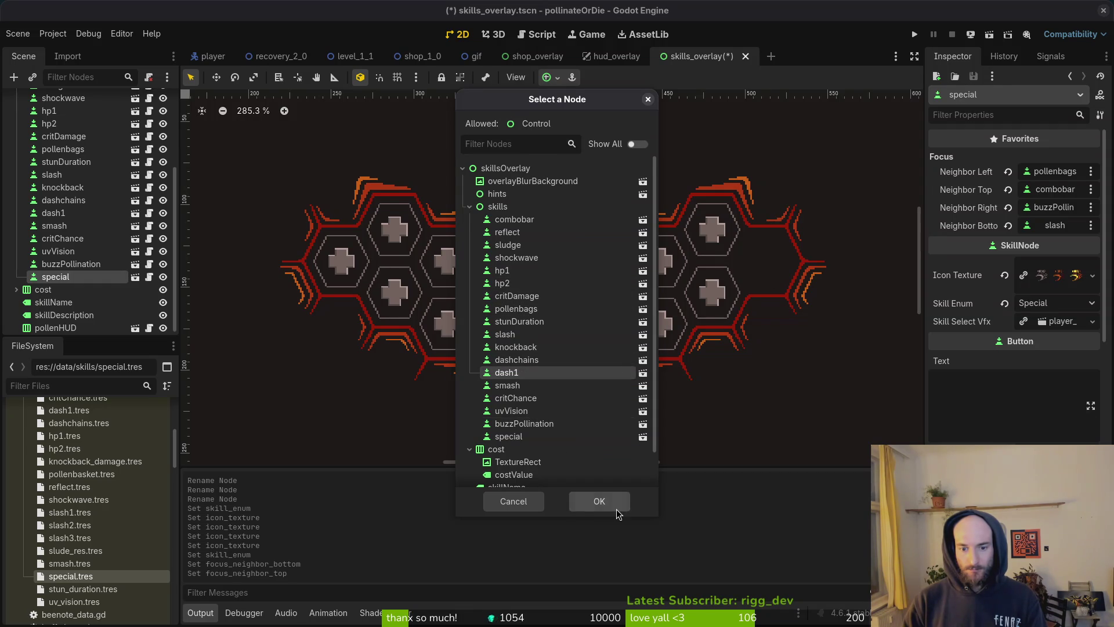
pyautogui.click(599, 501)
pyautogui.click(1043, 208)
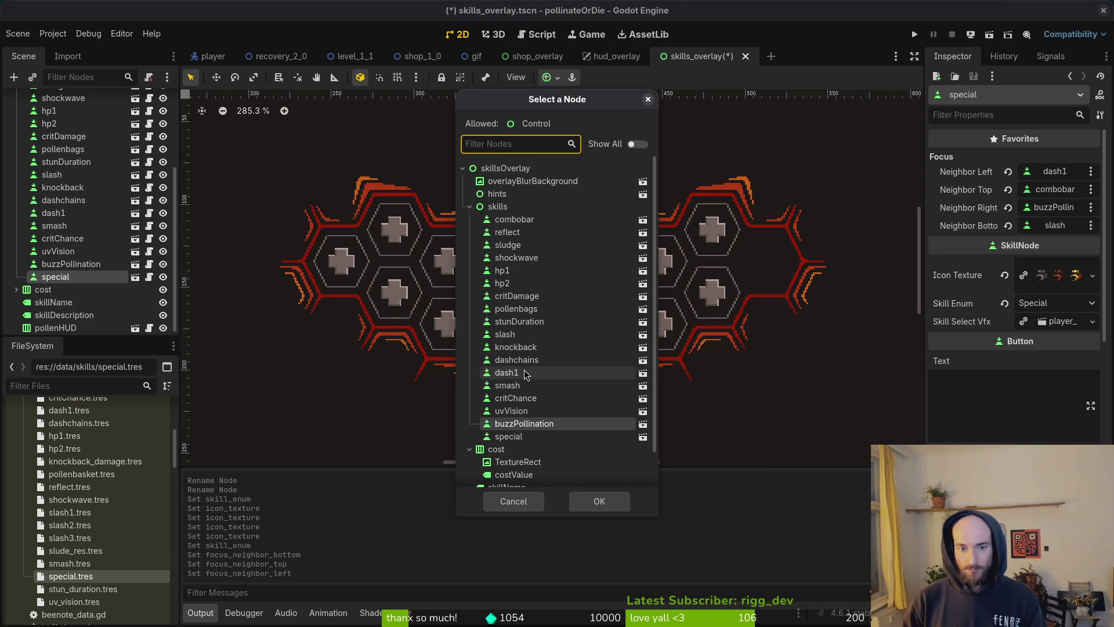
pyautogui.click(509, 386)
pyautogui.click(604, 505)
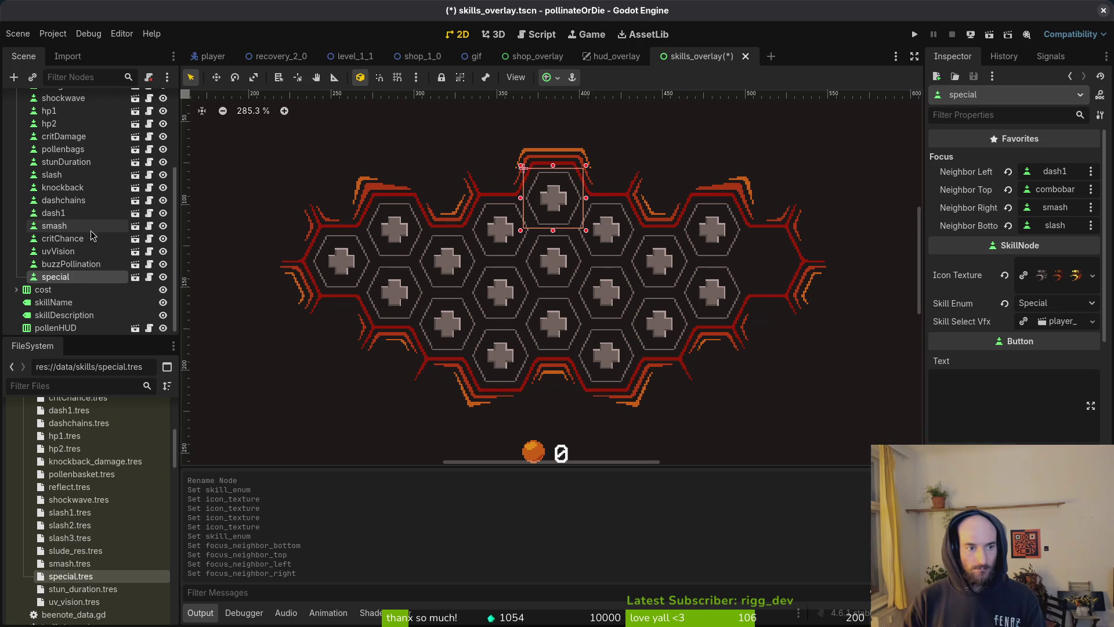
# Step: Rename the nodes dash to dash1, smash to smash1, and slash to slash1
pyautogui.doubleClick(98, 212)
pyautogui.press('Escape')
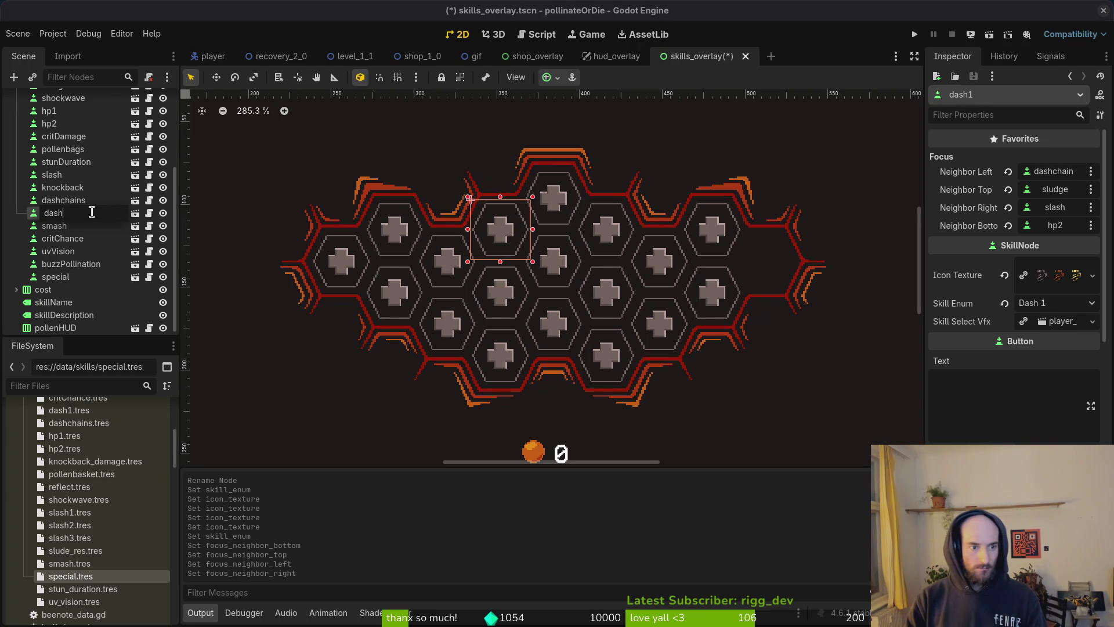
pyautogui.press('Return')
pyautogui.doubleClick(82, 212)
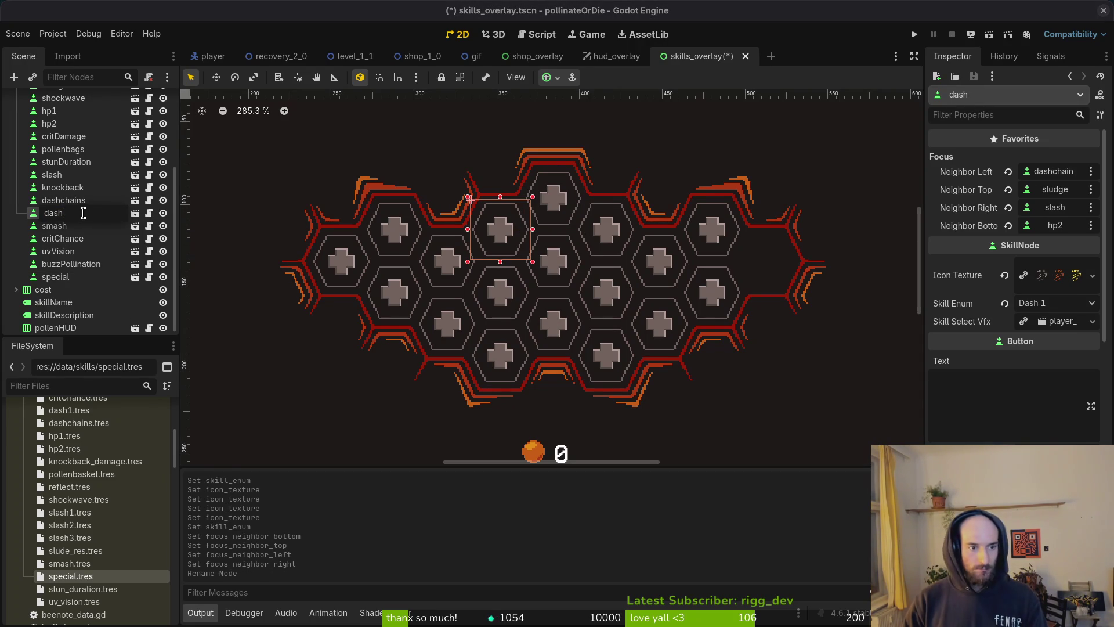
pyautogui.write('1')
pyautogui.press('Return')
pyautogui.press('Down')
pyautogui.press('F2')
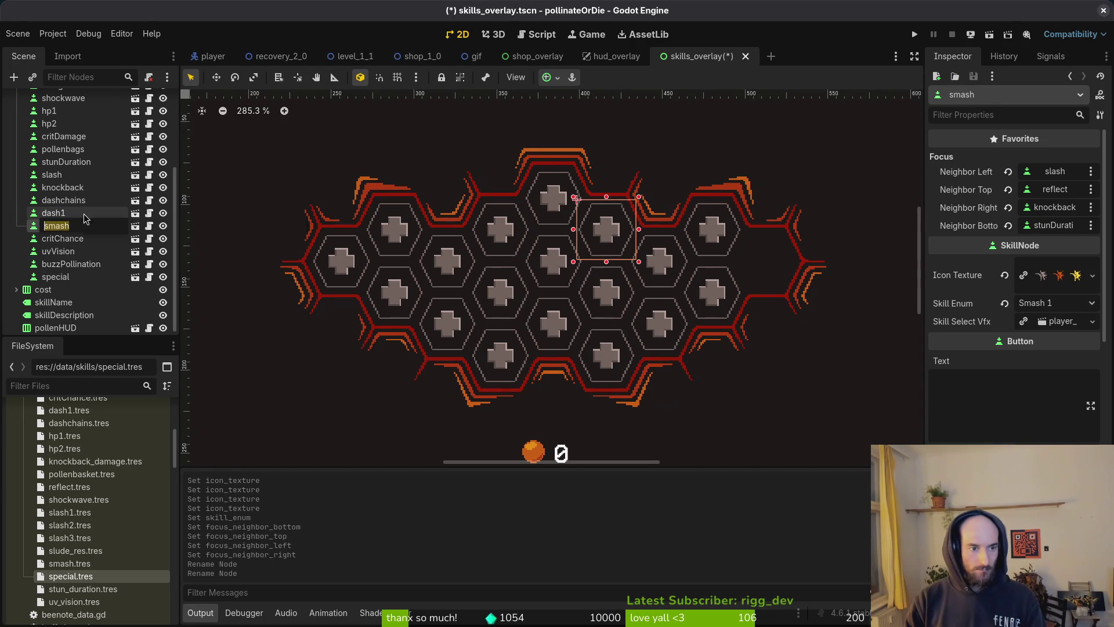
pyautogui.write('1')
pyautogui.press('Return')
pyautogui.press('Up')
pyautogui.press('Up')
pyautogui.press('Up')
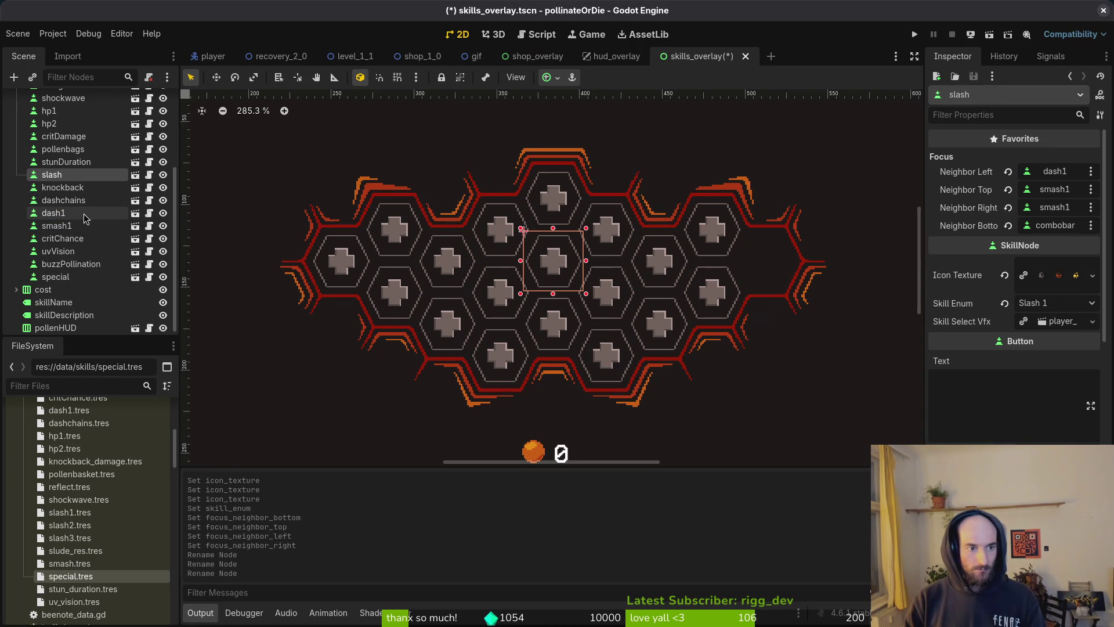
pyautogui.press('F2')
pyautogui.write('1')
pyautogui.press('Return')
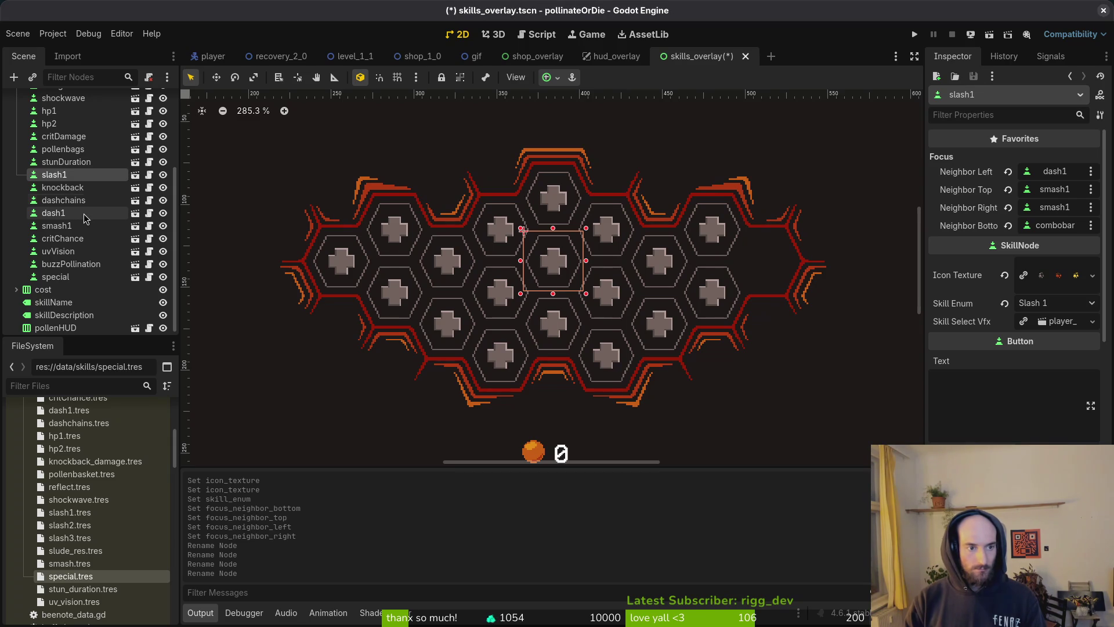
# Step: Move slash1, dash1 and smash1 just below buzzPollination and save the scene
pyautogui.moveTo(58, 174)
pyautogui.mouseDown()
pyautogui.moveTo(105, 273)
pyautogui.moveTo(133, 268)
pyautogui.mouseUp()
pyautogui.keyDown('shift'); pyautogui.click(64, 228); pyautogui.keyUp('shift')
pyautogui.hotkey('ctrl', 's')
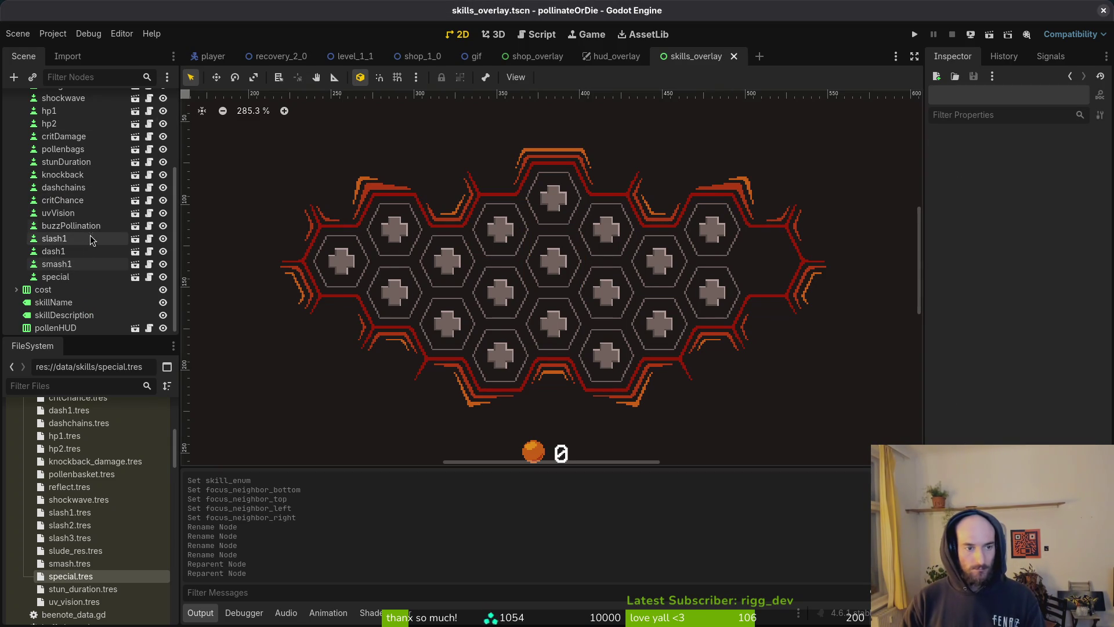
# Step: Set buzzPollination's left focus neighbour to pollenbags and pollenbags' right neighbour to buzzPollination
pyautogui.click(71, 226)
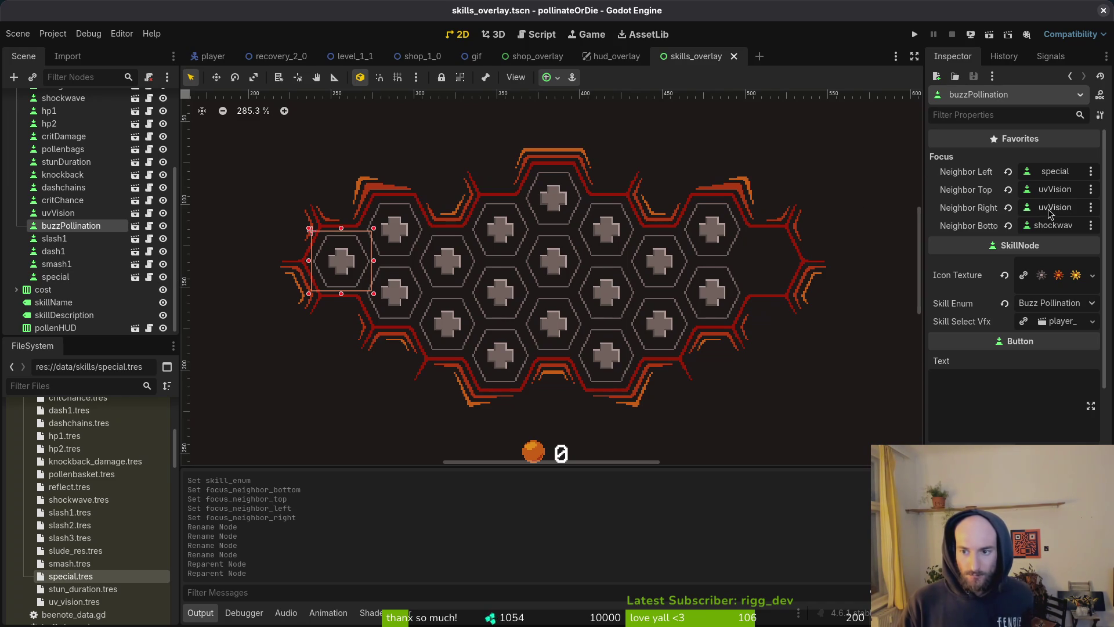
pyautogui.click(1058, 173)
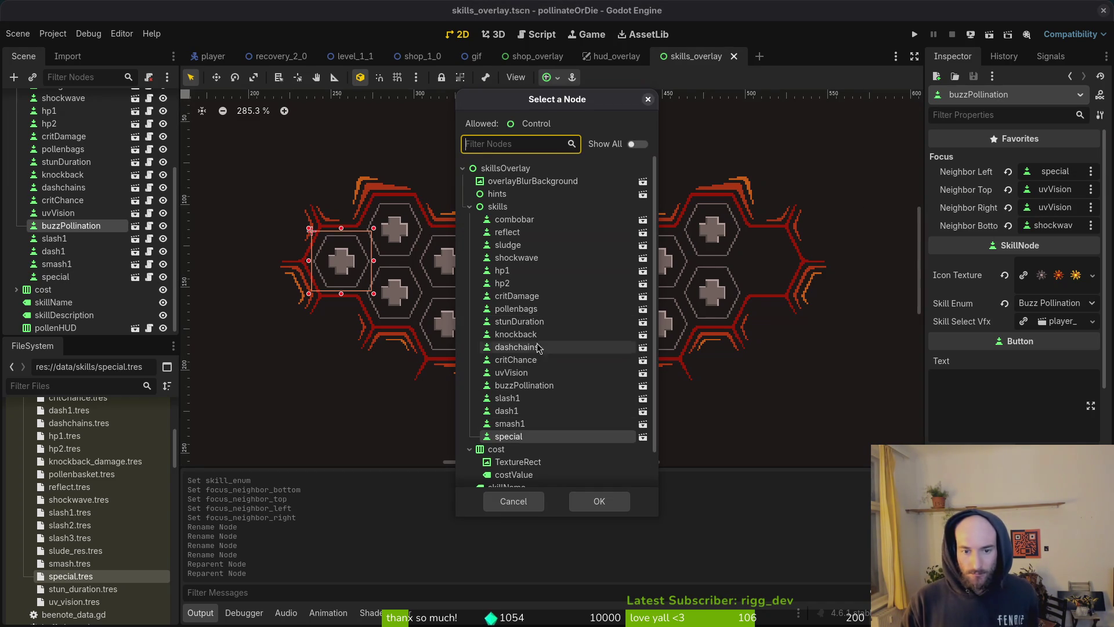
pyautogui.click(534, 309)
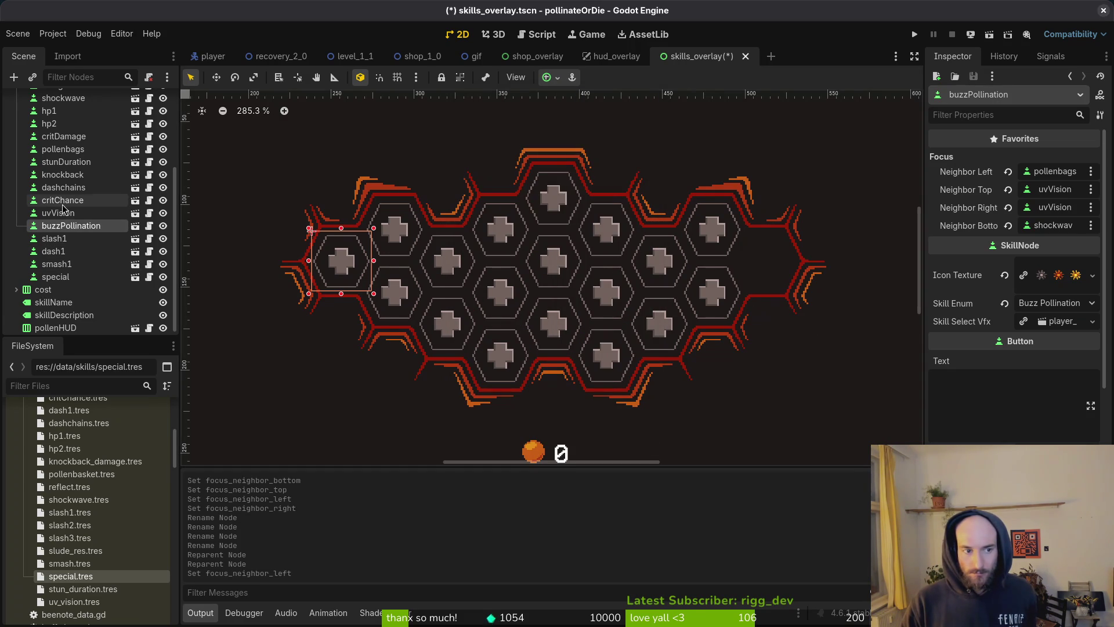
pyautogui.click(63, 150)
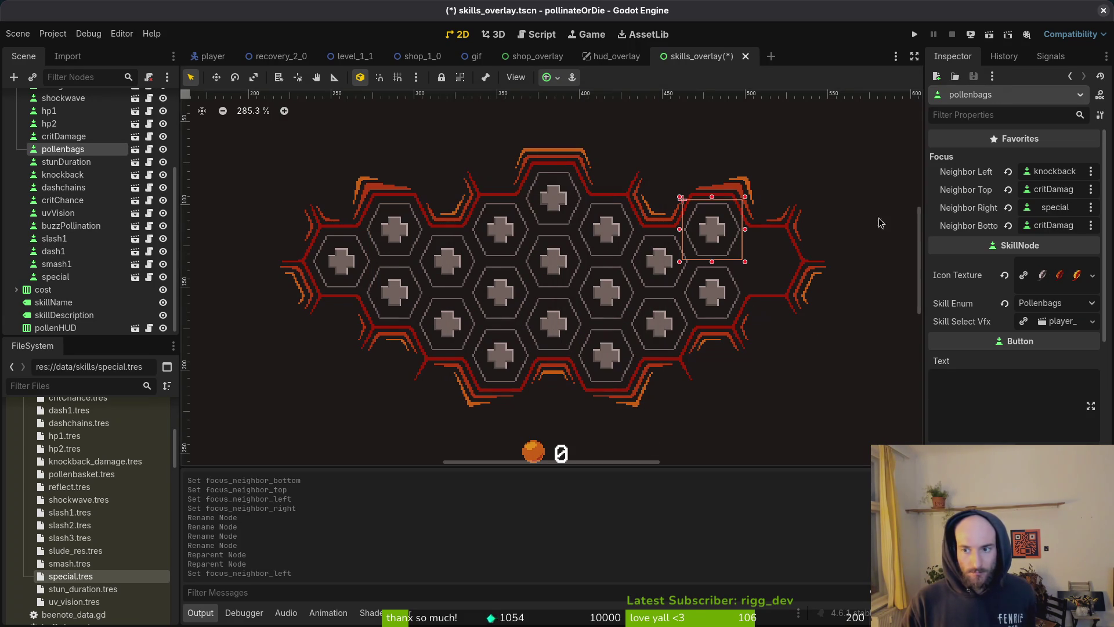
pyautogui.click(1056, 209)
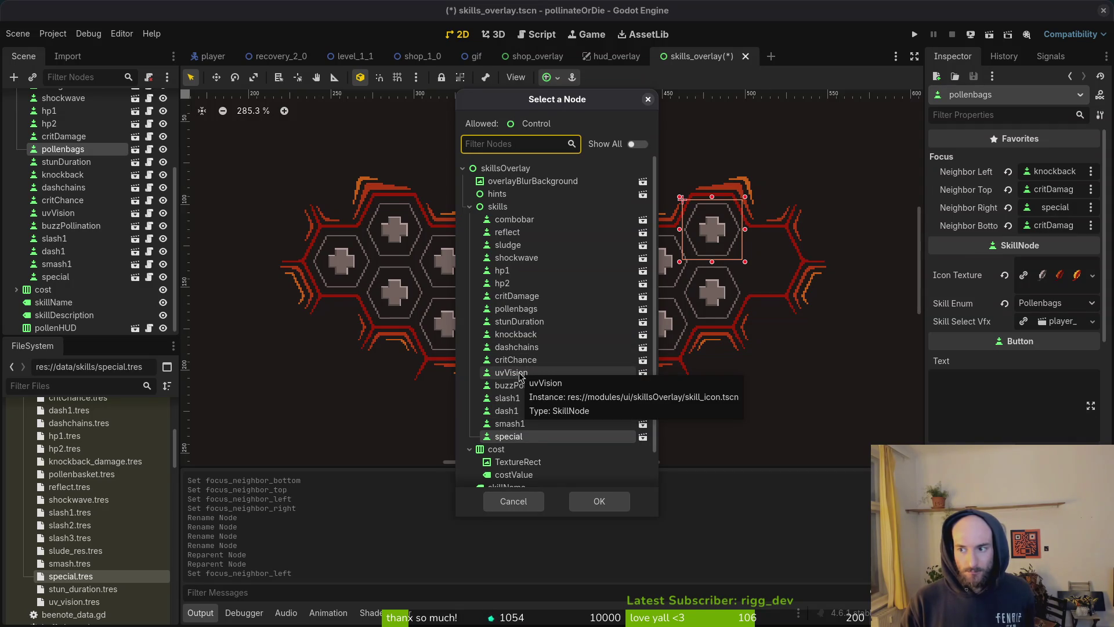
pyautogui.click(551, 387)
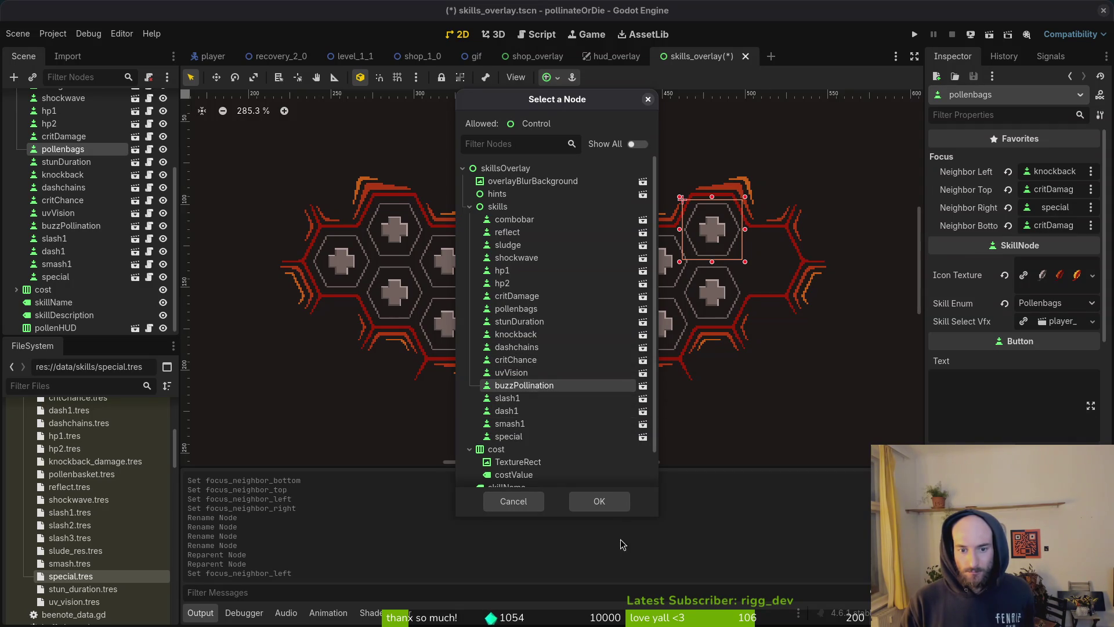
pyautogui.click(609, 508)
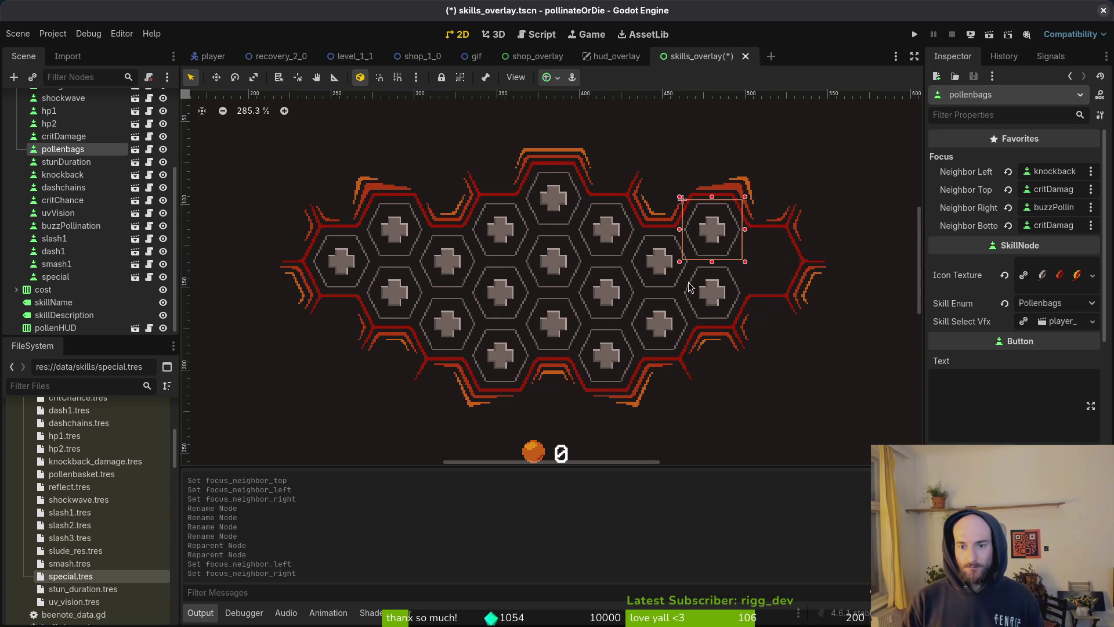
pyautogui.click(702, 293)
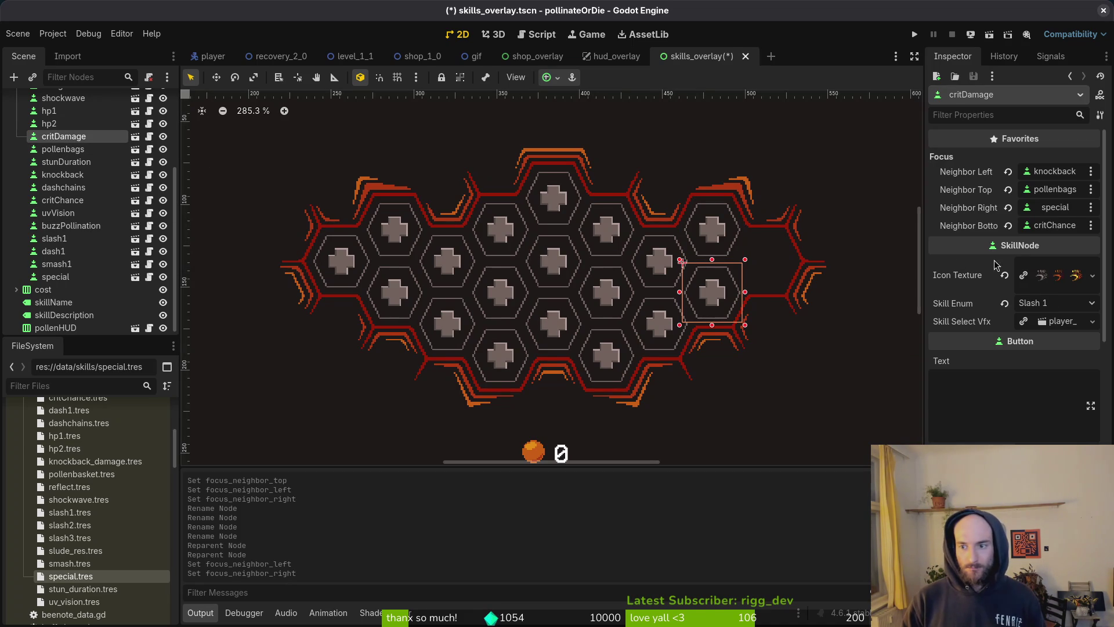
# Step: Set critDamage's skill type to Critdamage and save, keeping its icon texture
pyautogui.click(1062, 304)
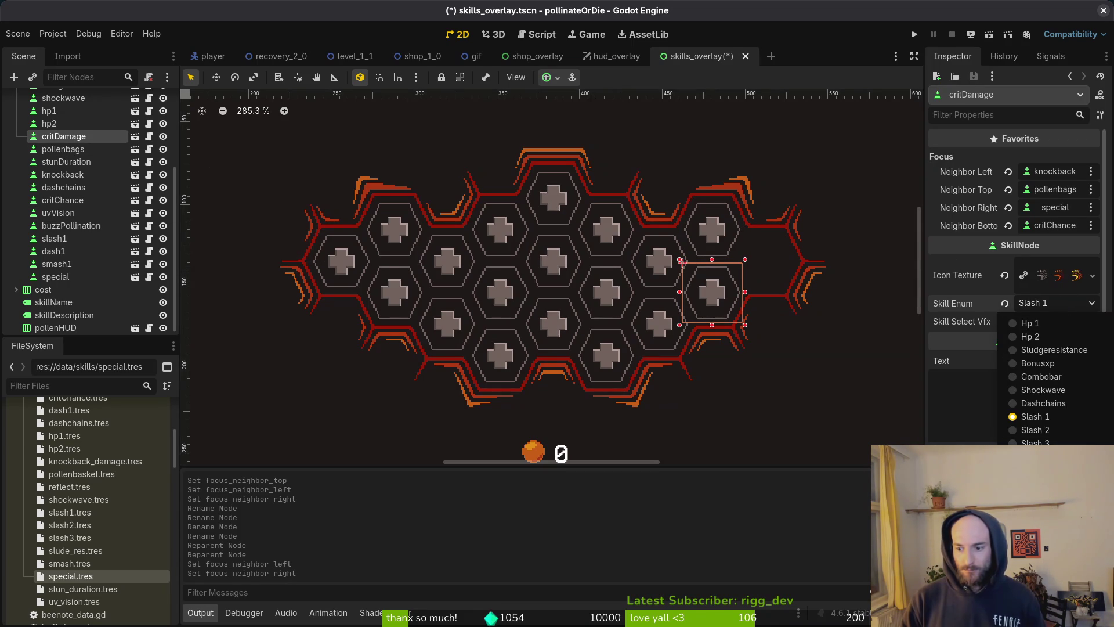
pyautogui.click(1039, 482)
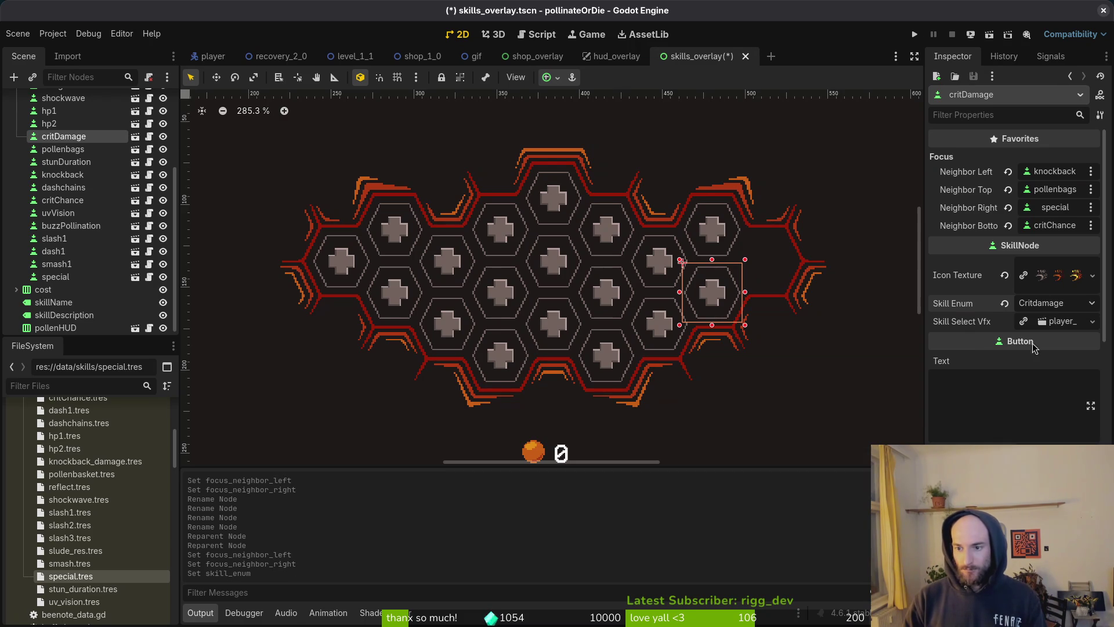
pyautogui.hotkey('ctrl', 's')
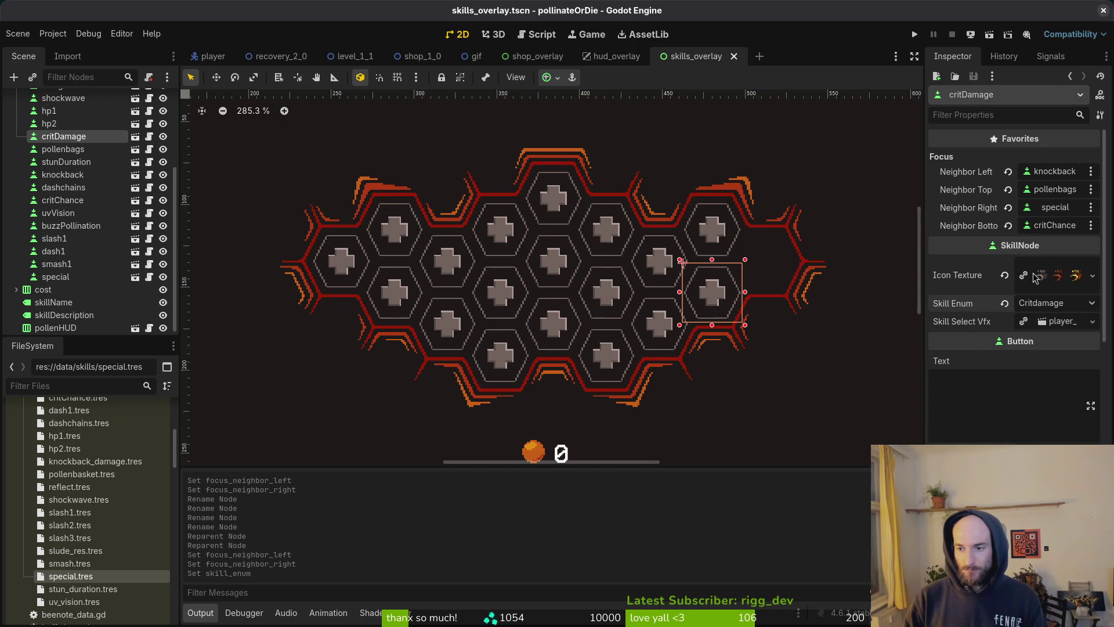
pyautogui.click(1006, 276)
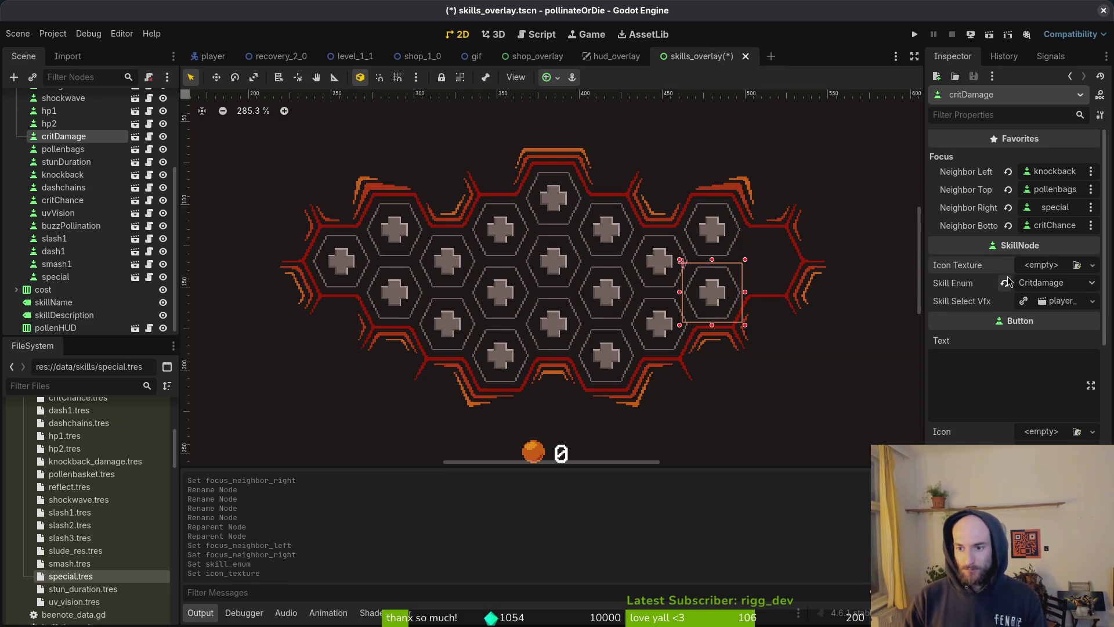
pyautogui.hotkey('ctrl', 'z')
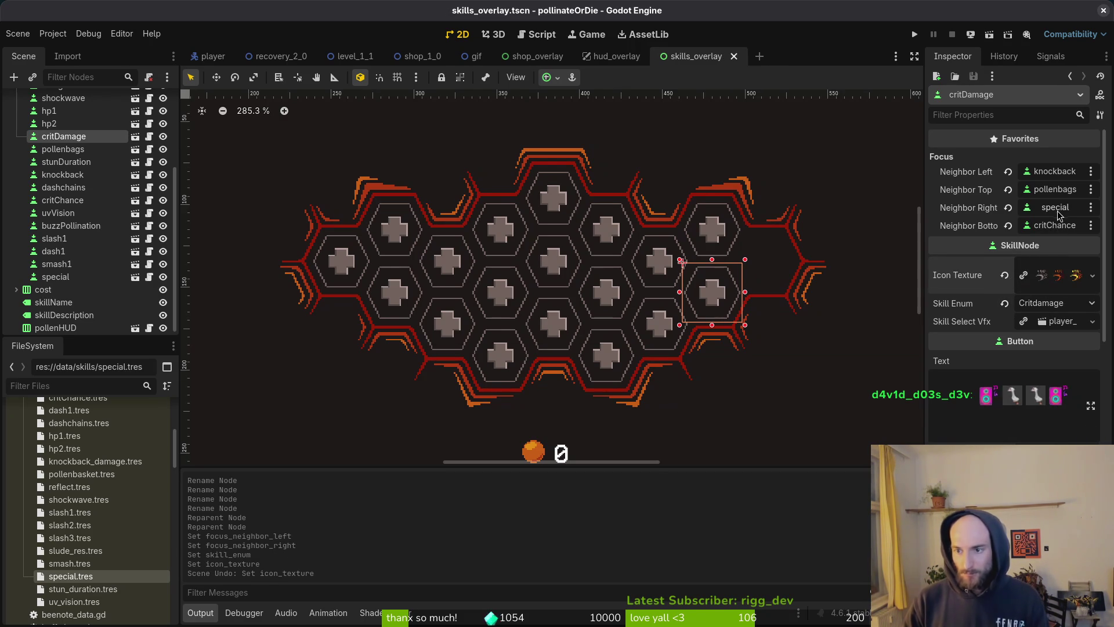
# Step: Make buzzPollination critDamage's right focus neighbour, save, then check the hp1 and hp2 nodes
pyautogui.click(1058, 209)
pyautogui.click(524, 385)
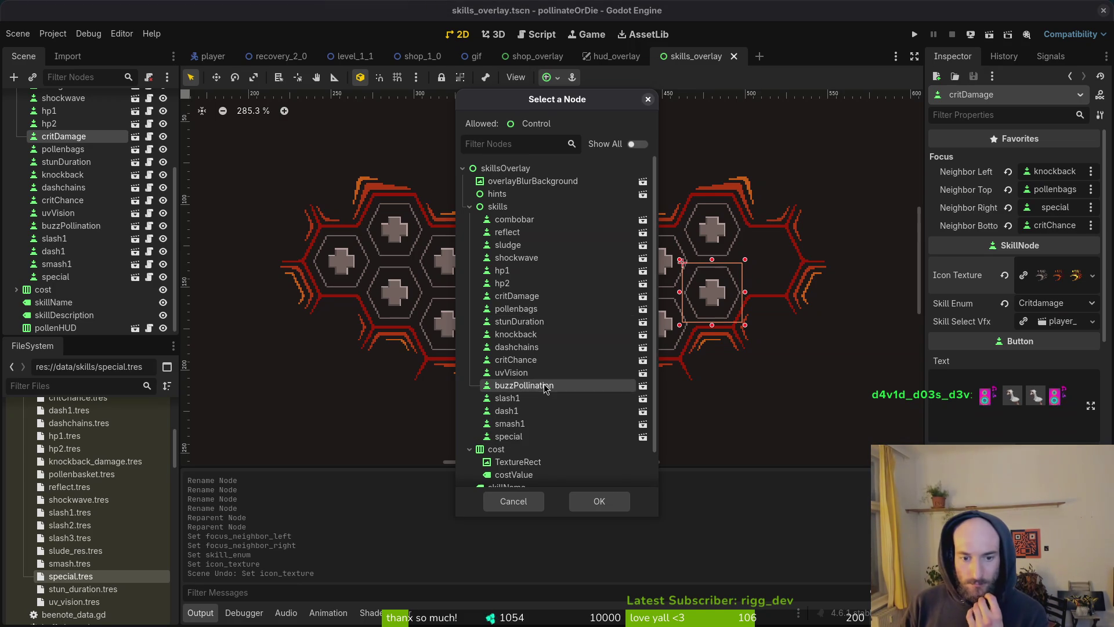
pyautogui.click(600, 500)
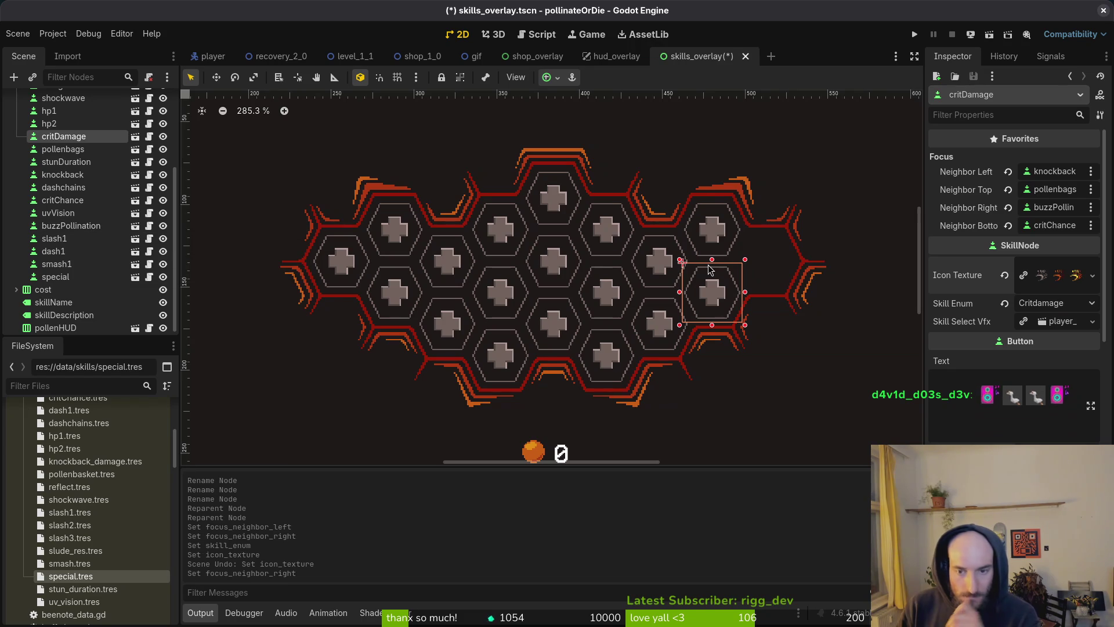
pyautogui.click(642, 144)
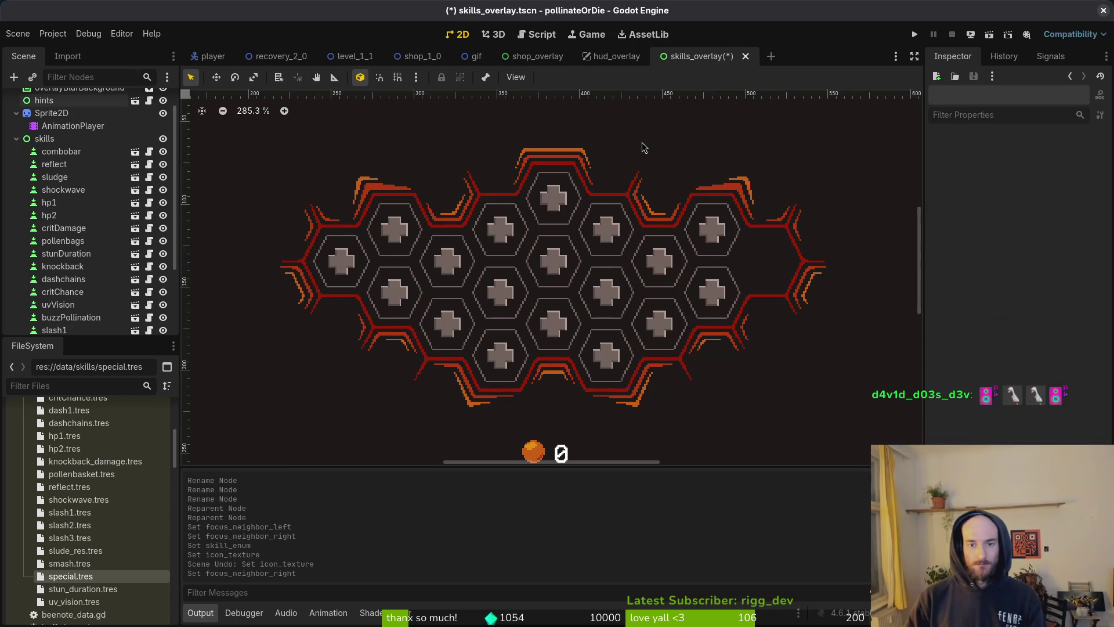
pyautogui.hotkey('ctrl', 's')
pyautogui.scroll(3, 87, 174)
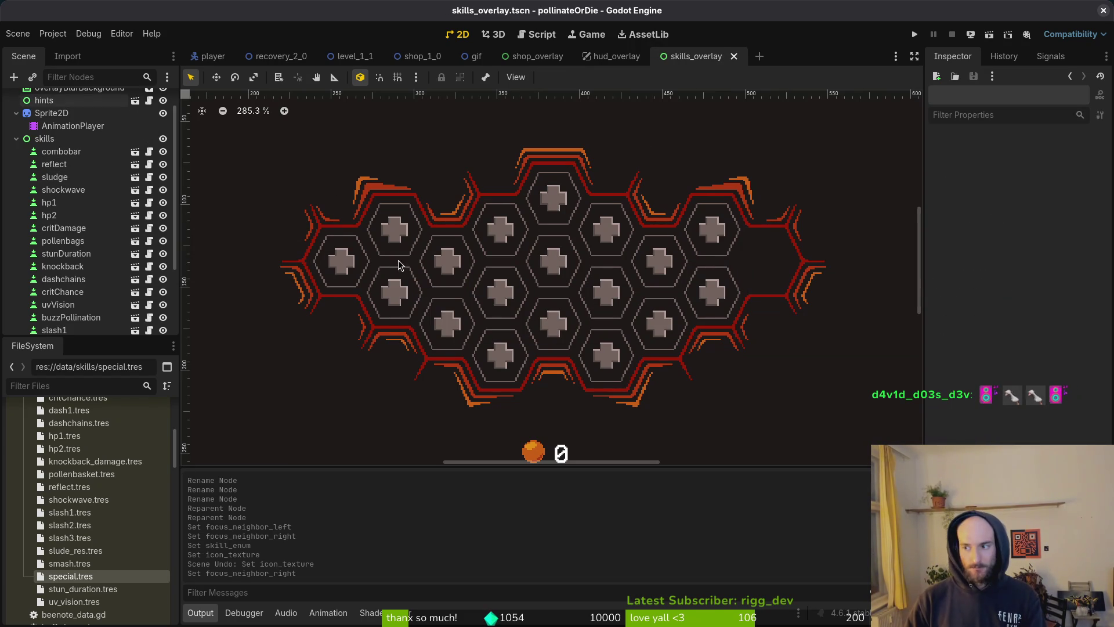
pyautogui.click(63, 209)
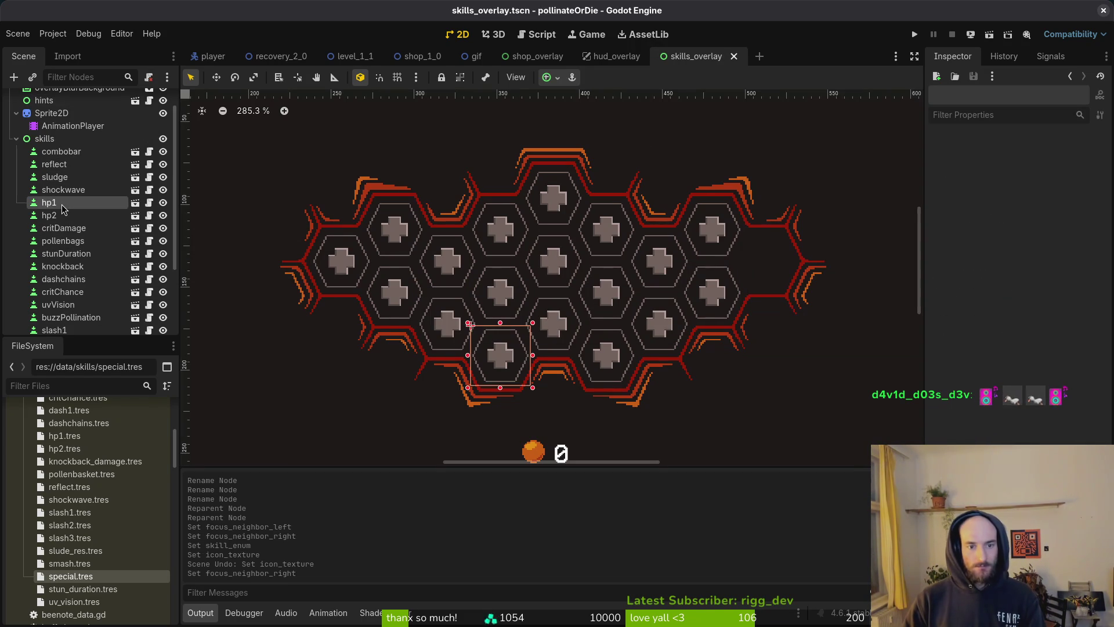
pyautogui.click(49, 215)
# Step: Run the game, stop it, and review the debugger errors and output log
pyautogui.click(913, 35)
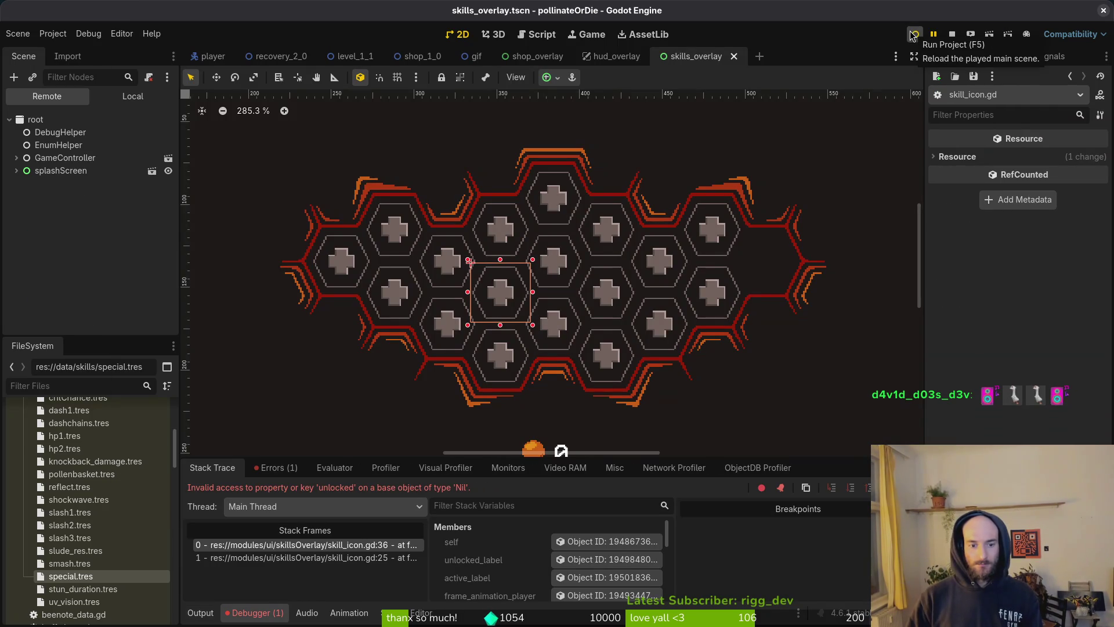
pyautogui.click(952, 36)
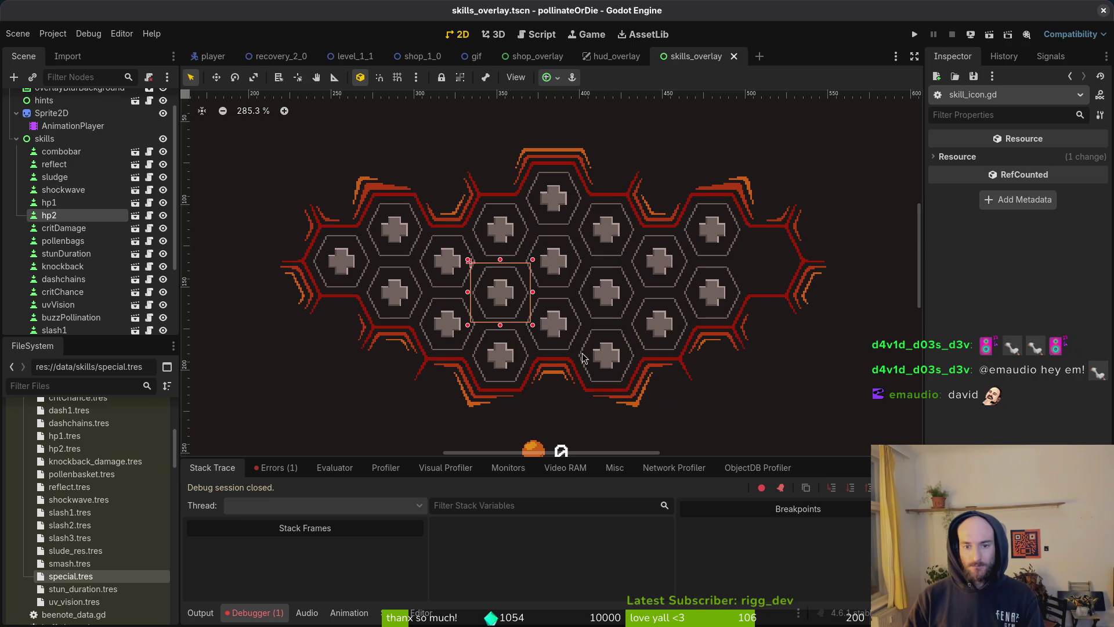
pyautogui.click(275, 467)
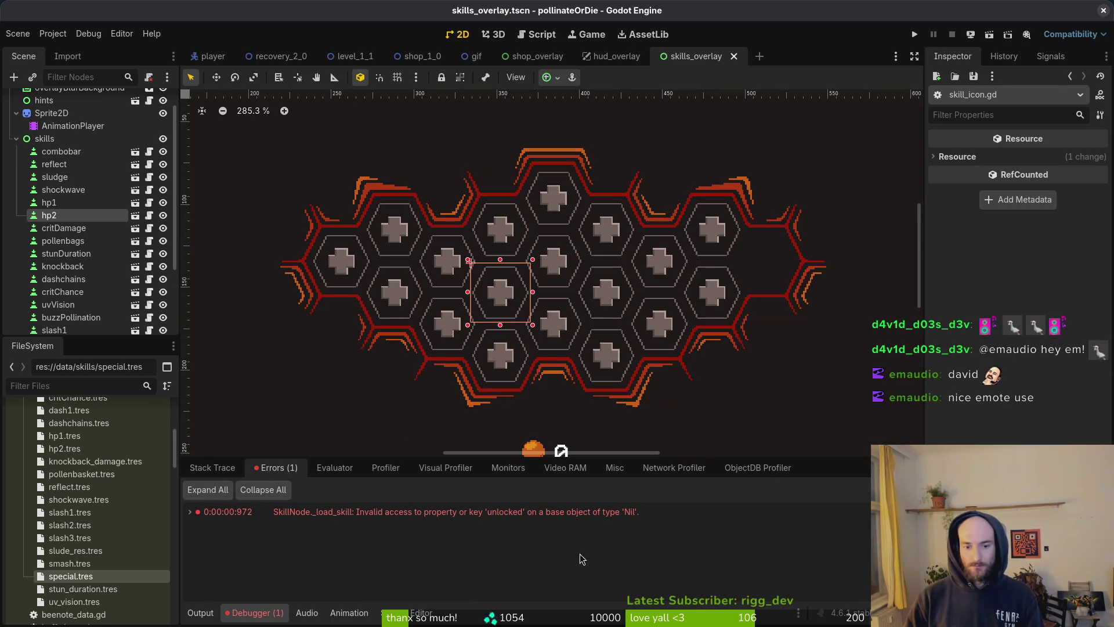
pyautogui.click(201, 613)
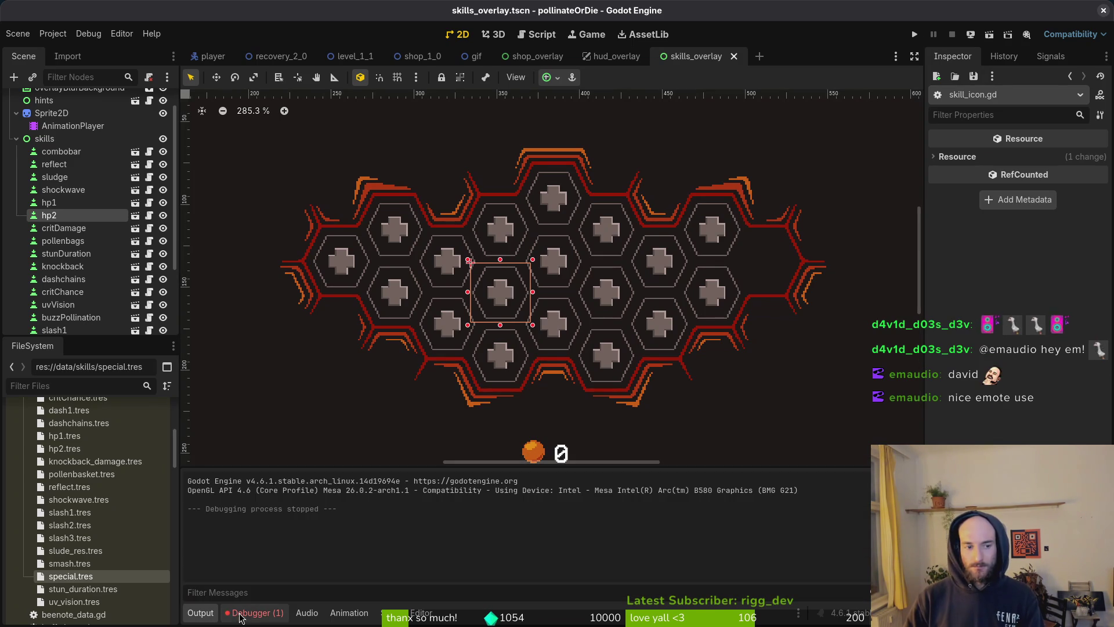
pyautogui.scroll(-3, 75, 232)
# Step: Open the skills_overlay and SkillNode scripts in the code editor
pyautogui.press('super+2')
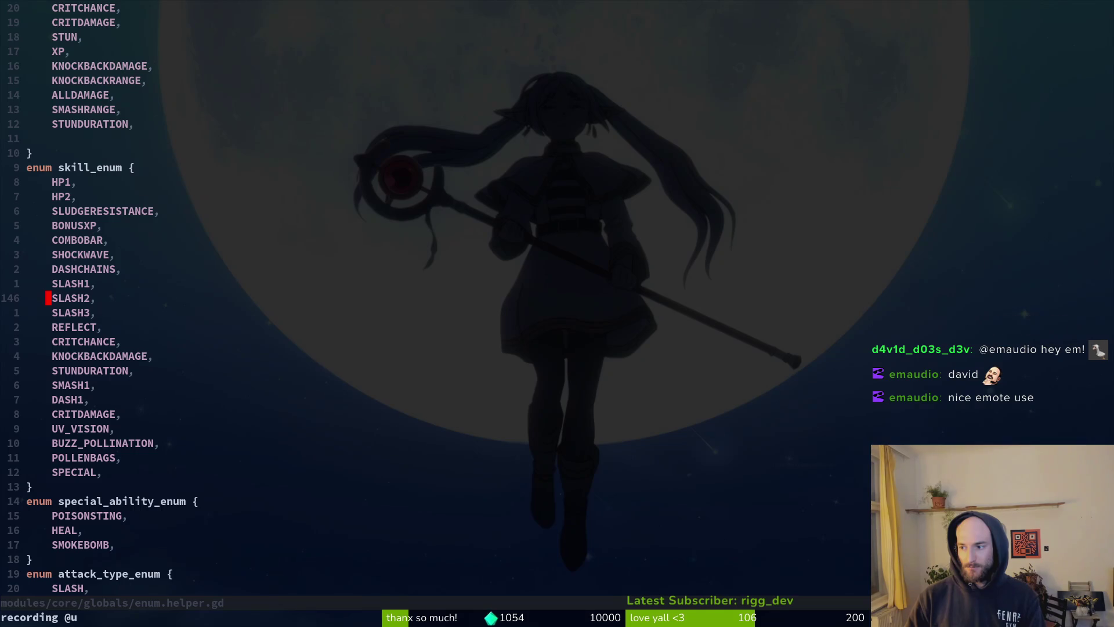
pyautogui.hotkey('ctrl', 'p')
pyautogui.write('skillsov')
pyautogui.press('Return')
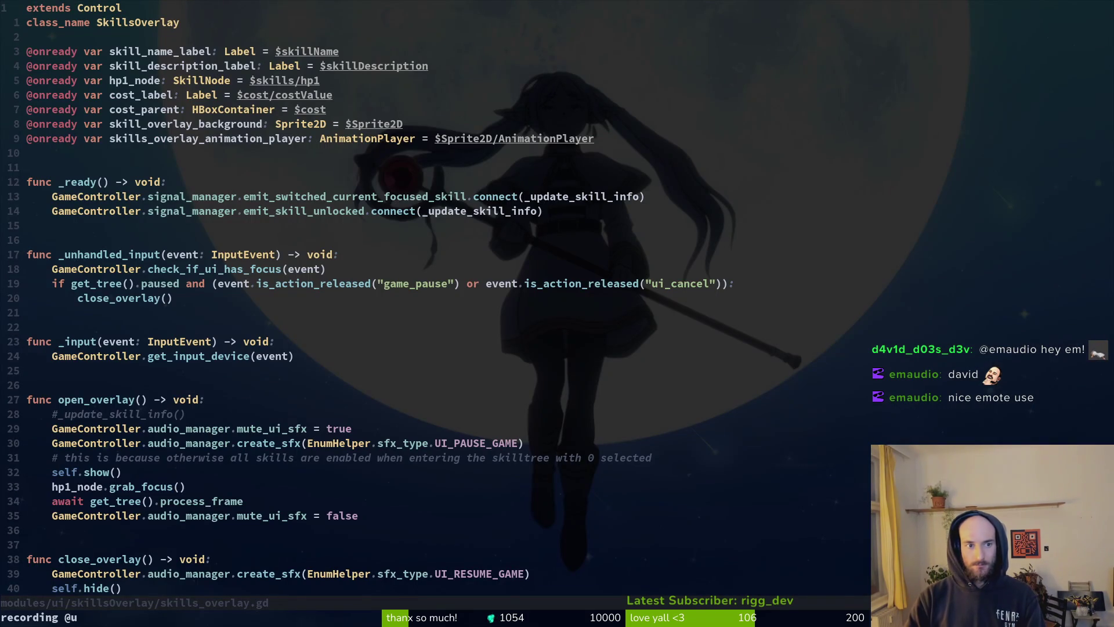
pyautogui.hotkey('ctrl', 'p')
pyautogui.write('skillnode')
pyautogui.press('Return')
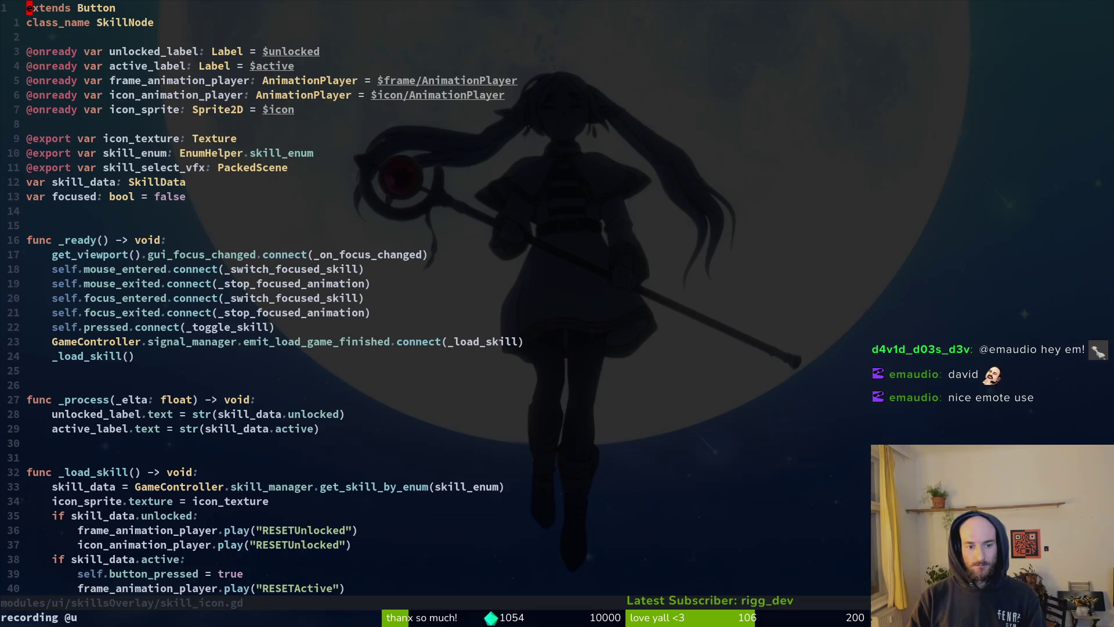
pyautogui.press('super+1')
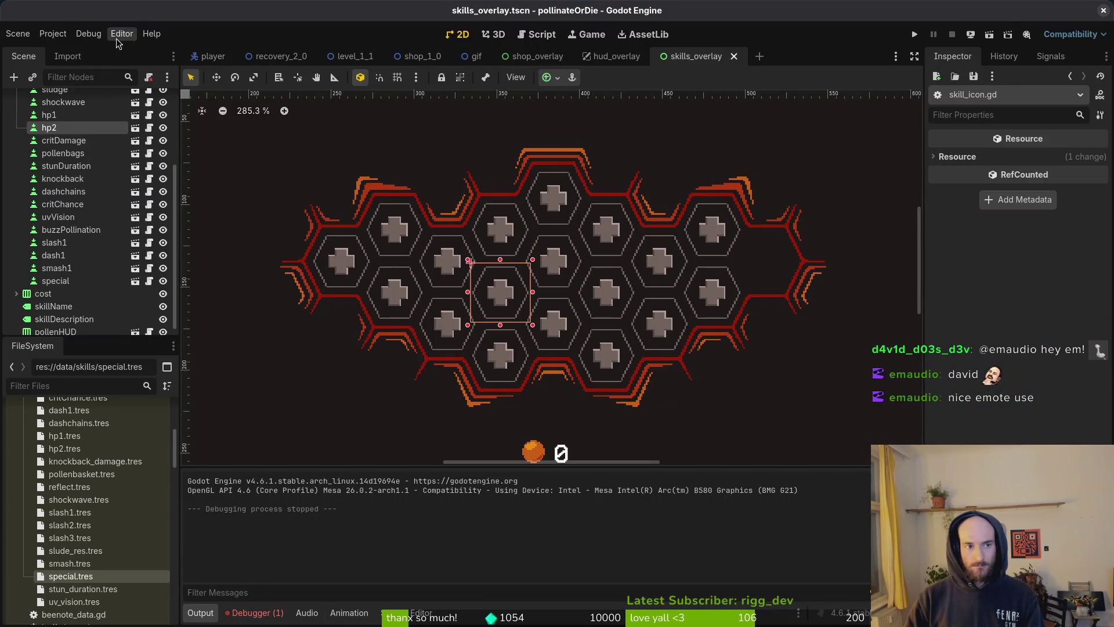
# Step: Delete everything in the game's user data folder and run the project again
pyautogui.click(53, 34)
pyautogui.click(99, 142)
pyautogui.hotkey('ctrl', 'a')
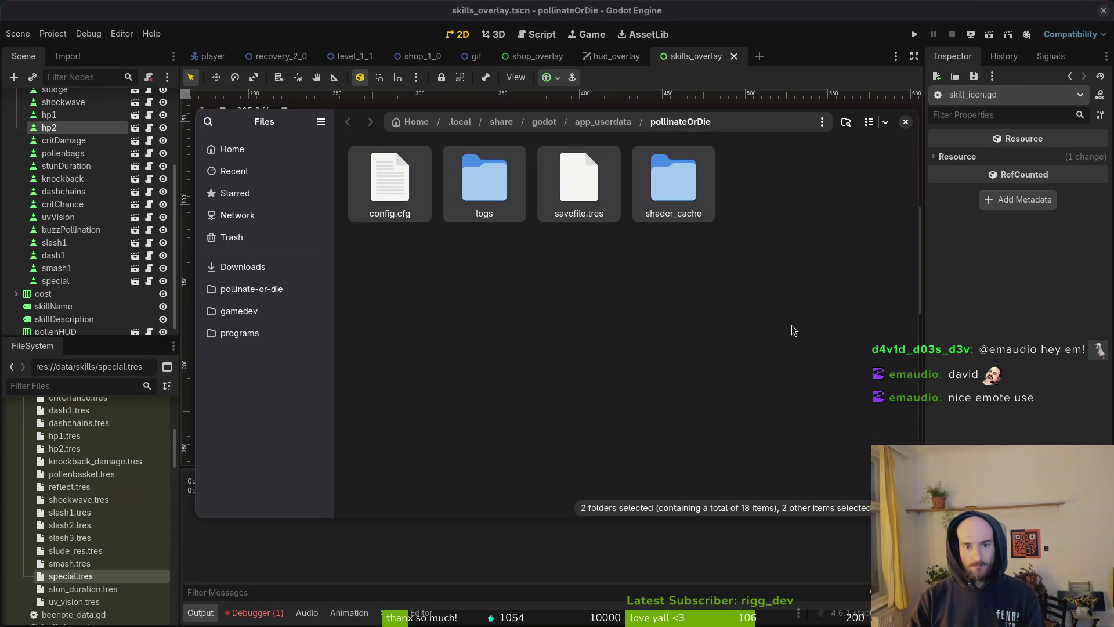
pyautogui.press('Delete')
pyautogui.click(906, 122)
pyautogui.click(915, 34)
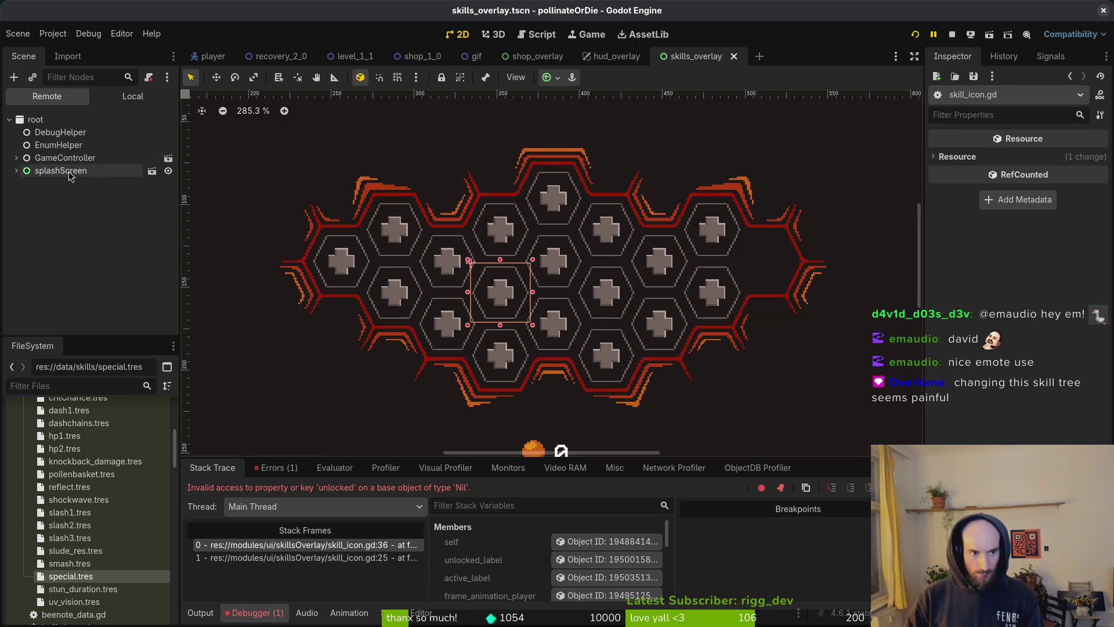
# Step: Inspect the focus neighbours of the special, smash1, dash1 and slash1 nodes
pyautogui.click(133, 96)
pyautogui.click(58, 299)
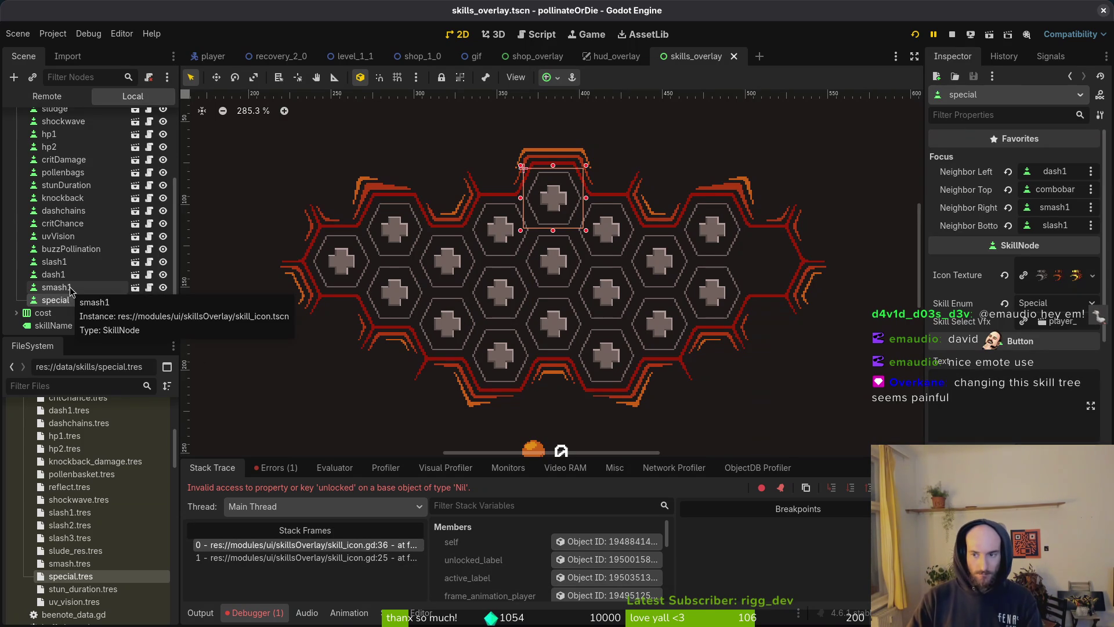
pyautogui.click(68, 288)
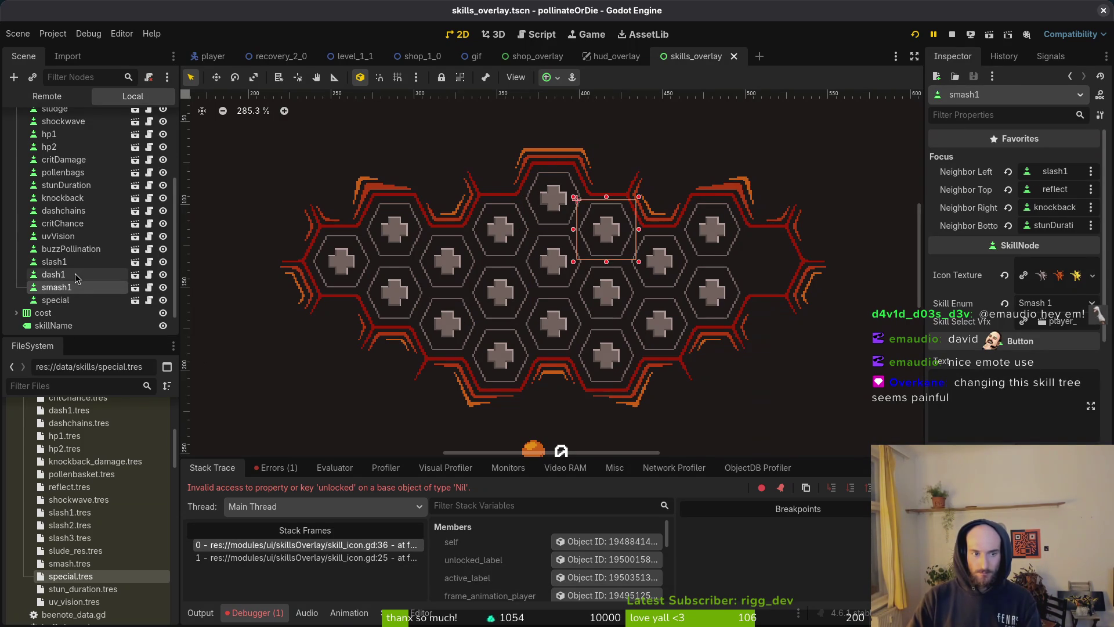
pyautogui.click(77, 275)
pyautogui.click(81, 264)
pyautogui.click(69, 299)
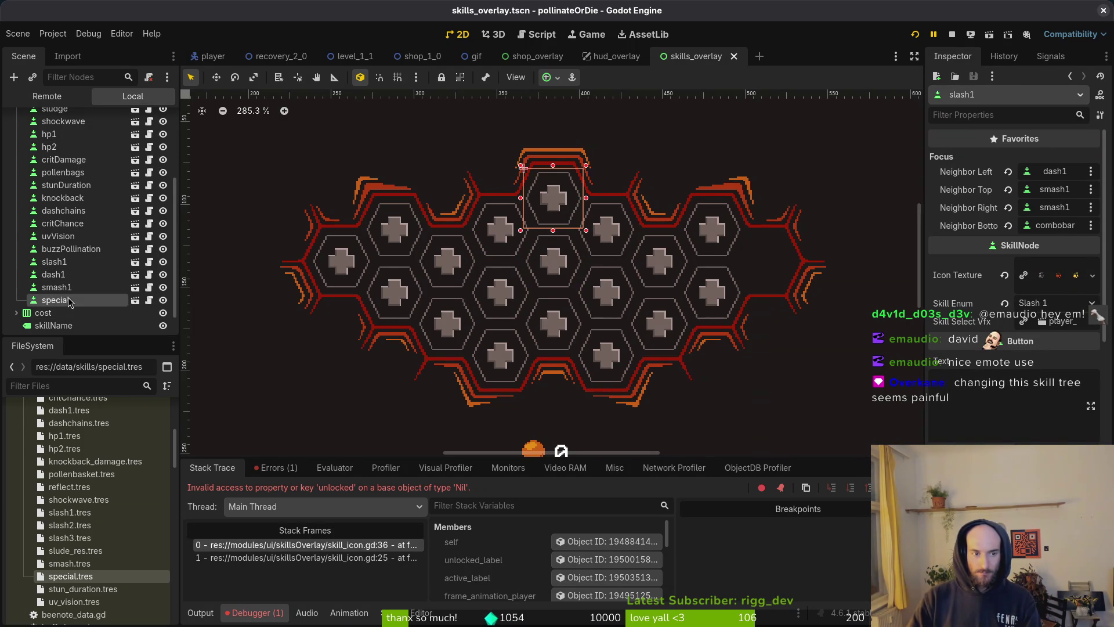
pyautogui.press('super')
# Step: Open the skillIcons.aseprite sprite sheet in Aseprite
pyautogui.click(264, 192)
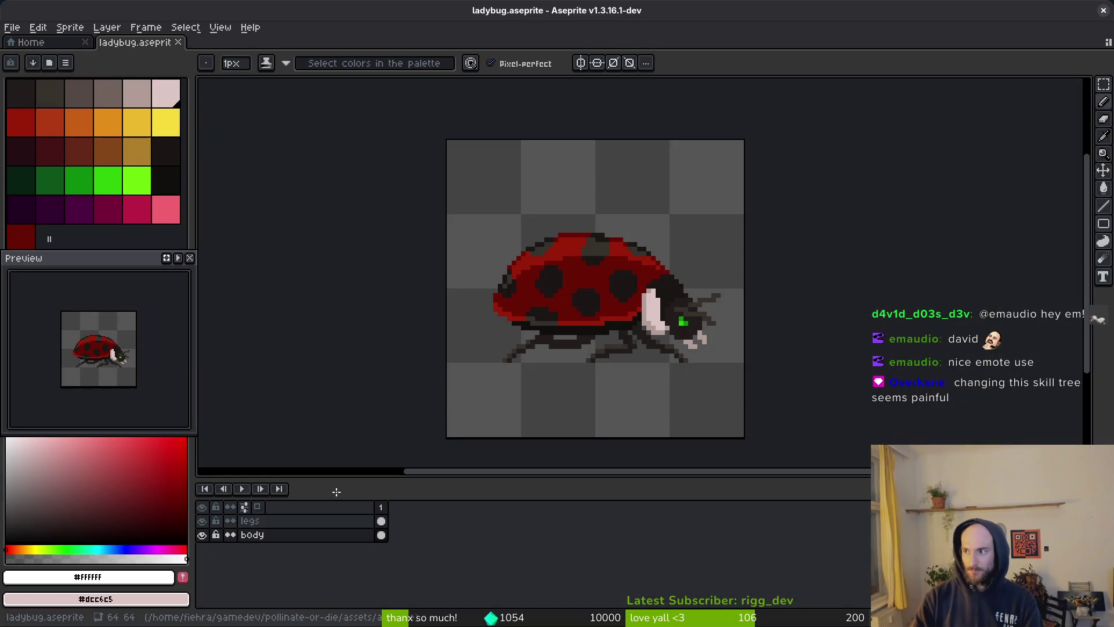
pyautogui.click(26, 42)
pyautogui.click(77, 81)
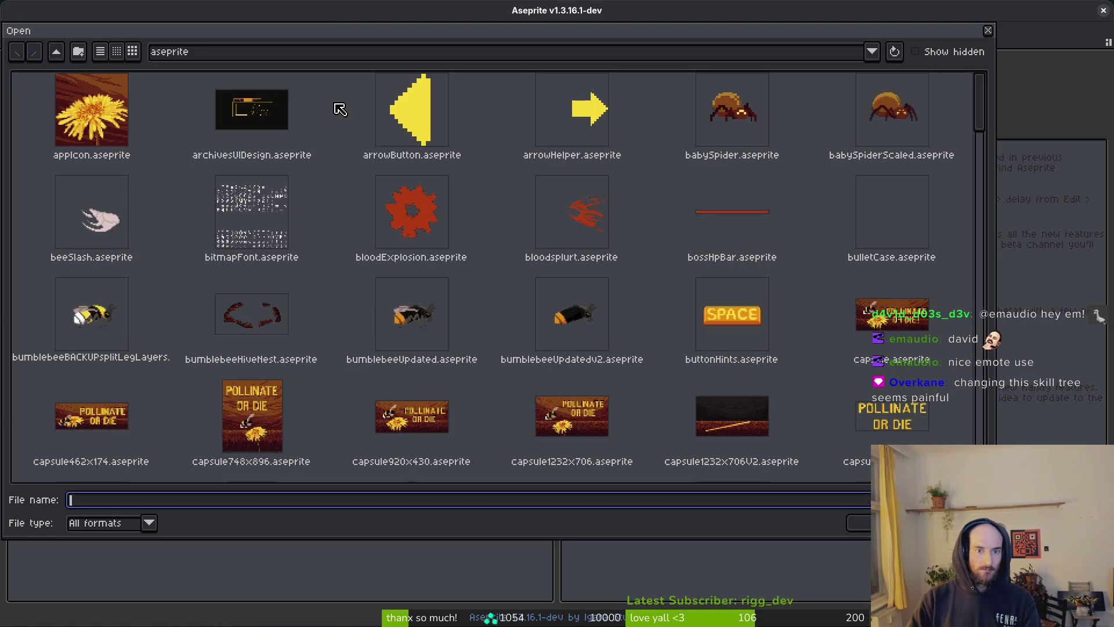
pyautogui.scroll(-20, 685, 386)
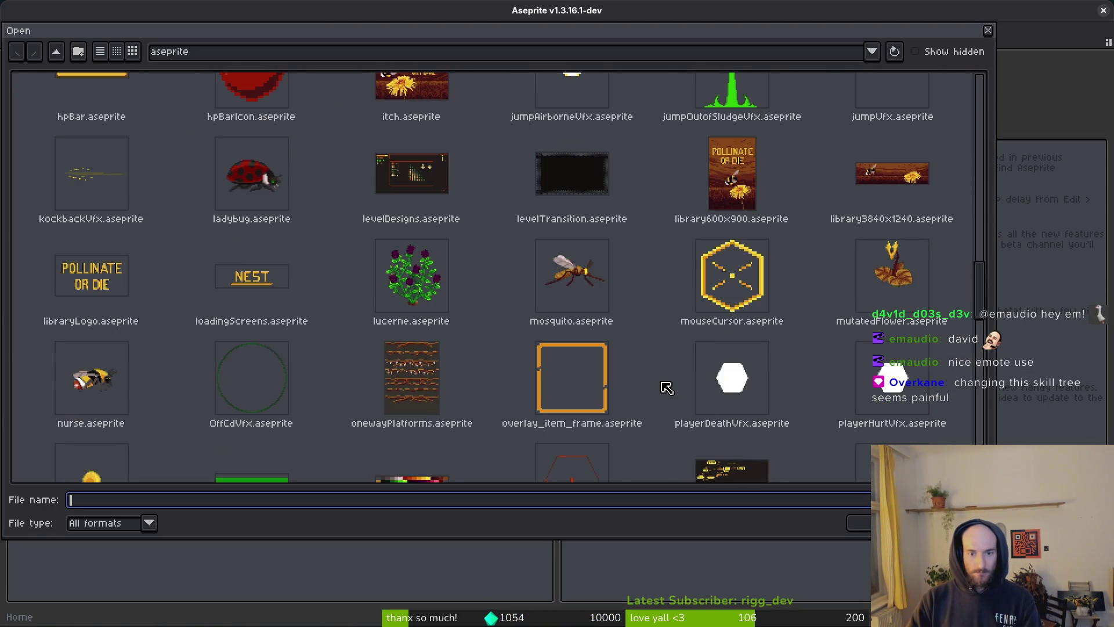
pyautogui.scroll(-10, 643, 382)
pyautogui.doubleClick(873, 225)
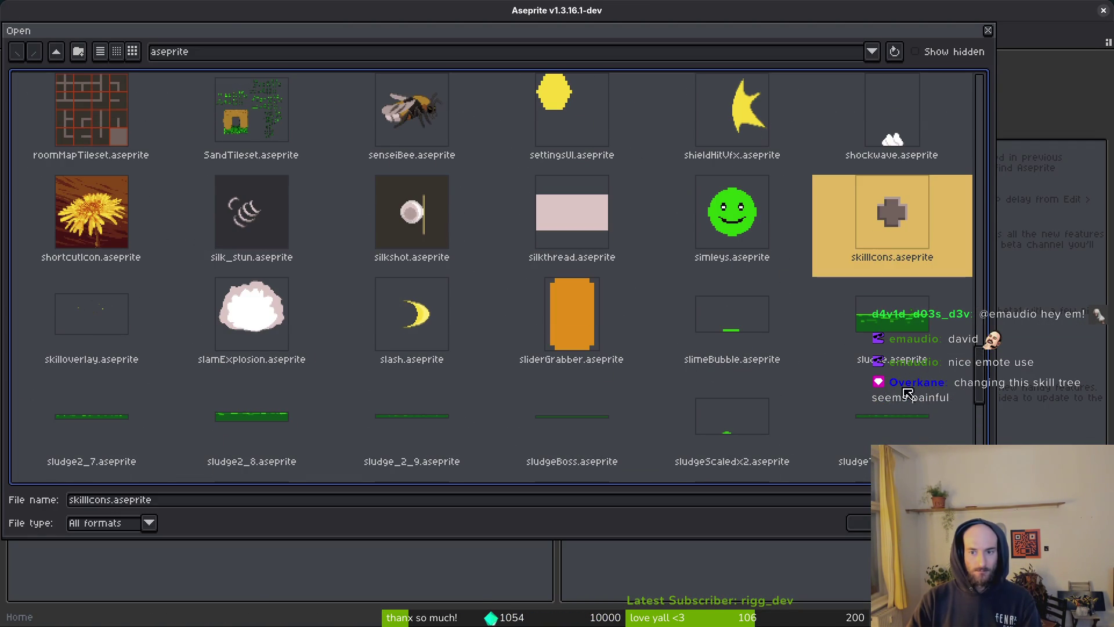
# Step: Insert three empty frames after frame 57 and tag frames 58–60 as special
pyautogui.hscroll(5, 635, 548)
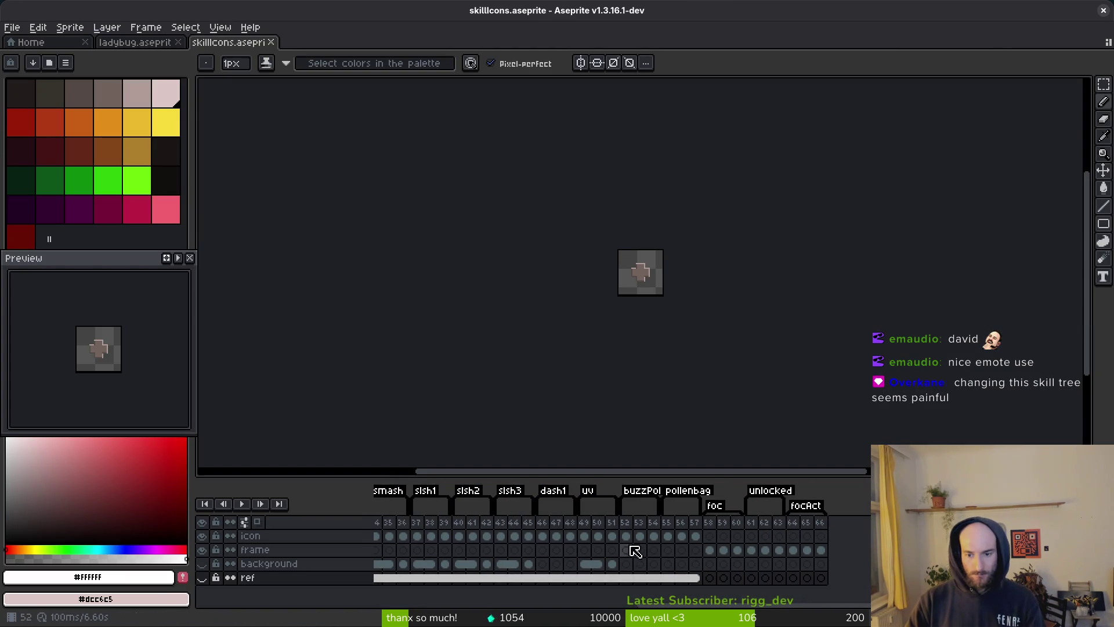
pyautogui.click(668, 536)
pyautogui.click(695, 536)
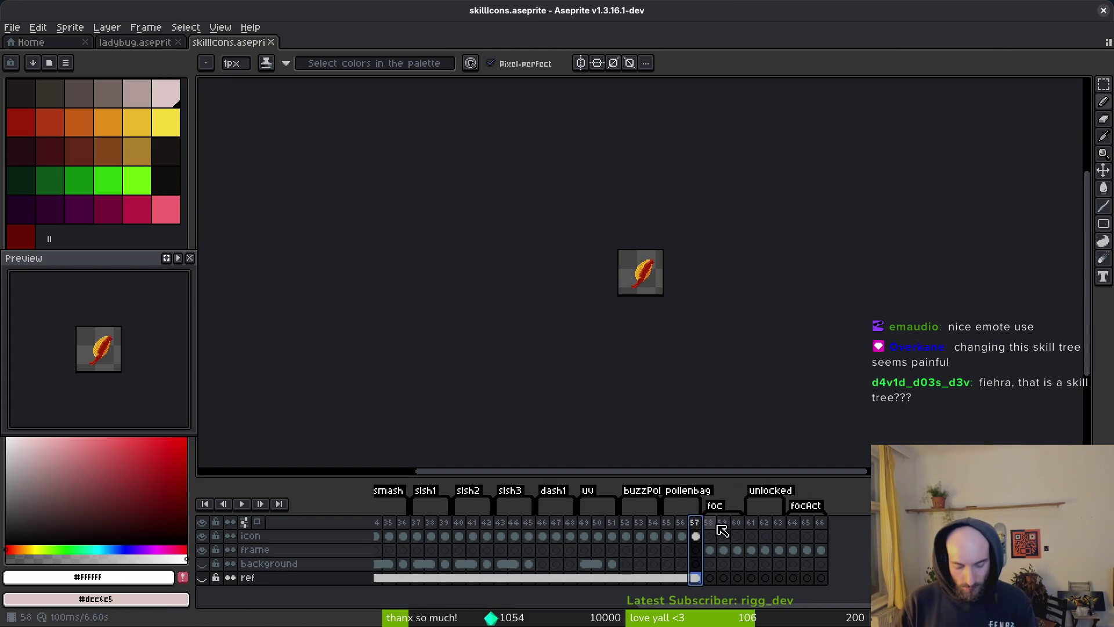
pyautogui.hotkey('alt', 'shift', 'n')
pyautogui.hotkey('alt', 'shift', 'n')
pyautogui.hotkey('alt', 'shift', 'n')
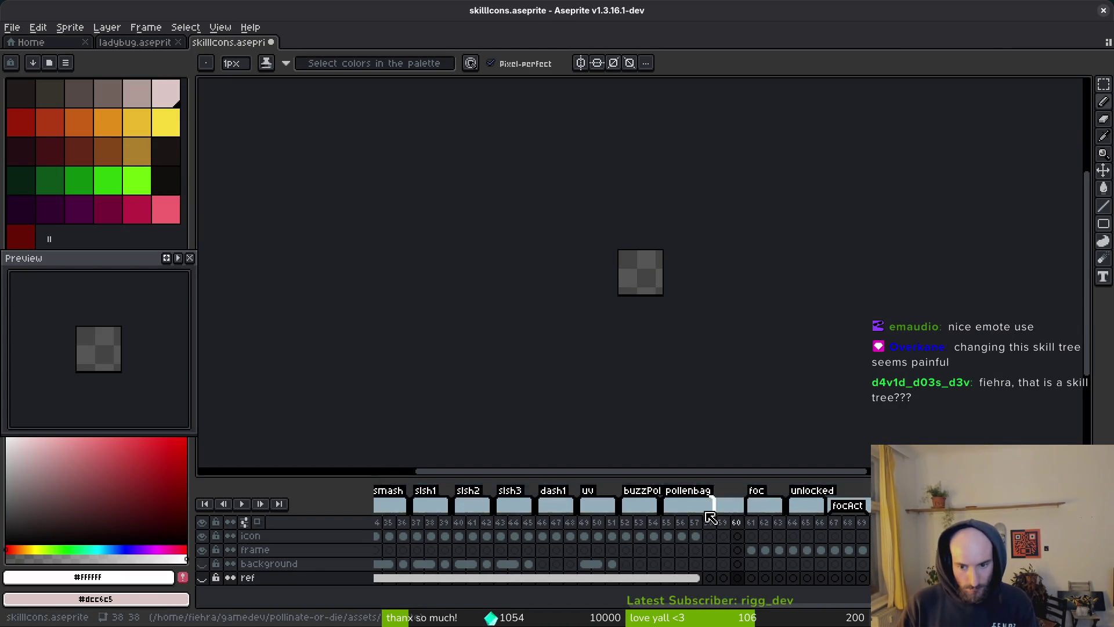
pyautogui.moveTo(736, 522); pyautogui.dragTo(704, 524)
pyautogui.press('F2')
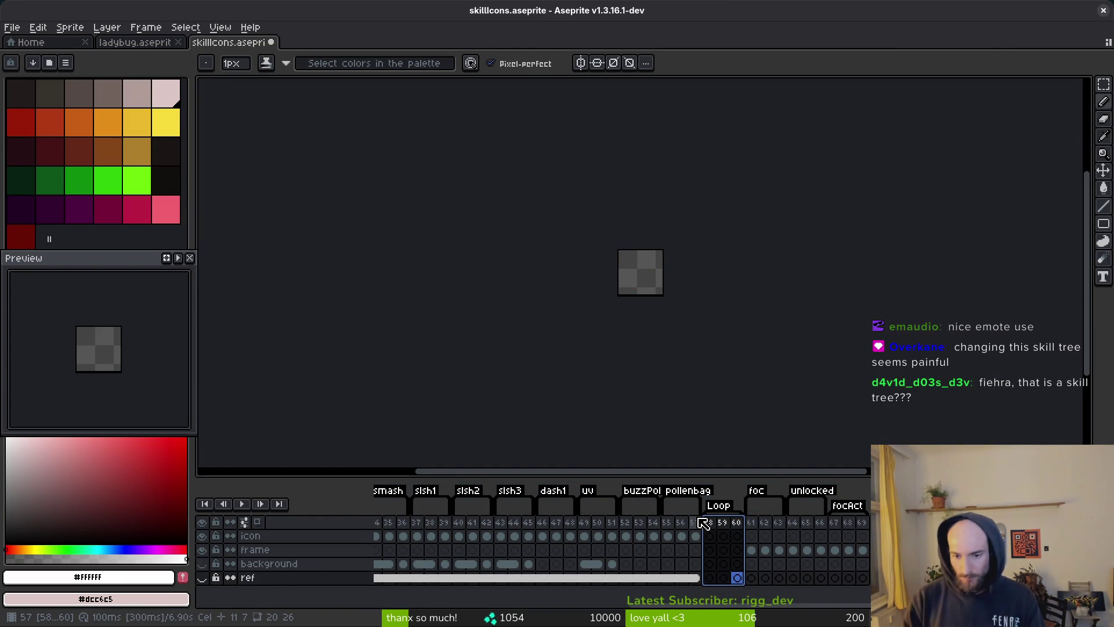
pyautogui.write('special')
pyautogui.press('Return')
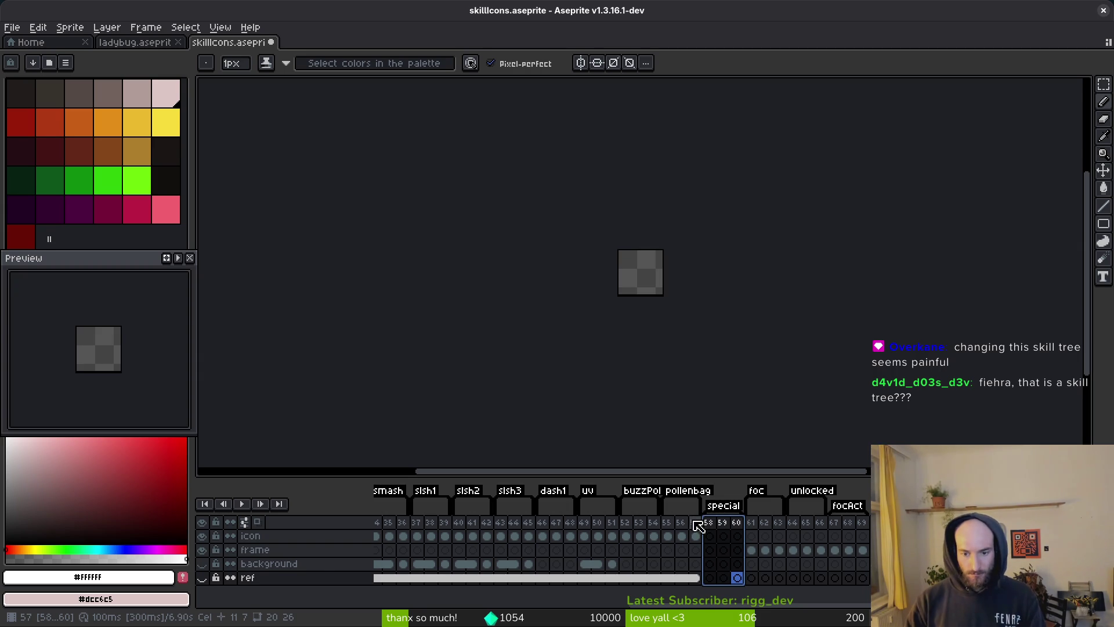
pyautogui.click(710, 535)
# Step: Link the hexagon reference layer's cels for frames 54–60 into one shared cel
pyautogui.scroll(6, 656, 275)
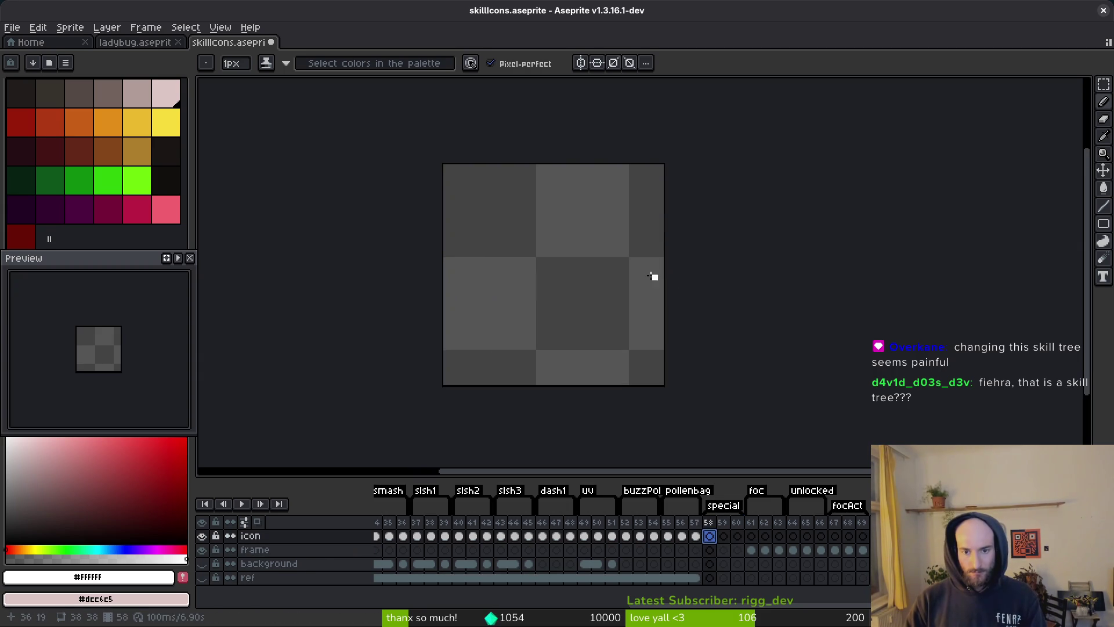
pyautogui.click(201, 578)
pyautogui.moveTo(653, 577); pyautogui.dragTo(752, 577)
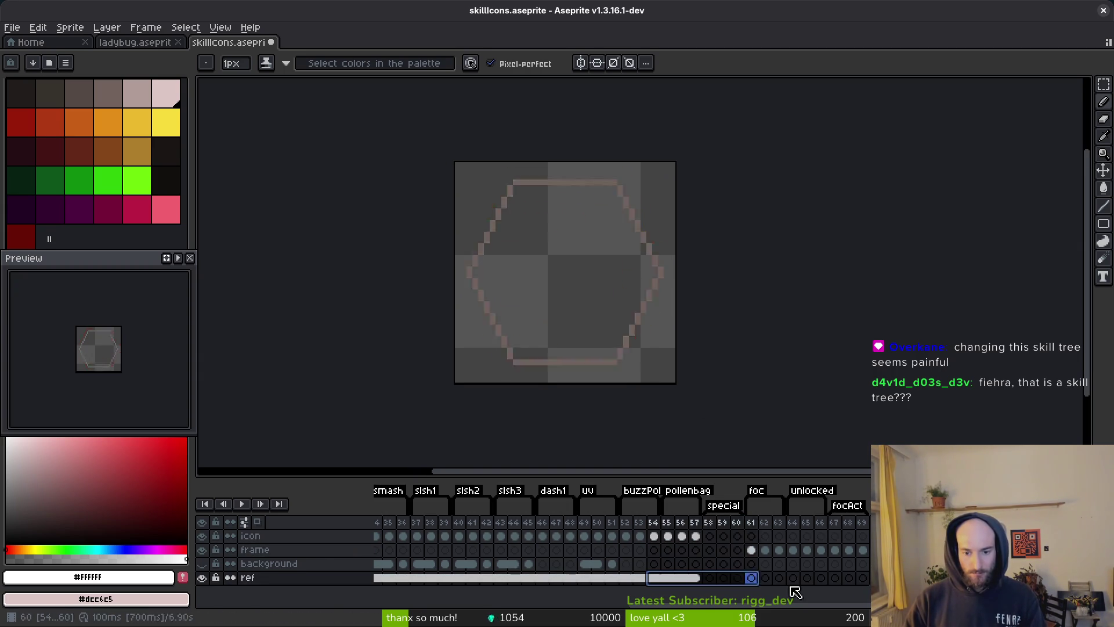
pyautogui.keyDown('shift'); pyautogui.click(730, 579); pyautogui.keyUp('shift')
pyautogui.rightClick(706, 579)
pyautogui.click(714, 592)
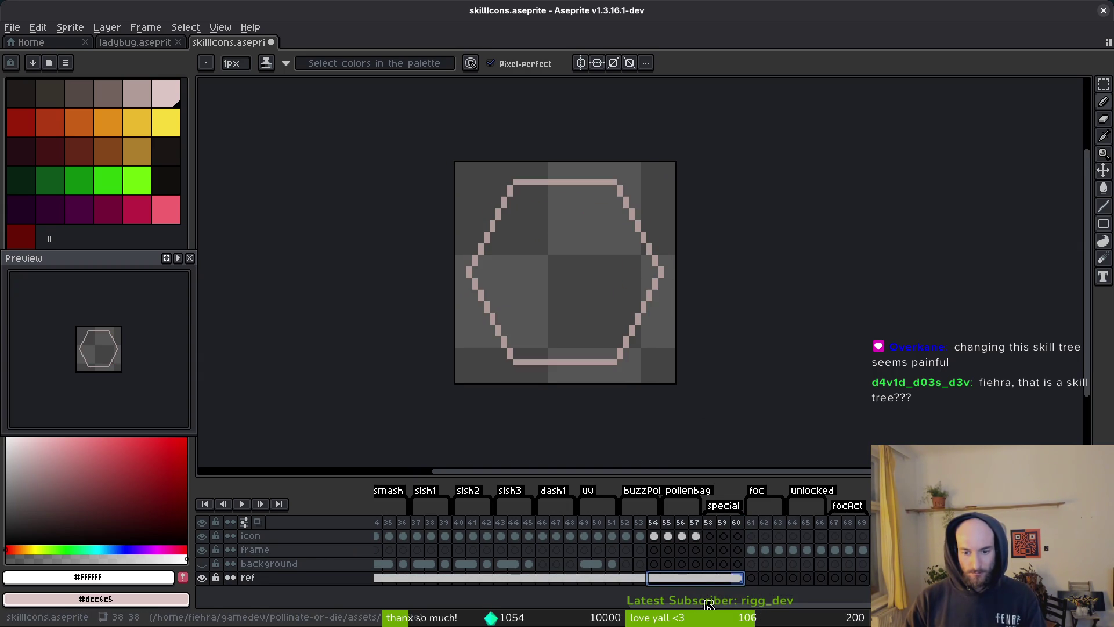
pyautogui.click(202, 578)
pyautogui.click(201, 577)
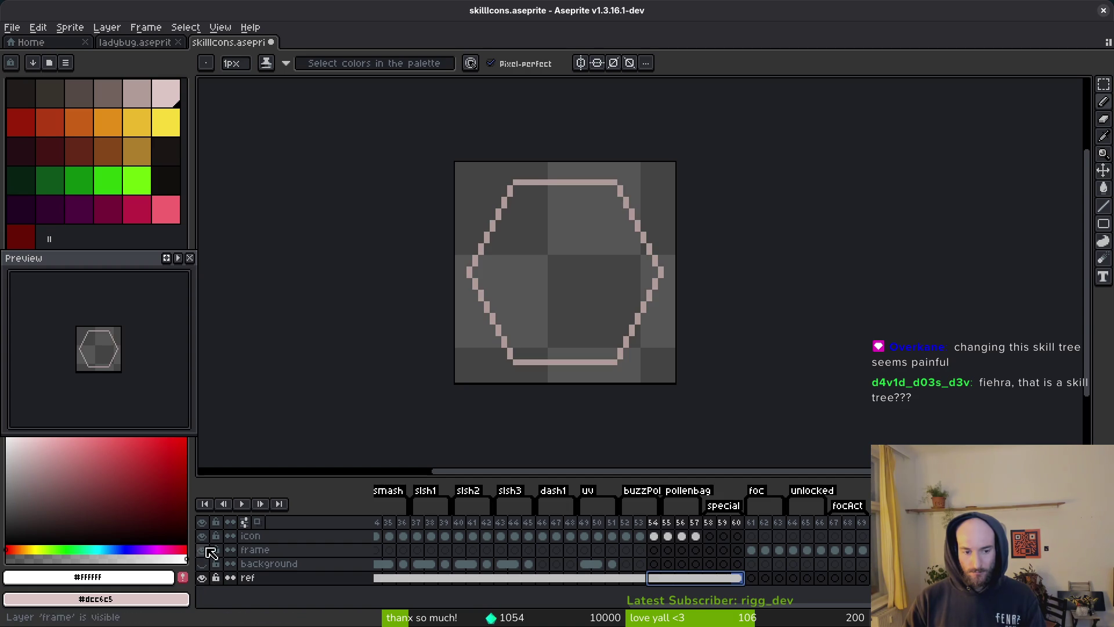
# Step: On frame 58's icon cel, enable vertical symmetry and draw a white Λ inside the hexagon
pyautogui.moveTo(515, 264); pyautogui.dragTo(522, 290)
pyautogui.click(707, 538)
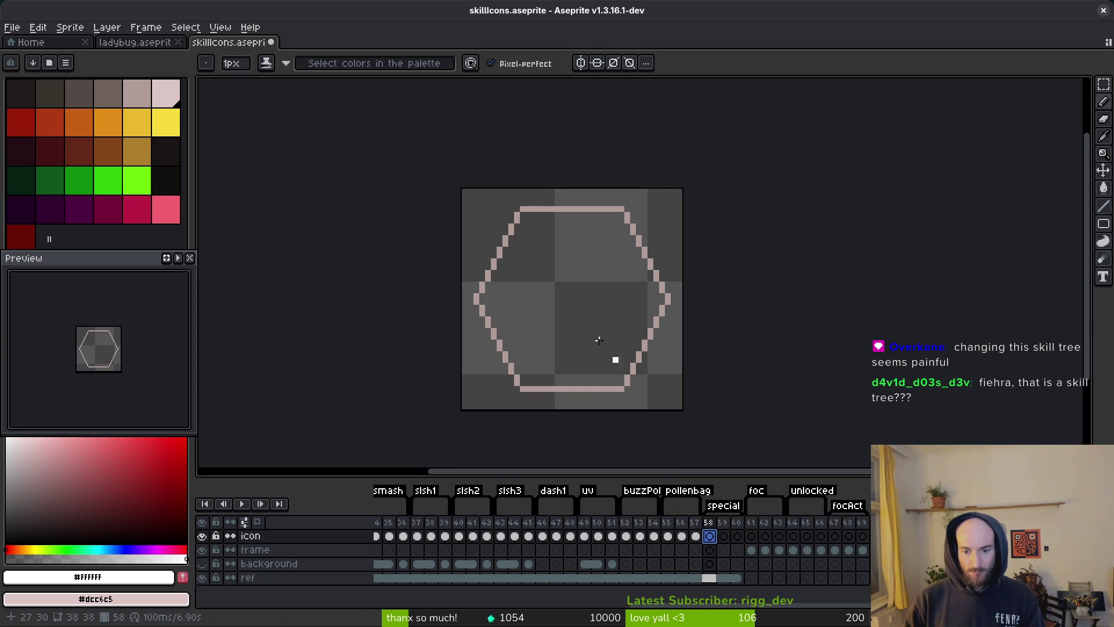
pyautogui.hscroll(1, 595, 252)
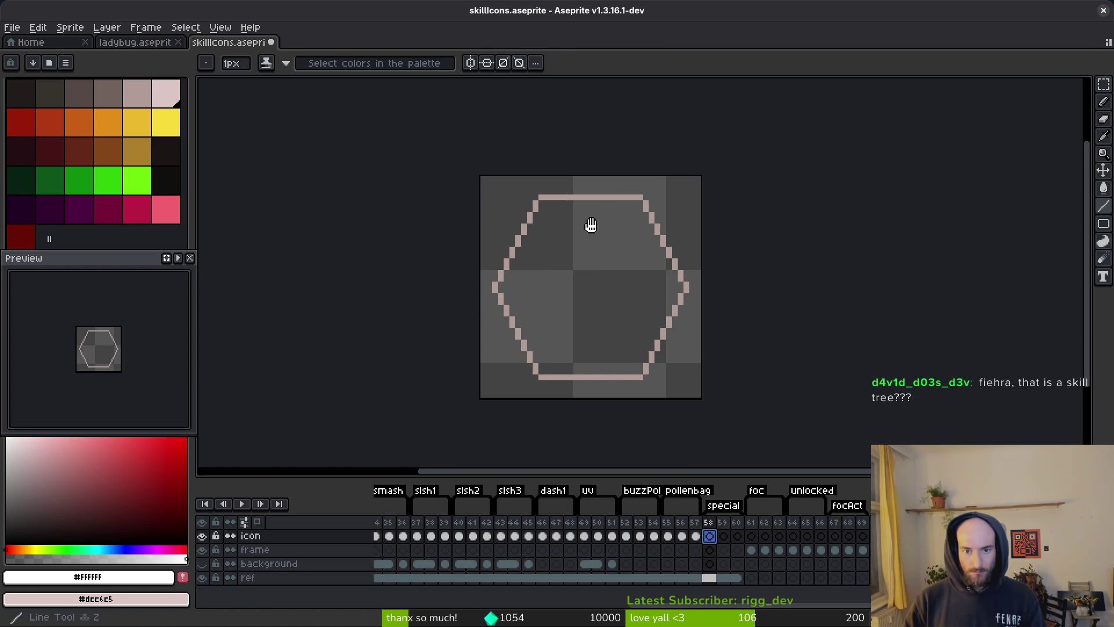
pyautogui.scroll(1, 589, 226)
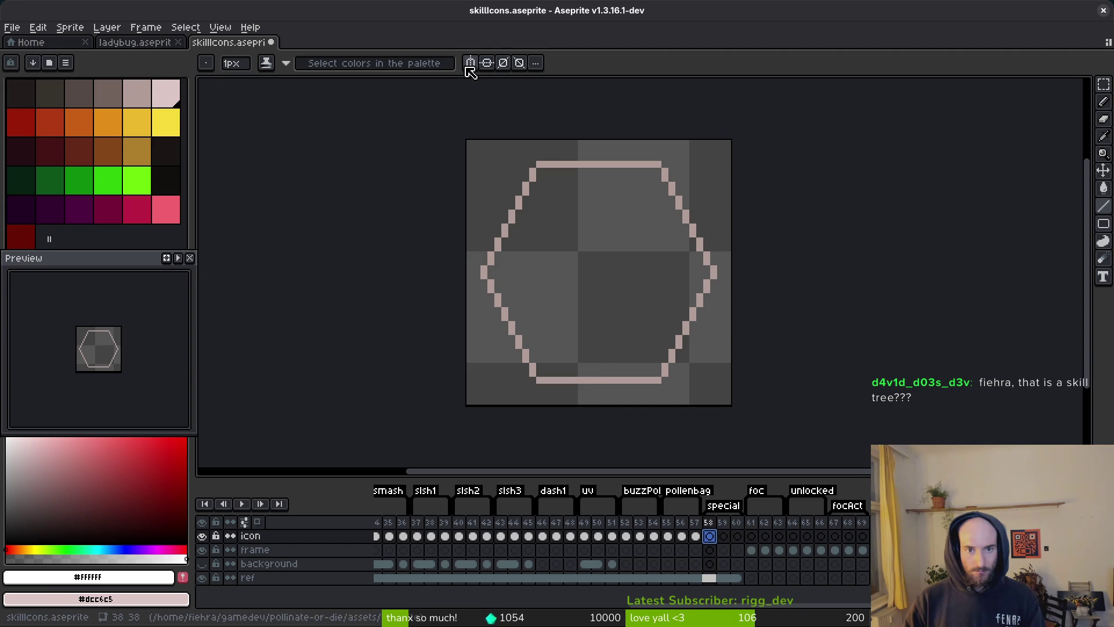
pyautogui.click(471, 62)
pyautogui.moveTo(602, 198); pyautogui.dragTo(650, 331)
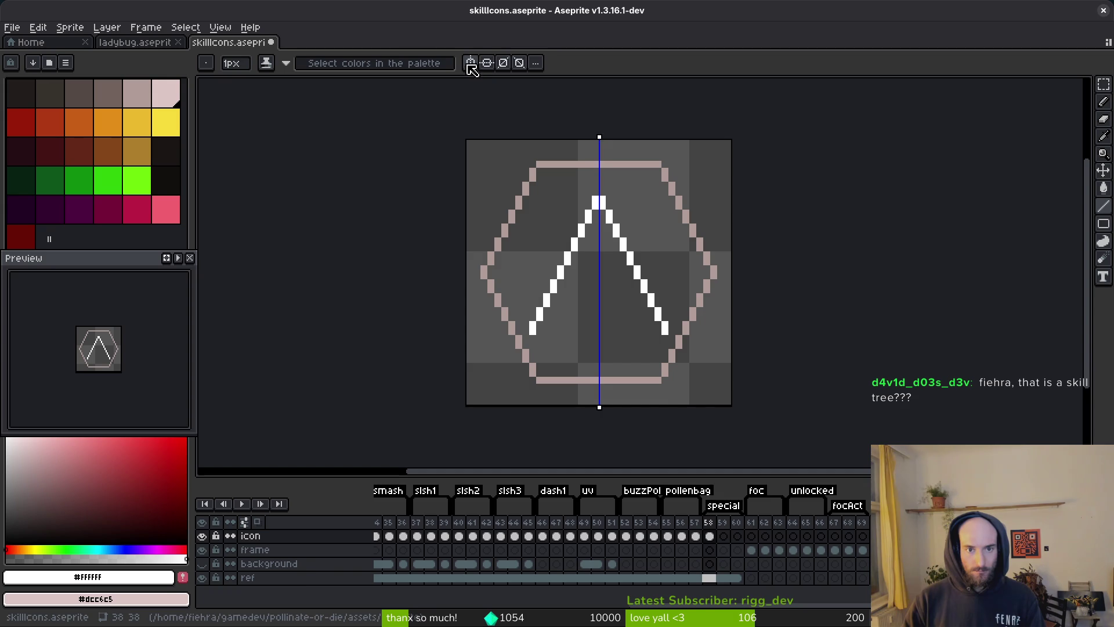
# Step: Fill in the Λ apex and thicken its right leg, undoing two overshooting strokes
pyautogui.click(471, 62)
pyautogui.scroll(1, 597, 197)
pyautogui.click(608, 186)
pyautogui.click(608, 174)
pyautogui.moveTo(607, 174)
pyautogui.mouseDown()
pyautogui.moveTo(676, 325)
pyautogui.moveTo(719, 352)
pyautogui.mouseUp()
pyautogui.scroll(-3, 699, 302)
pyautogui.moveTo(672, 265); pyautogui.dragTo(706, 335)
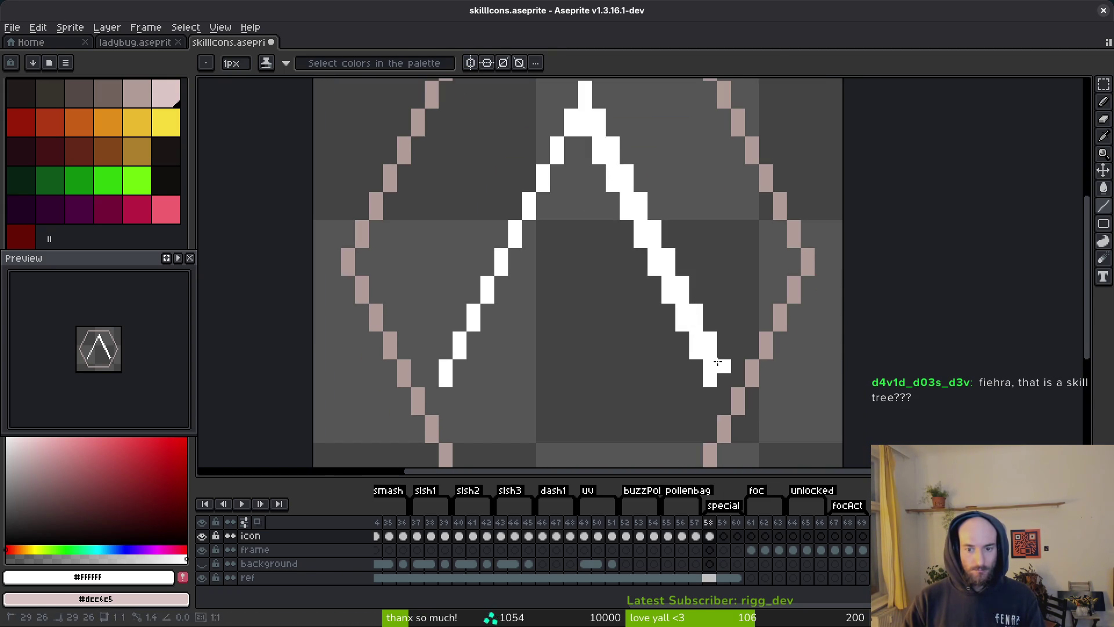
pyautogui.hotkey('ctrl', 'z')
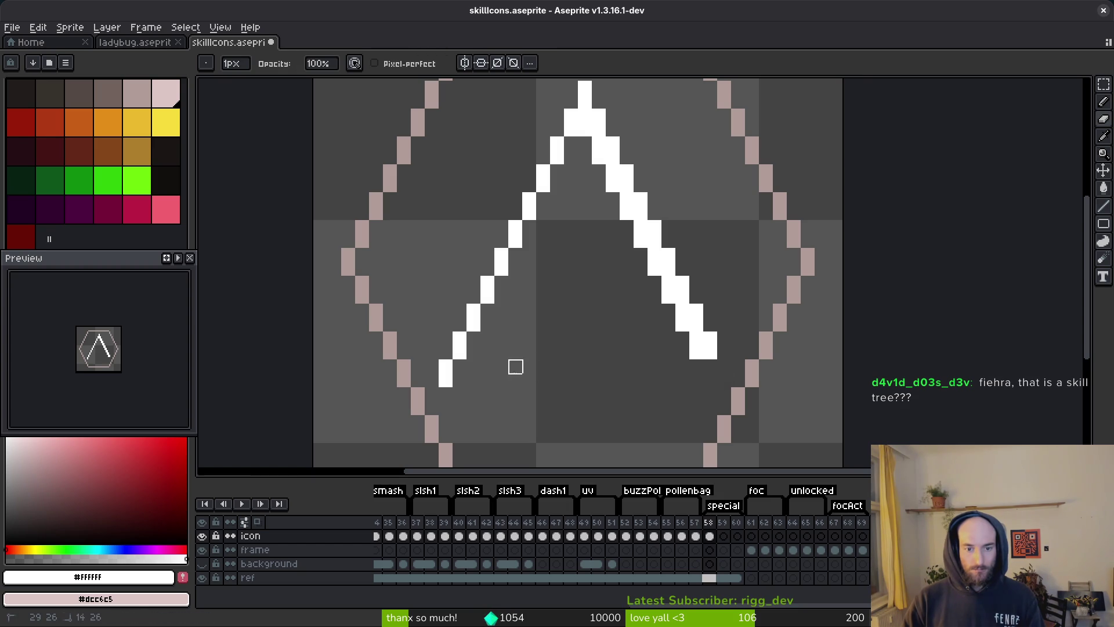
pyautogui.hotkey('ctrl', 'z')
pyautogui.scroll(-2, 598, 311)
# Step: Try a white star with the Line tool and bucket fills, then undo the fill
pyautogui.press('l')
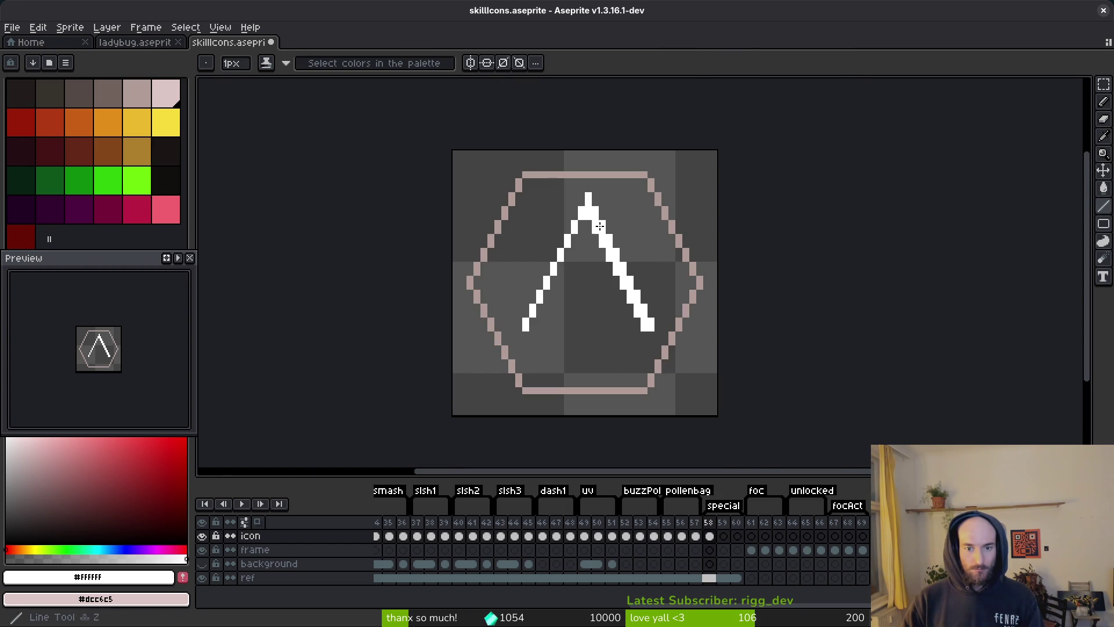
pyautogui.moveTo(646, 328)
pyautogui.mouseDown()
pyautogui.moveTo(510, 251)
pyautogui.moveTo(651, 245)
pyautogui.mouseUp()
pyautogui.moveTo(651, 244); pyautogui.dragTo(533, 327)
pyautogui.moveTo(533, 327); pyautogui.dragTo(660, 244)
pyautogui.press('g')
pyautogui.click(585, 267)
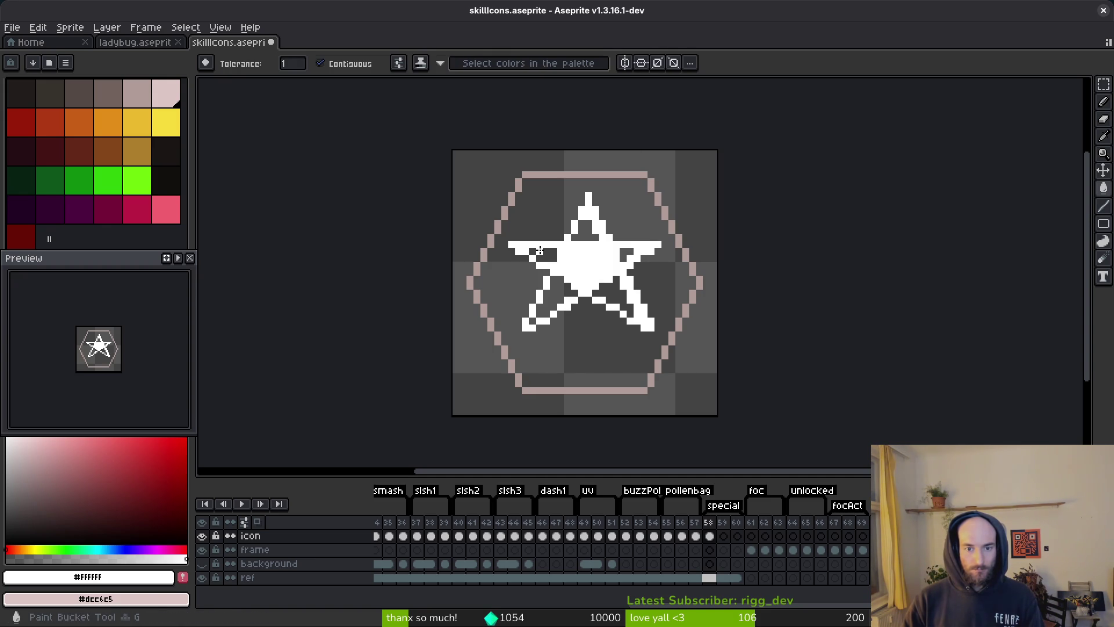
pyautogui.click(543, 254)
pyautogui.click(585, 231)
pyautogui.click(554, 299)
pyautogui.click(627, 304)
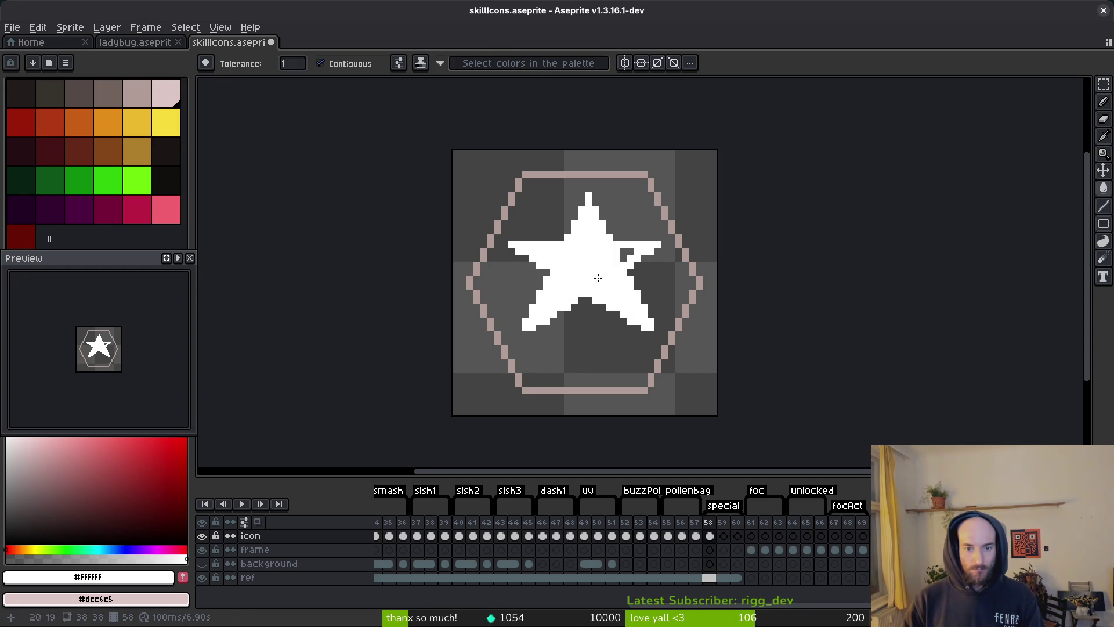
pyautogui.scroll(-4, 627, 255)
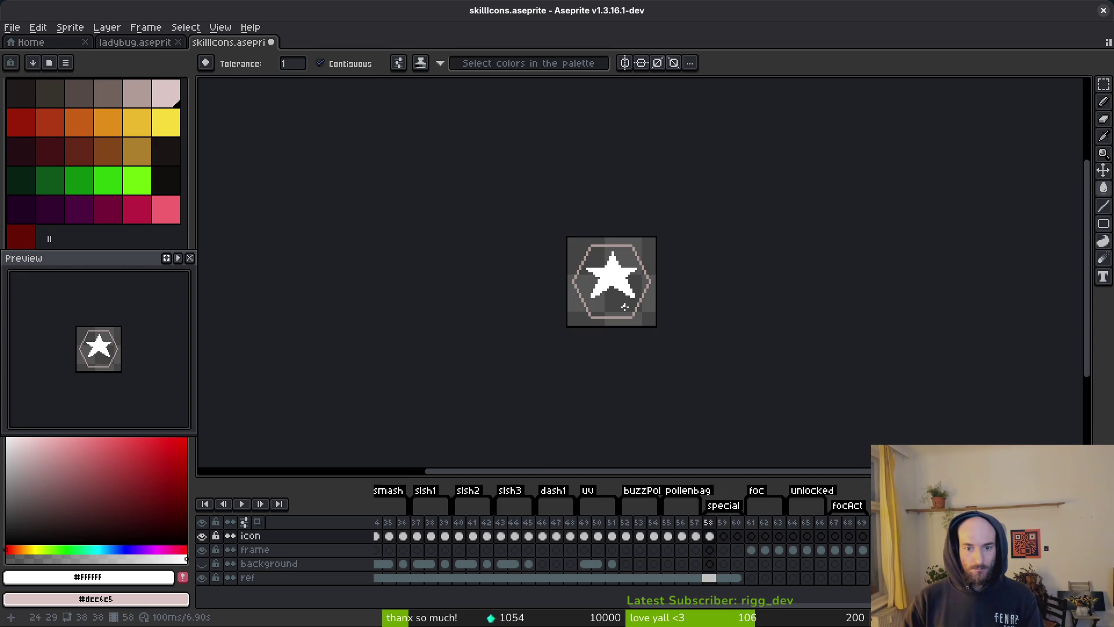
pyautogui.hotkey('ctrl', 'z')
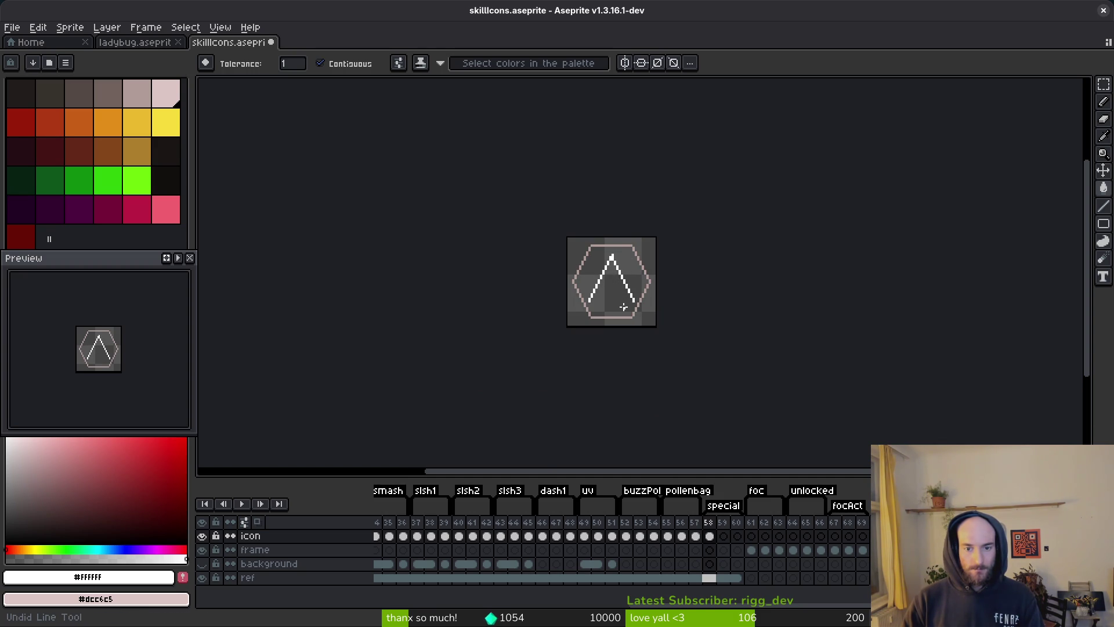
# Step: Step ahead to frame 60 with the reference layer active
pyautogui.press('Right')
pyautogui.press('Down')
pyautogui.press('Down')
pyautogui.press('Down')
pyautogui.press('Right')
# Step: Switch Aseprite's active tool to Move, then to the Magic Wand colour selection
pyautogui.press('v')
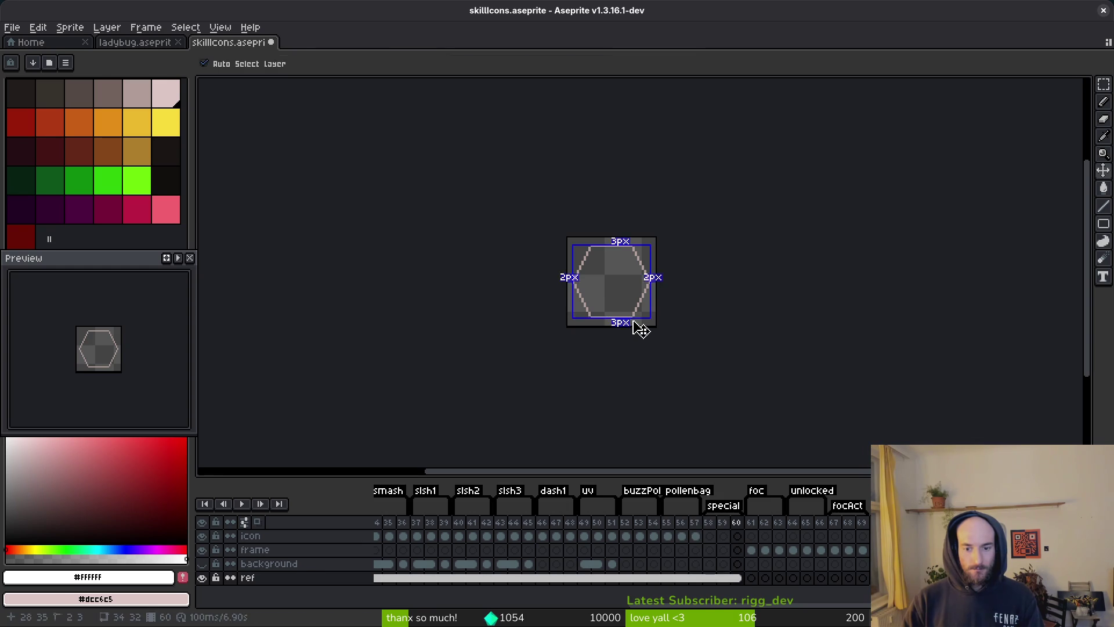
pyautogui.press('w')
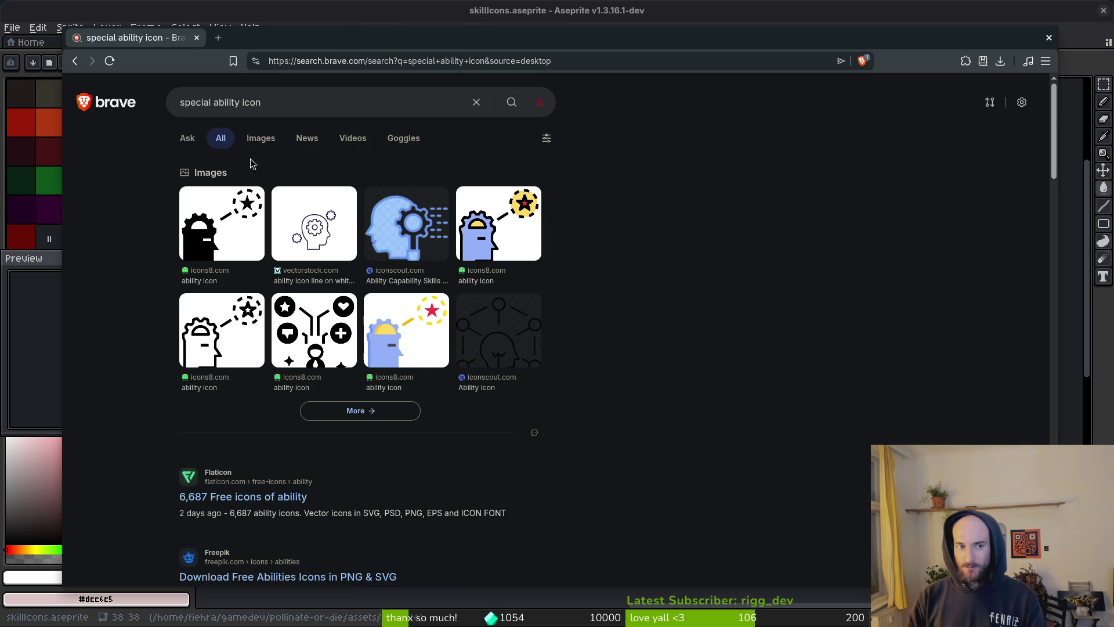
# Step: Show image results for 'special ability icon', then open a fresh browser tab
pyautogui.click(262, 139)
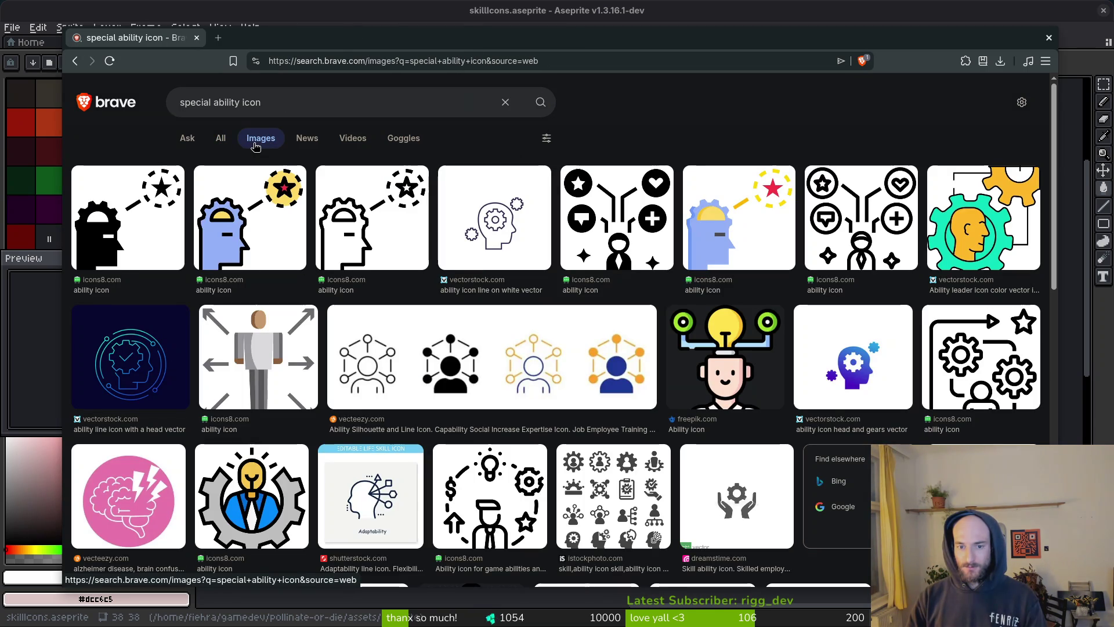
pyautogui.hotkey('ctrl', 't')
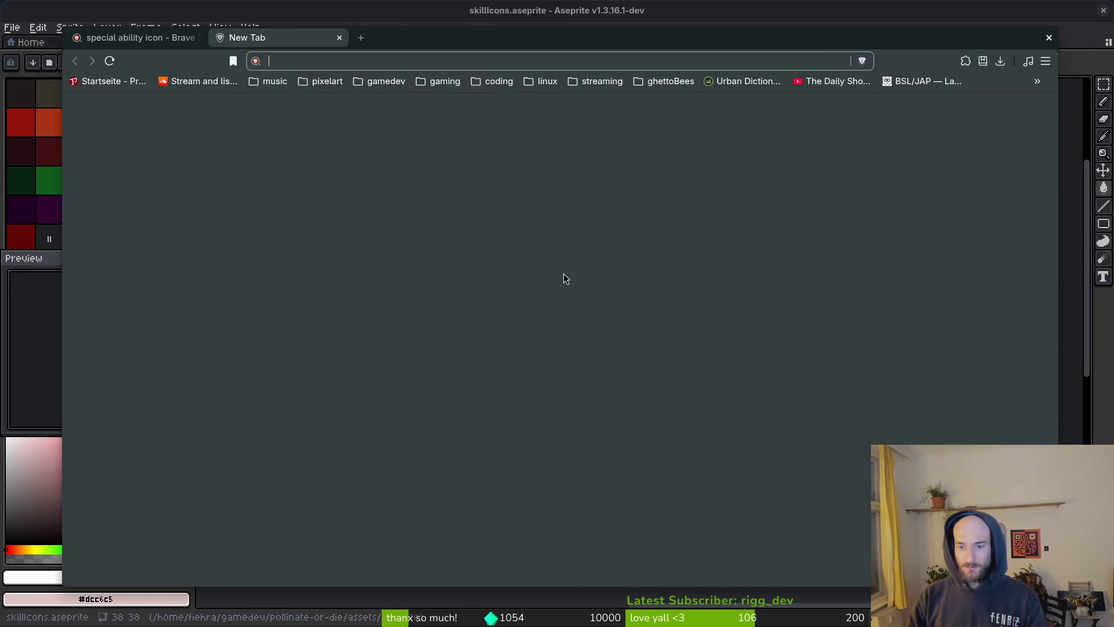
pyautogui.write('screen')
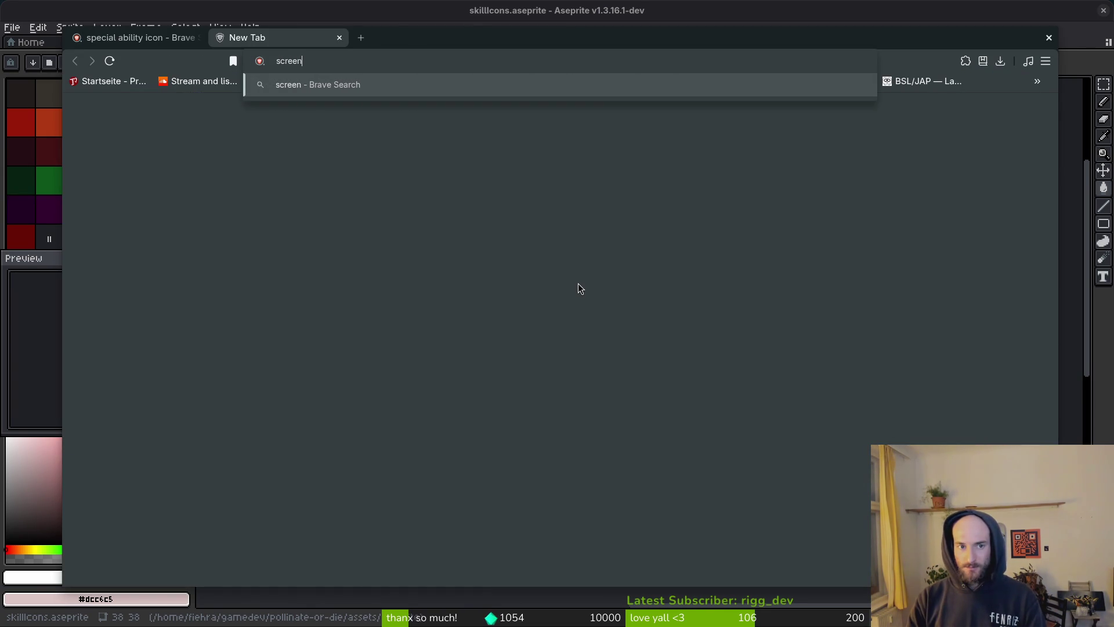
pyautogui.hotkey('ctrl', 't')
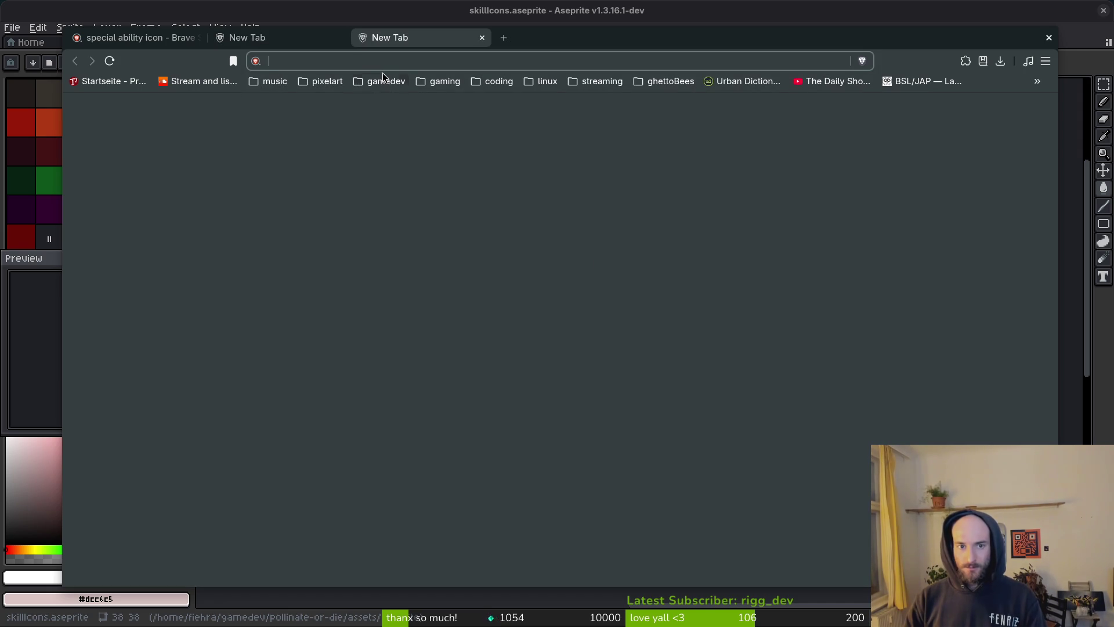
# Step: Look through the gamedev bookmarks folder, then search the web for 'game interface'
pyautogui.click(386, 81)
pyautogui.scroll(-5, 487, 290)
pyautogui.scroll(-3, 481, 293)
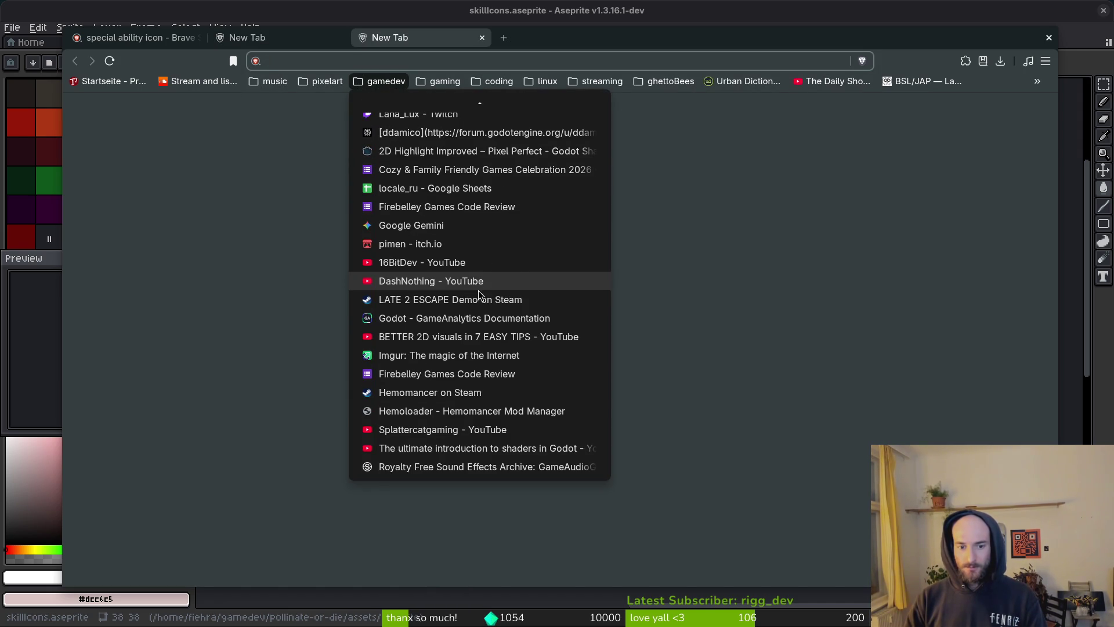
pyautogui.click(290, 304)
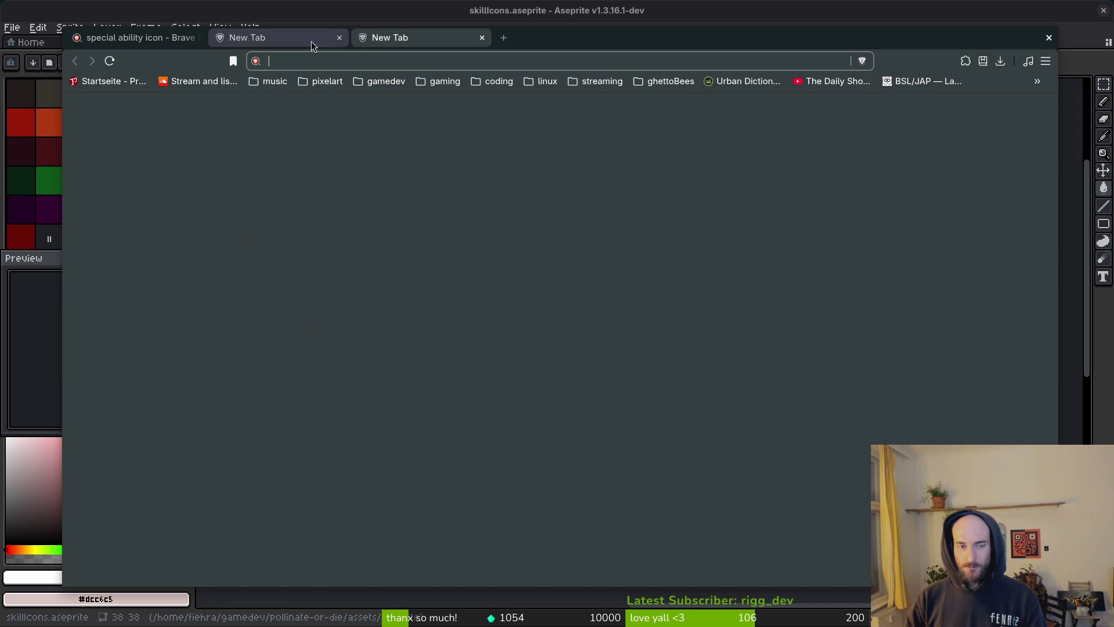
pyautogui.write('game')
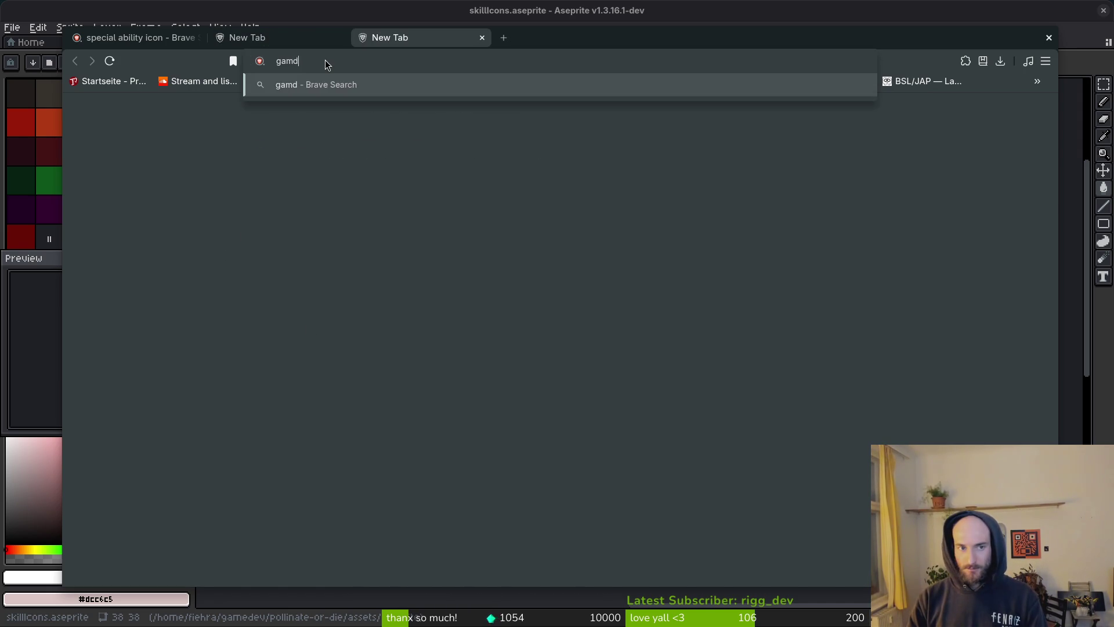
pyautogui.press('BackSpace')
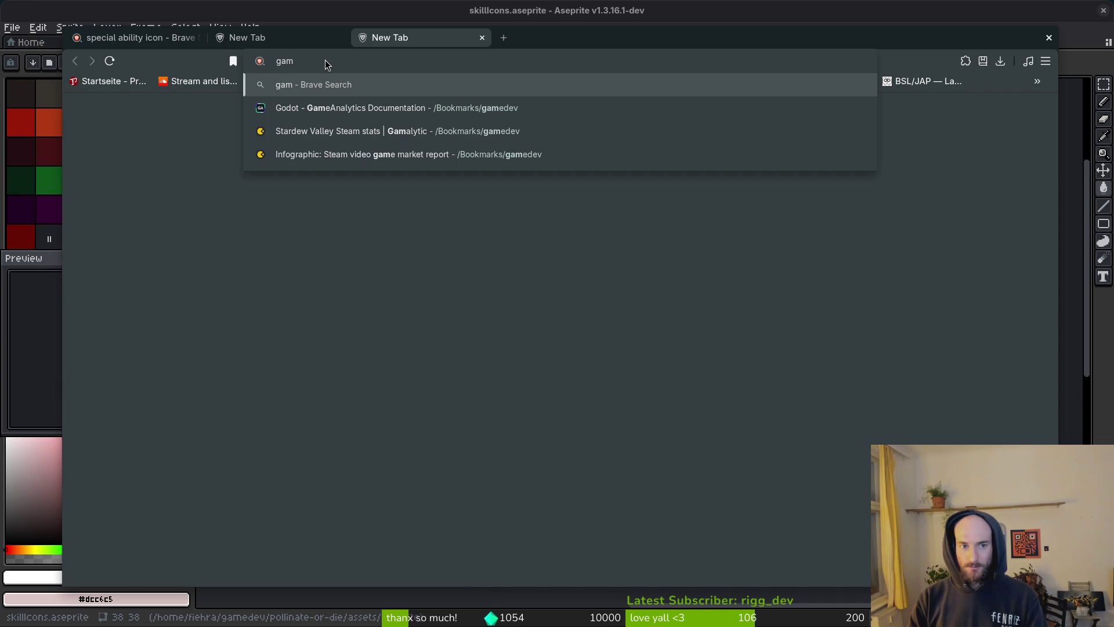
pyautogui.write('e interfa')
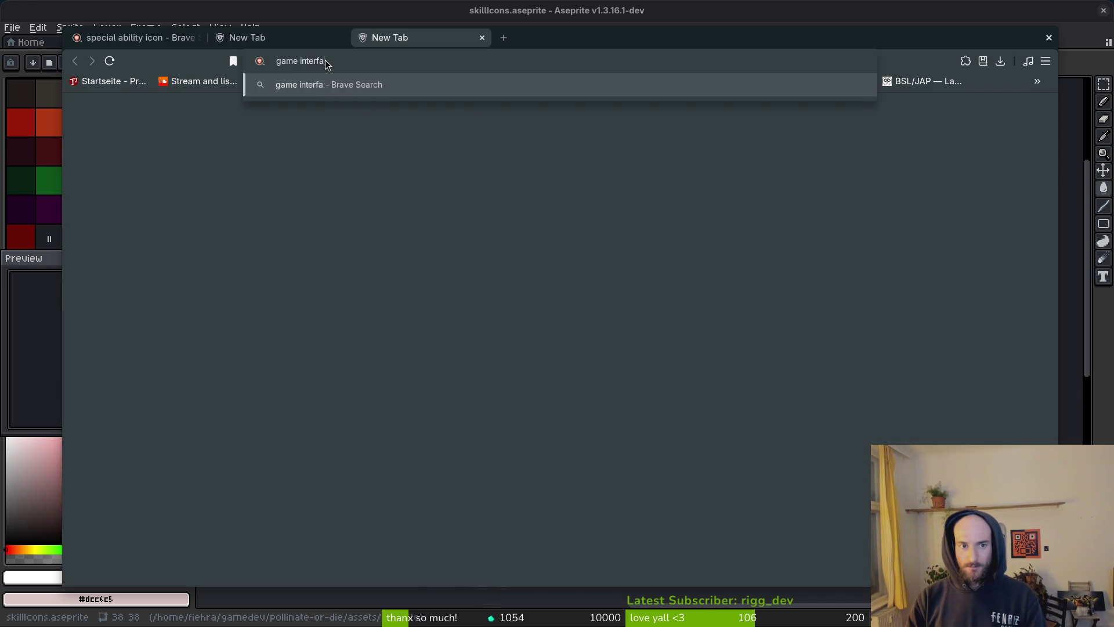
pyautogui.write('ce')
pyautogui.press('Return')
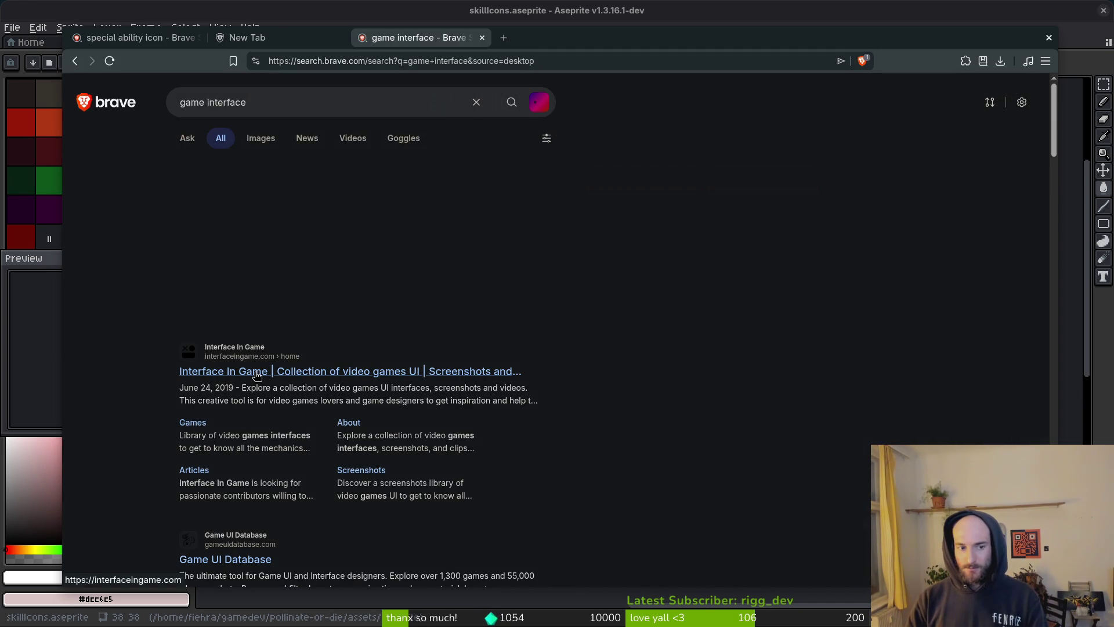
# Step: Open Interface In Game's Screenshots gallery filtered to Overlay elements and the Action genre
pyautogui.click(257, 375)
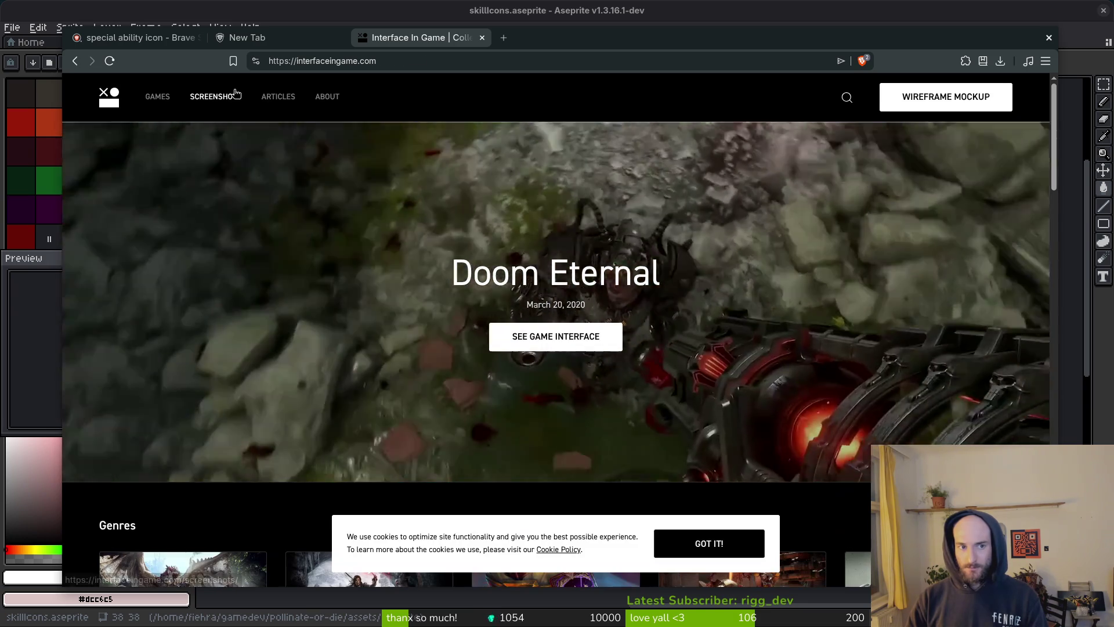
pyautogui.click(215, 96)
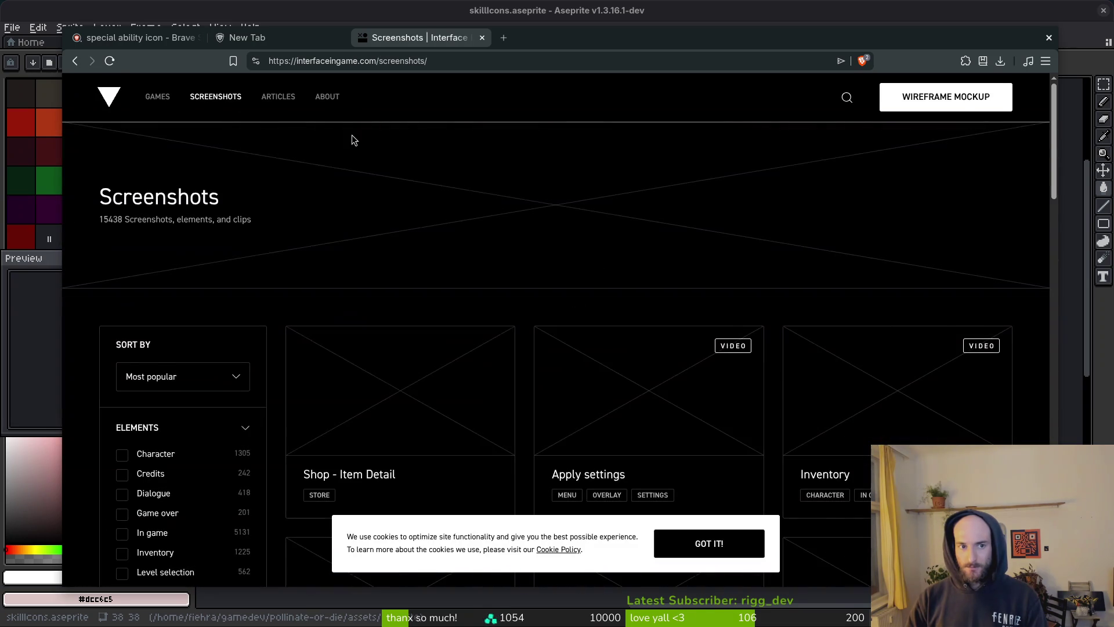
pyautogui.scroll(-3, 760, 222)
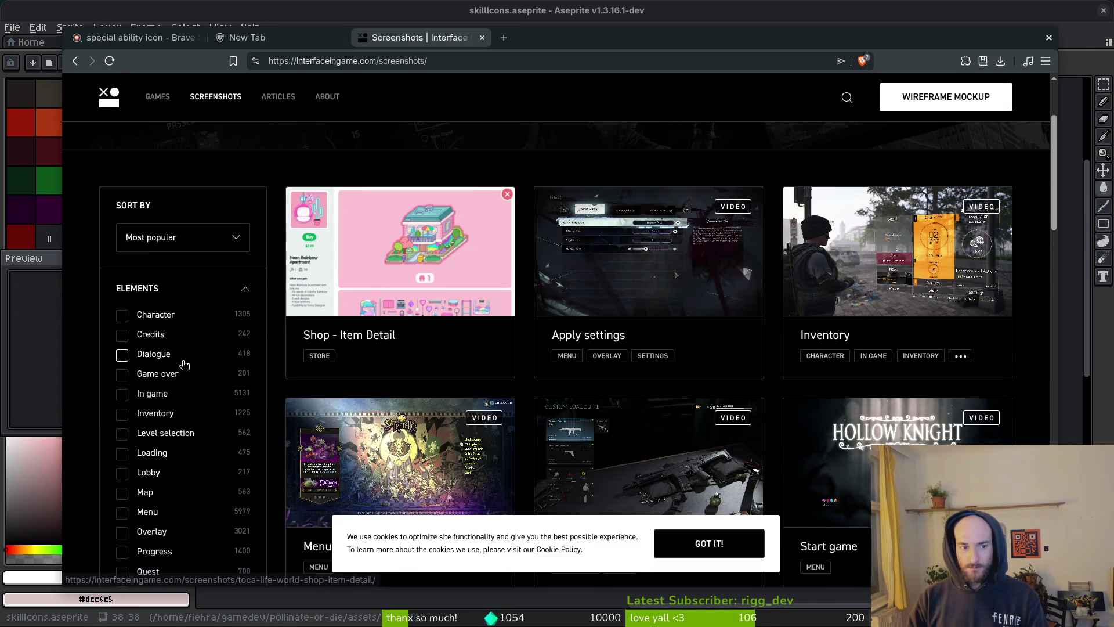
pyautogui.scroll(-3, 162, 415)
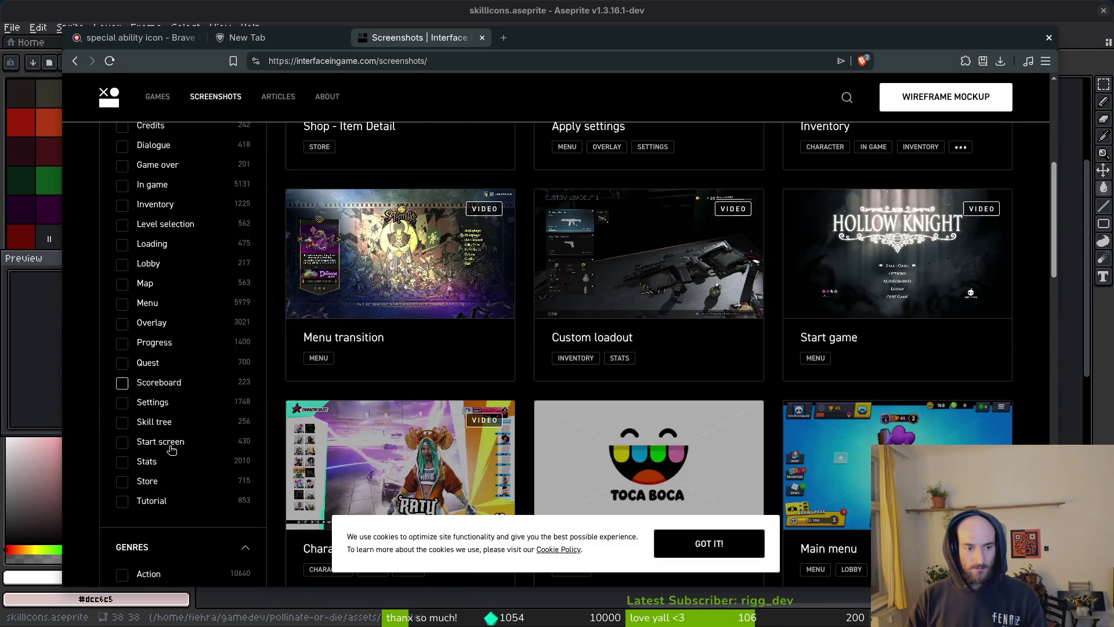
pyautogui.click(173, 329)
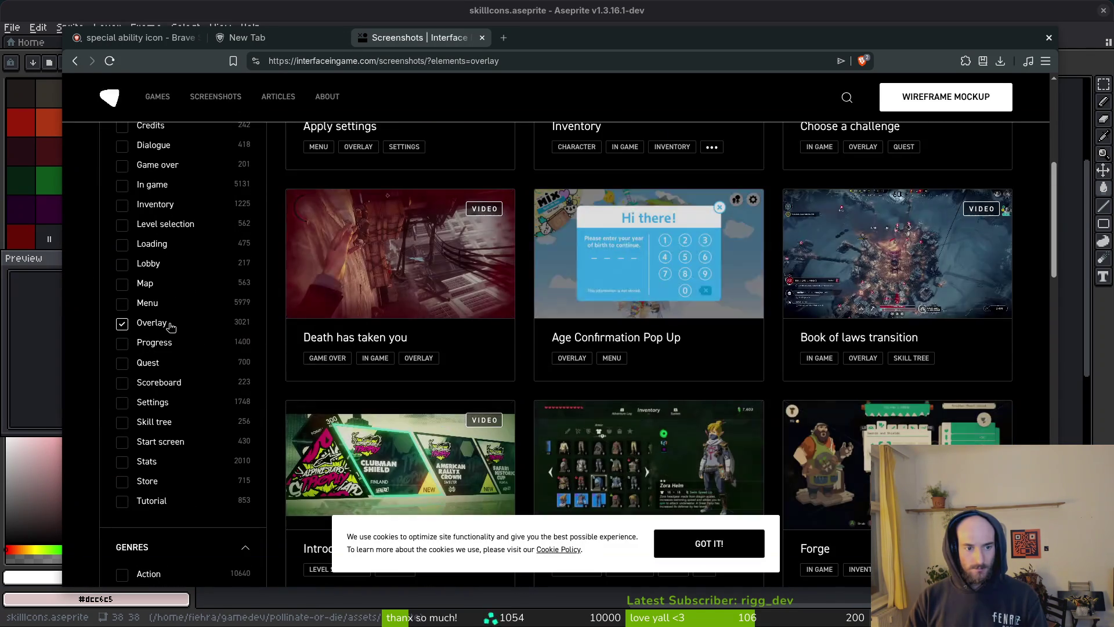
pyautogui.scroll(-5, 166, 494)
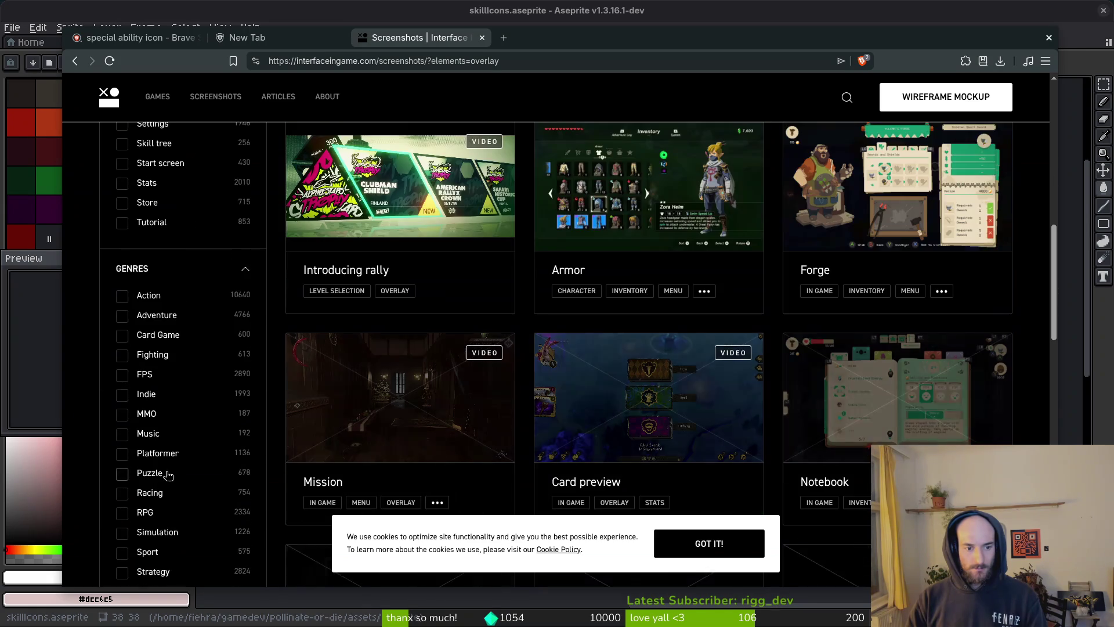
pyautogui.scroll(8, 168, 406)
pyautogui.scroll(-2, 174, 279)
pyautogui.scroll(-3, 194, 249)
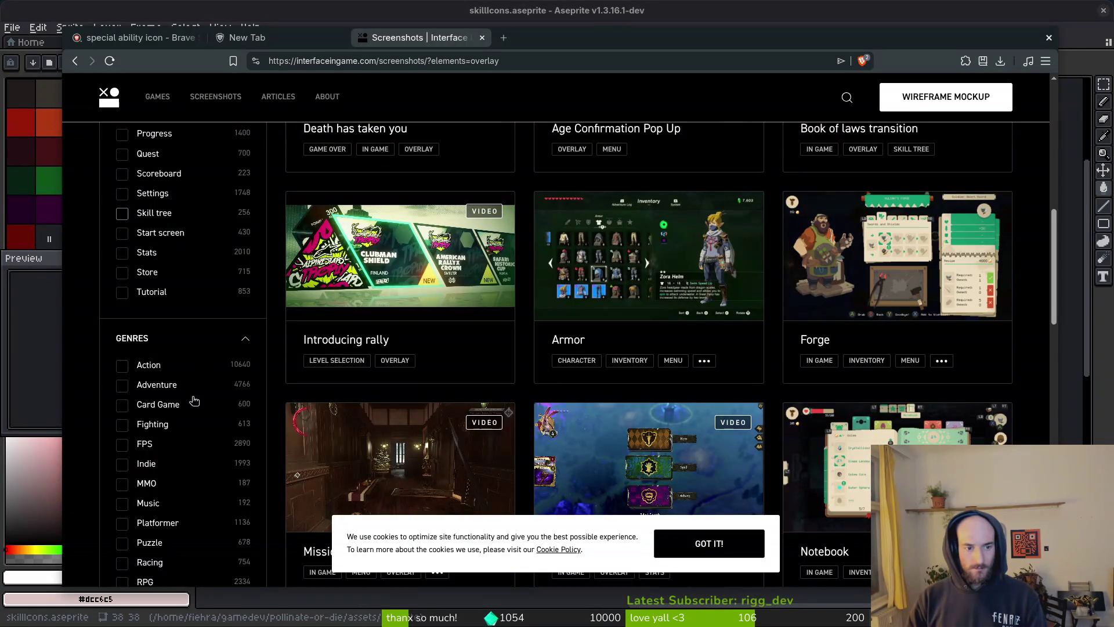
pyautogui.click(154, 367)
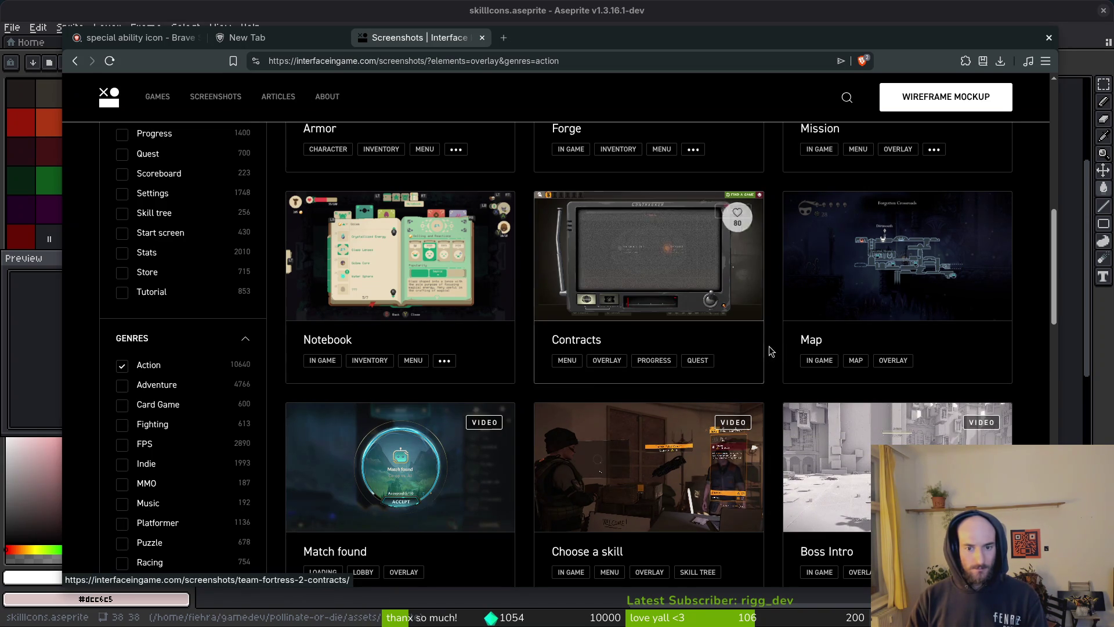
pyautogui.scroll(-6, 772, 352)
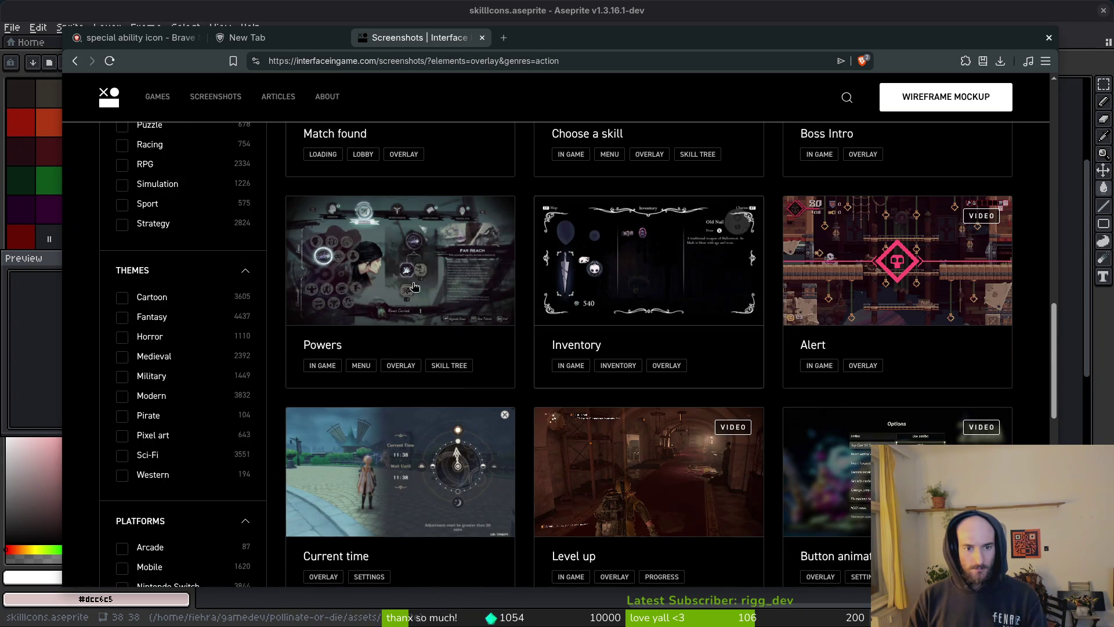
# Step: View the Alert and Dialogue screenshots at full size, closing each preview
pyautogui.click(830, 280)
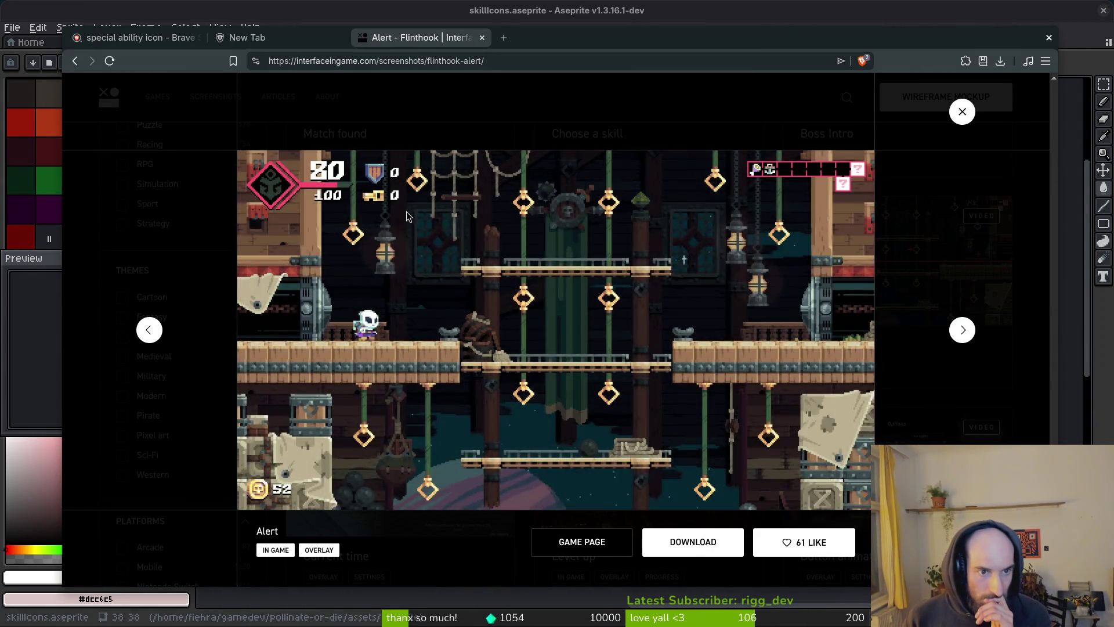
pyautogui.click(962, 111)
pyautogui.scroll(-3, 748, 418)
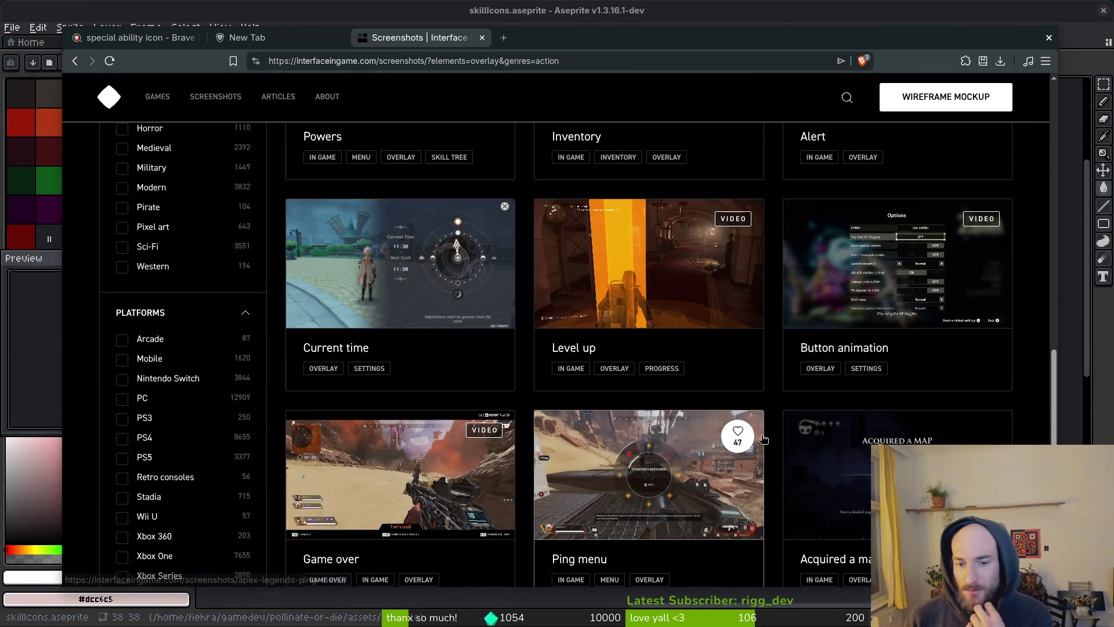
pyautogui.scroll(-6, 749, 415)
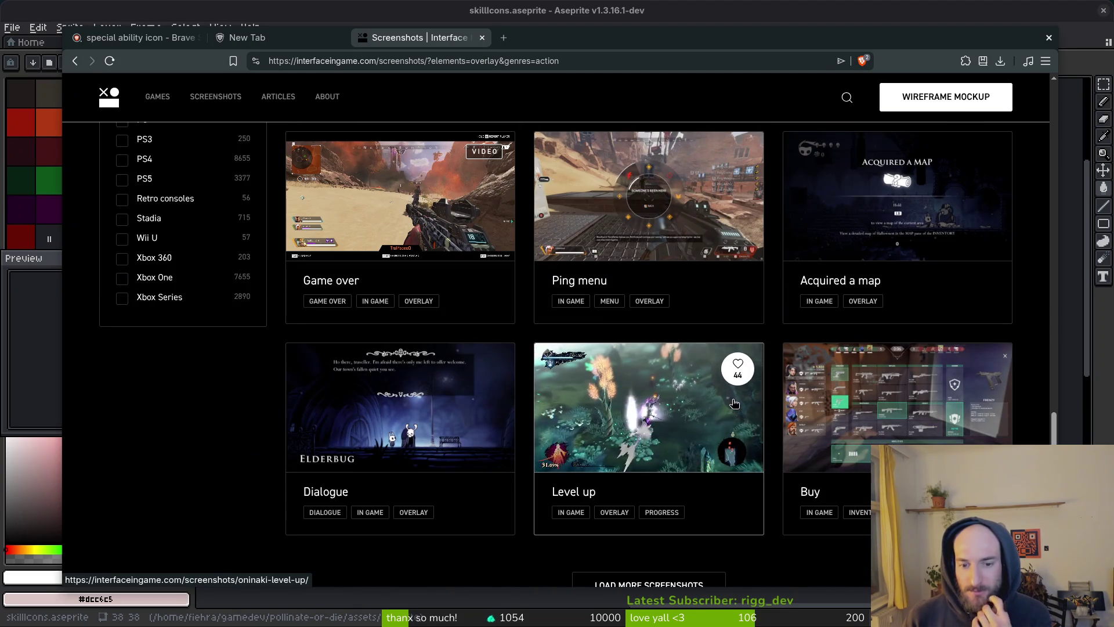
pyautogui.click(452, 374)
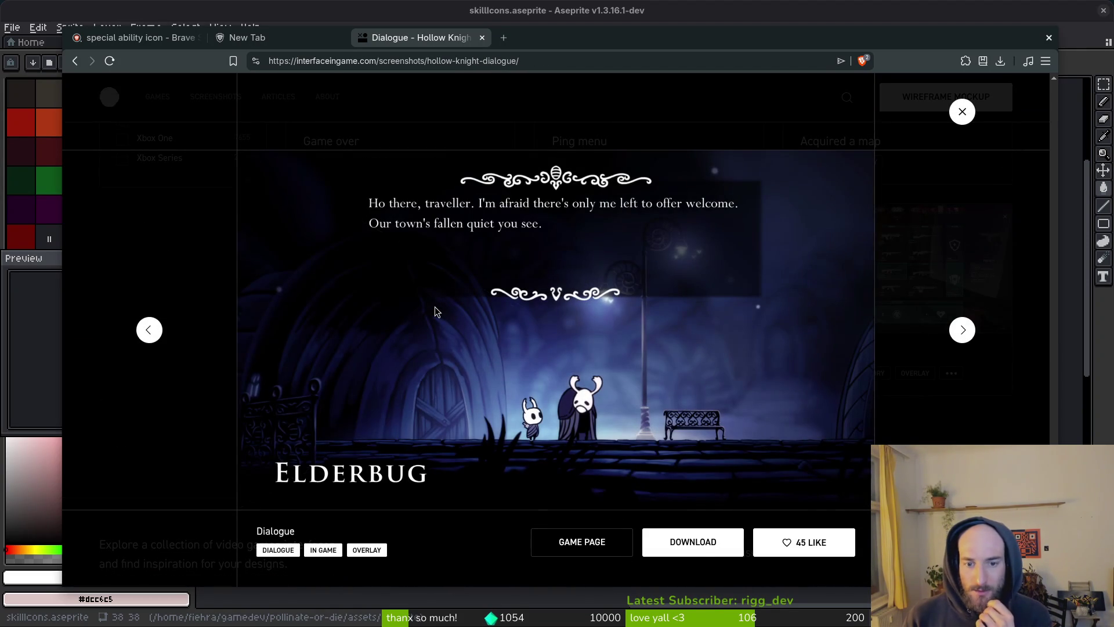
pyautogui.click(962, 113)
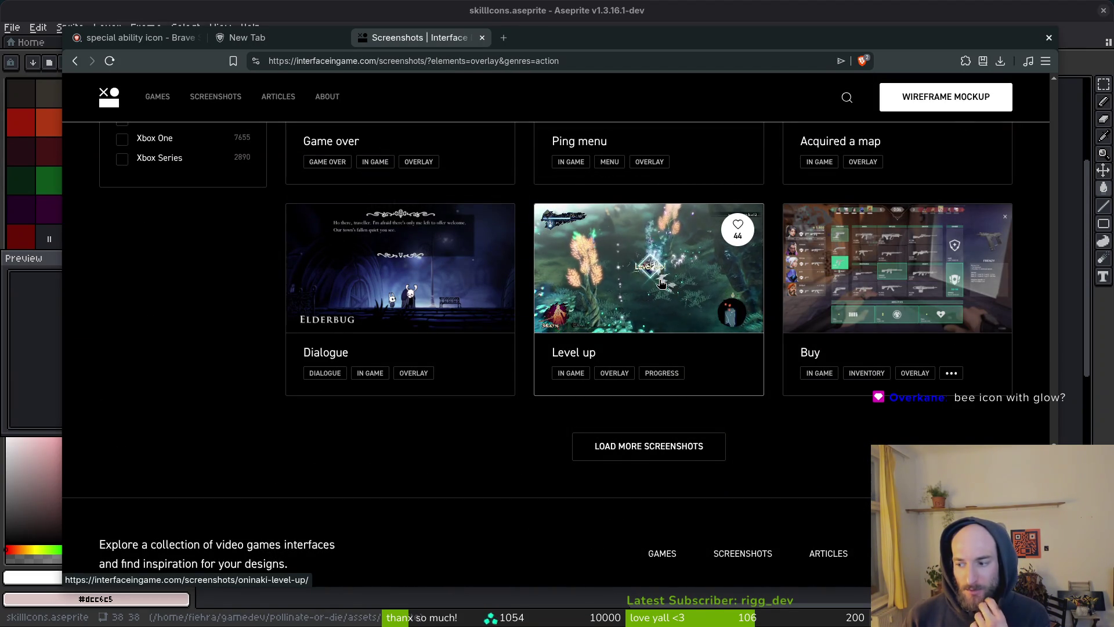
pyautogui.scroll(-2, 724, 294)
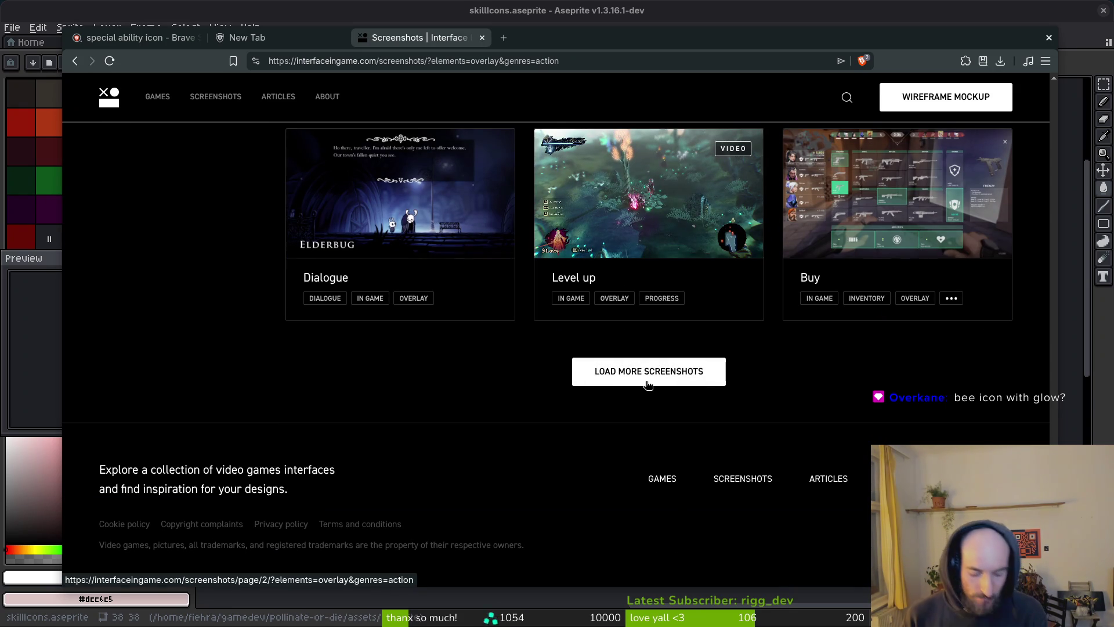
# Step: Back in Aseprite, compare icons on frames 55, 52, 54, 53 and 57, ending on empty frame 58
pyautogui.hotkey('alt', 'Tab')
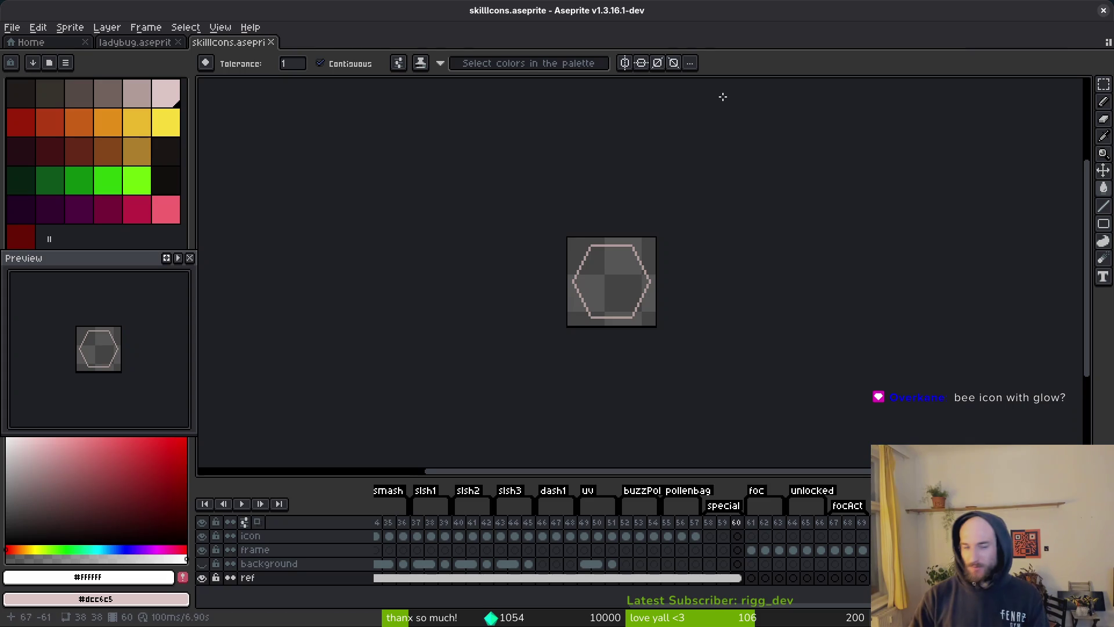
pyautogui.scroll(4, 699, 308)
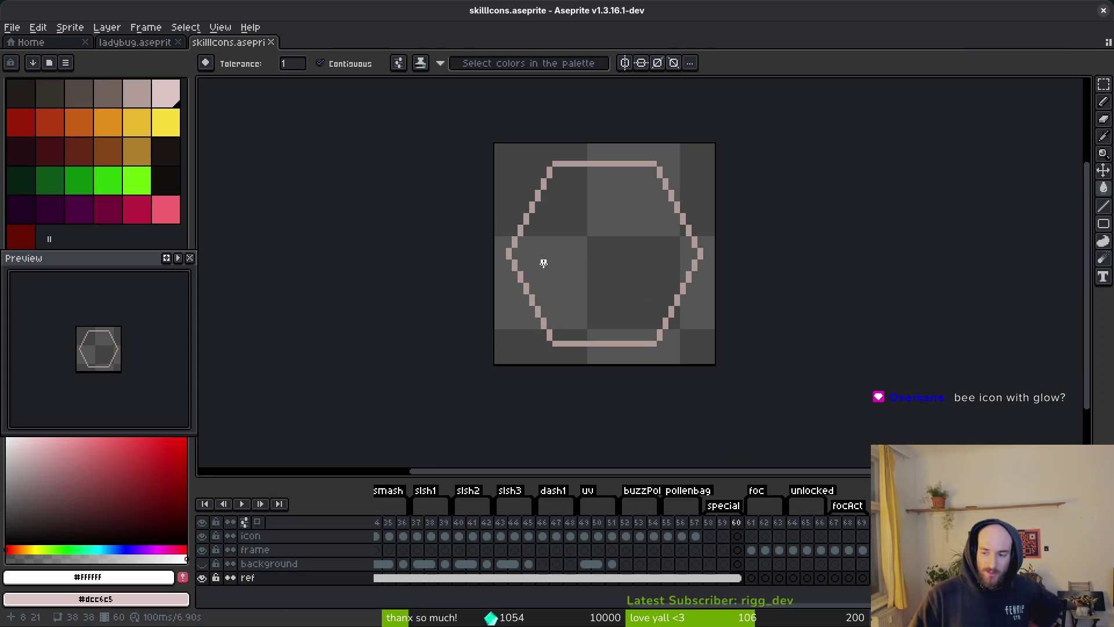
pyautogui.click(669, 537)
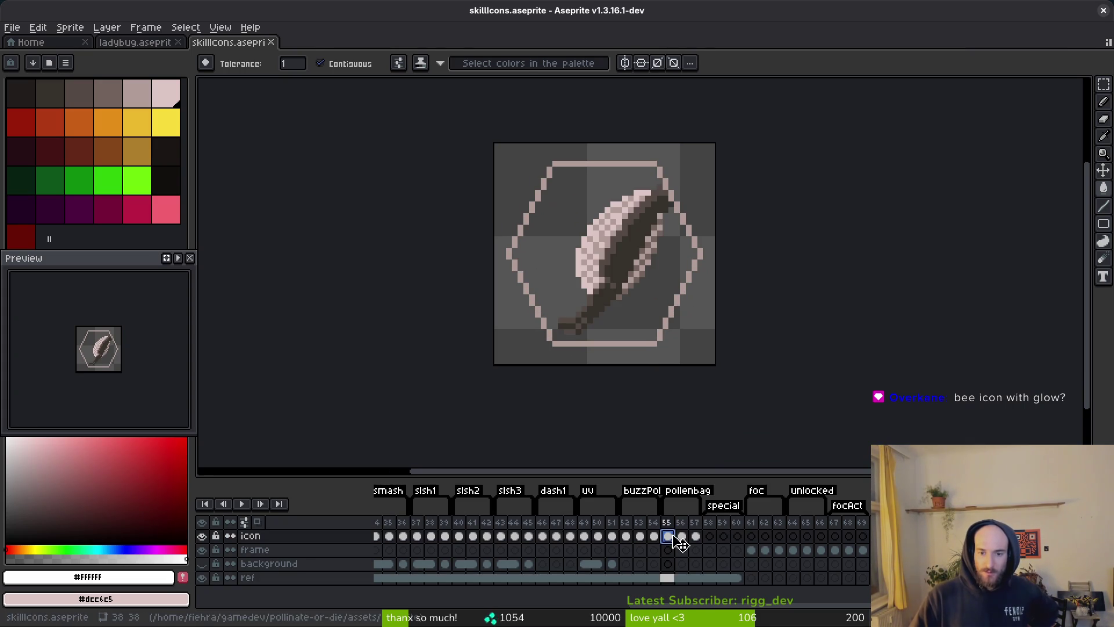
pyautogui.click(627, 537)
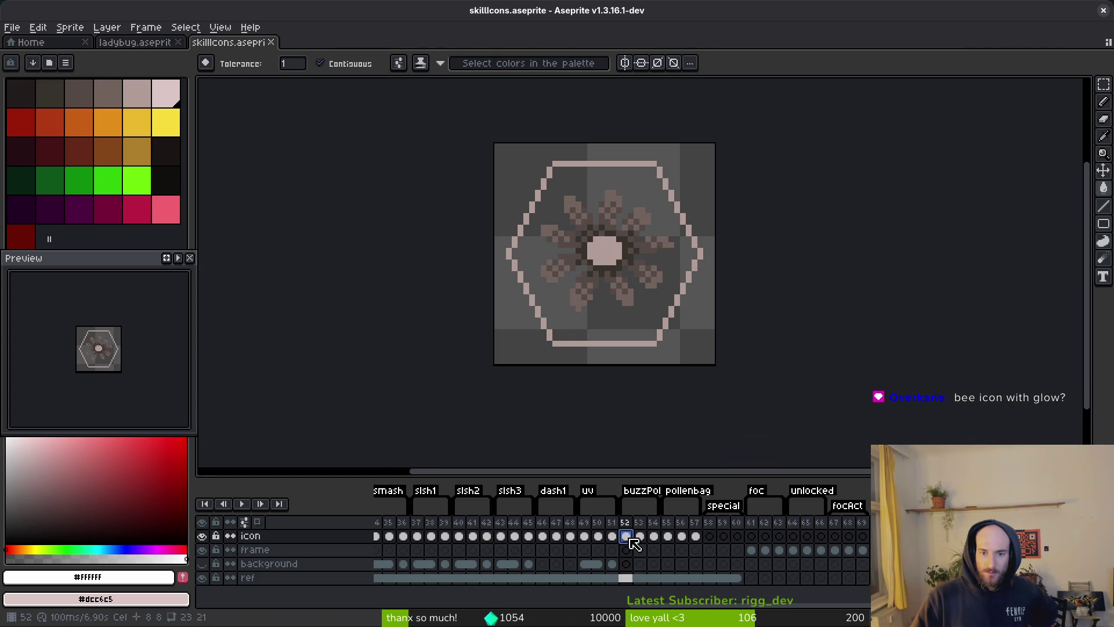
pyautogui.click(653, 537)
pyautogui.click(640, 537)
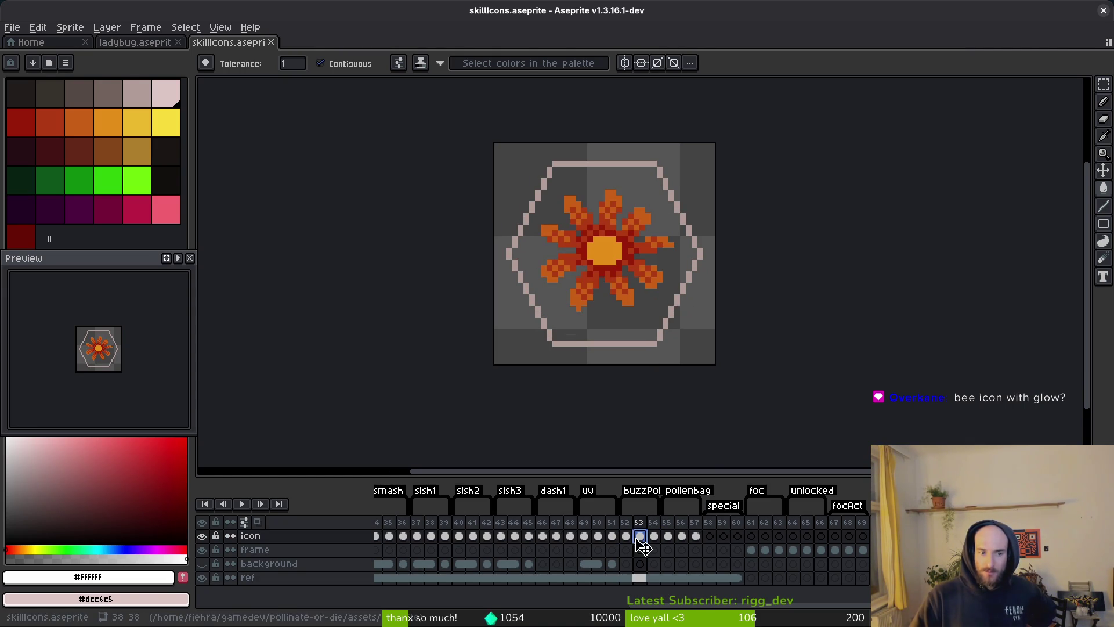
pyautogui.click(694, 537)
pyautogui.click(709, 537)
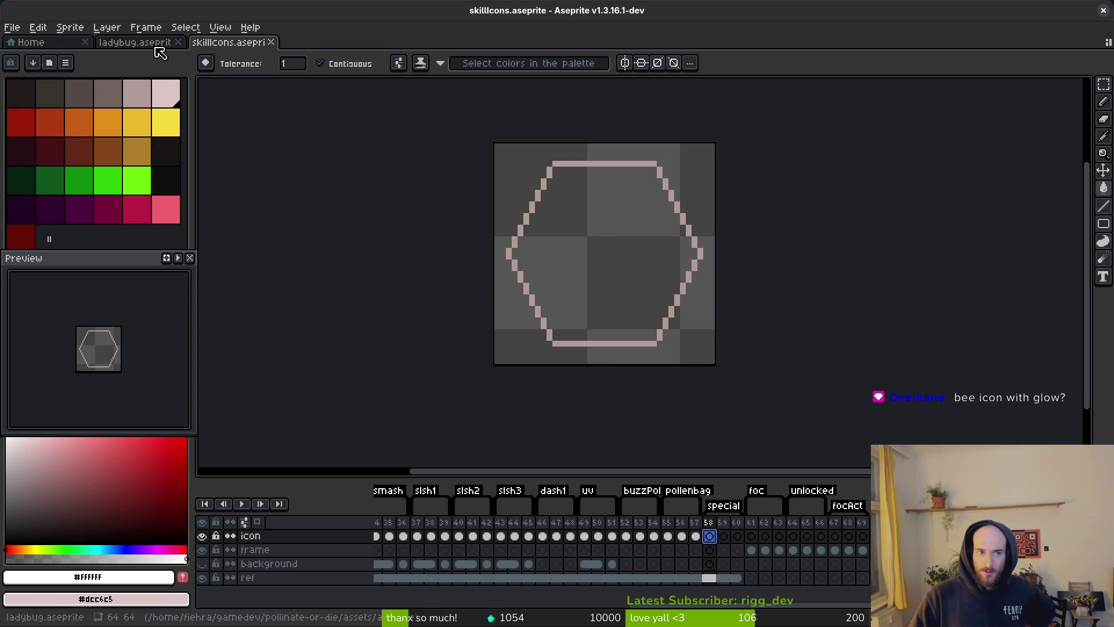
# Step: From the Home page, open the file browser and scroll the aseprite folder's thumbnails down to specialSlot and speechBubble
pyautogui.click(143, 43)
pyautogui.click(36, 44)
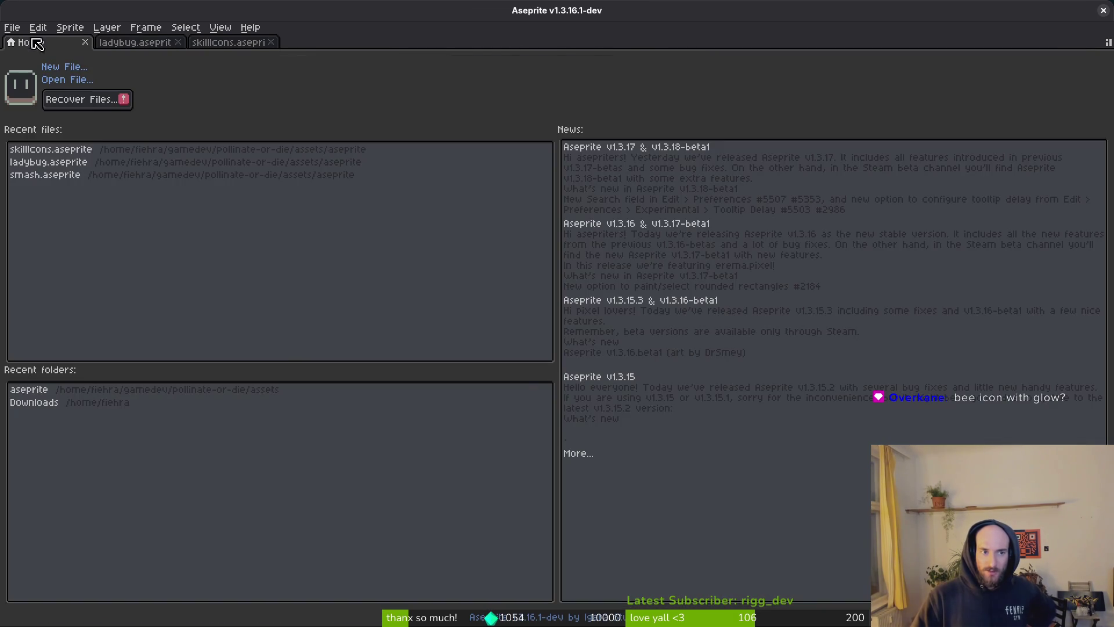
pyautogui.click(83, 83)
pyautogui.scroll(-3, 642, 370)
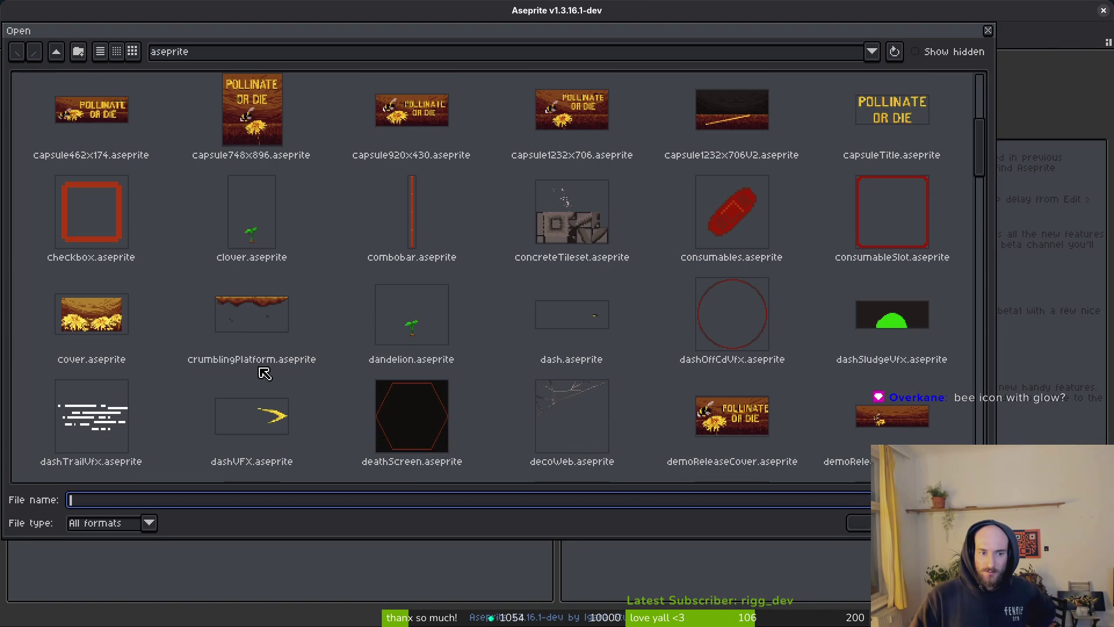
pyautogui.scroll(-3, 524, 348)
pyautogui.scroll(-3, 699, 331)
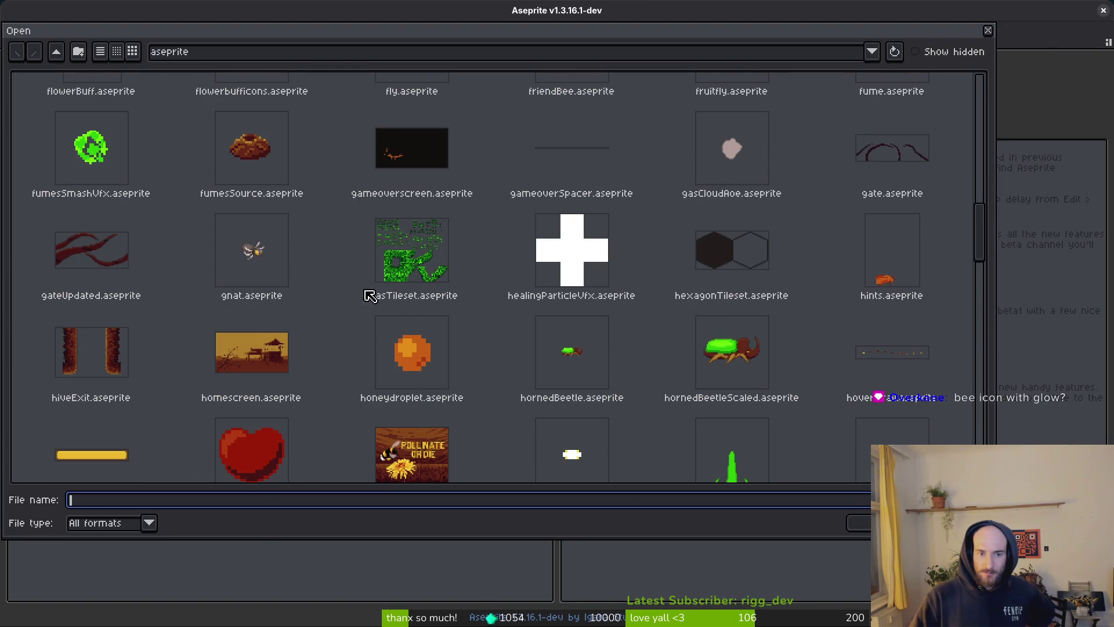
pyautogui.scroll(-10, 370, 296)
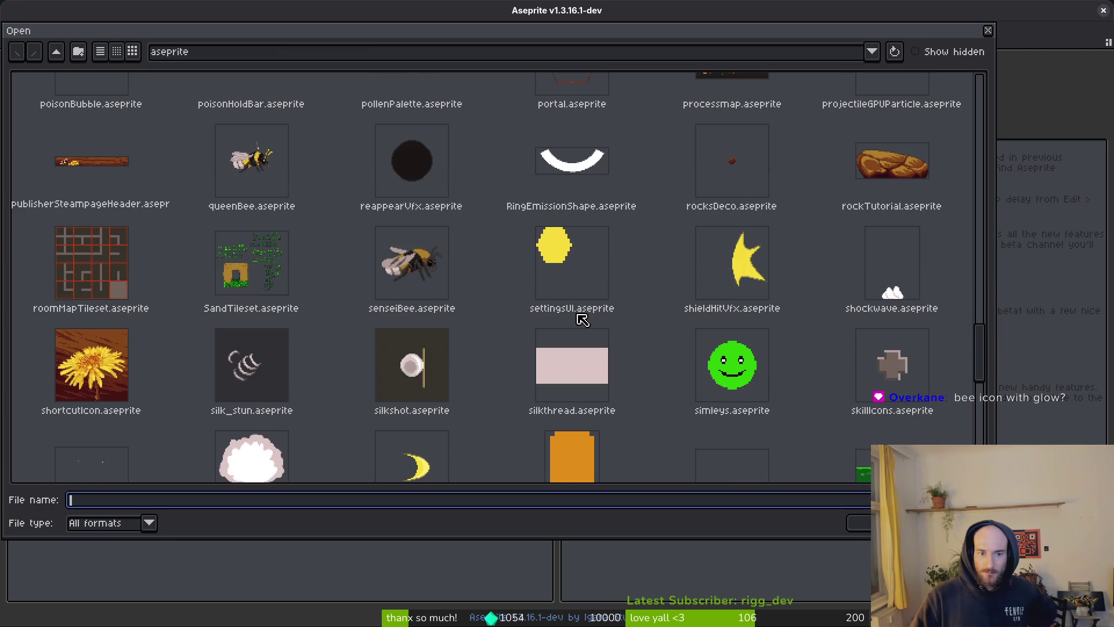
pyautogui.scroll(-2, 666, 269)
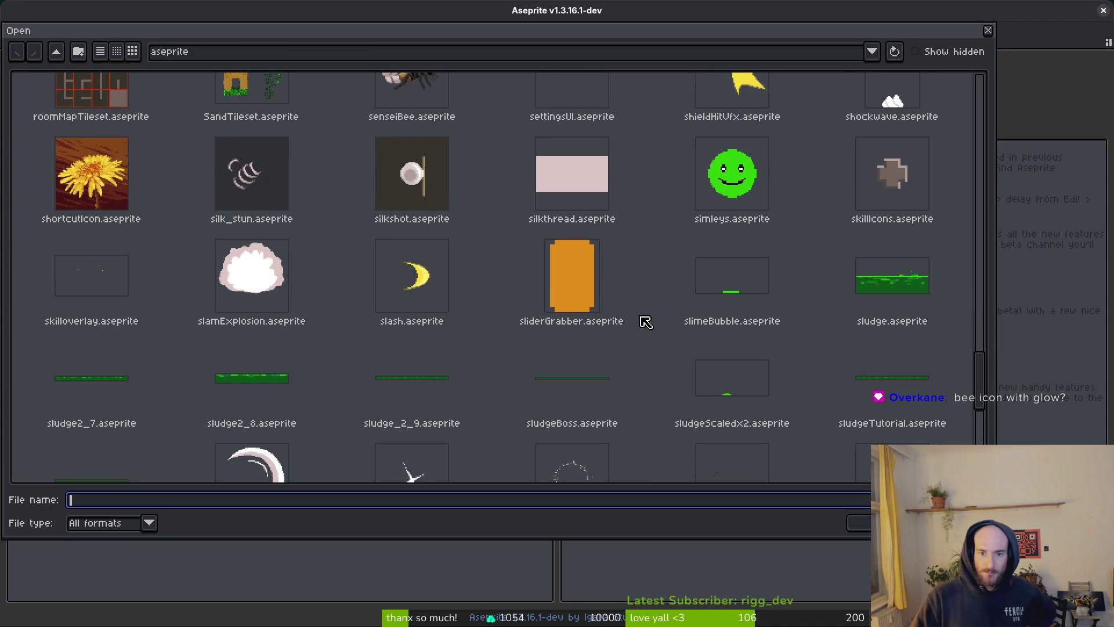
pyautogui.scroll(-2, 809, 422)
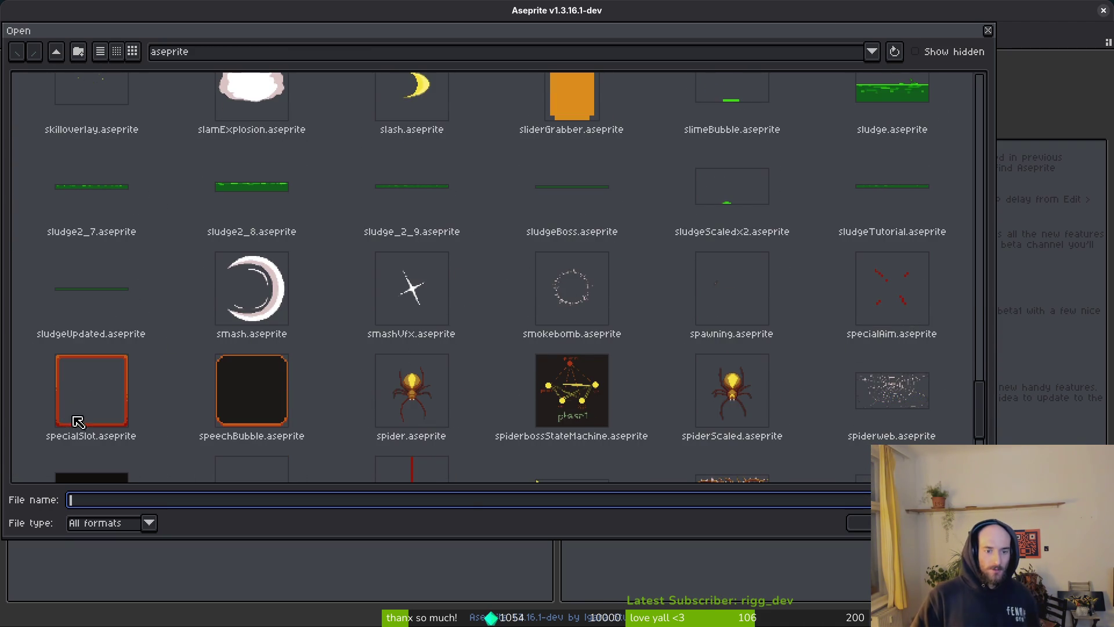
pyautogui.scroll(-2, 493, 333)
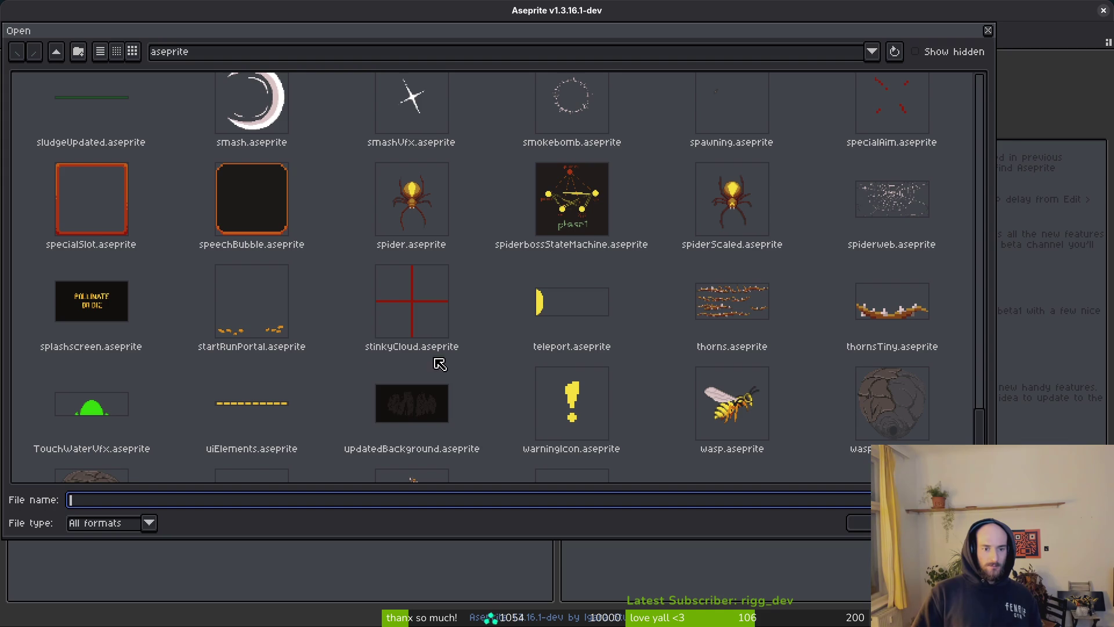
pyautogui.scroll(-2, 737, 356)
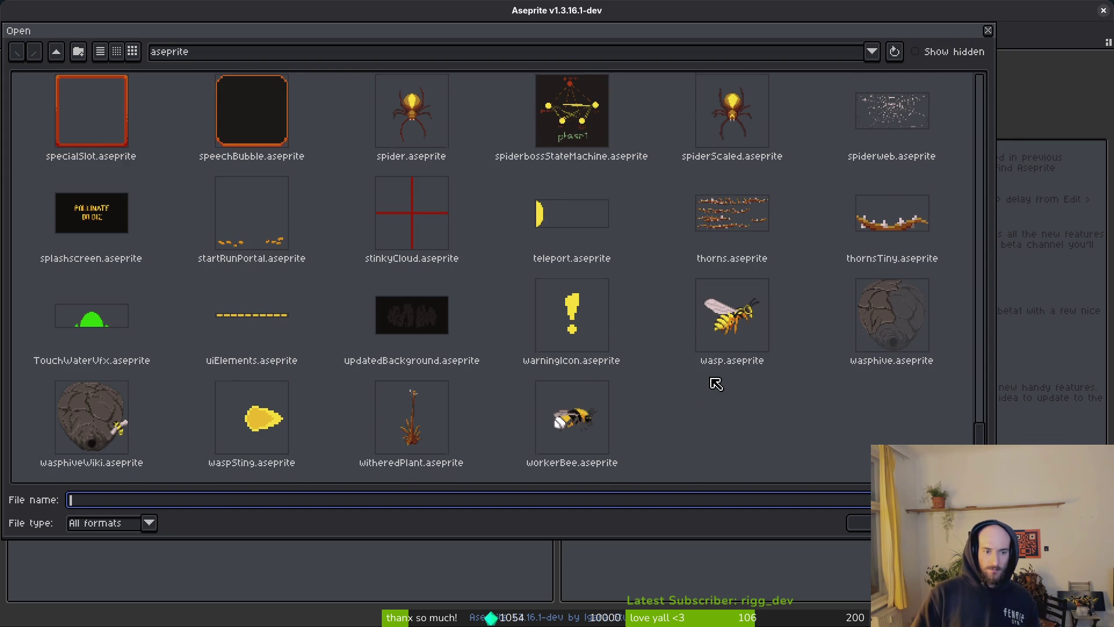
pyautogui.scroll(5, 754, 360)
pyautogui.scroll(-1, 766, 354)
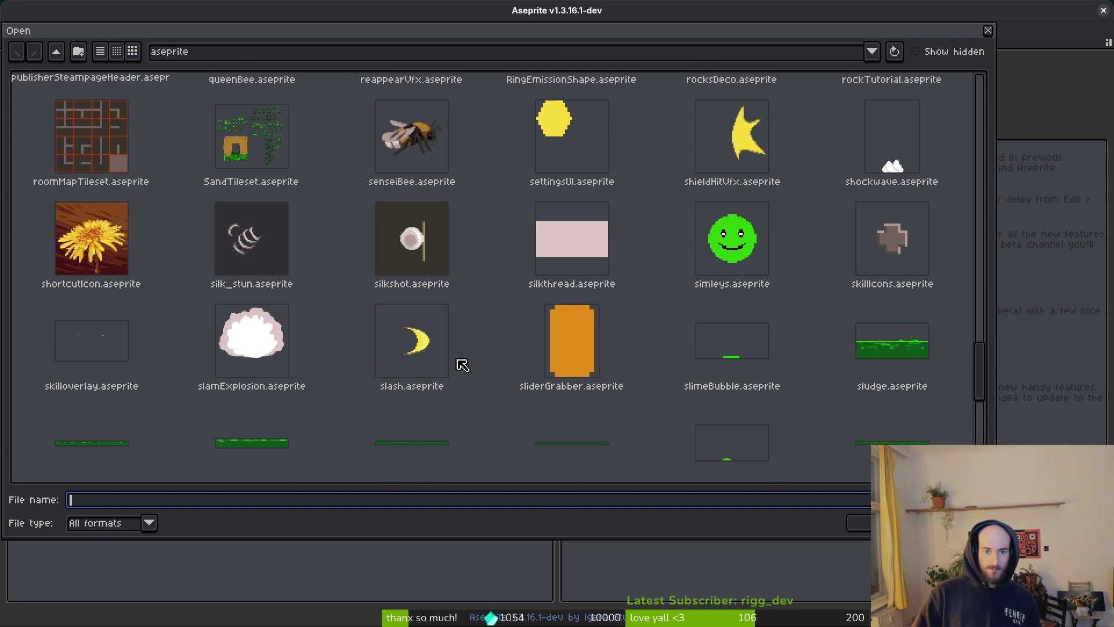
pyautogui.scroll(-1, 157, 374)
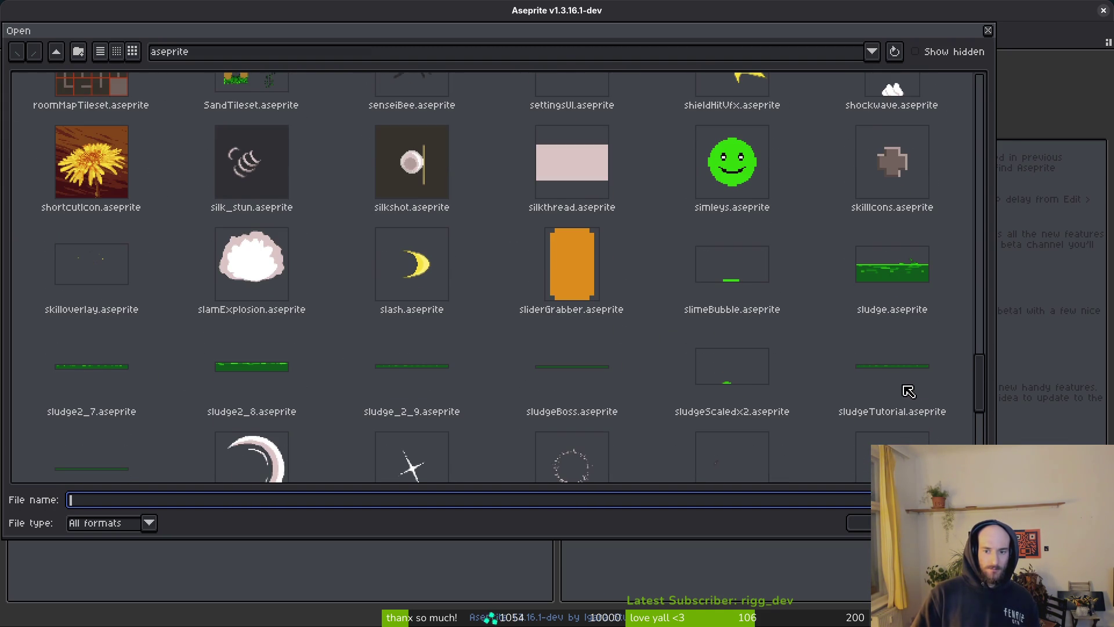
pyautogui.scroll(-1, 909, 391)
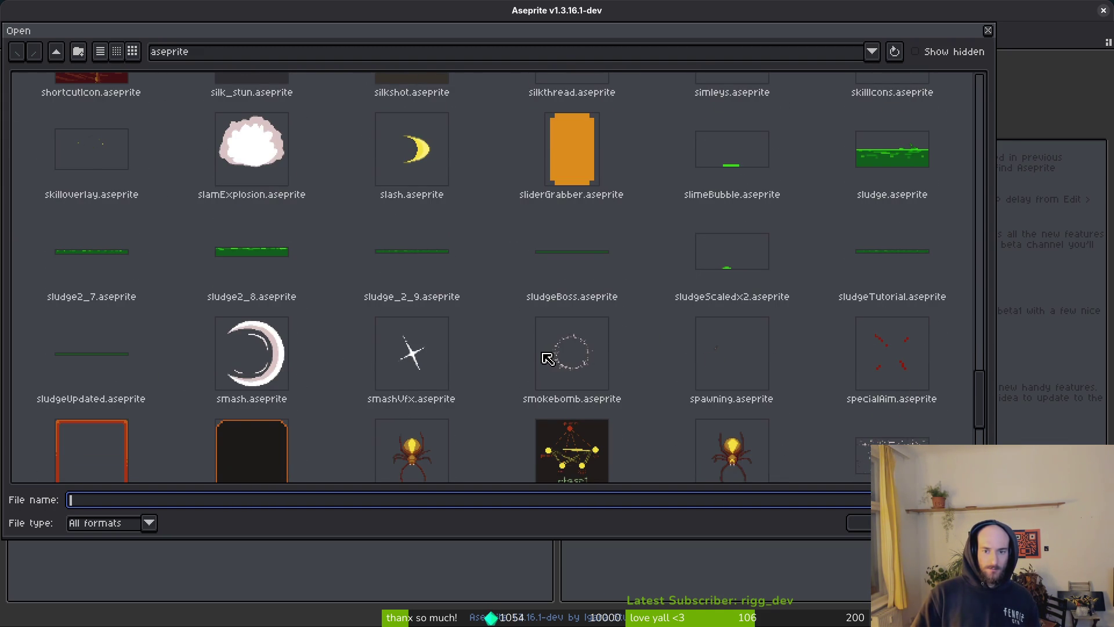
pyautogui.scroll(-1, 906, 354)
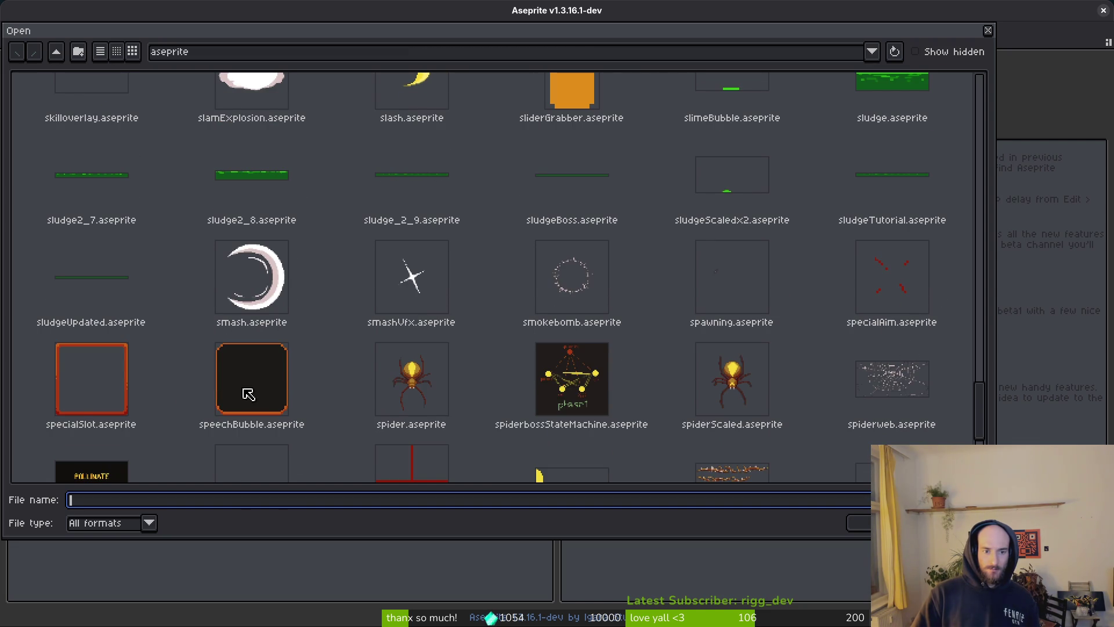